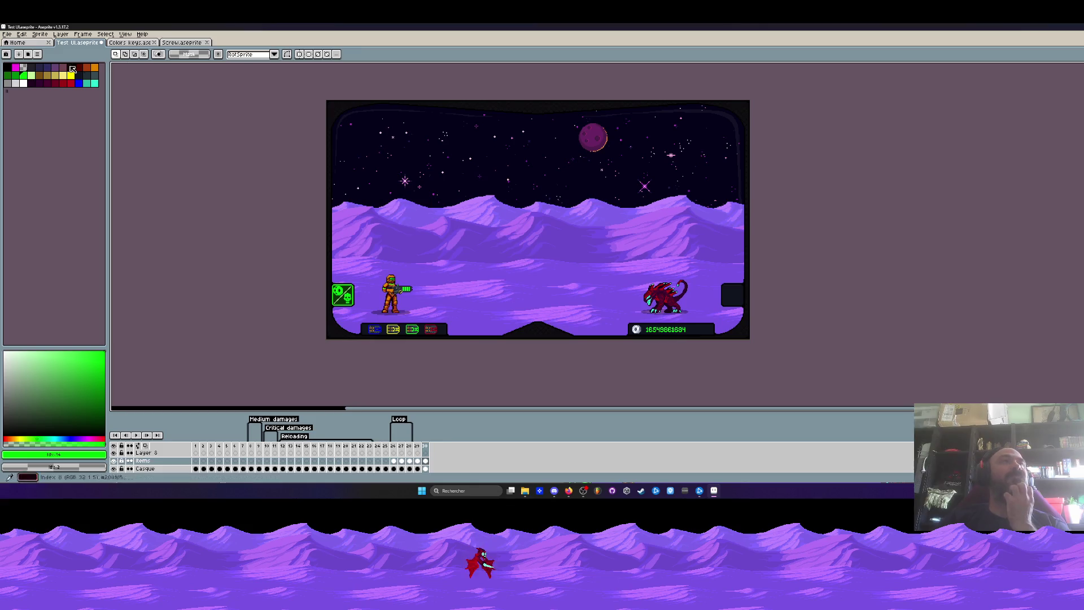
Save the HUD animation via File > Save, then bring up the Game UI Database search in the browser
click(8, 34)
click(25, 75)
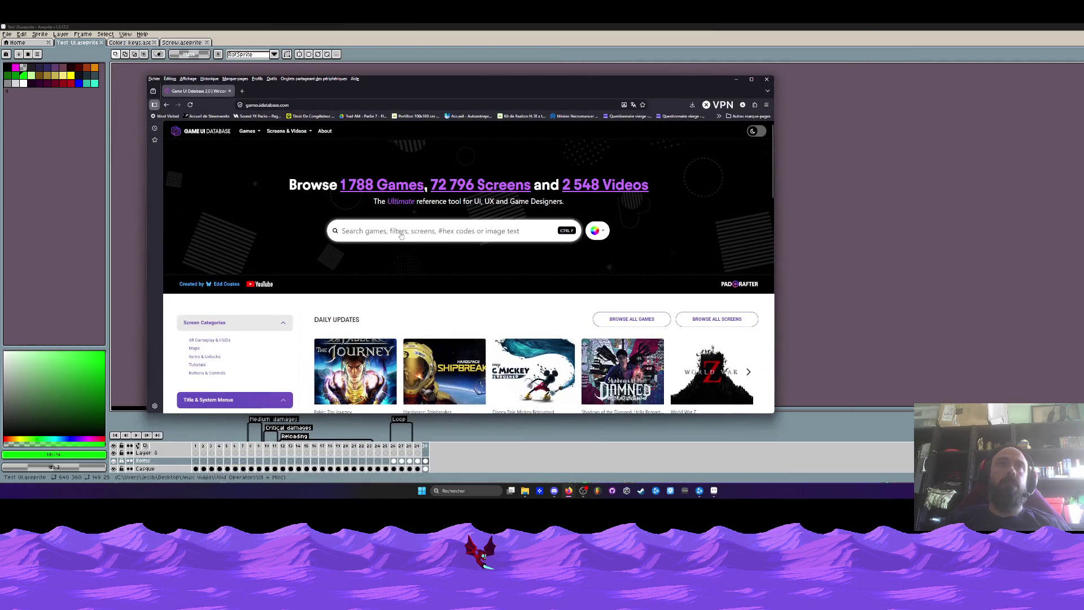
click(401, 233)
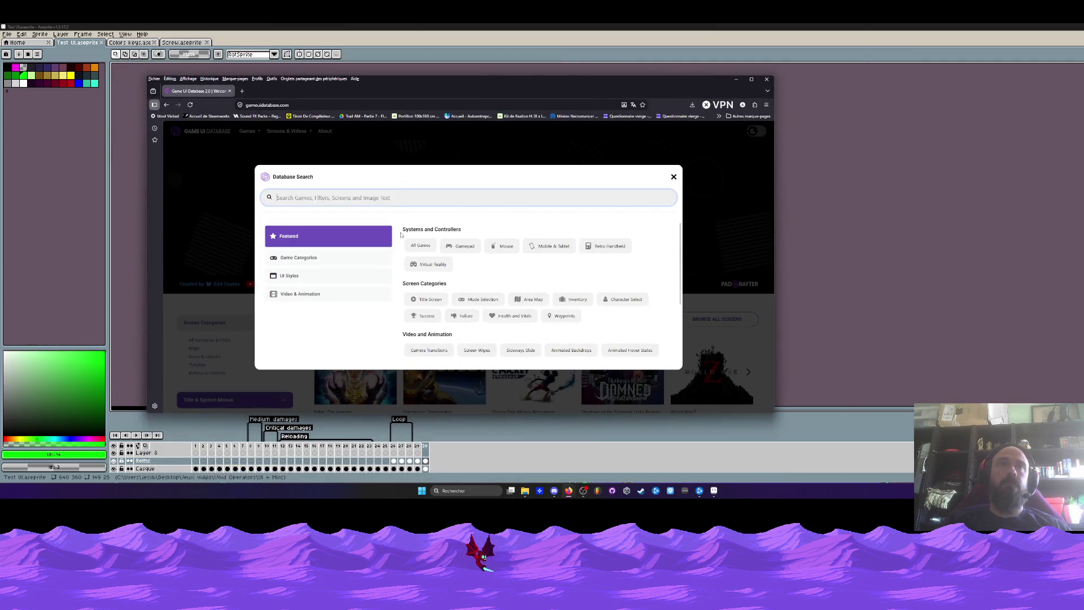
text(métr)
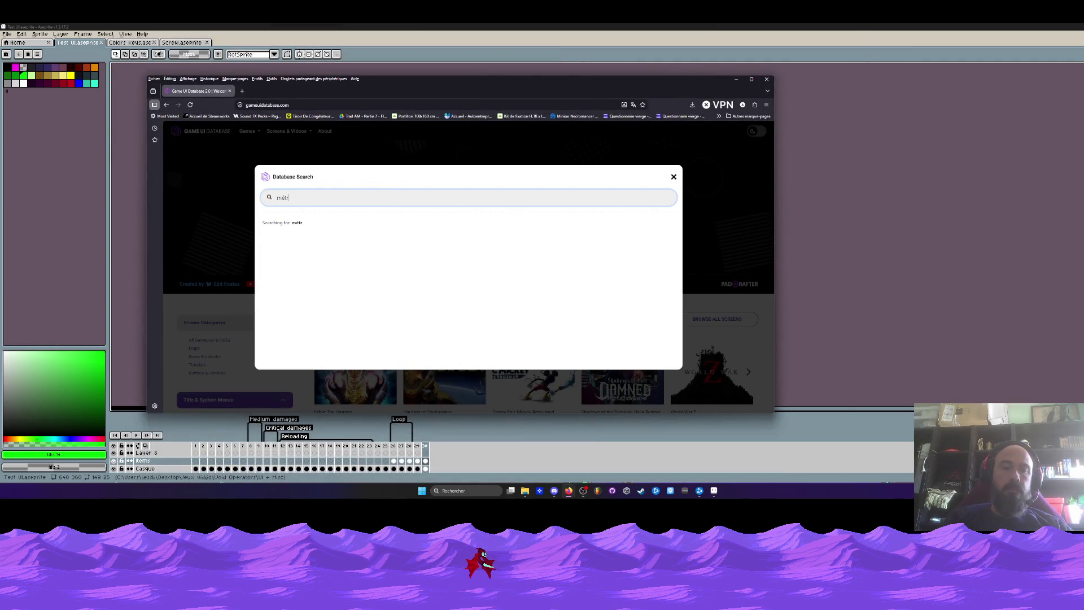
text(oid)
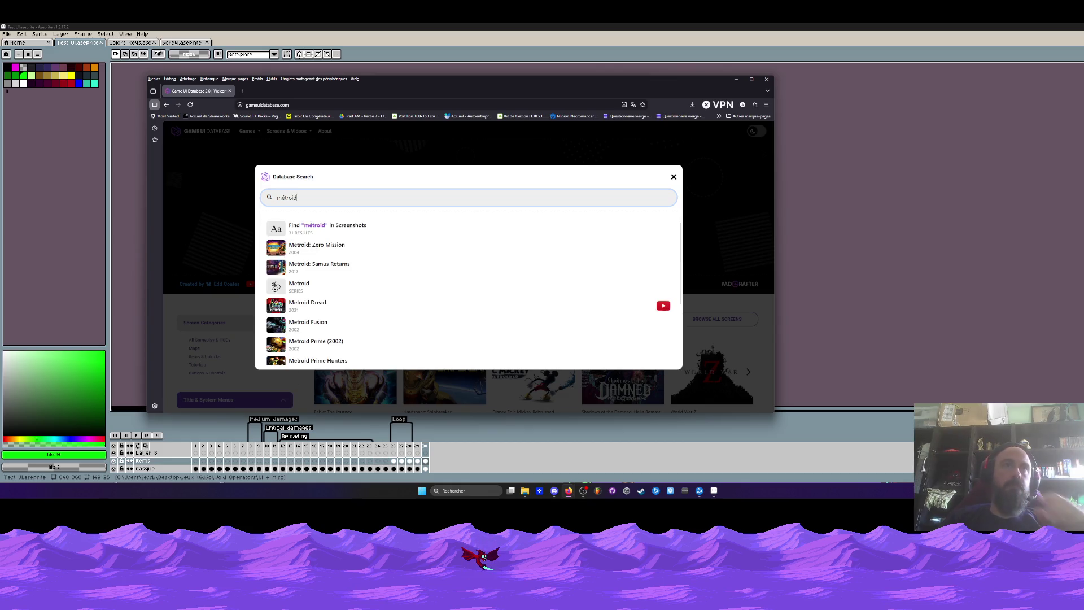
Open the Metroid: Samus Returns result from the 'metroid' search, browse it, and go back to the homepage
key(Down)
key(Down)
key(Return)
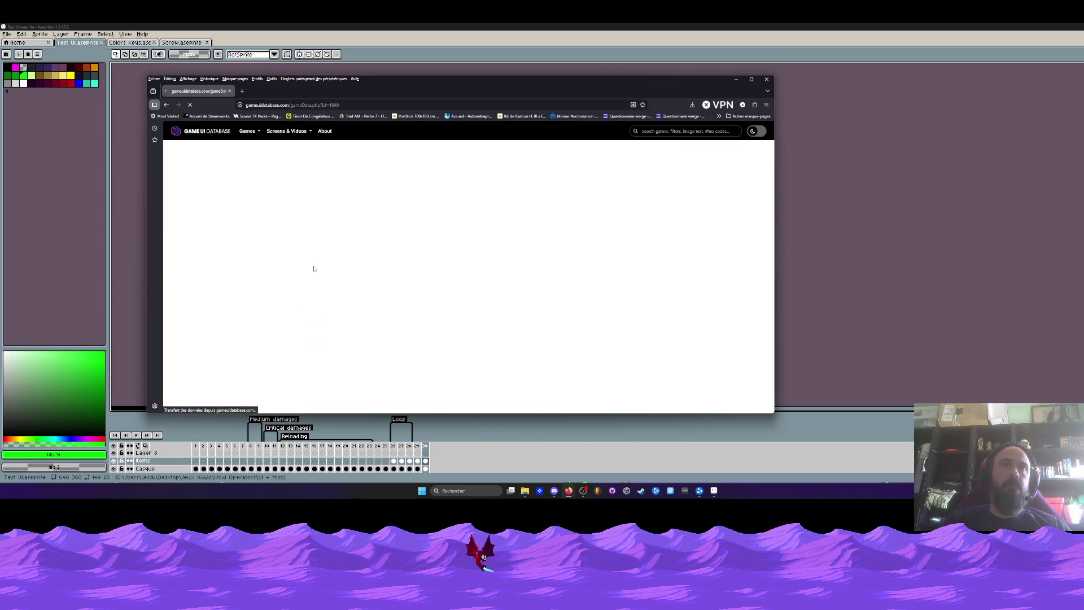
scroll(396, 250, down, 4)
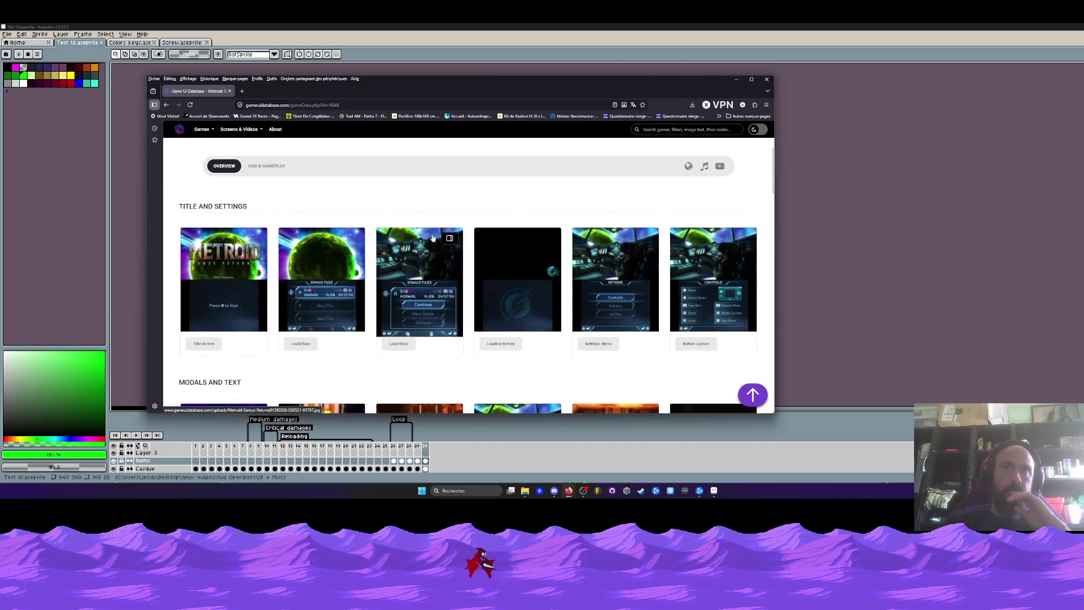
scroll(482, 233, down, 4)
scroll(482, 234, down, 3)
scroll(483, 233, down, 3)
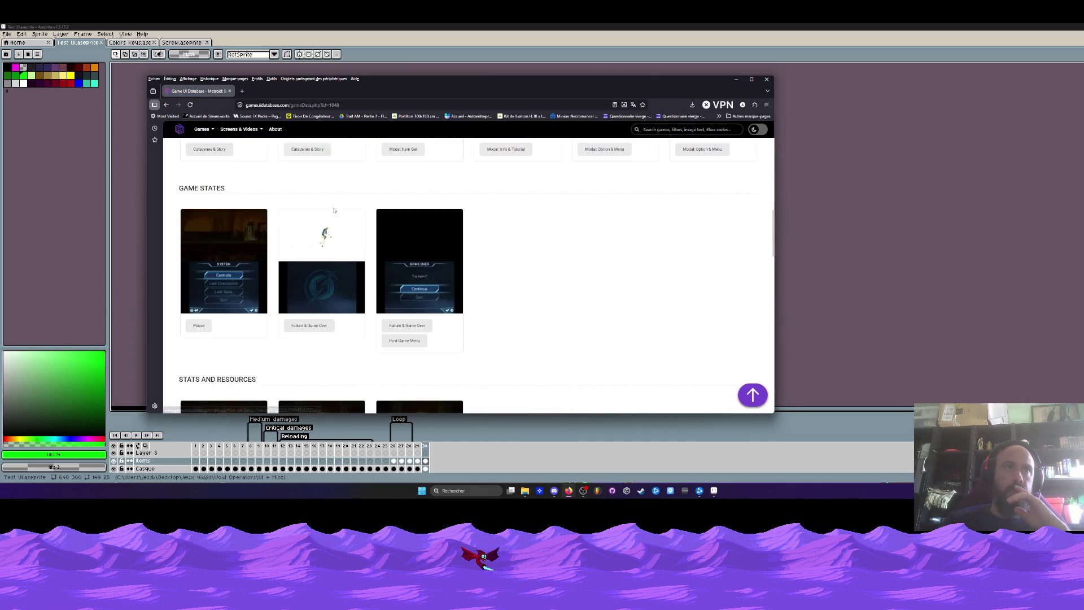
scroll(272, 159, up, 4)
key(Home)
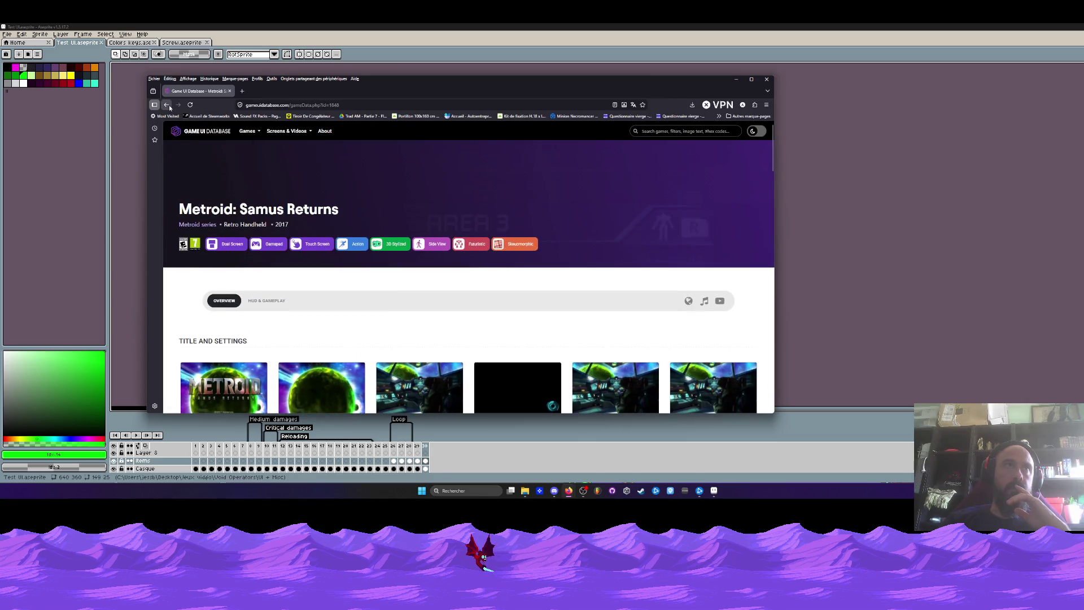
click(167, 104)
scroll(276, 168, down, 3)
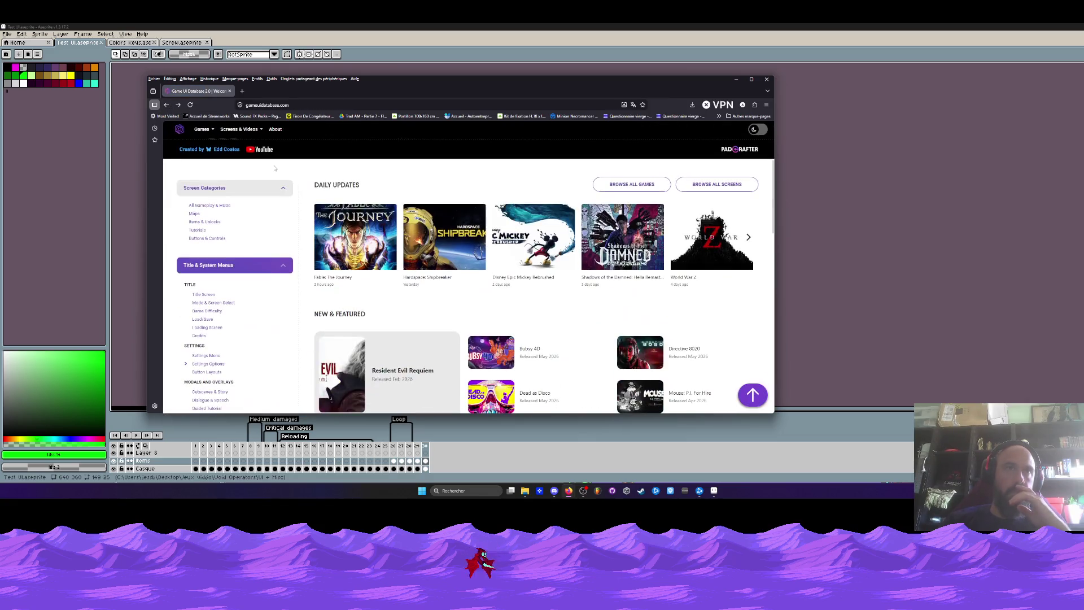
scroll(276, 168, down, 2)
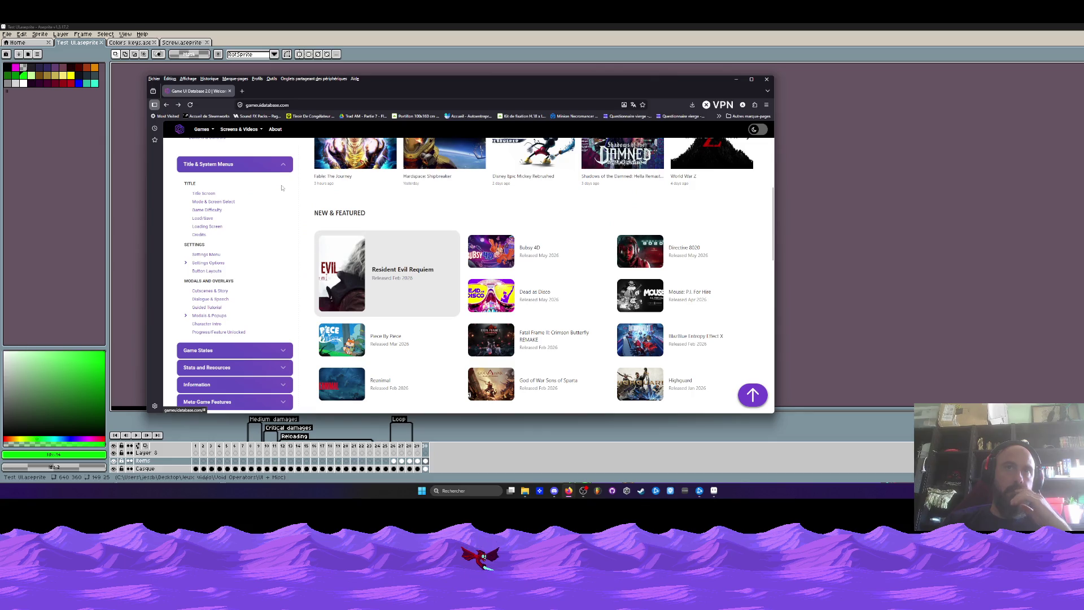
scroll(282, 186, up, 5)
scroll(340, 186, down, 1)
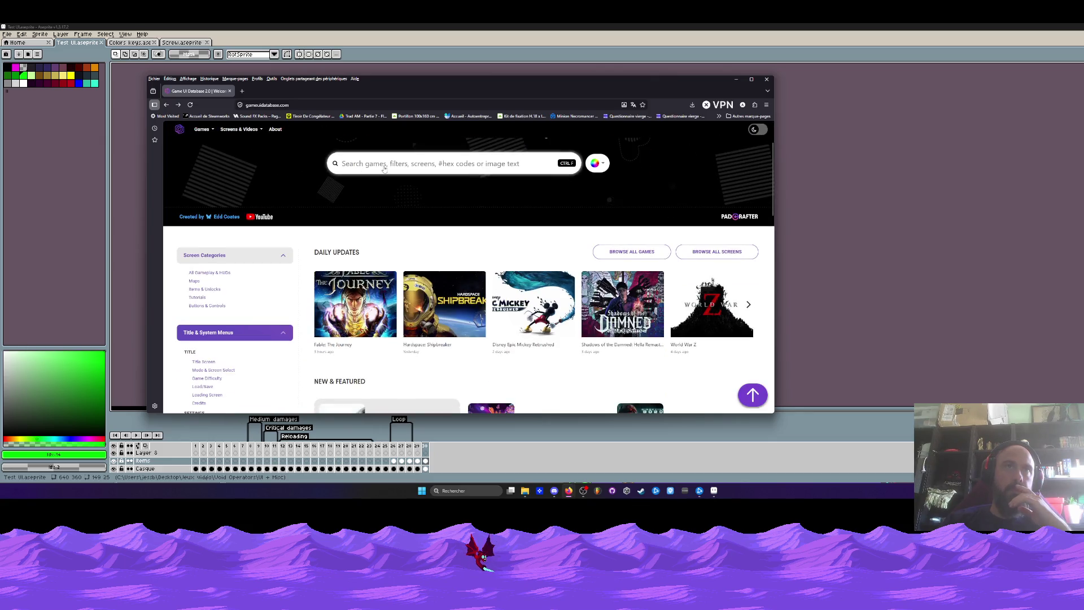
Search the database for 'Metroid' and open the Metroid Prime (2002) game page
click(384, 167)
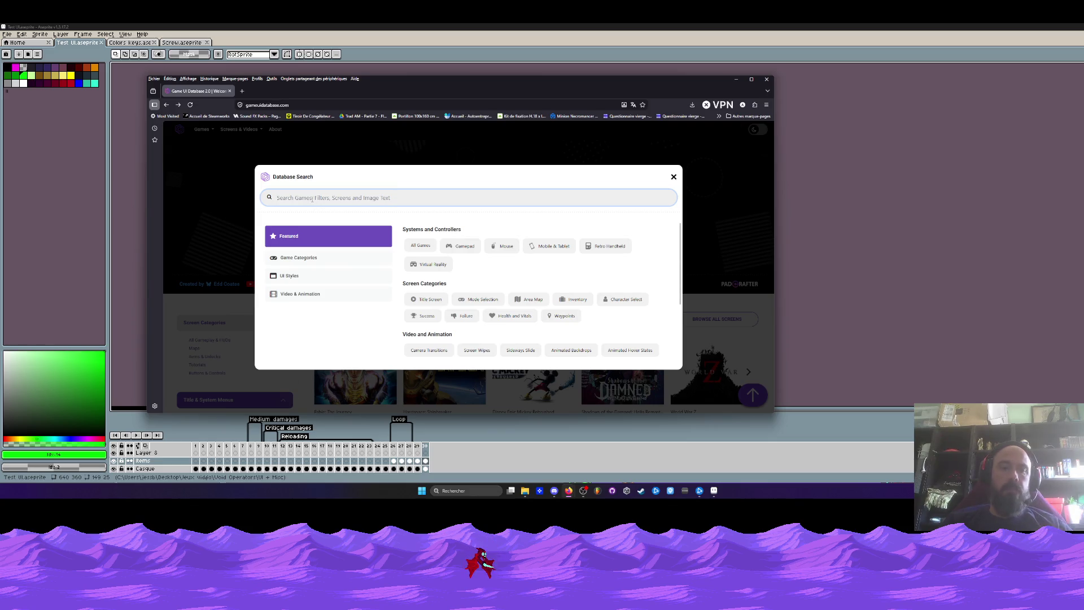
text(Metro)
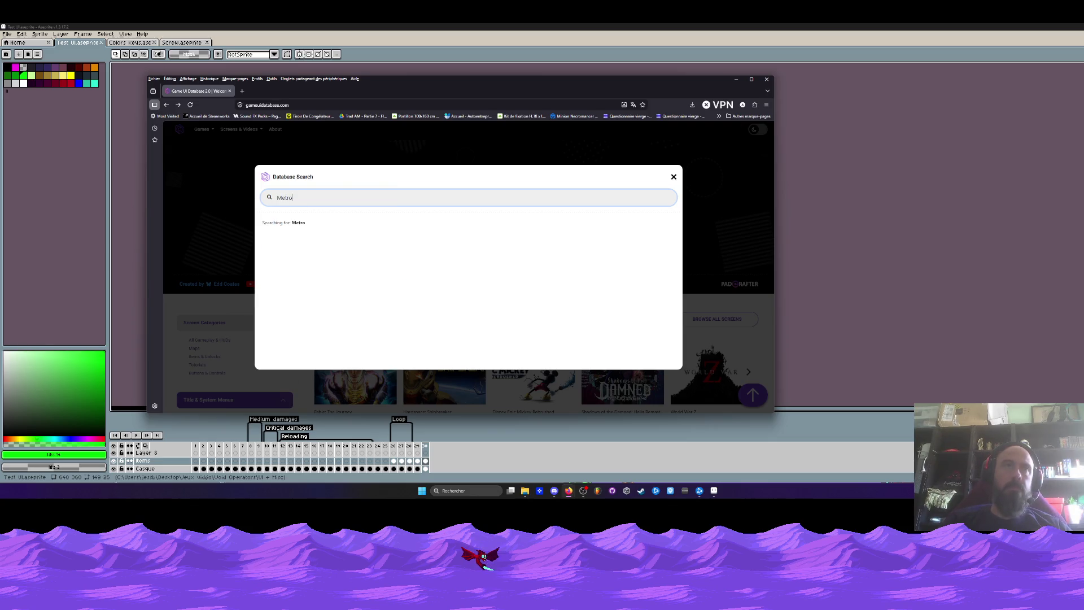
text(id)
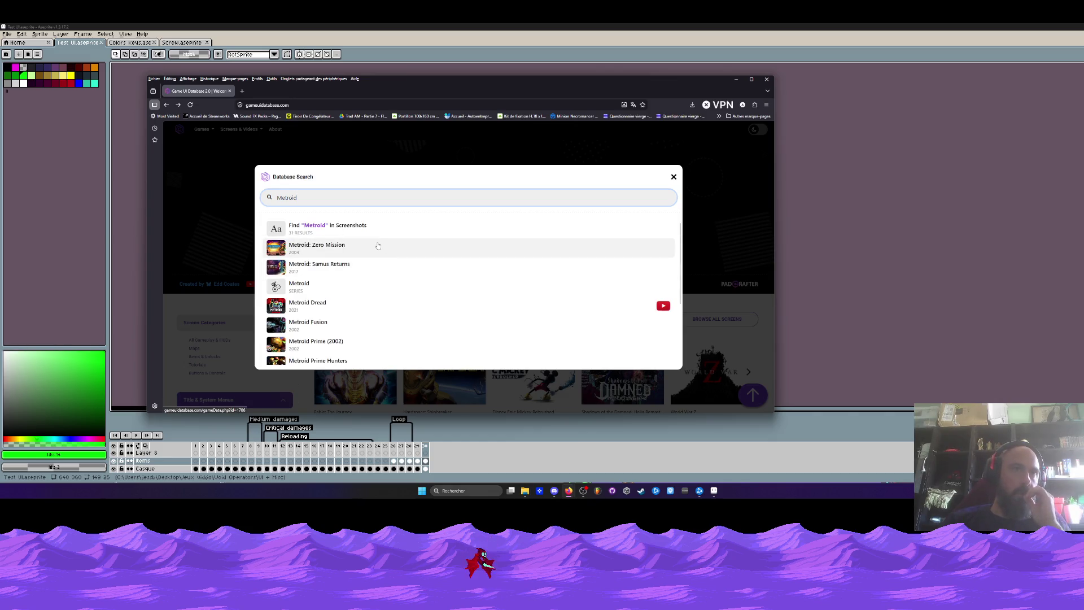
scroll(378, 245, down, 3)
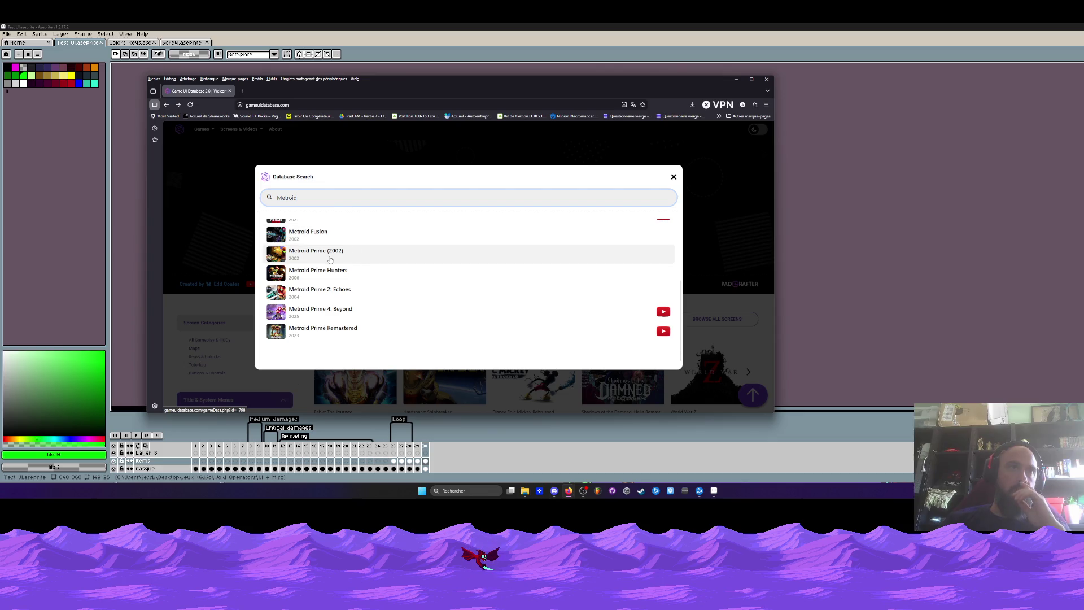
scroll(329, 279, up, 3)
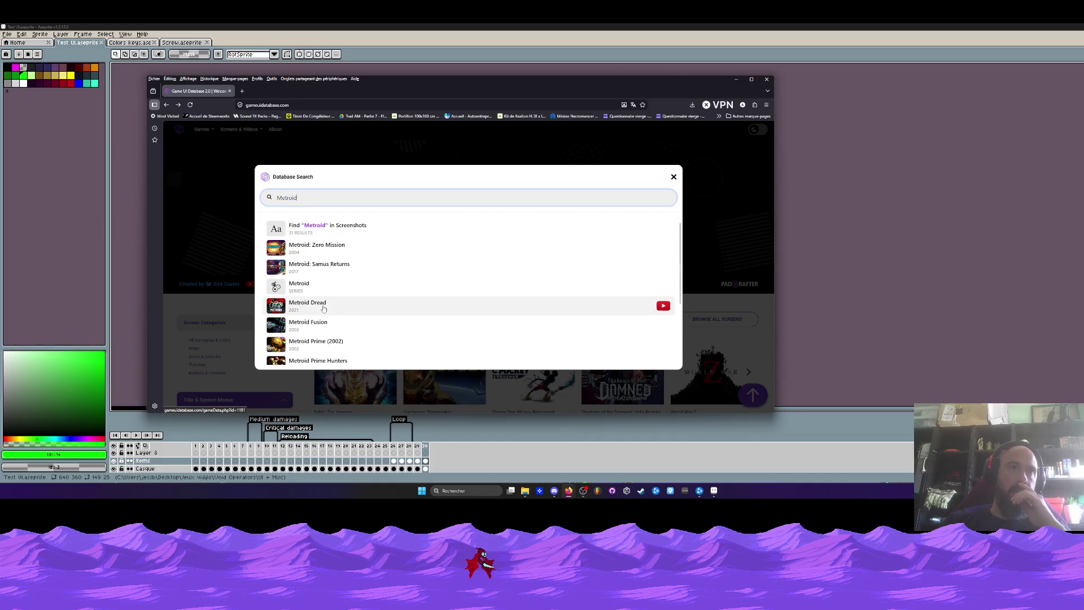
scroll(329, 325, down, 3)
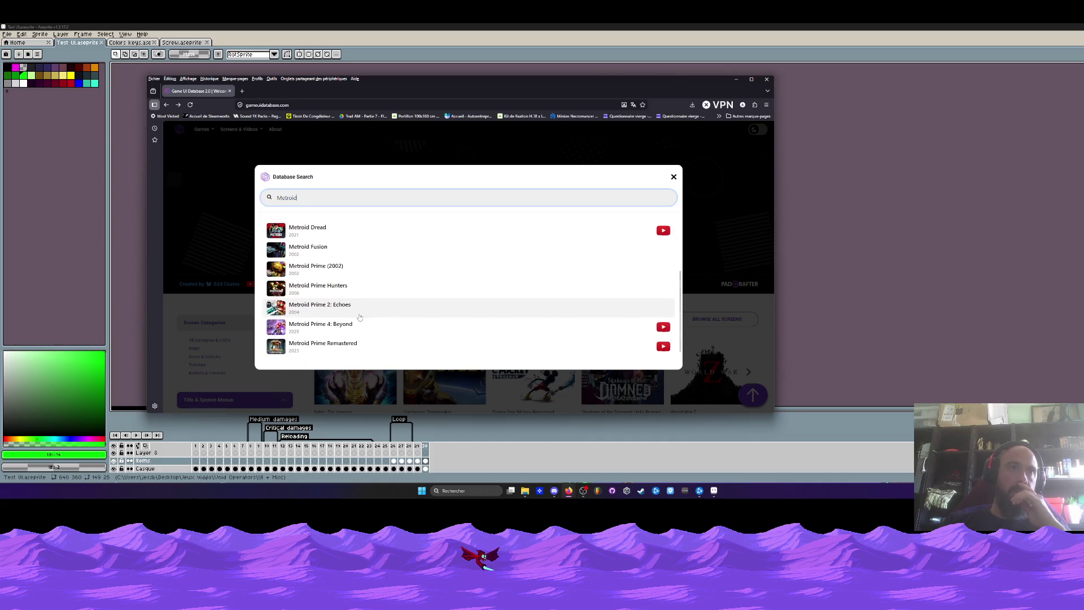
scroll(349, 284, up, 3)
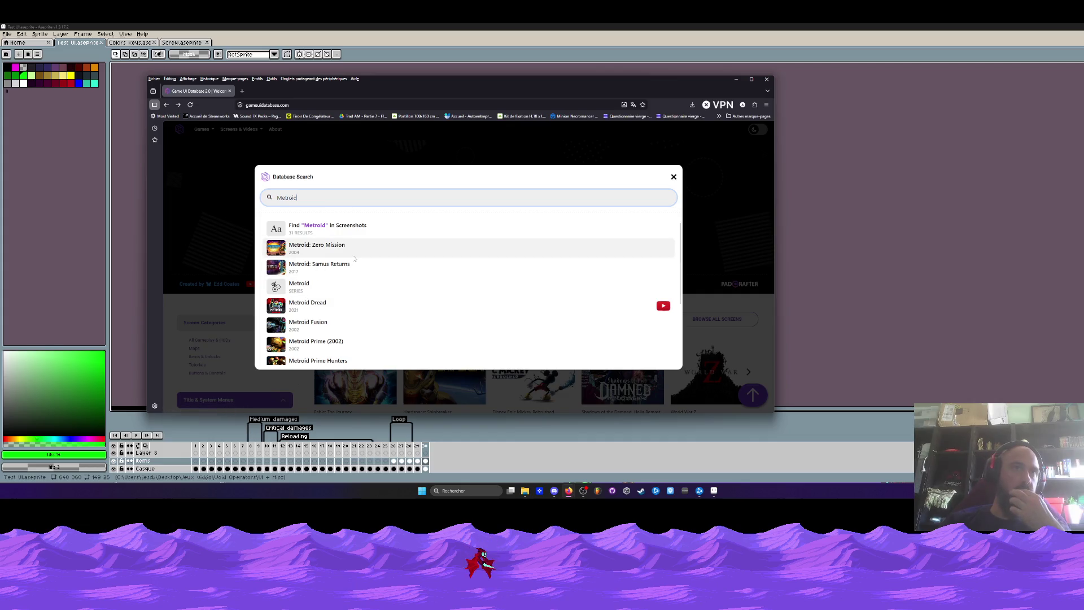
scroll(353, 258, down, 3)
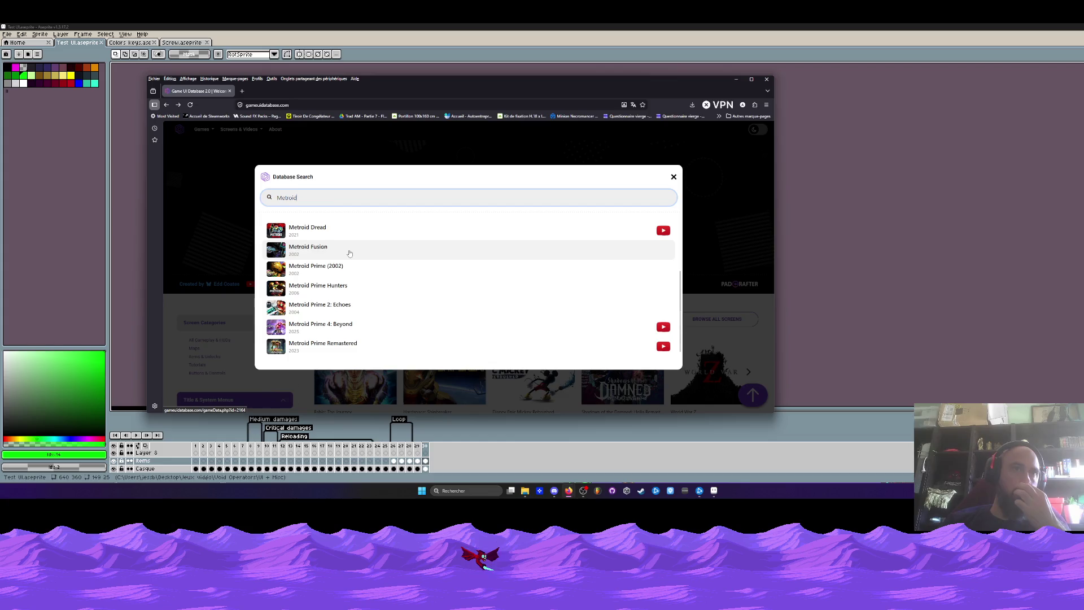
scroll(350, 253, down, 1)
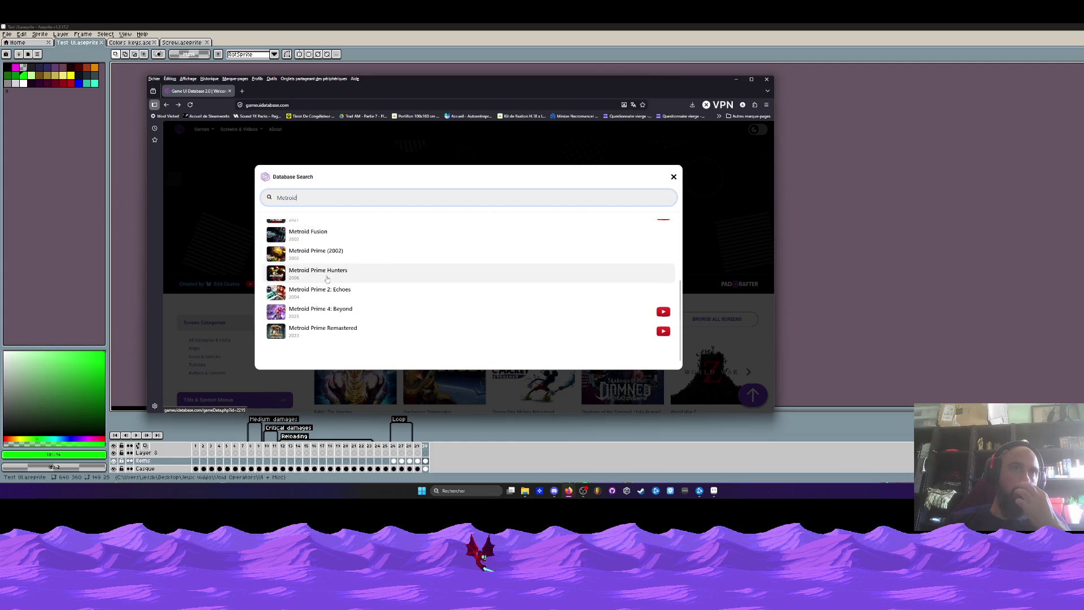
click(304, 253)
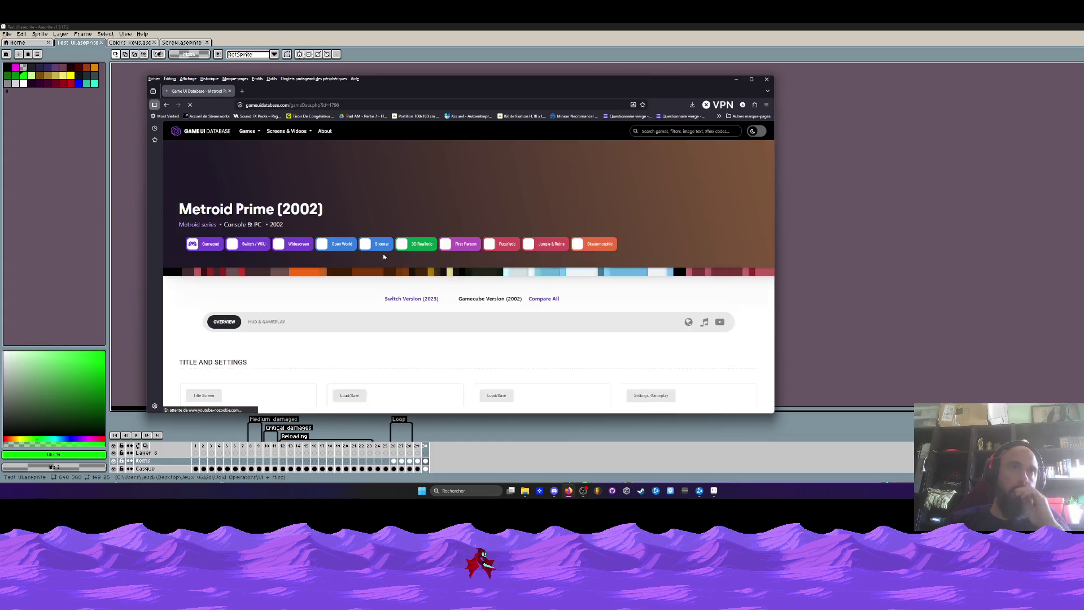
scroll(385, 255, down, 3)
scroll(389, 255, down, 3)
scroll(389, 255, down, 3)
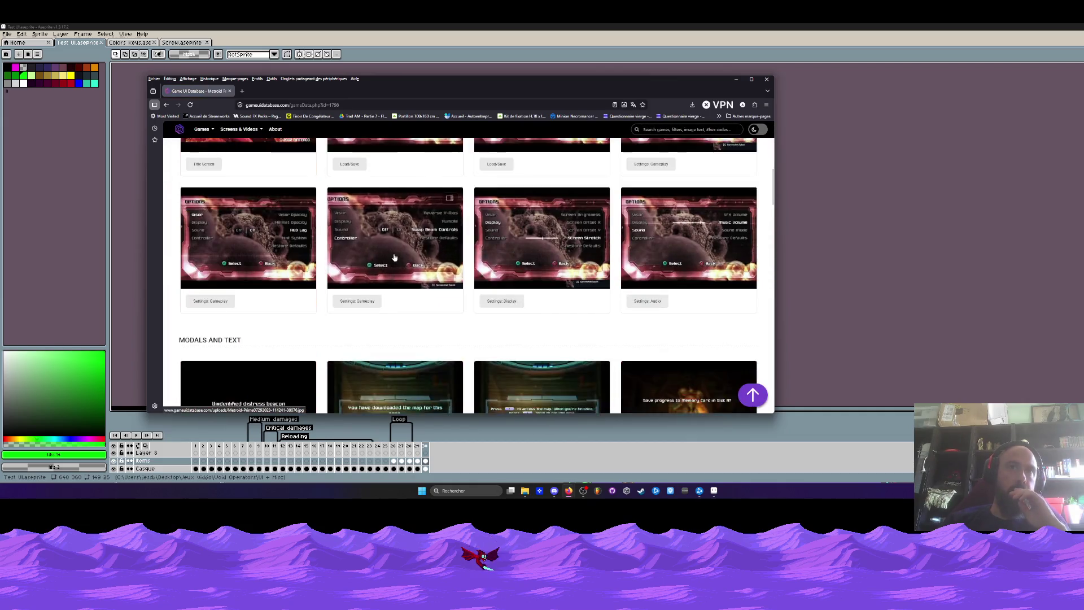
scroll(389, 255, down, 3)
scroll(395, 258, down, 1)
scroll(395, 258, down, 3)
scroll(396, 256, down, 3)
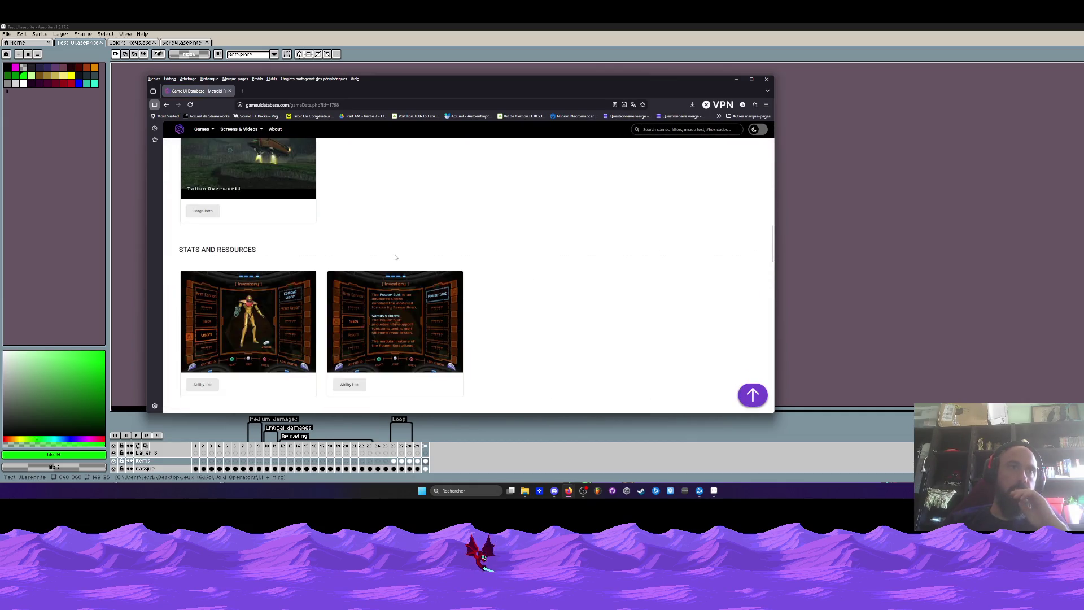
scroll(395, 255, down, 3)
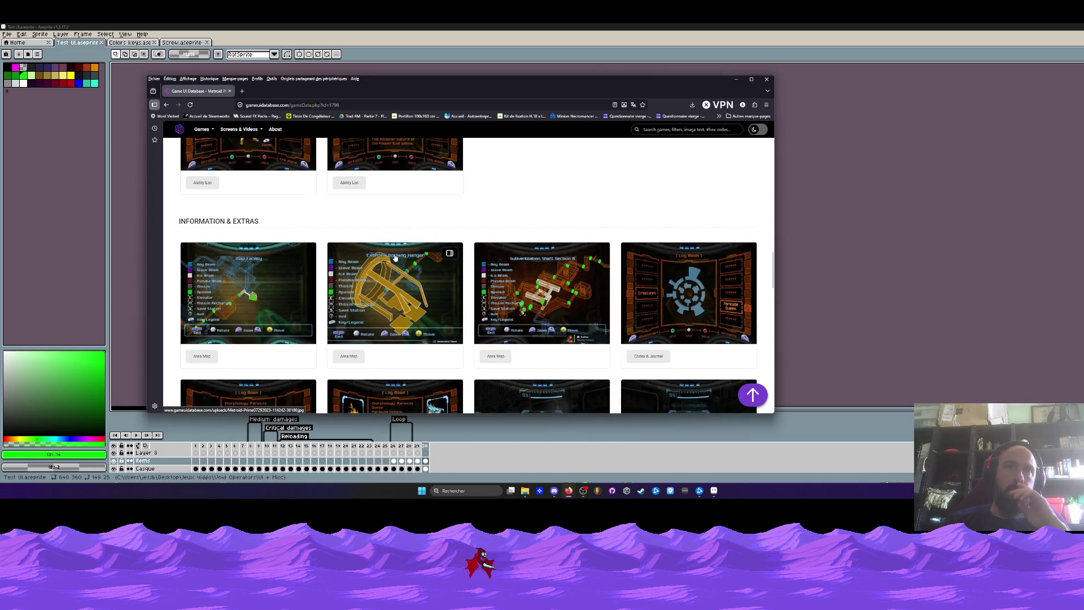
scroll(395, 255, down, 3)
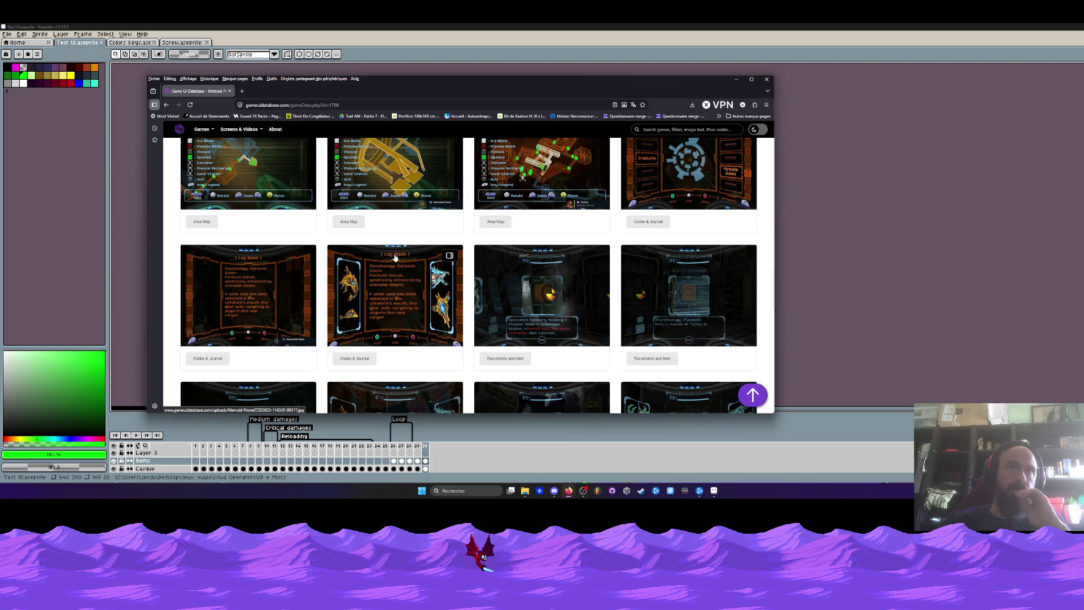
scroll(396, 255, down, 3)
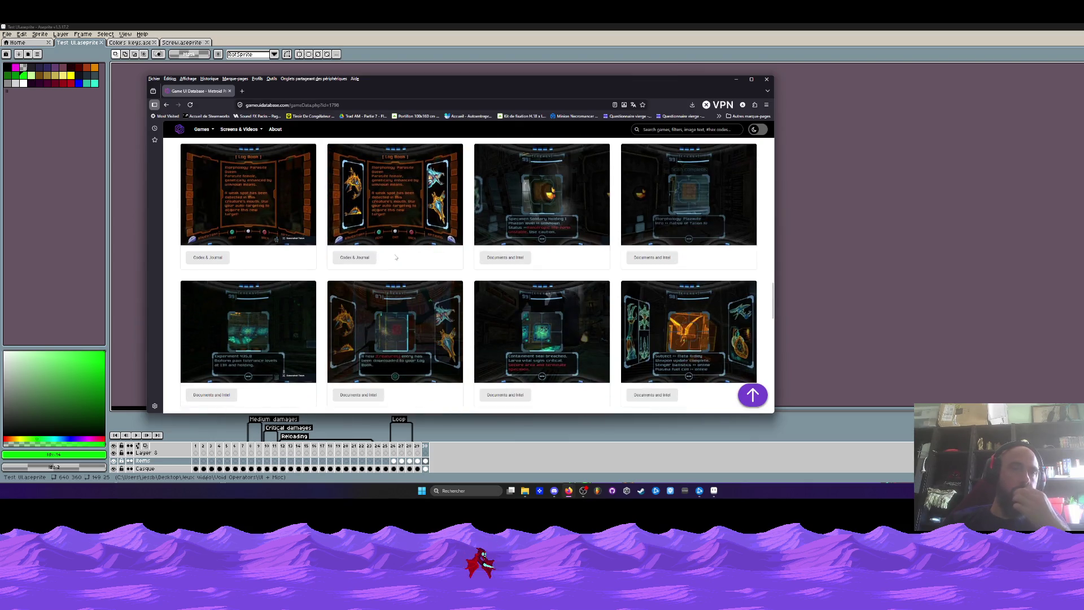
scroll(396, 255, down, 3)
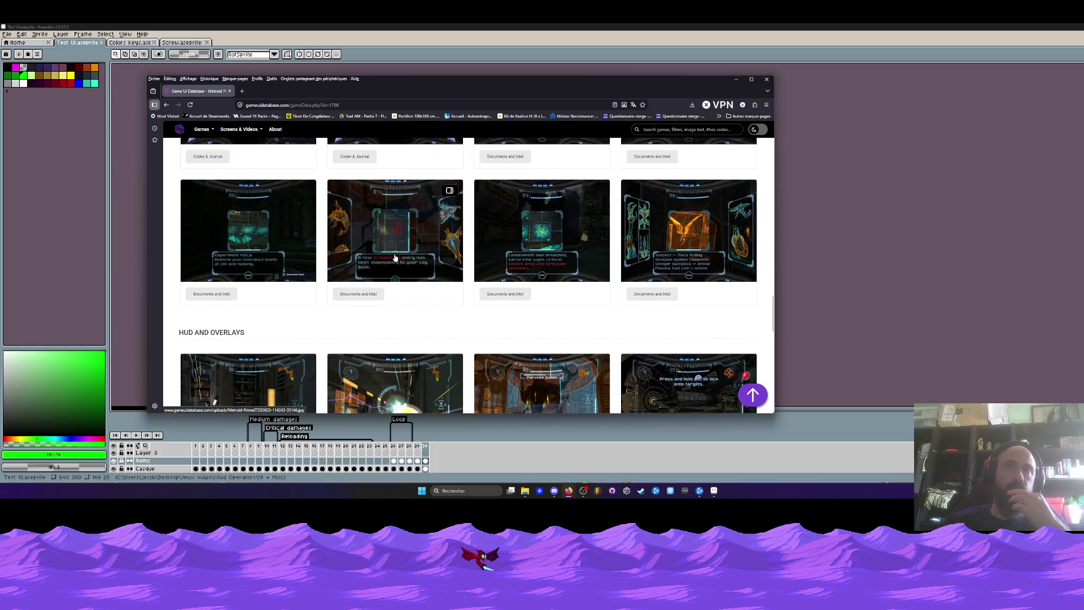
scroll(395, 255, down, 3)
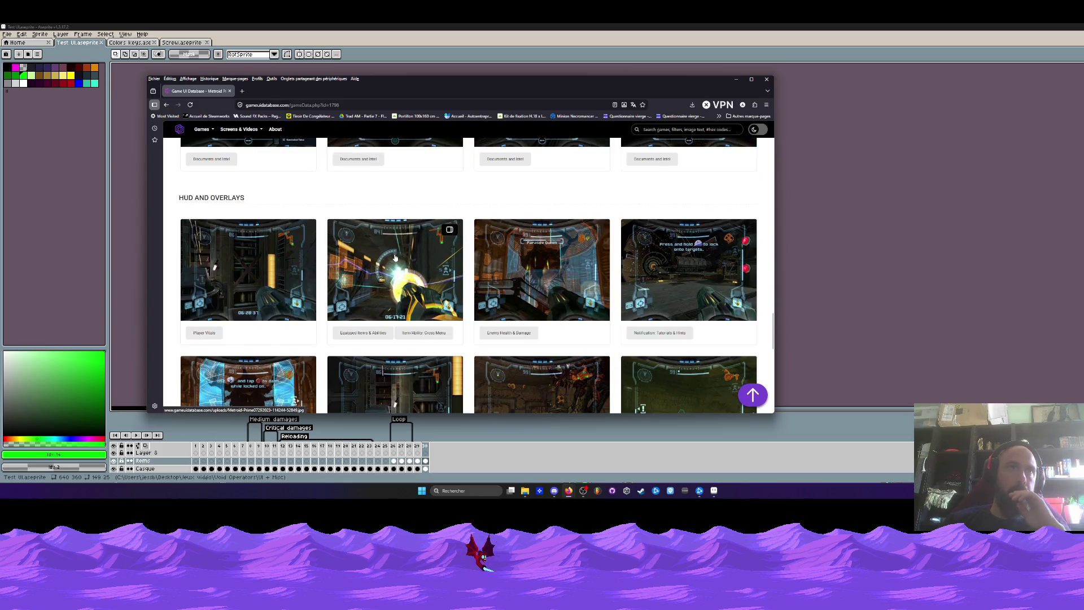
View the Metroid Prime Player Vitals HUD screenshot at full size
click(254, 270)
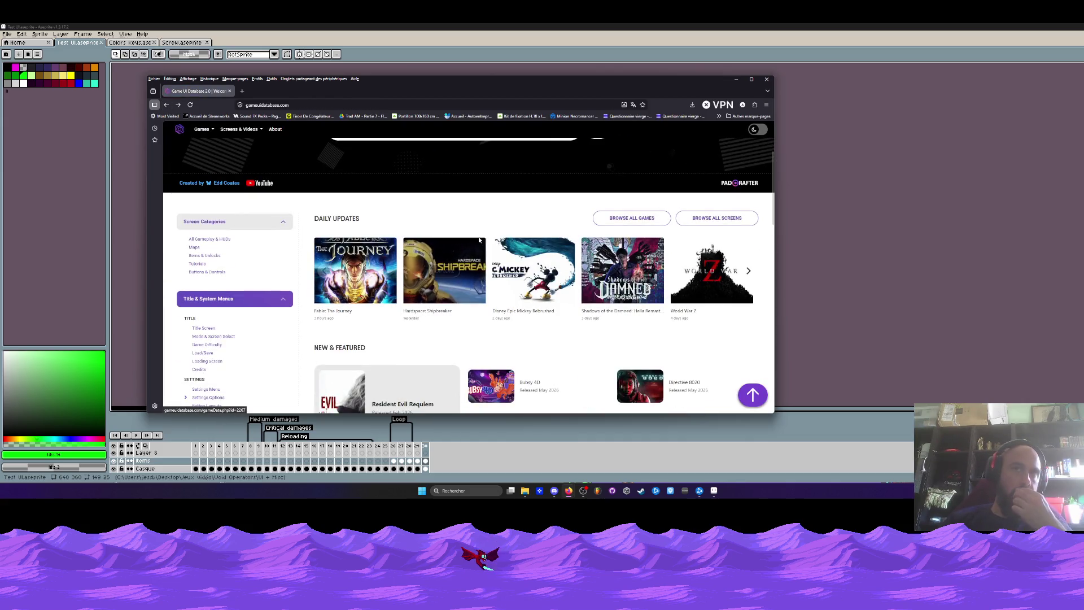
click(204, 255)
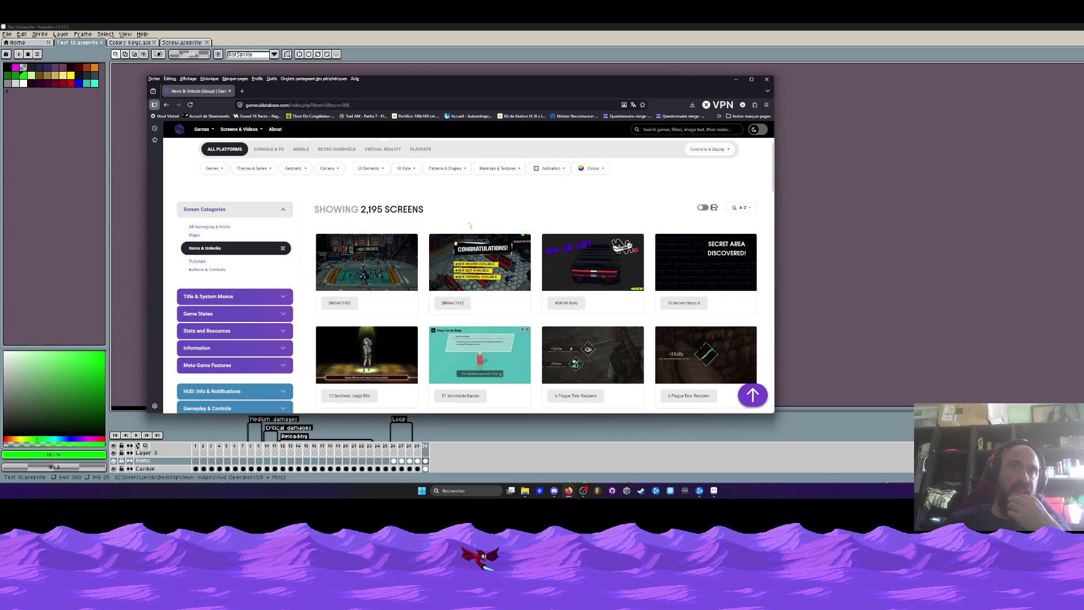
scroll(445, 229, down, 2)
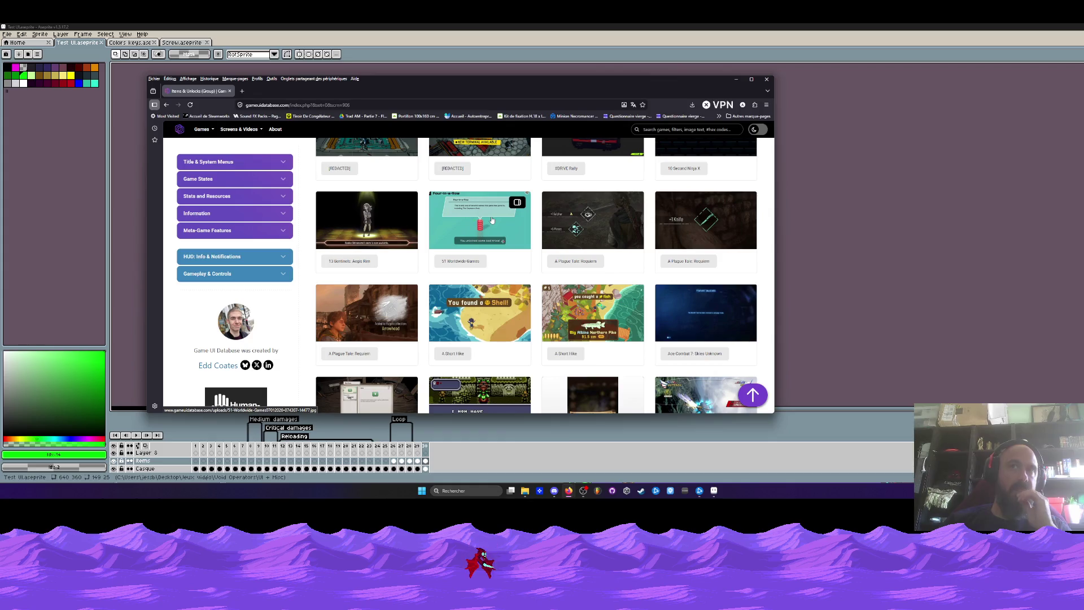
scroll(492, 222, down, 1)
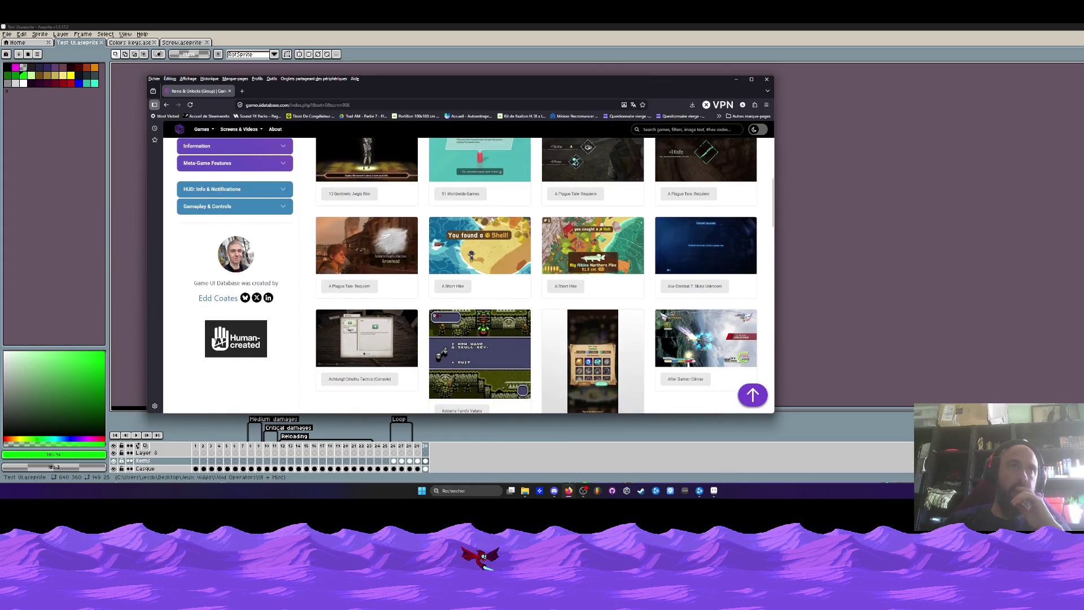
scroll(493, 221, down, 1)
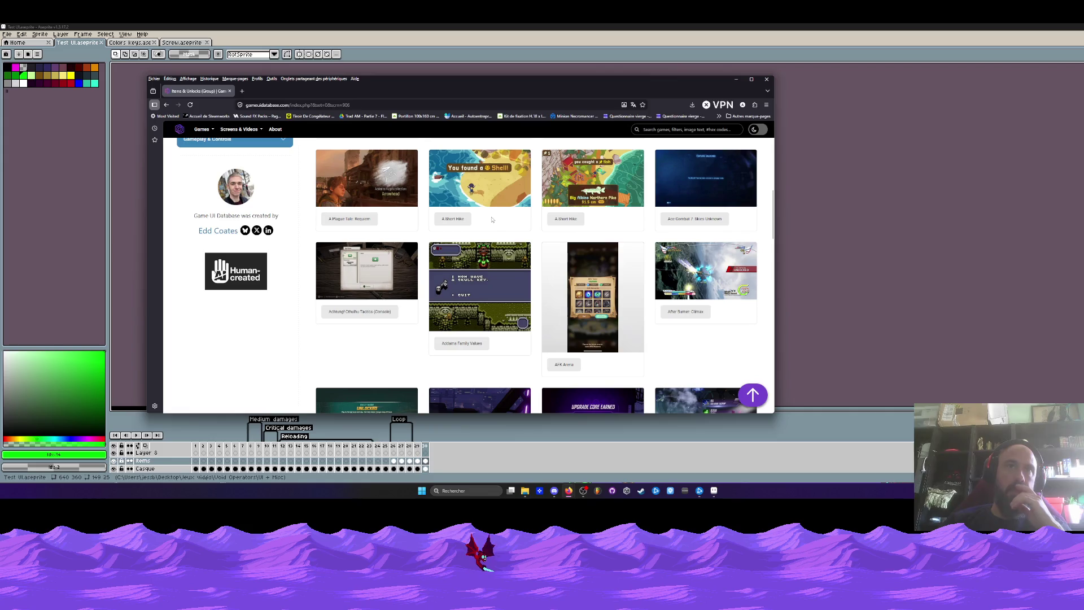
scroll(492, 221, down, 3)
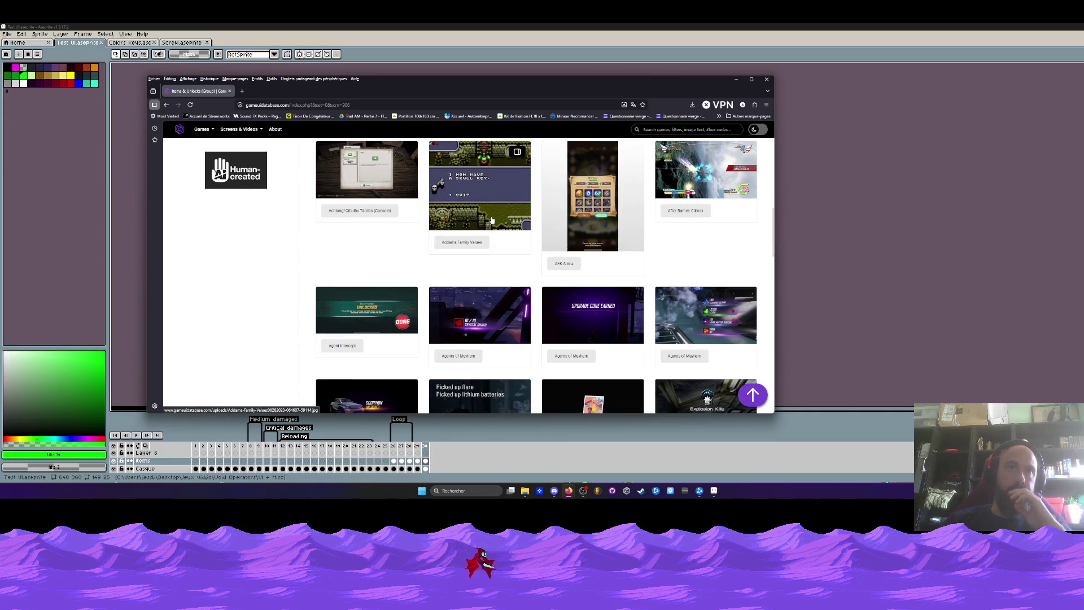
scroll(492, 221, down, 3)
scroll(495, 221, down, 1)
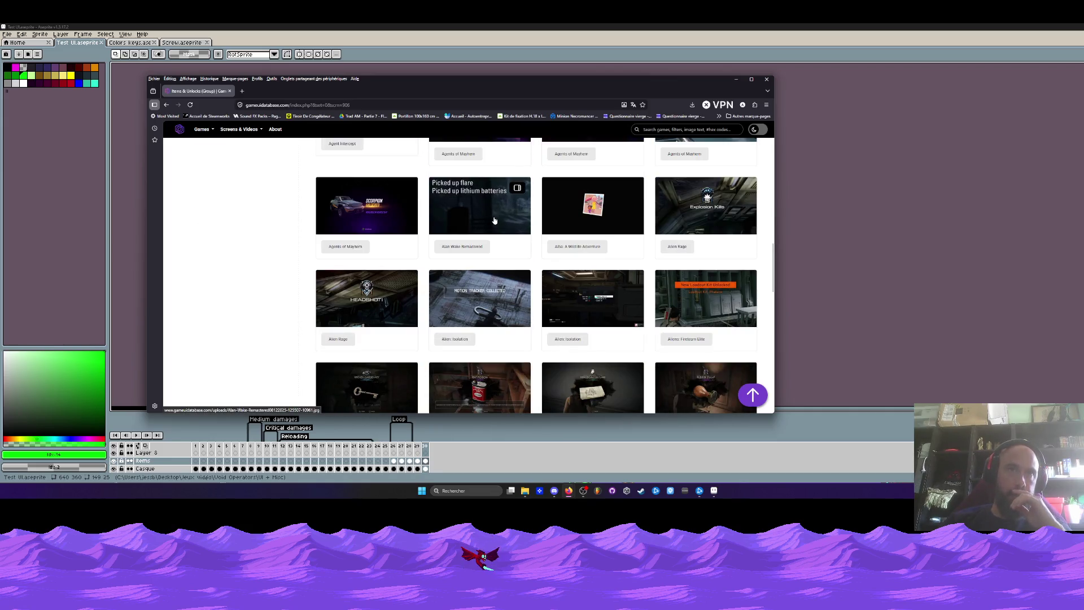
scroll(494, 220, down, 1)
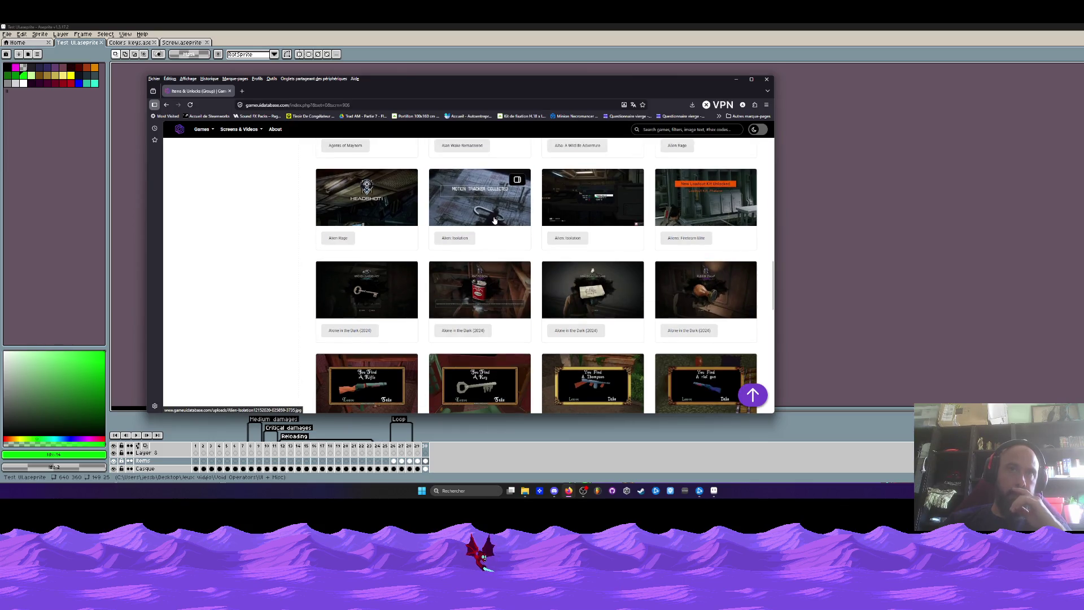
scroll(494, 221, down, 2)
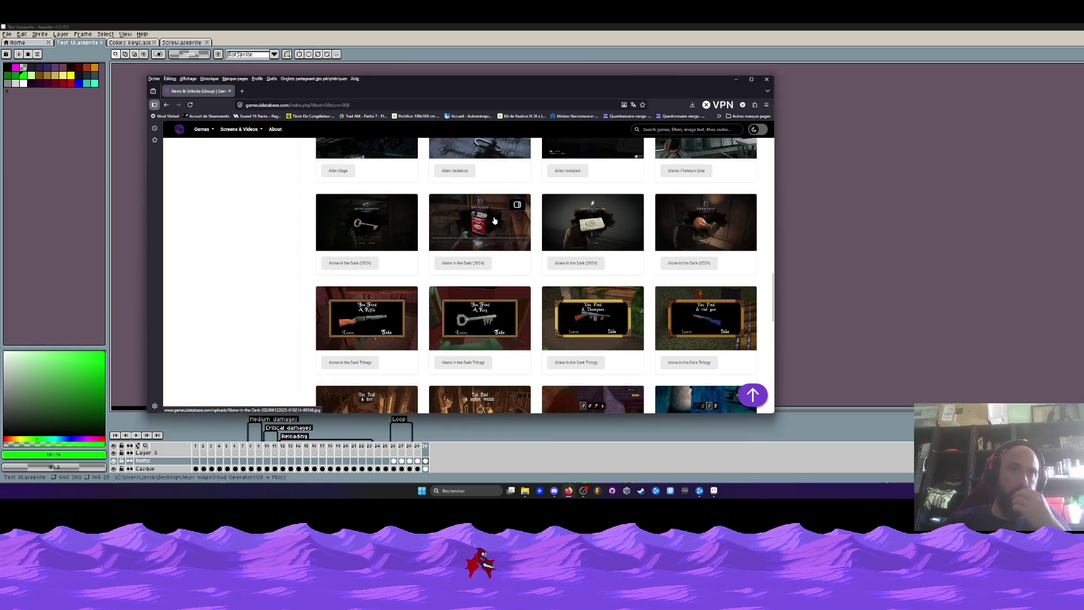
scroll(494, 220, down, 1)
scroll(494, 220, up, 1)
scroll(494, 220, down, 2)
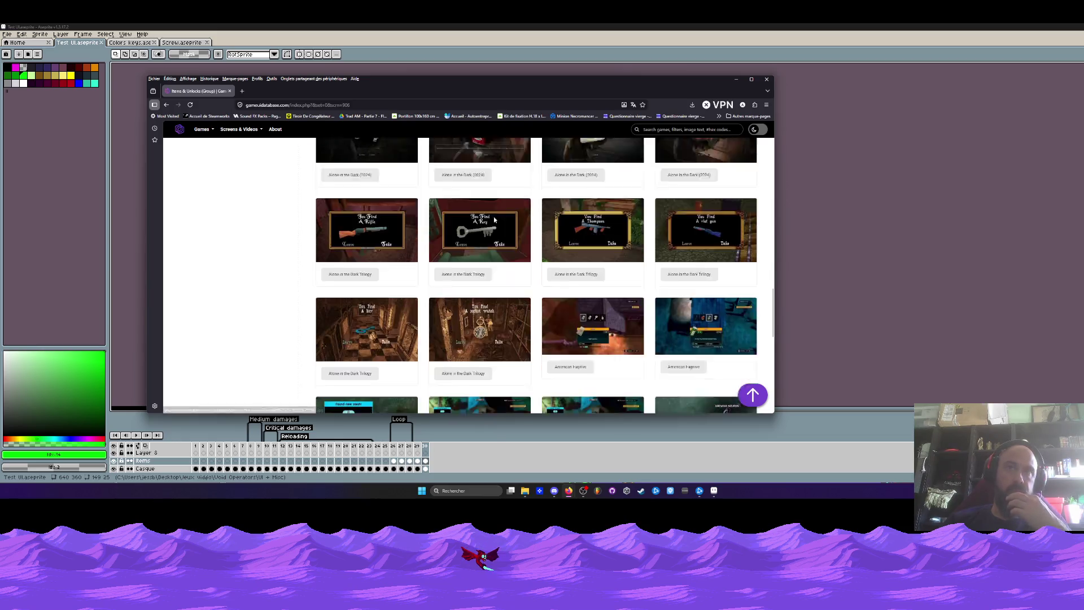
scroll(494, 220, down, 1)
scroll(494, 220, down, 2)
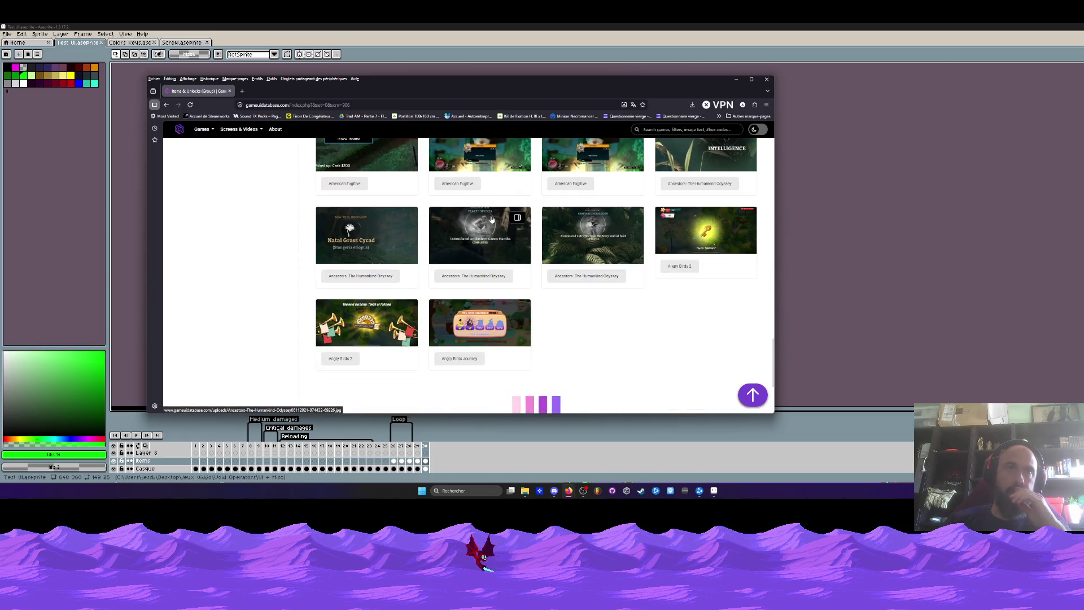
scroll(494, 220, down, 2)
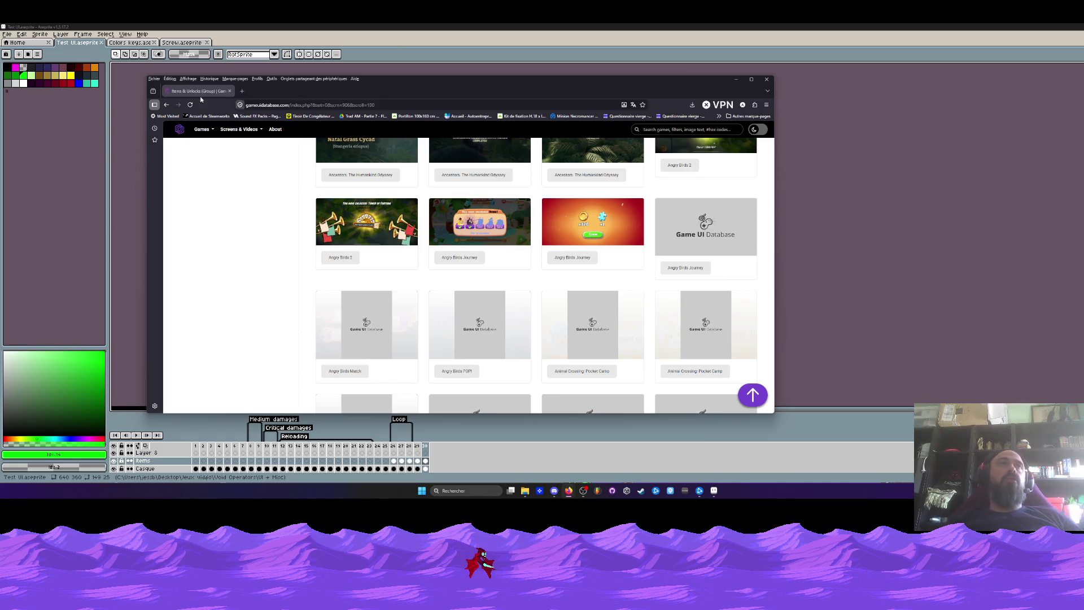
click(78, 54)
text(kinder délice)
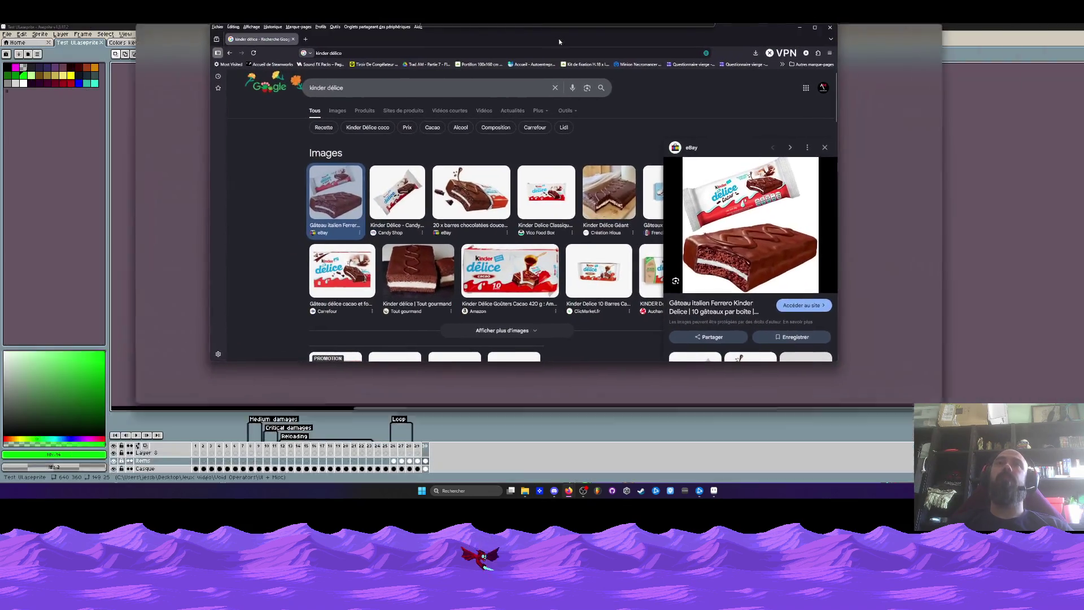
Maximize the Google Images results window, then switch back to the sprite editor with Alt+Tab
drag(559, 39, 630, 33)
scroll(593, 254, down, 1)
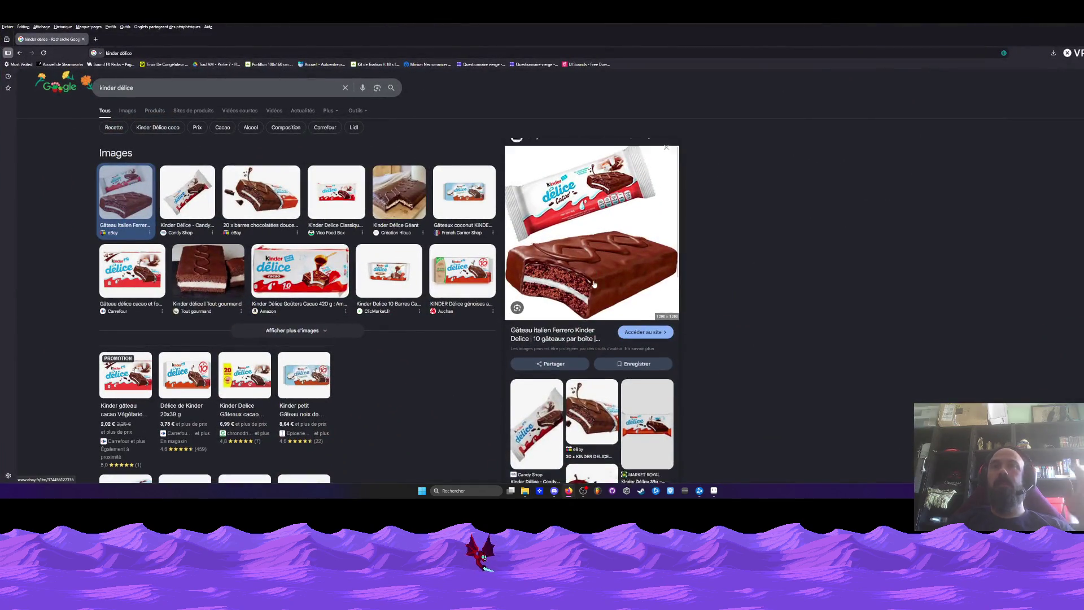
scroll(593, 254, up, 1)
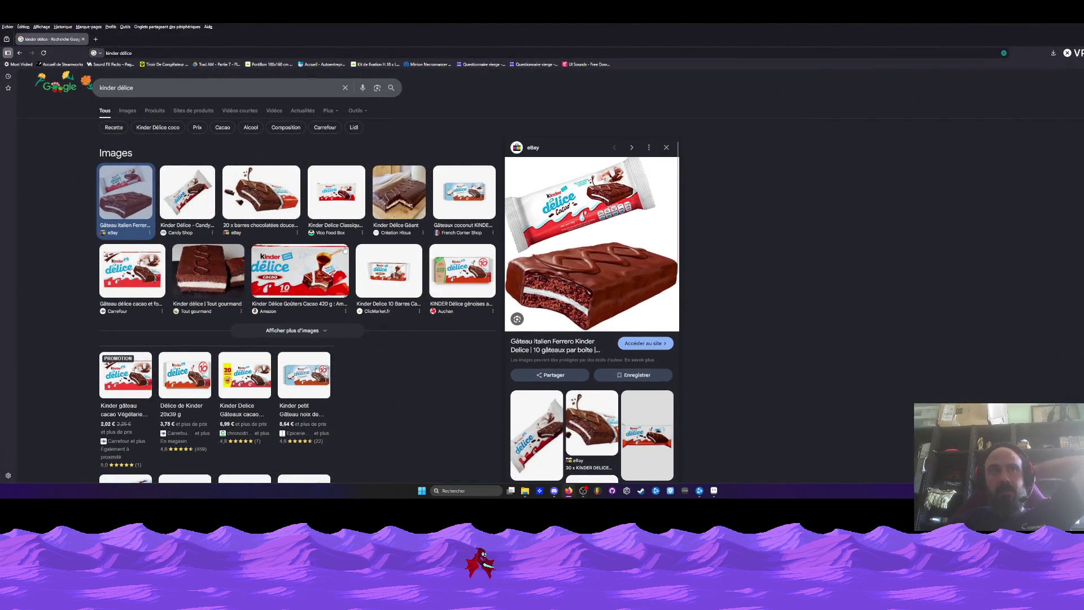
scroll(417, 222, down, 1)
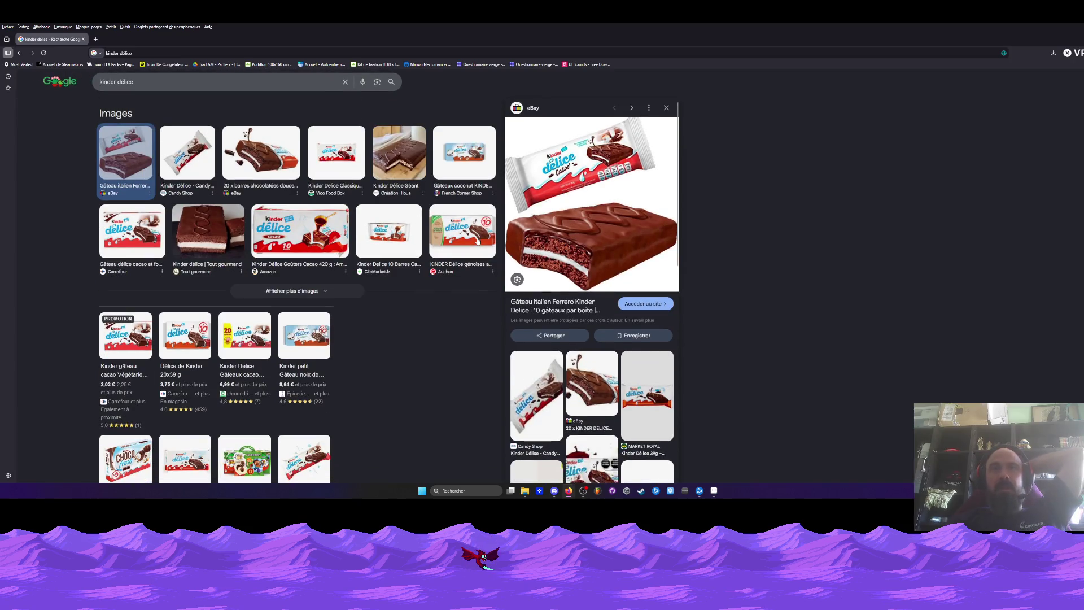
scroll(339, 272, up, 1)
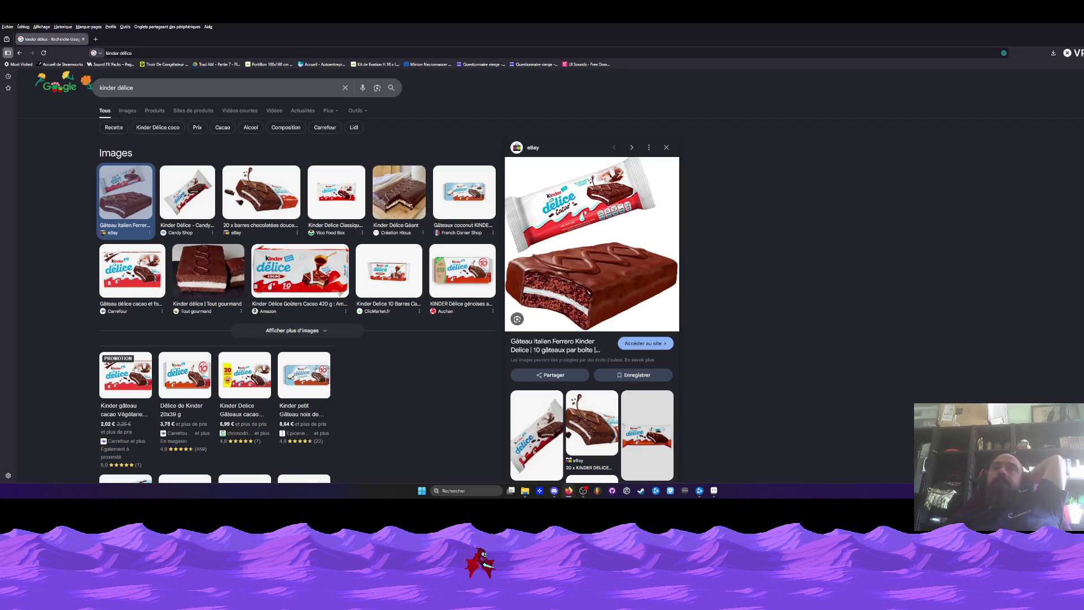
key(alt+Tab)
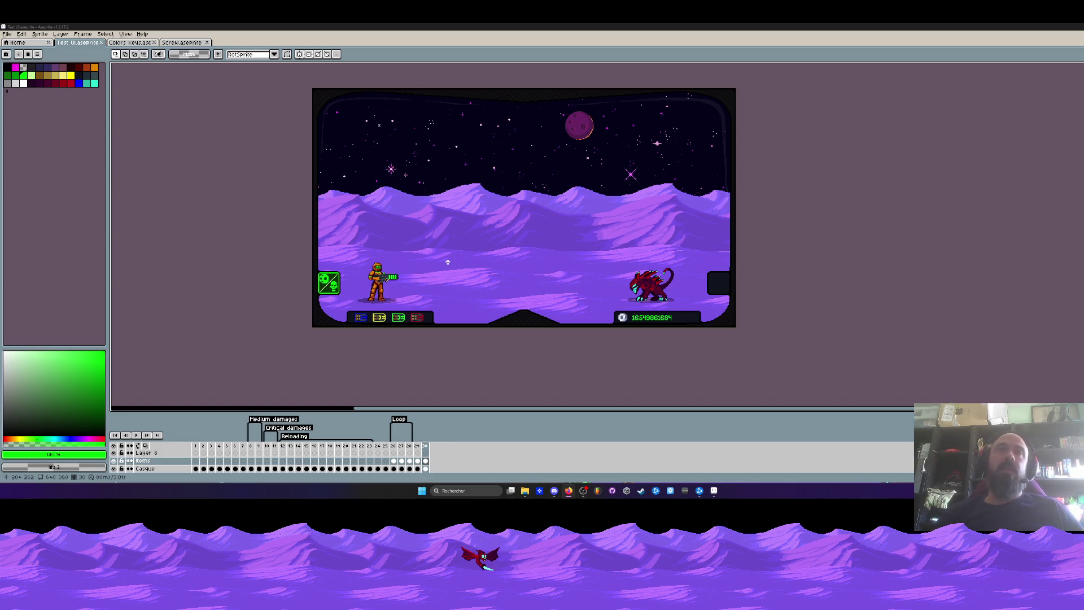
scroll(385, 315, up, 3)
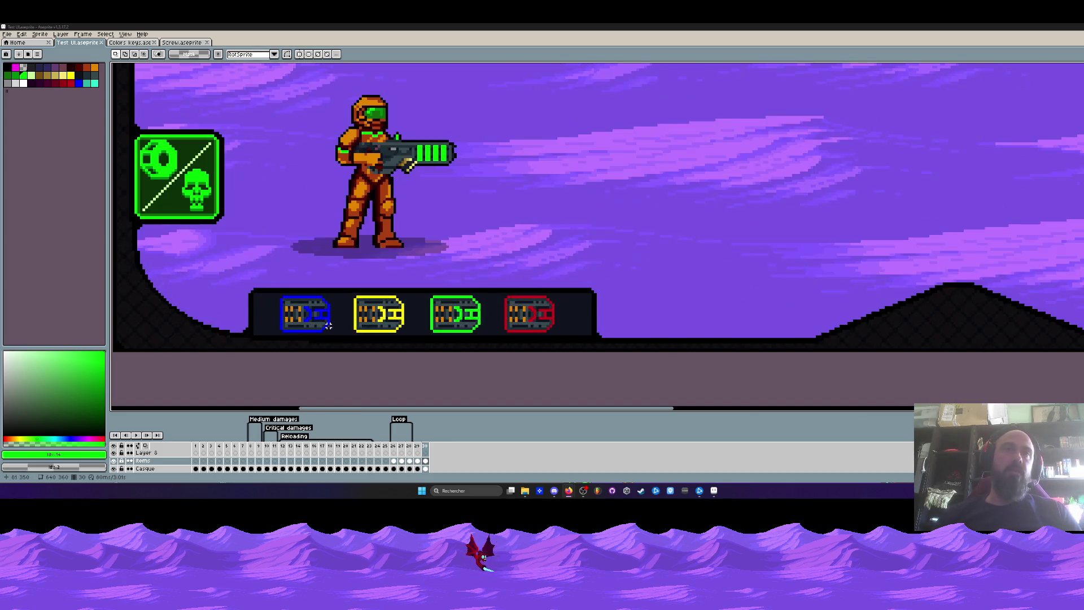
scroll(328, 325, up, 1)
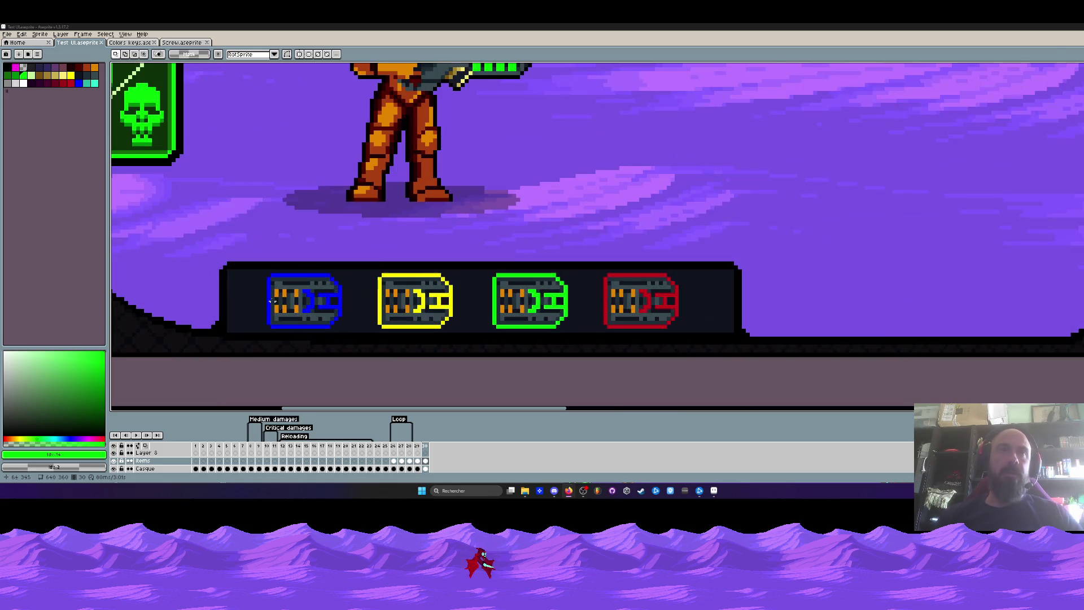
Marquee-select the blue weapon icon, try scaling it narrower, then undo the resize and deselect
drag(256, 265, 360, 334)
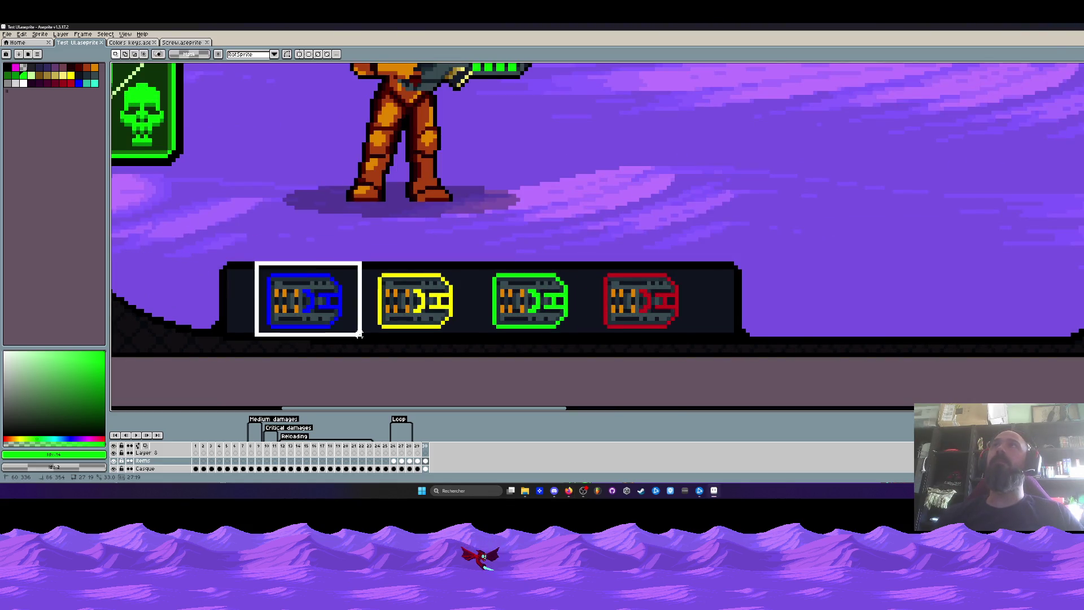
click(434, 467)
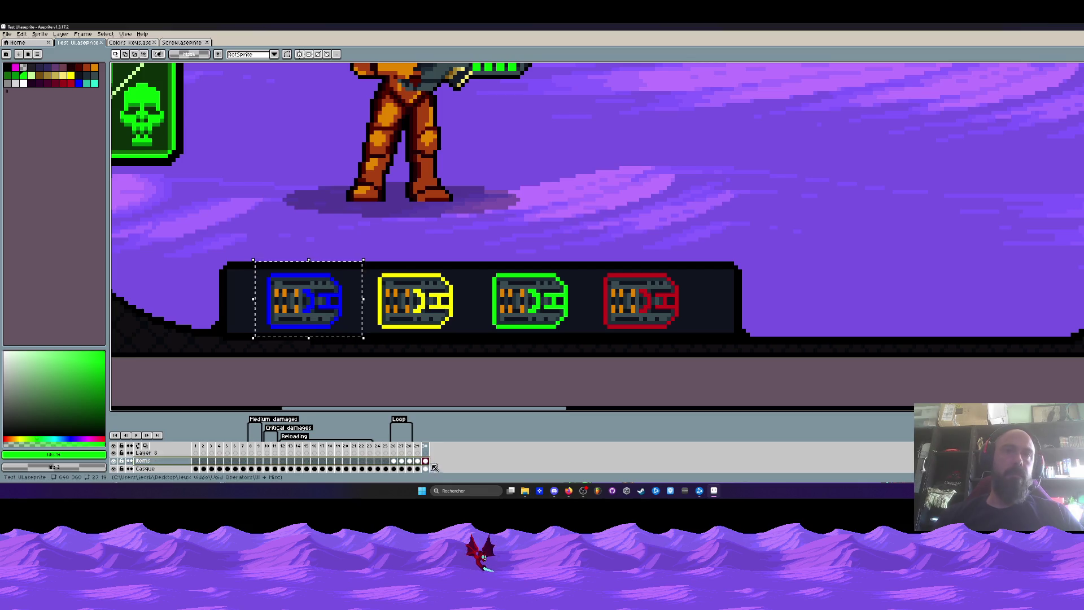
scroll(365, 297, up, 1)
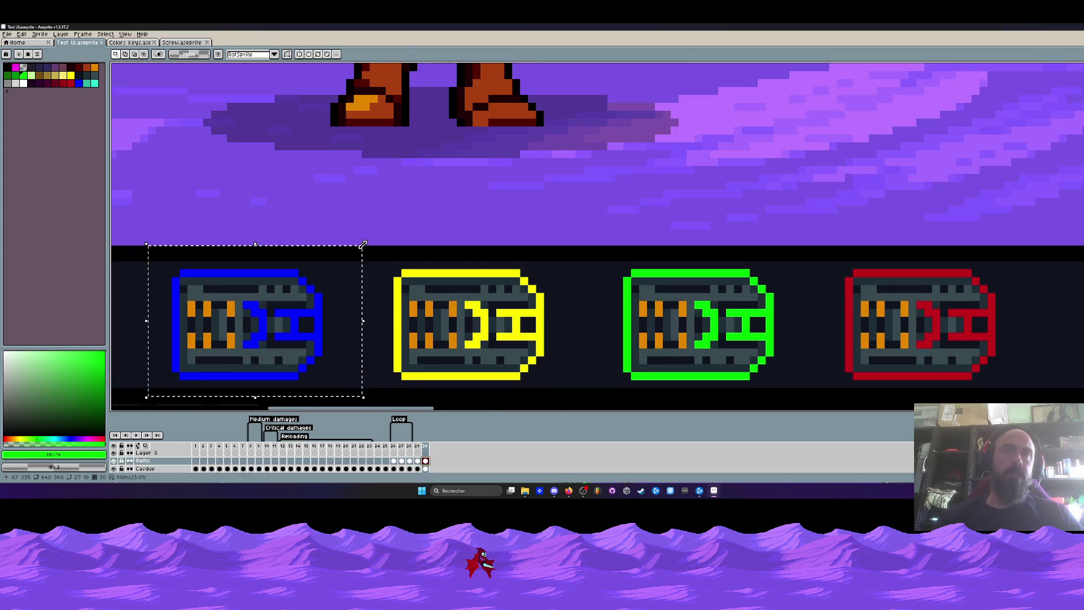
mouse_move(363, 245)
mouse_down()
mouse_move(242, 303)
mouse_move(322, 271)
mouse_up()
scroll(322, 271, up, 1)
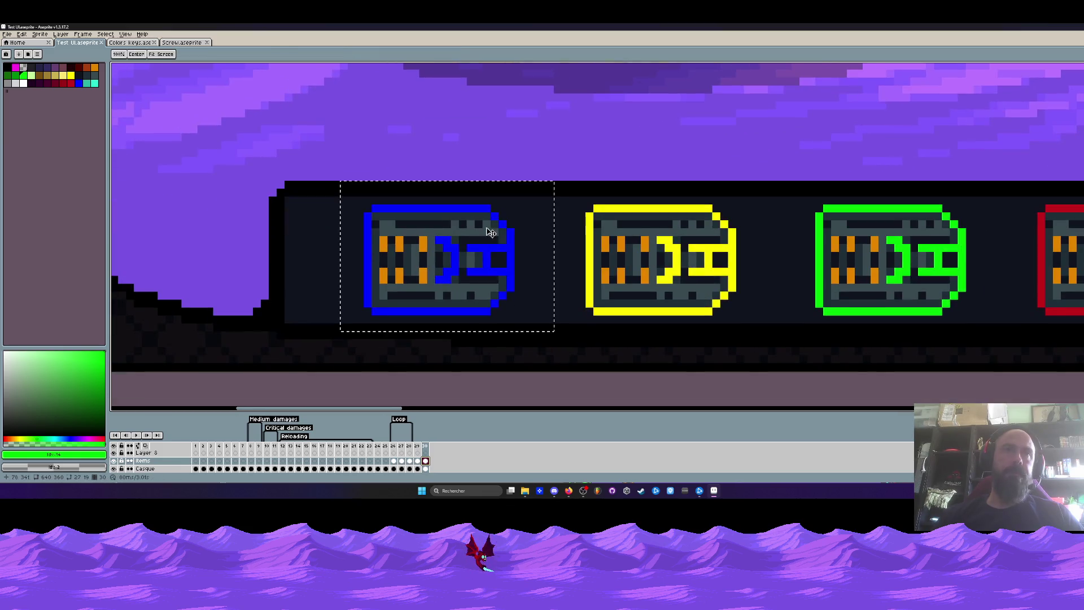
drag(554, 256, 481, 259)
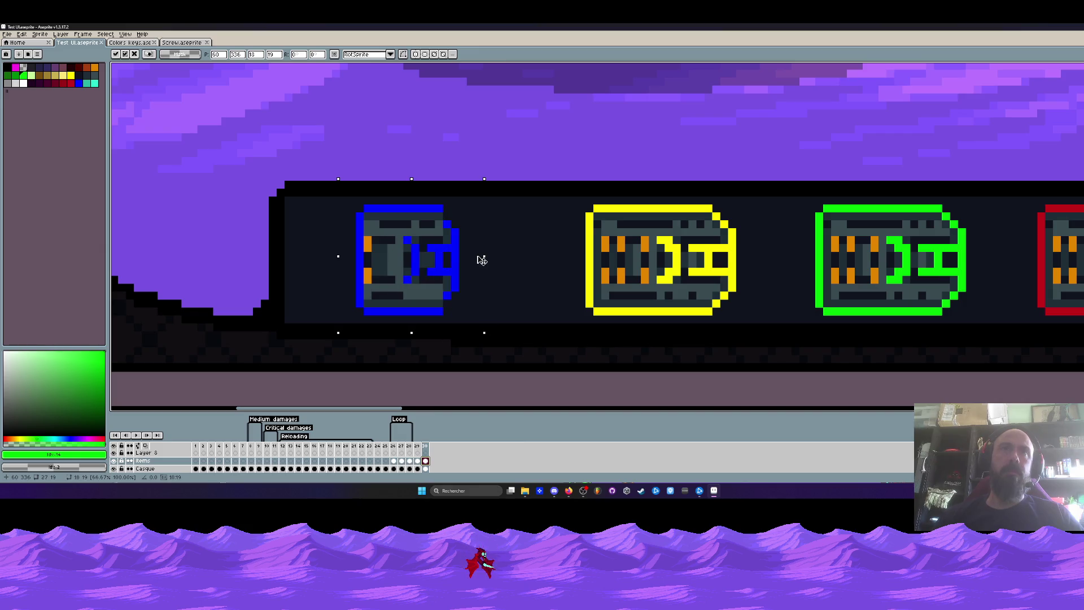
key(ctrl+z)
scroll(417, 238, up, 1)
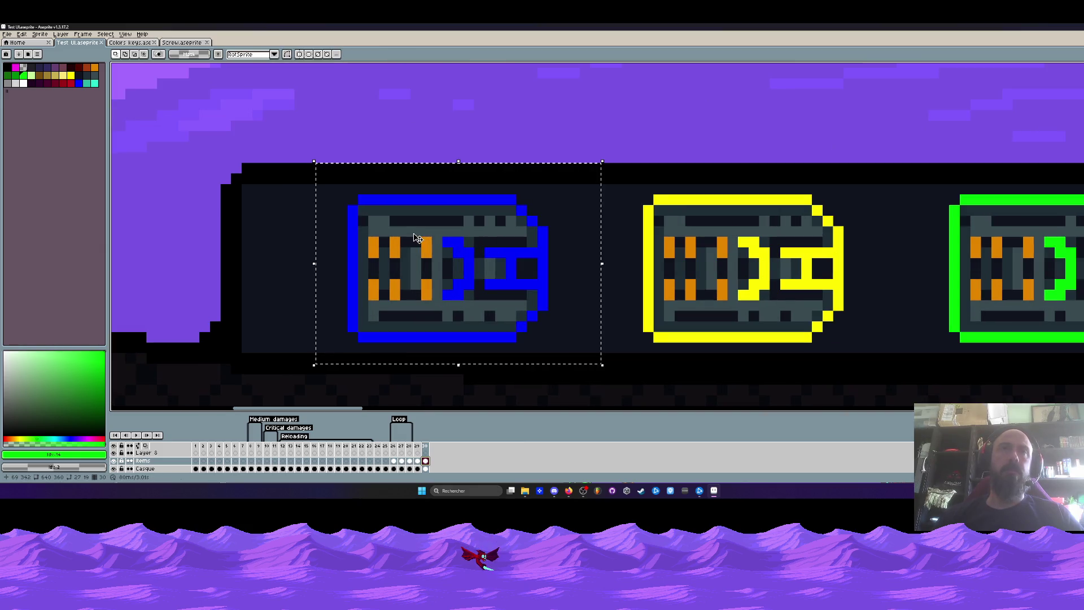
key(ctrl+d)
Move the blue icon's left part rightward to shorten it, then select its top and deselect
drag(331, 188, 469, 358)
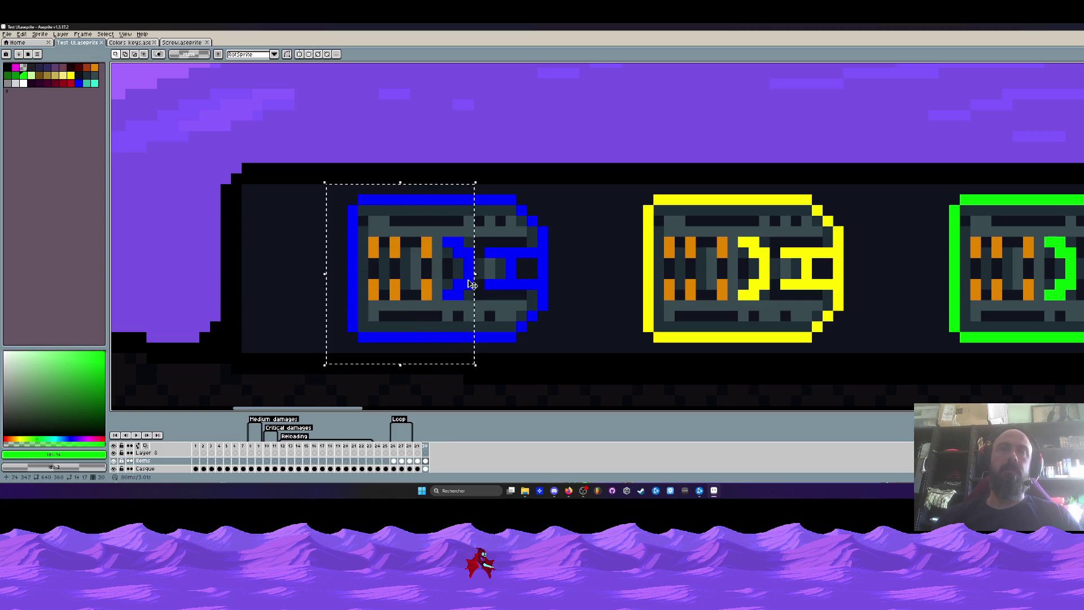
drag(423, 270, 489, 270)
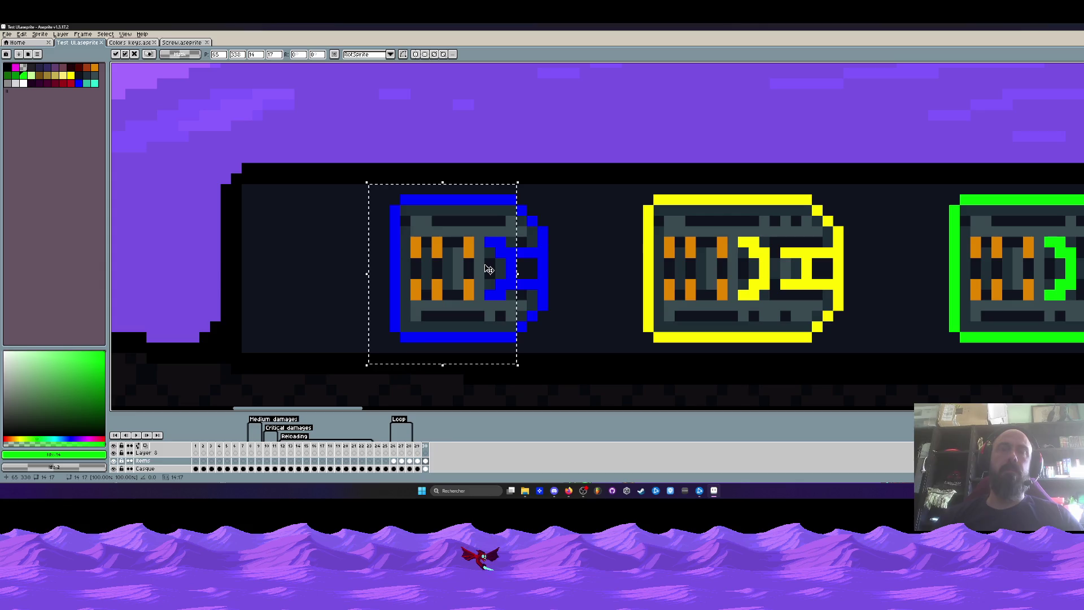
key(ctrl+d)
scroll(489, 270, down, 1)
scroll(489, 269, up, 1)
mouse_move(343, 203)
mouse_down()
mouse_move(595, 238)
mouse_move(548, 244)
mouse_up()
key(ctrl+d)
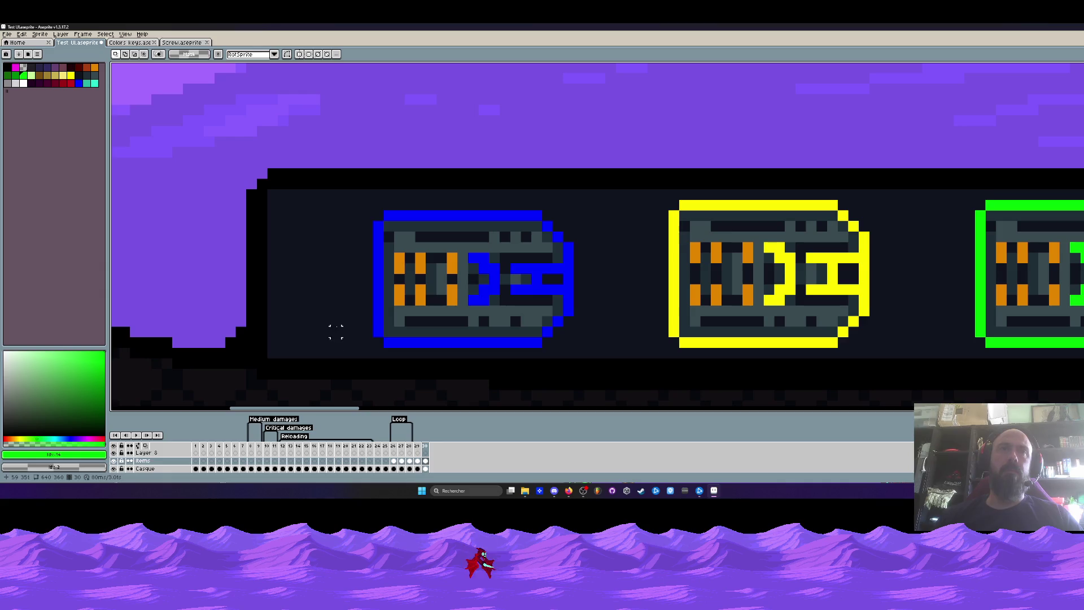
Pull the blue icon's bottom rows up, top rows down and right edge leftward, deselecting after each move
drag(341, 320, 627, 339)
drag(508, 326, 508, 316)
key(ctrl+d)
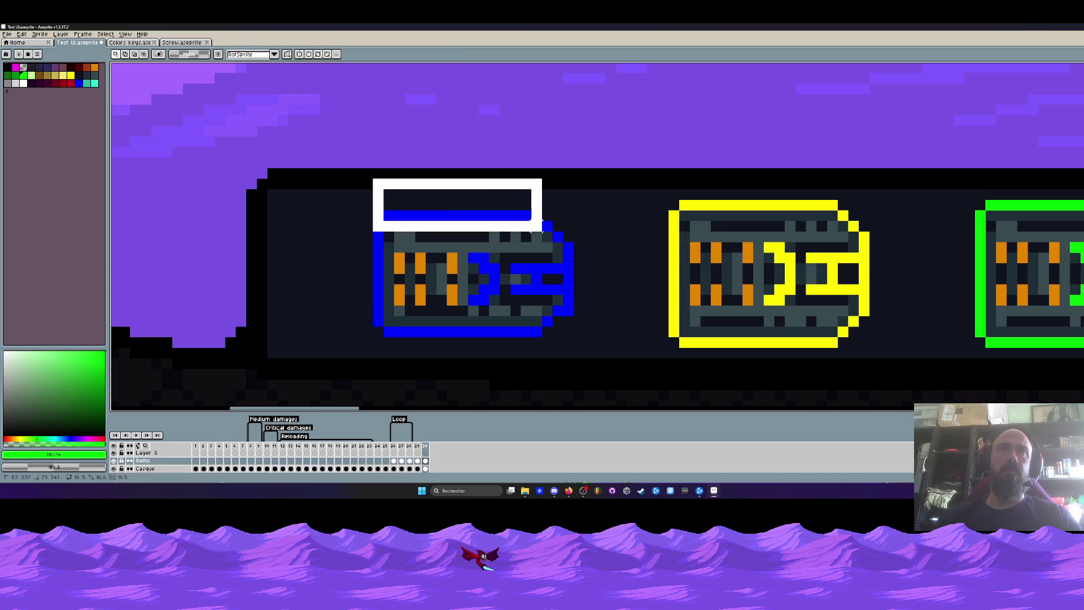
drag(373, 178, 586, 245)
drag(525, 228, 525, 239)
key(ctrl+d)
drag(628, 210, 561, 341)
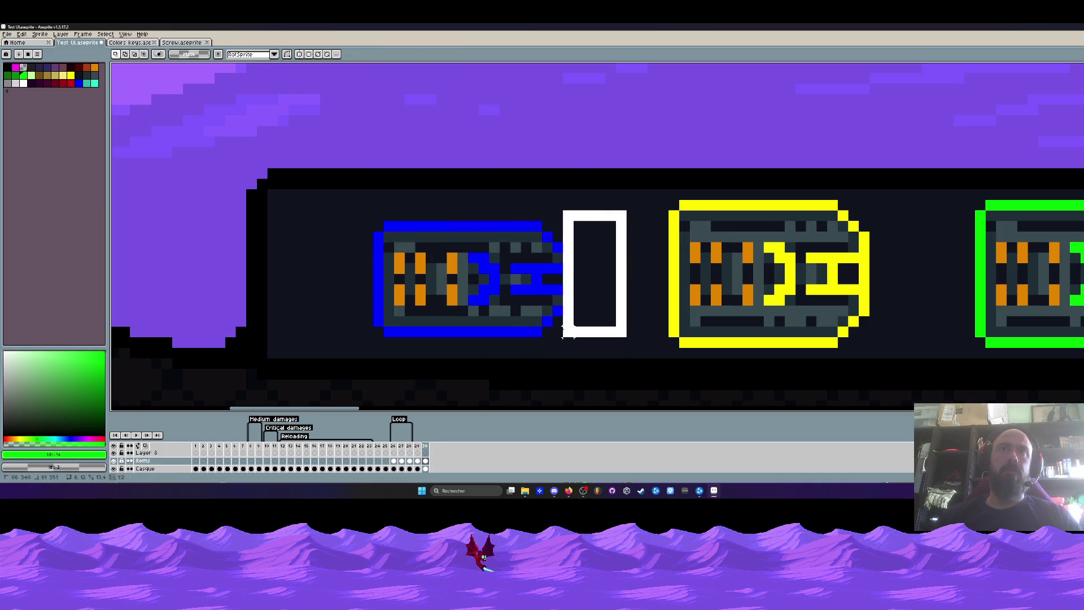
drag(573, 291, 562, 290)
key(ctrl+d)
Nudge the blue icon's right end further left and its top and bottom rows in by another pixel each
drag(500, 210, 623, 362)
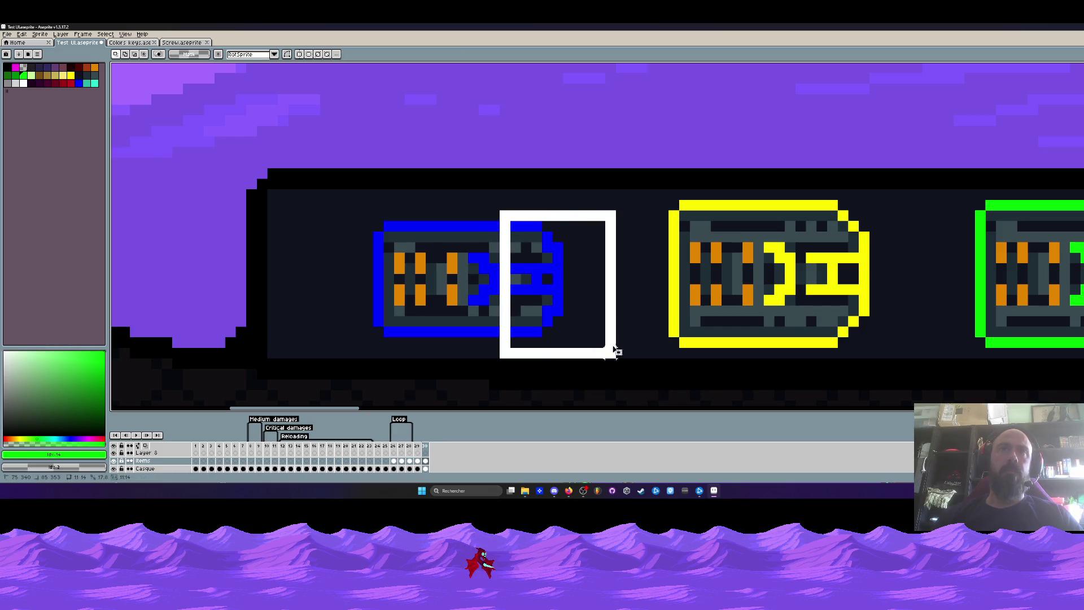
drag(573, 305, 539, 283)
mouse_move(500, 210)
mouse_down()
mouse_move(567, 286)
mouse_move(540, 293)
mouse_up()
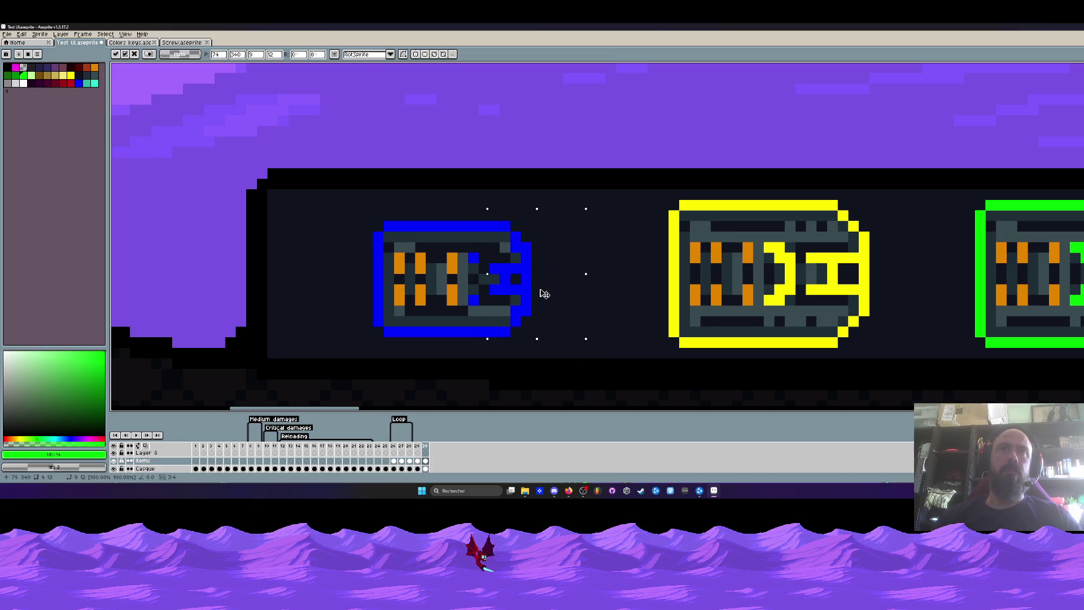
drag(328, 219, 567, 246)
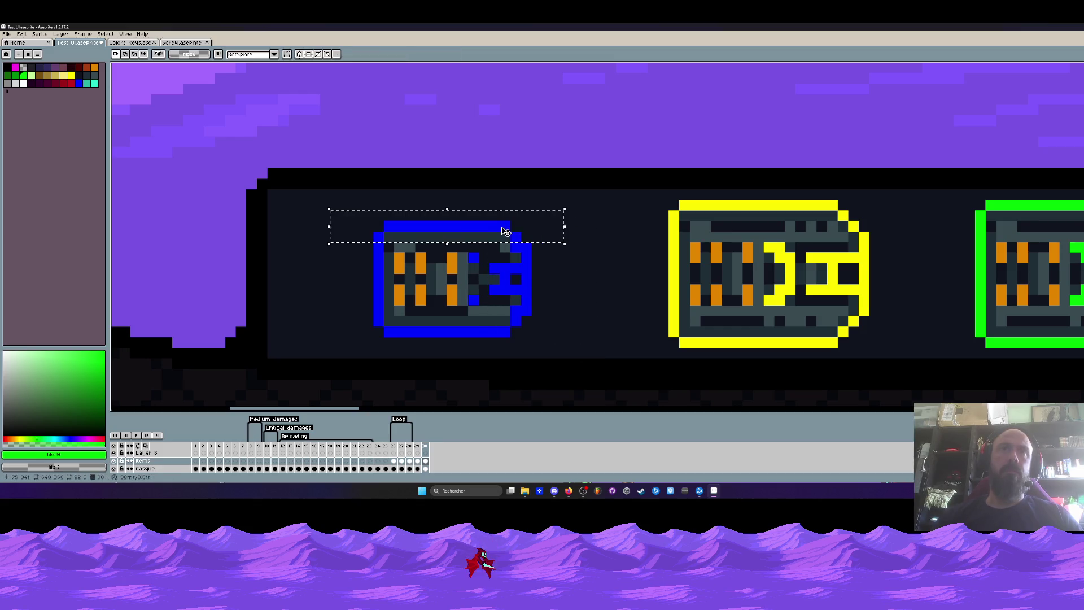
drag(500, 233, 500, 243)
drag(351, 316, 609, 372)
drag(537, 339, 537, 329)
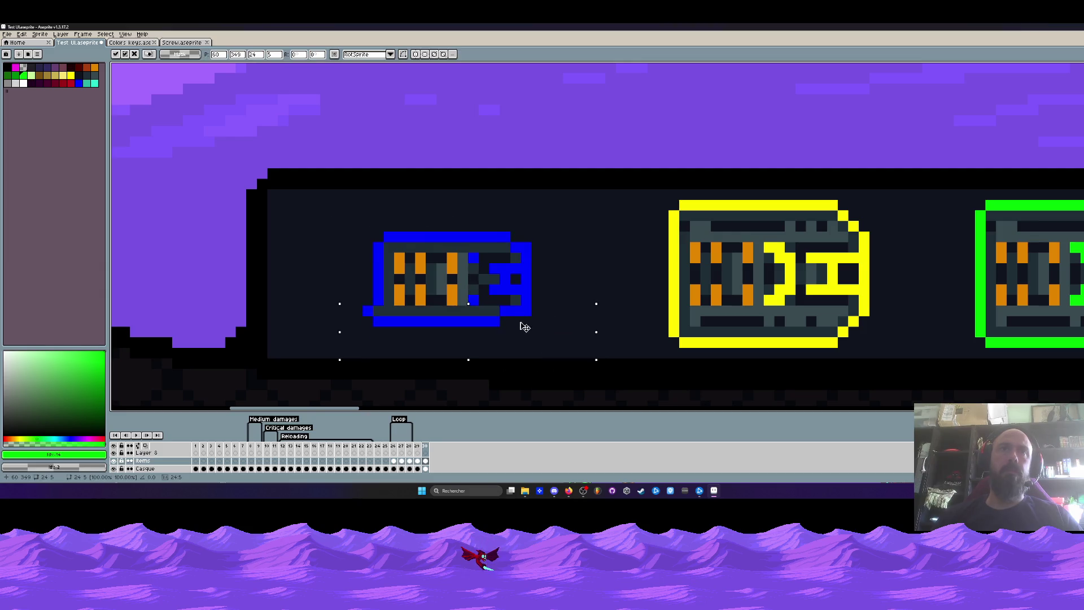
key(Left)
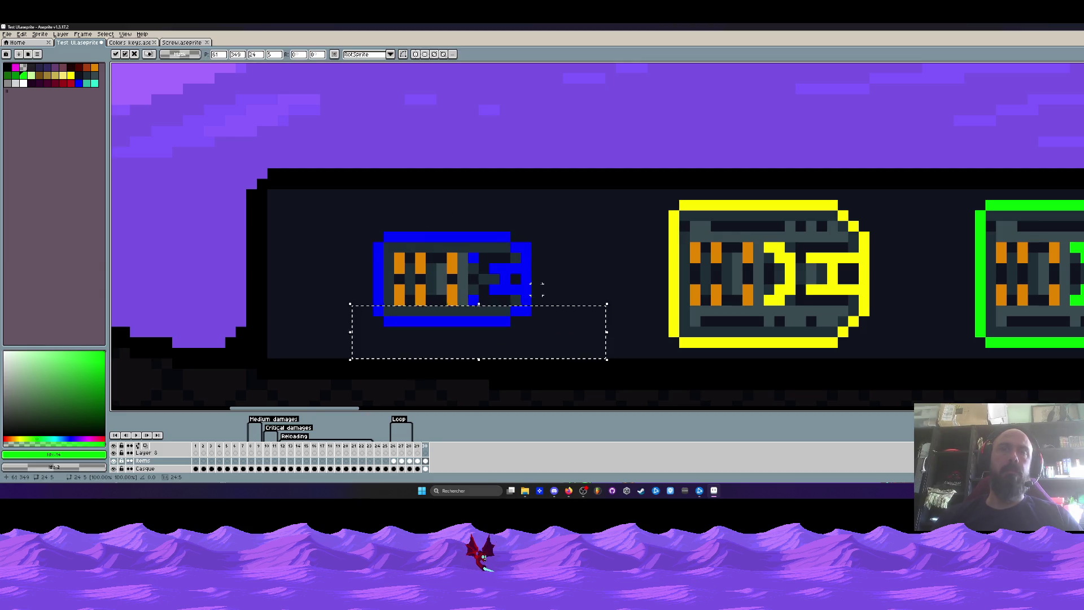
click(543, 287)
drag(518, 230, 567, 340)
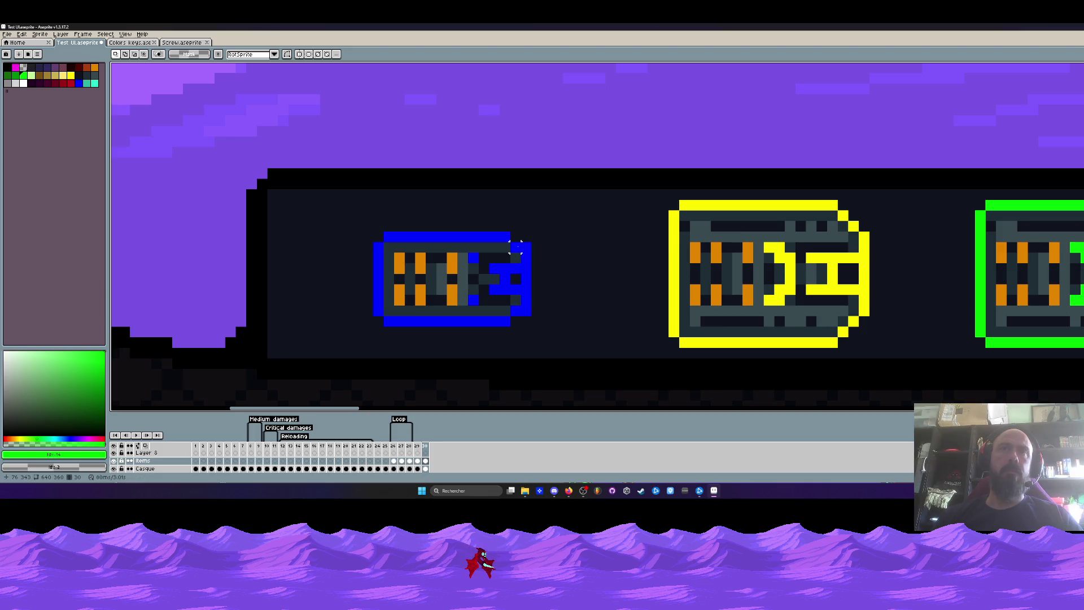
scroll(505, 235, down, 3)
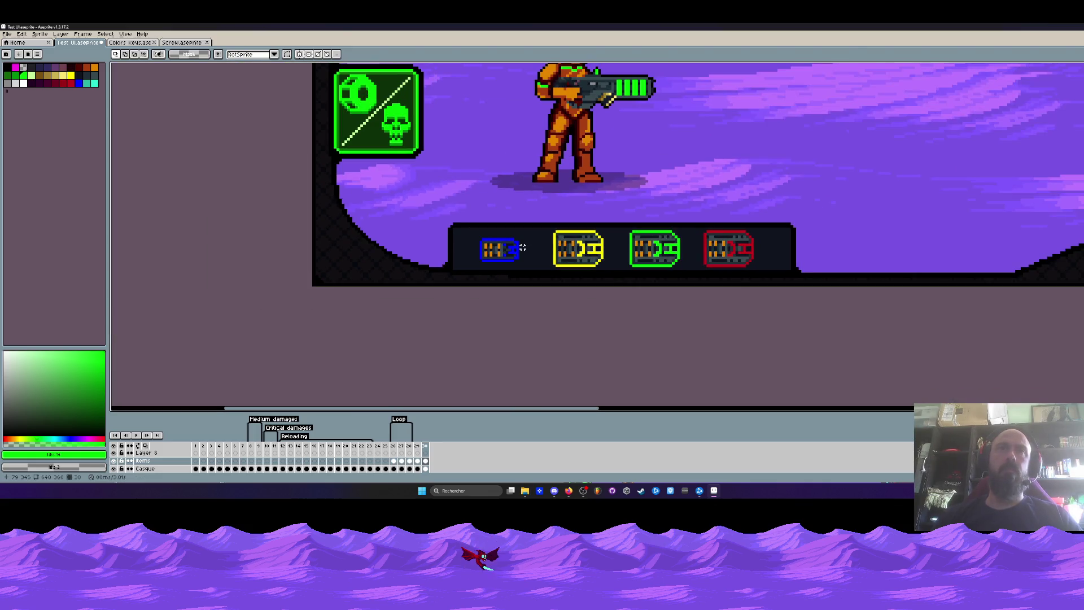
scroll(523, 246, up, 2)
scroll(517, 245, up, 2)
scroll(509, 246, up, 1)
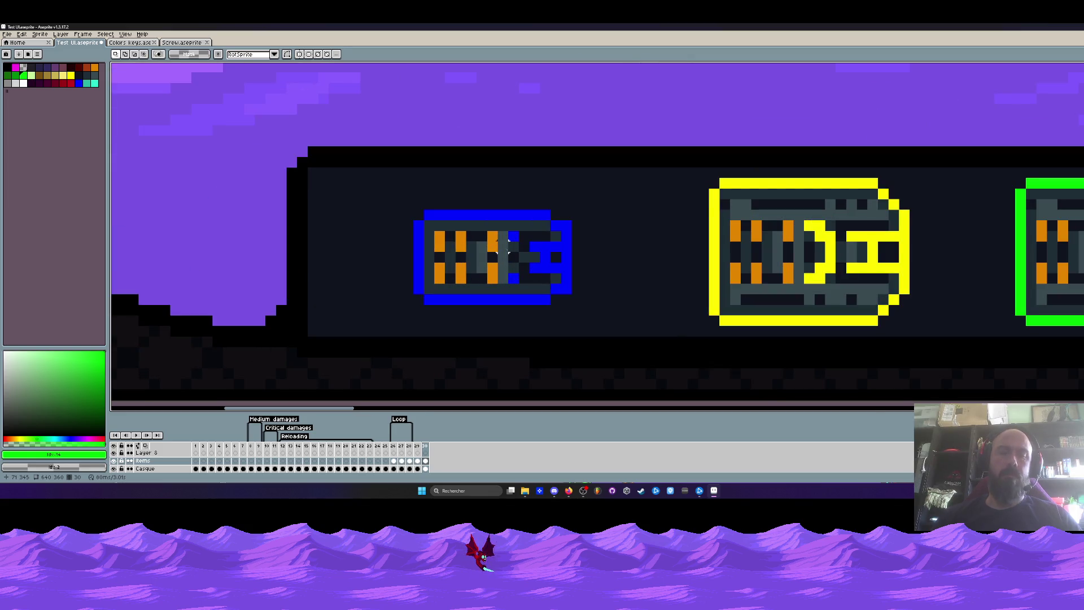
Select the left half of the blue icon with the marquee and drag it rightward to narrow the icon
key(b)
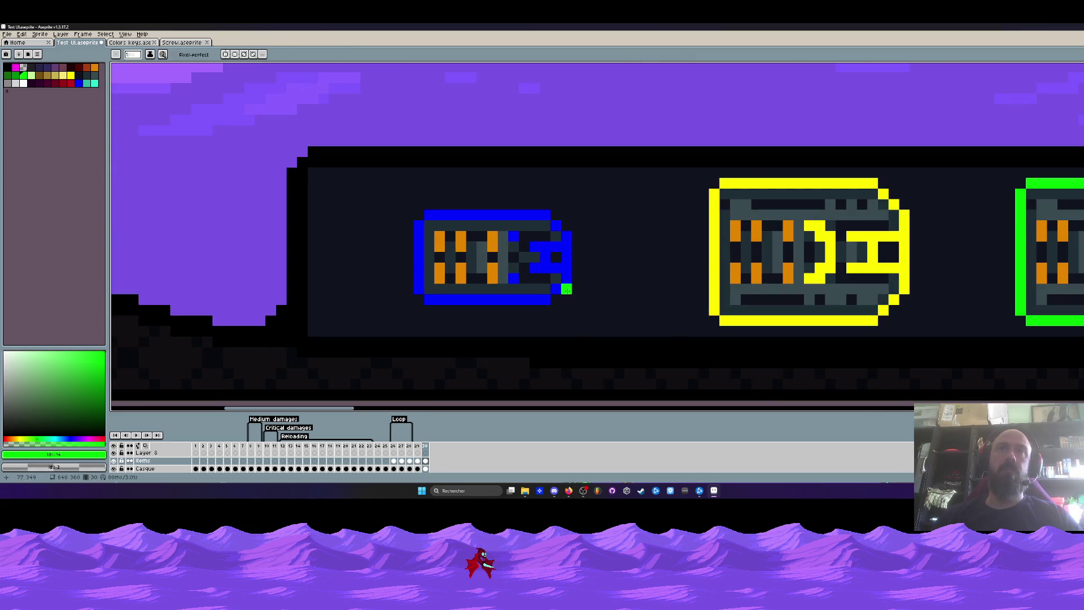
scroll(609, 257, down, 3)
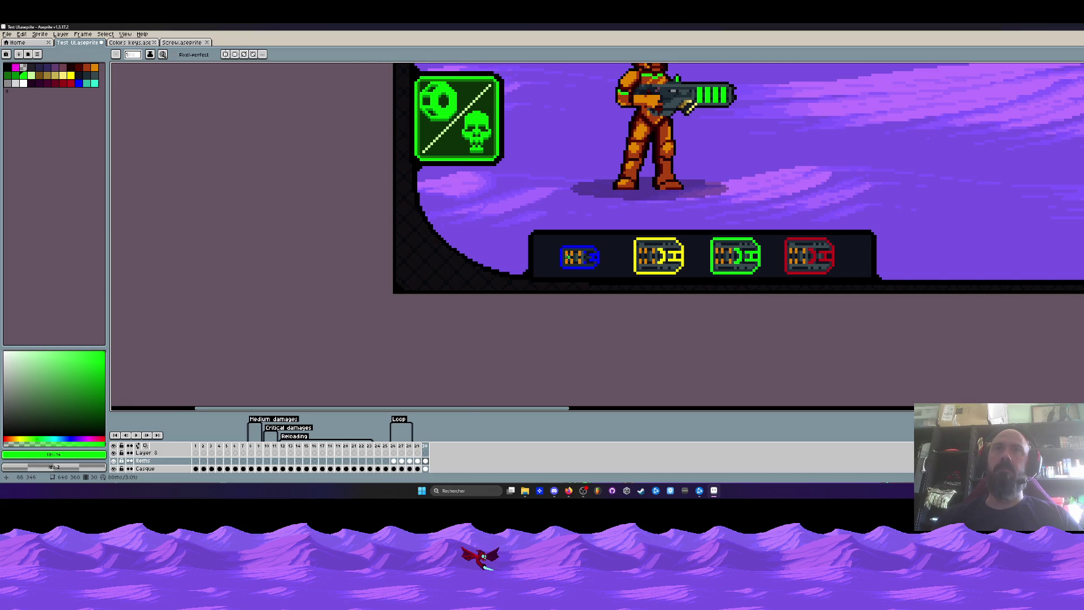
scroll(585, 258, up, 1)
scroll(585, 258, up, 1)
scroll(584, 259, up, 1)
key(m)
drag(505, 194, 597, 326)
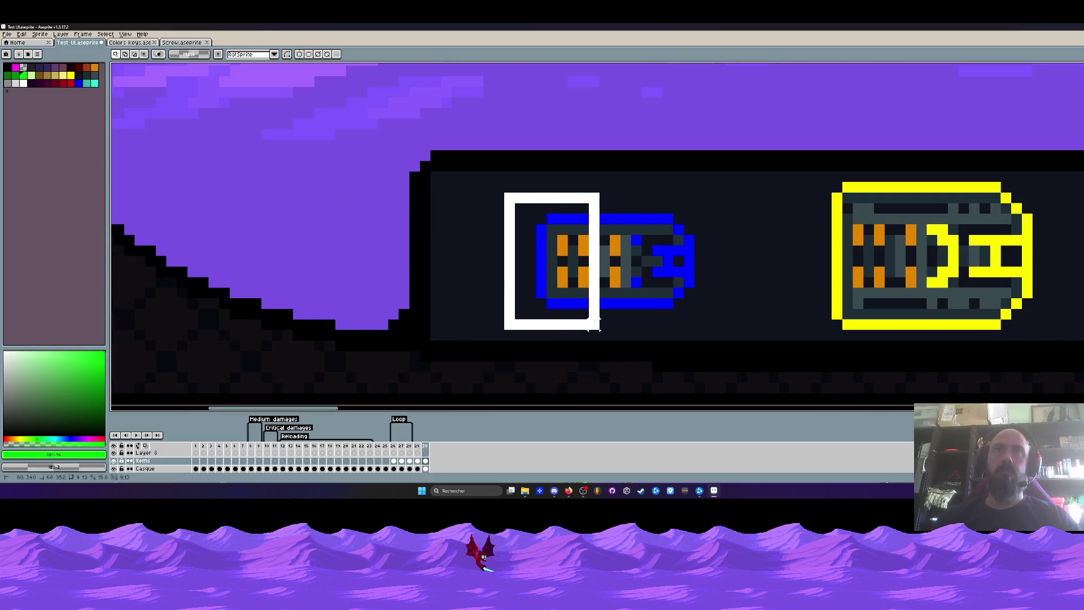
drag(551, 259, 583, 291)
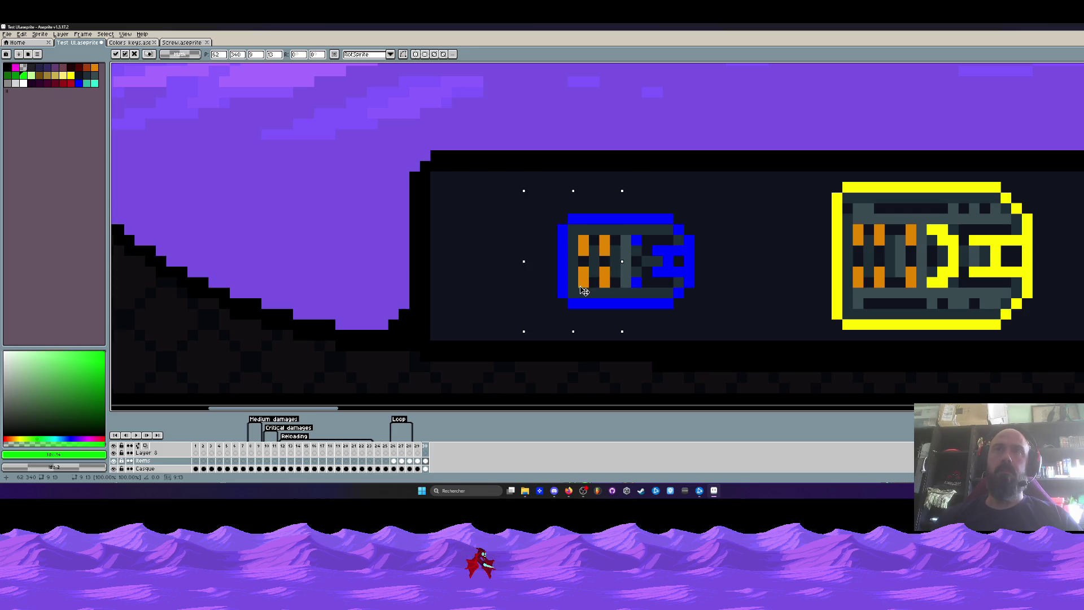
scroll(600, 282, down, 2)
scroll(599, 282, down, 1)
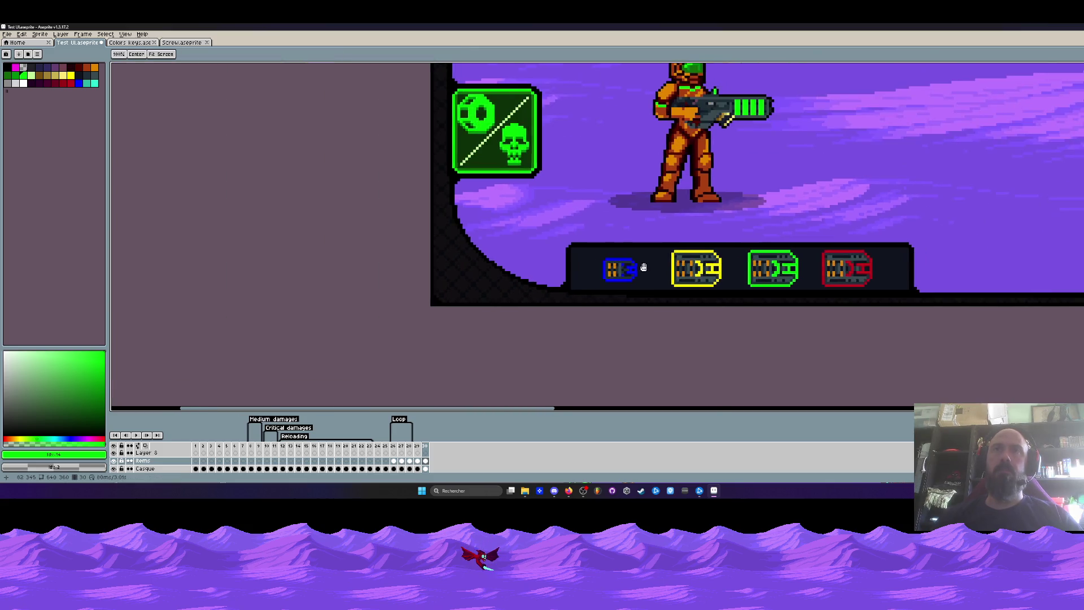
scroll(585, 272, down, 1)
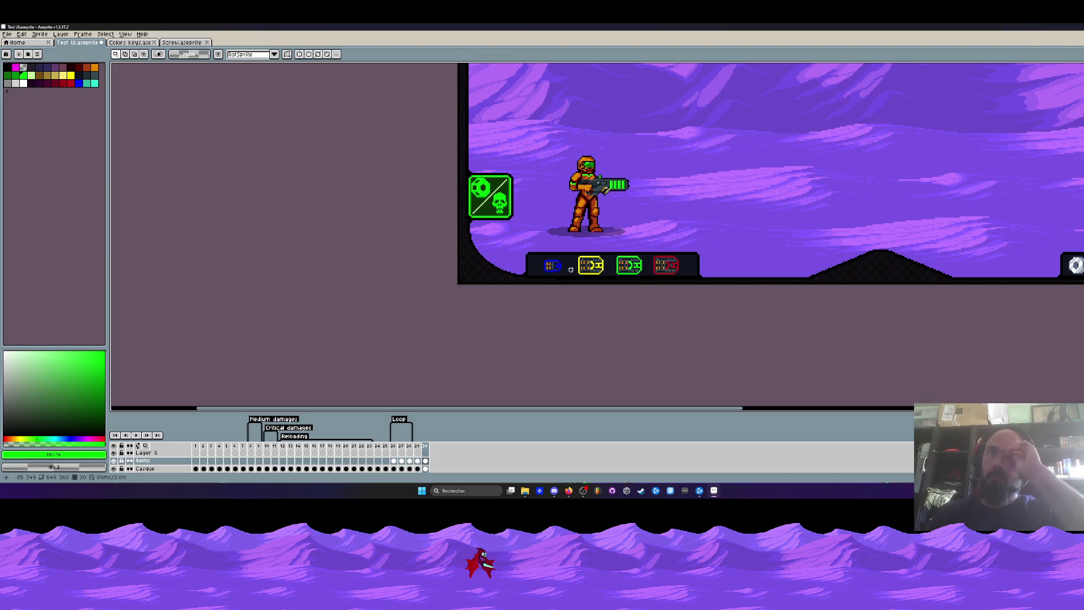
scroll(570, 269, up, 2)
scroll(559, 262, up, 2)
key(alt)
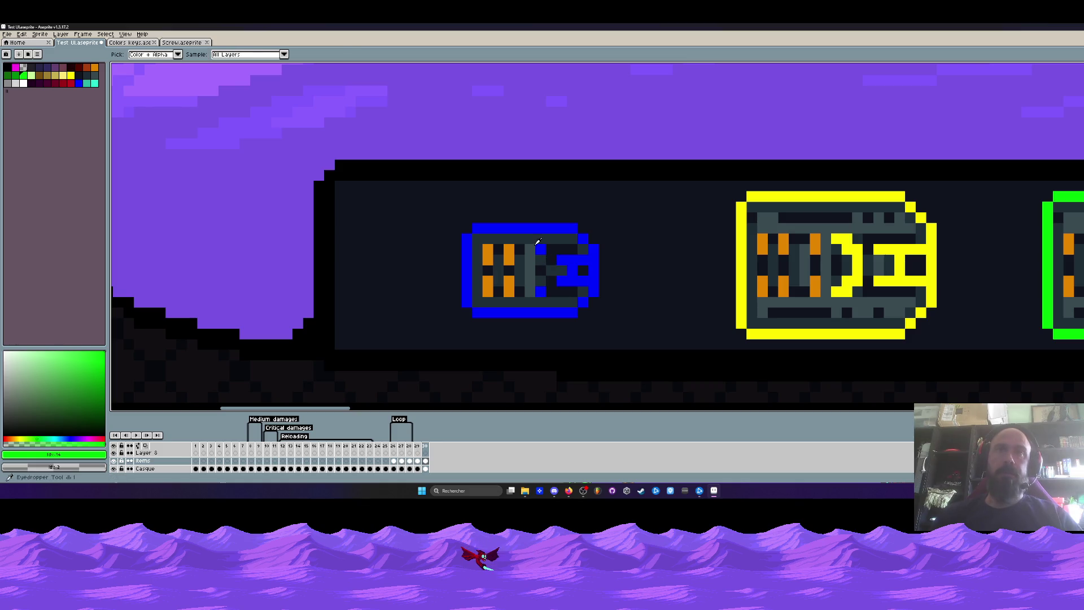
Pick the icon's pure blue and dark grey with the eyedropper for touch-ups, dismissing an accidental sprite sheet export dialog
alt+click(543, 248)
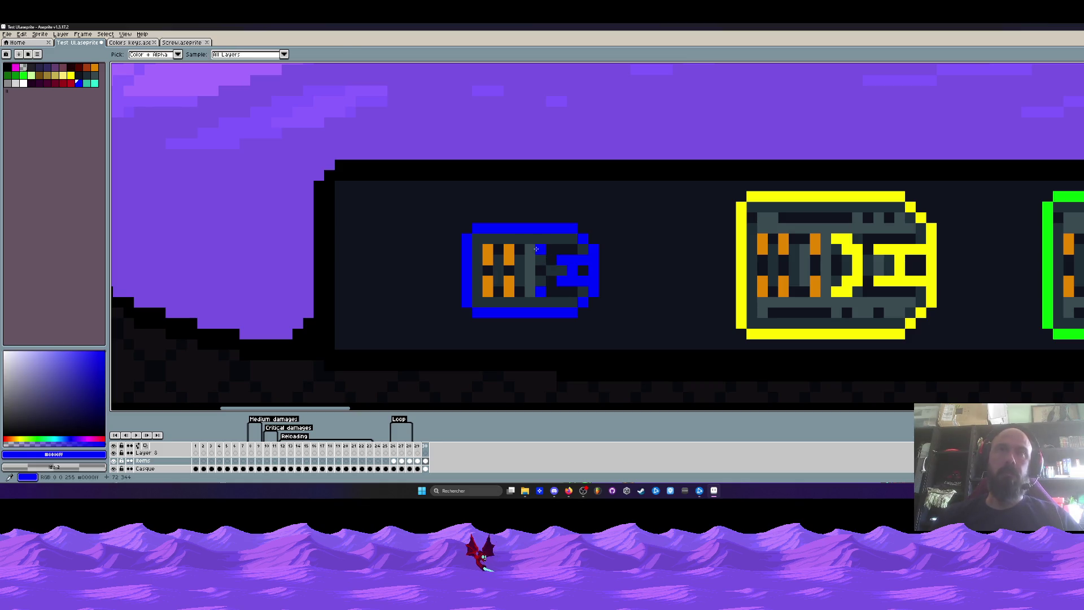
key(alt)
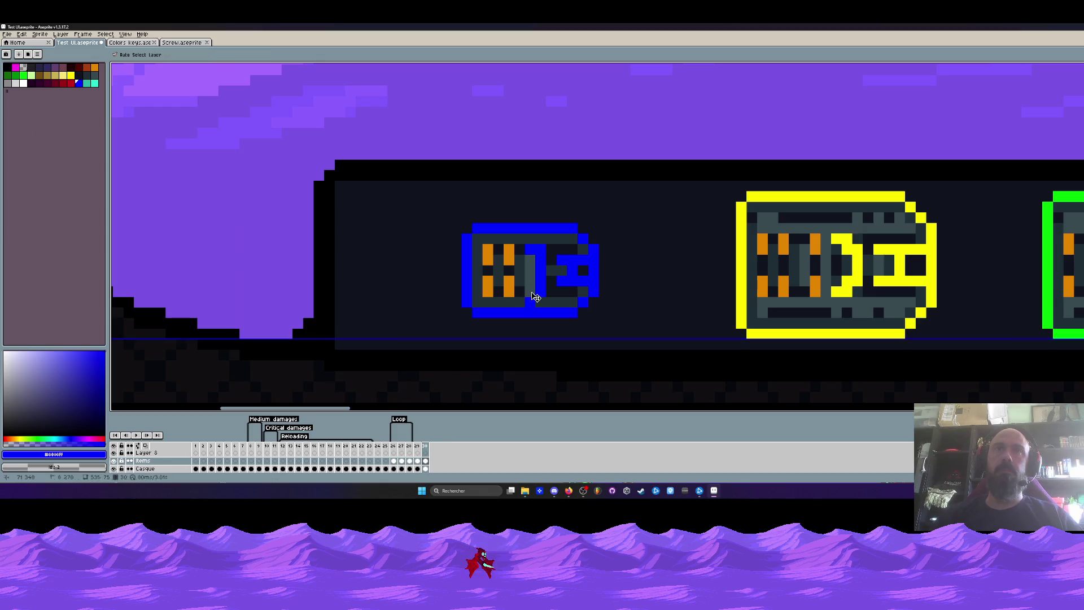
key(ctrl+e)
click(219, 323)
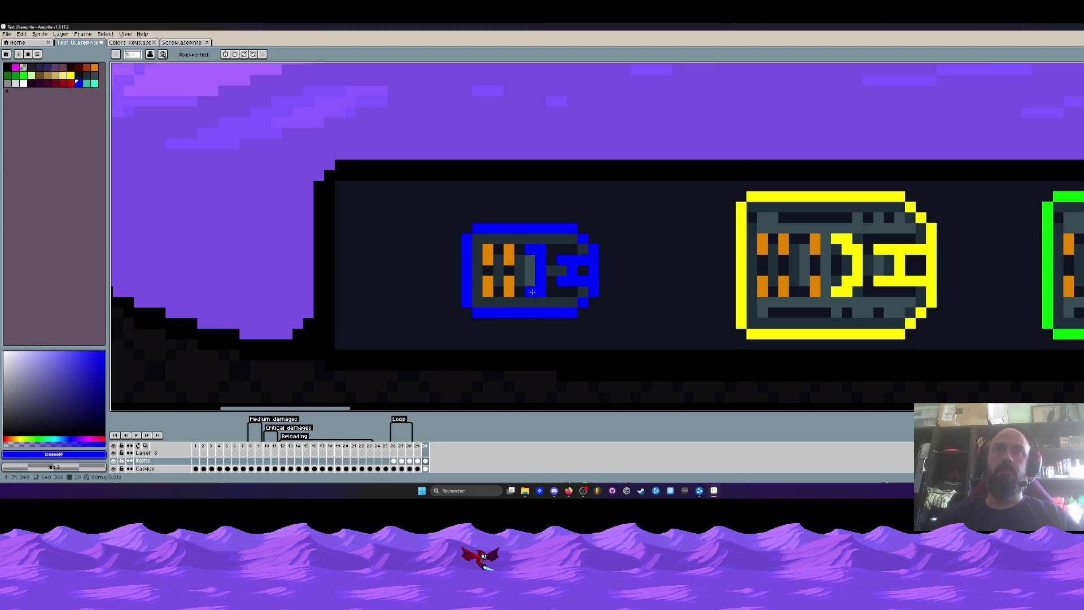
key(1)
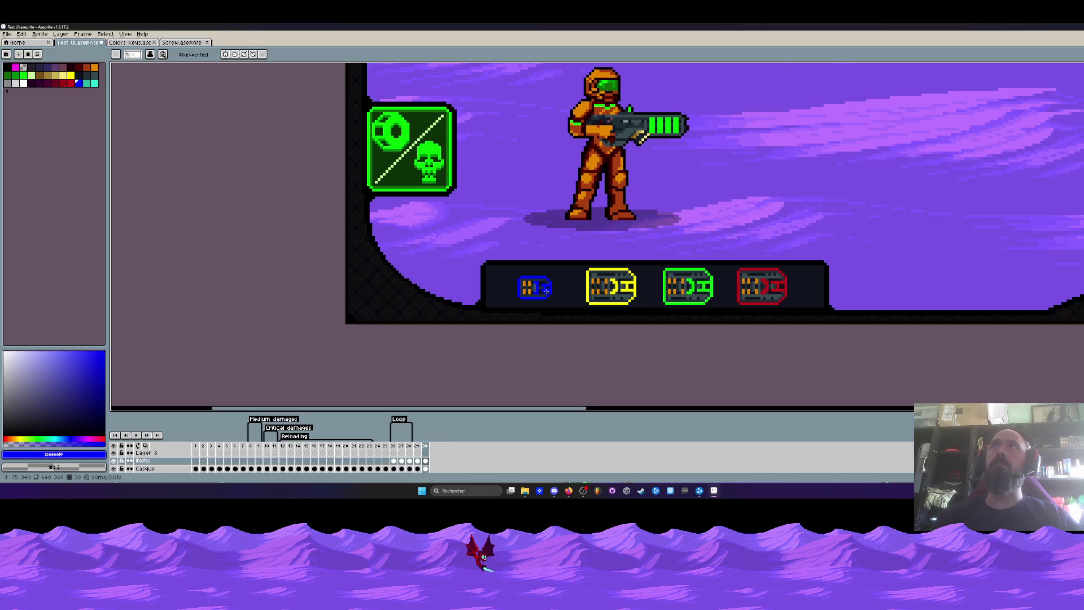
scroll(545, 289, up, 5)
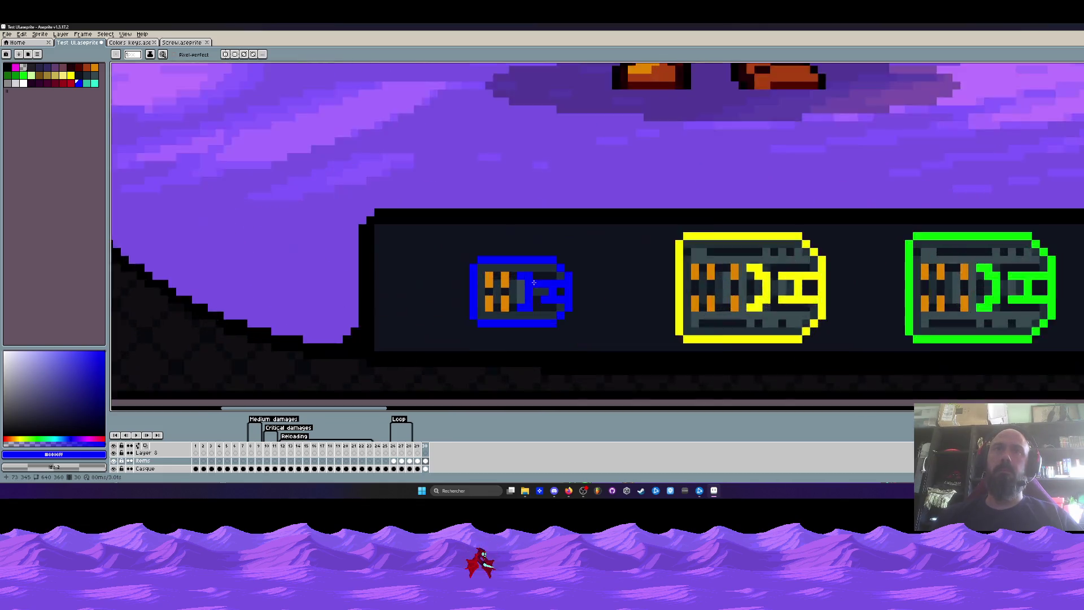
scroll(534, 280, up, 3)
alt+click(525, 270)
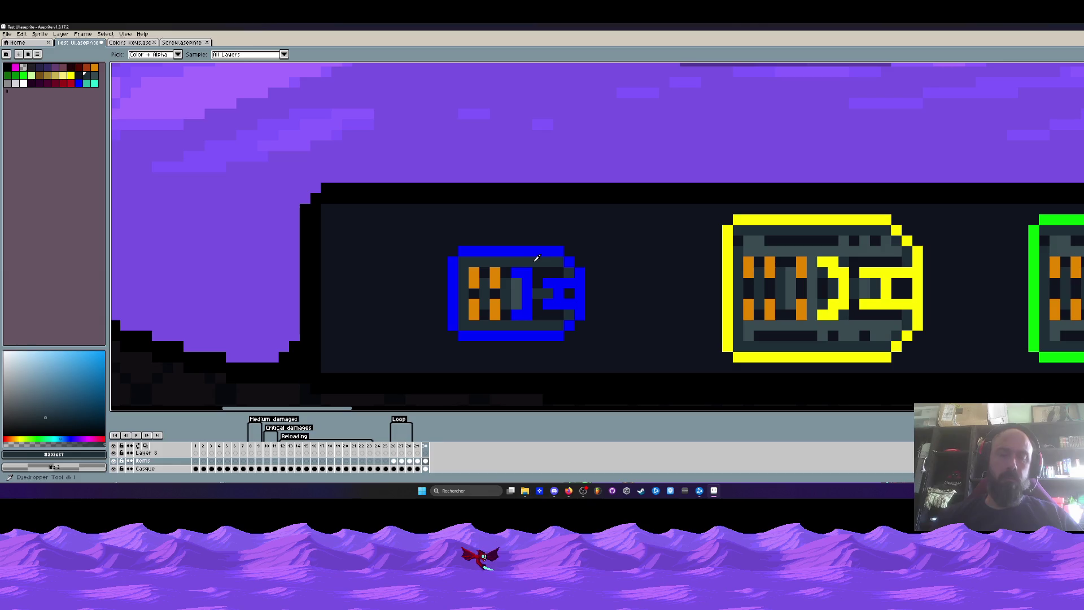
scroll(527, 313, down, 4)
scroll(517, 297, down, 2)
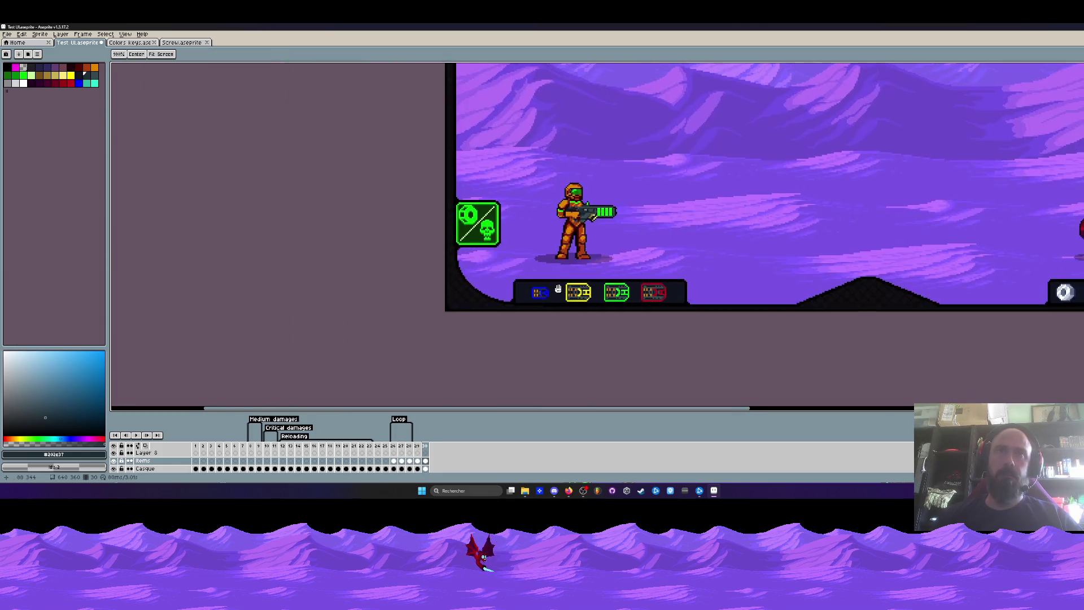
scroll(509, 291, down, 2)
scroll(502, 290, up, 2)
scroll(502, 290, up, 2)
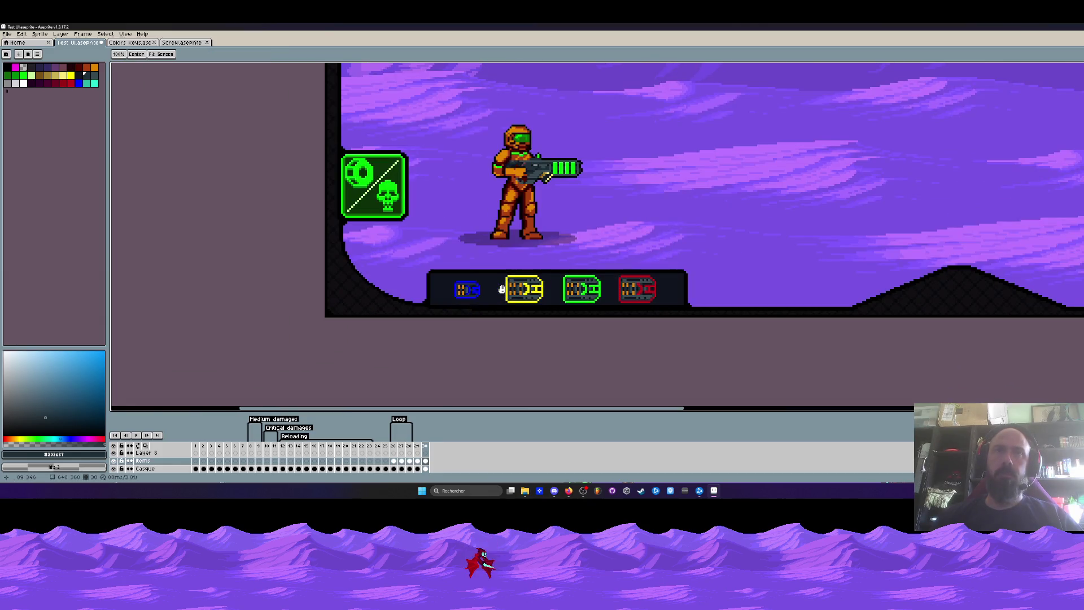
scroll(501, 290, down, 4)
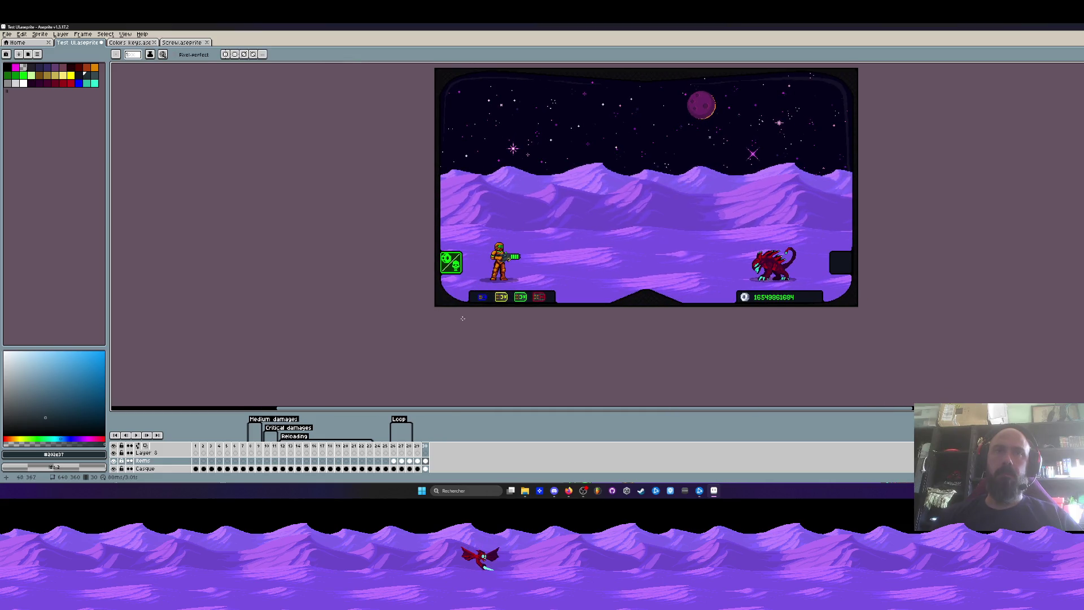
Show the armour-upgrade menu frame in the timeline
click(421, 449)
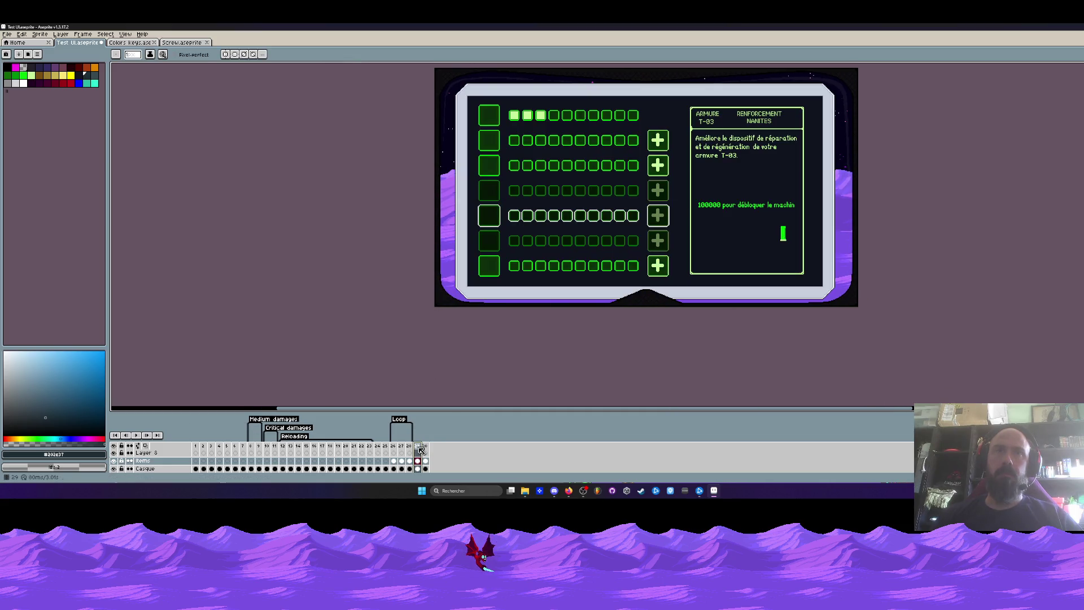
Zoom the canvas out and jump to the battle scene frame, then to the first frame with the dialogue panel
key(z)
key(2)
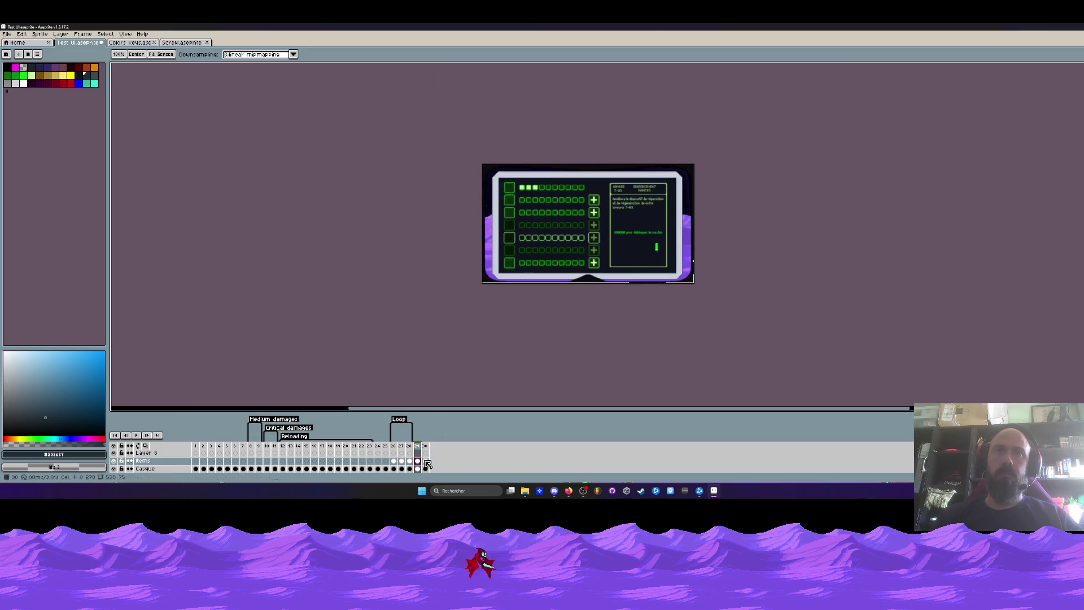
click(426, 462)
scroll(474, 320, up, 3)
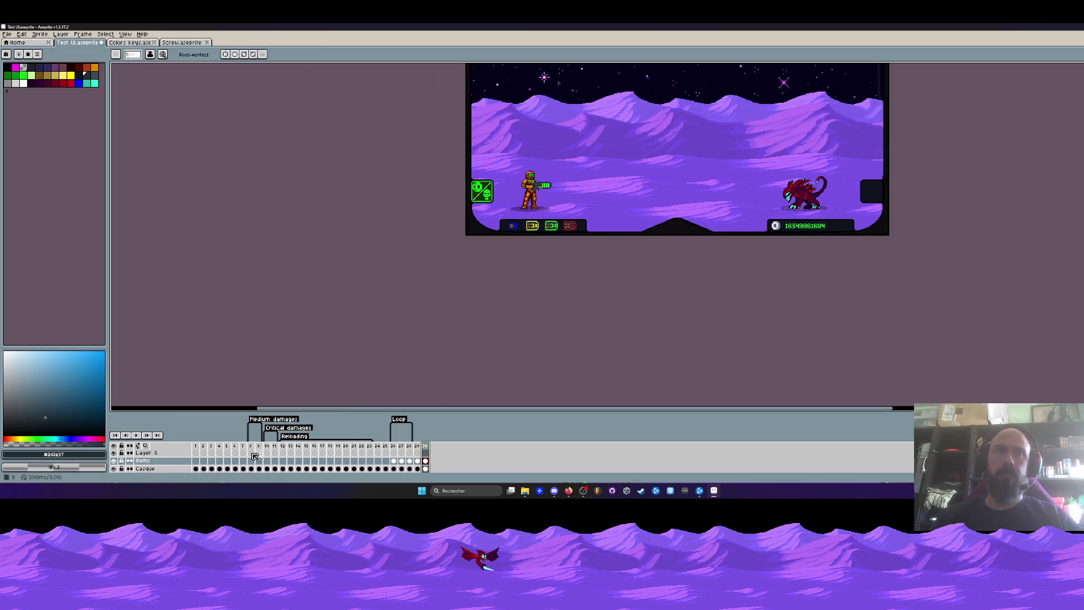
click(197, 448)
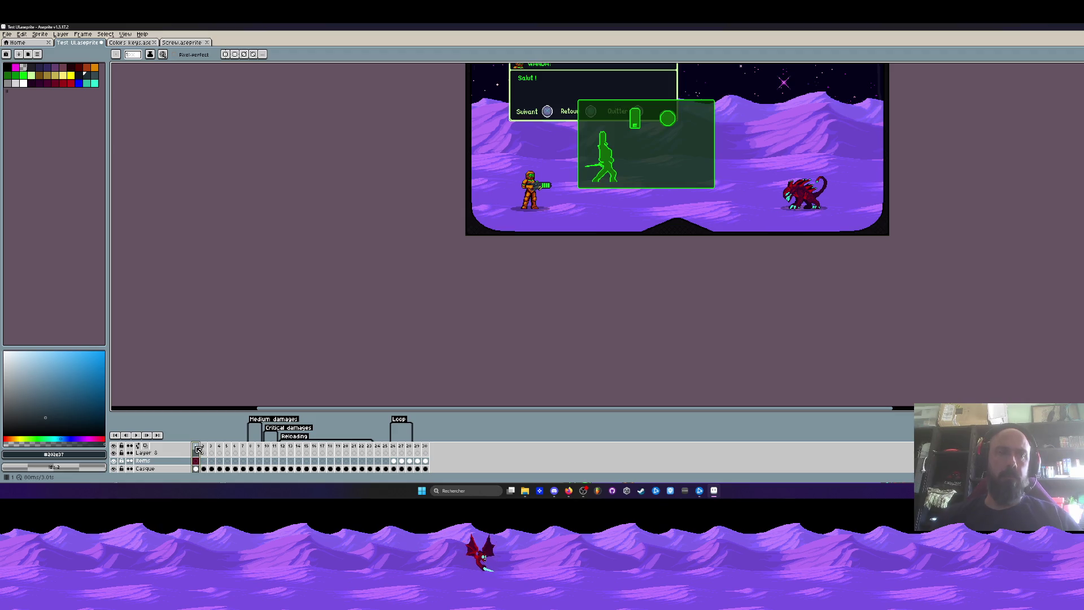
Insert a new frame after frame 1, undo it, and enlarge the timeline to see more layers
key(alt+n)
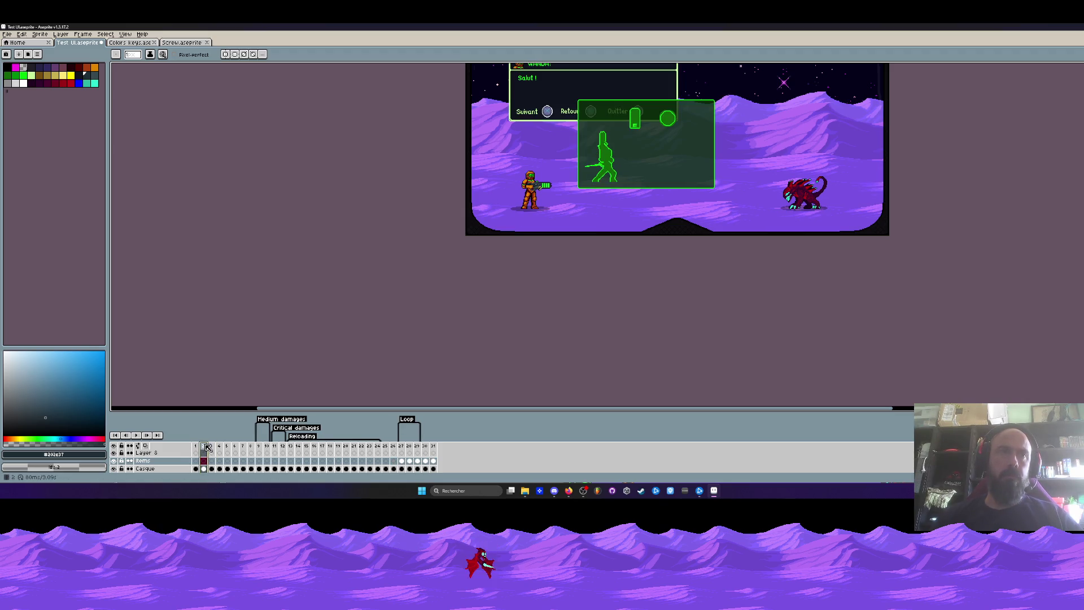
key(ctrl+z)
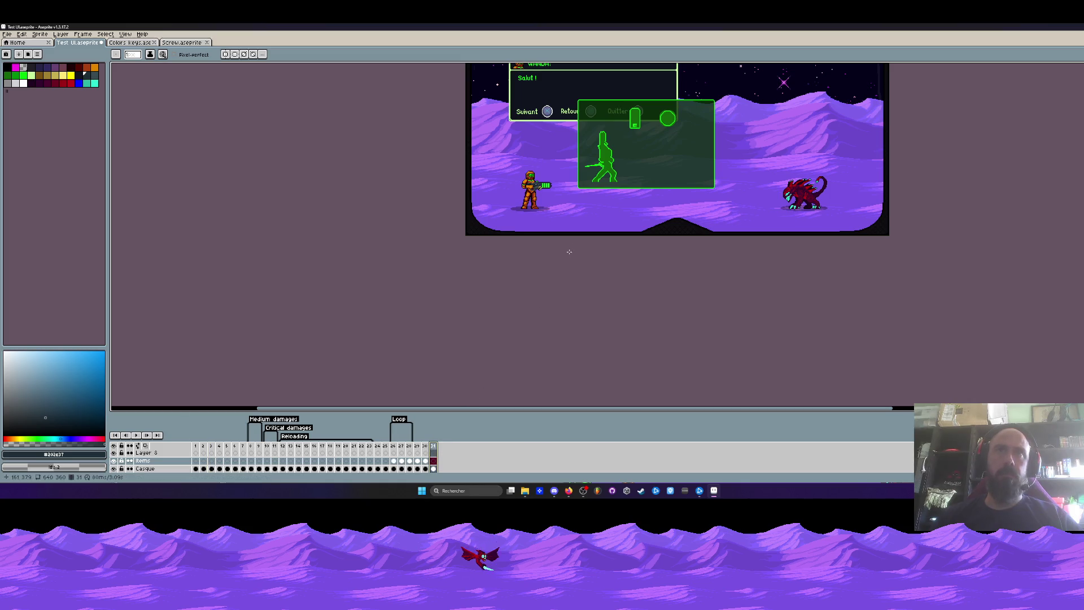
drag(470, 410, 472, 320)
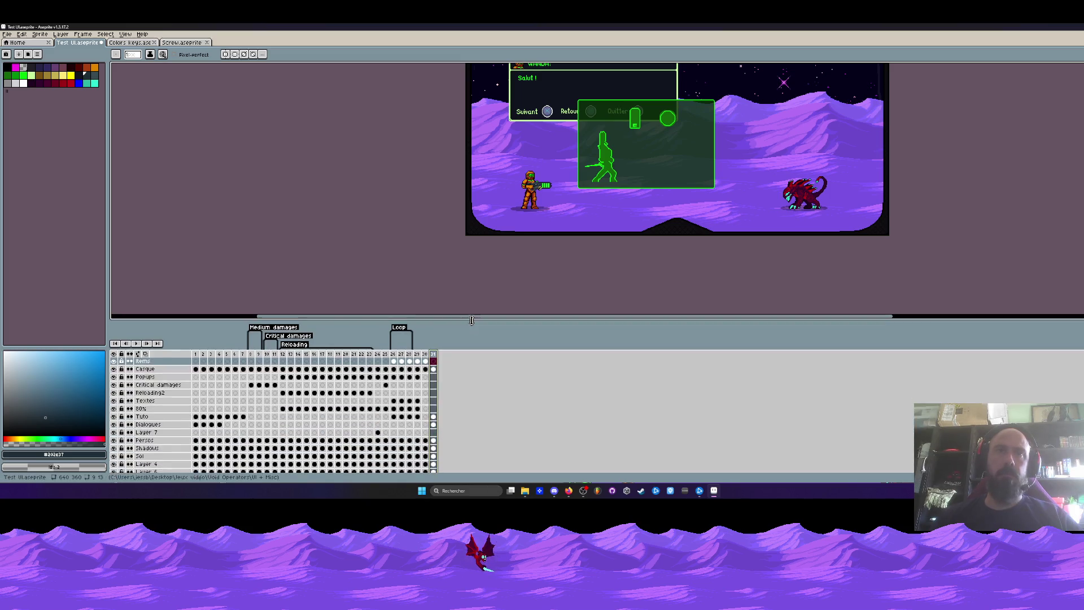
Navigate the timeline to the last frame showing the bare battle scene without the HUD overlay
click(435, 424)
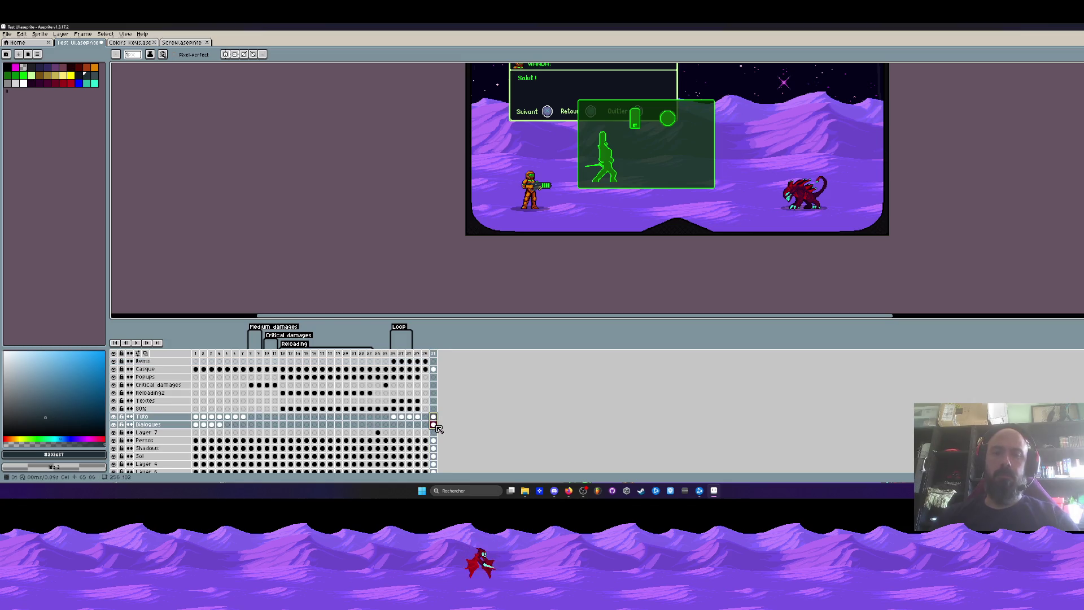
click(426, 354)
scroll(525, 294, down, 2)
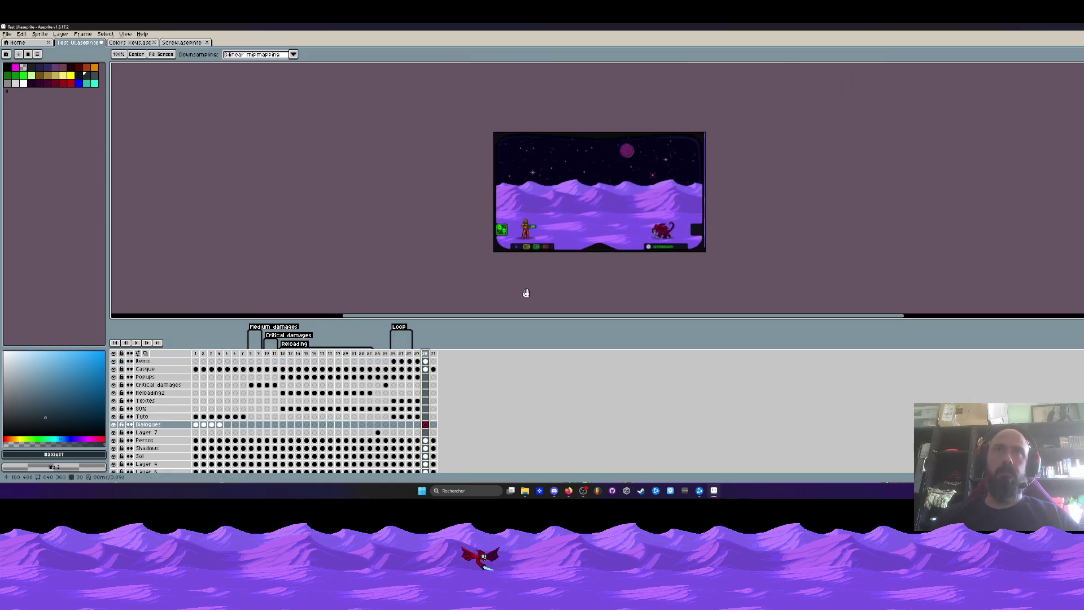
scroll(525, 293, up, 3)
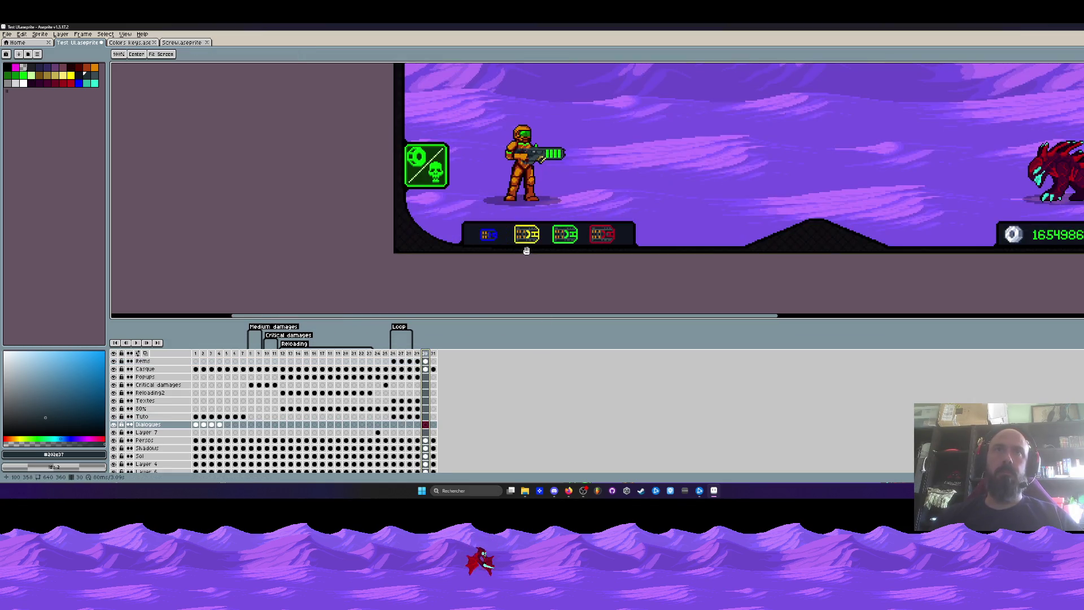
click(434, 364)
scroll(593, 212, down, 3)
scroll(673, 238, up, 2)
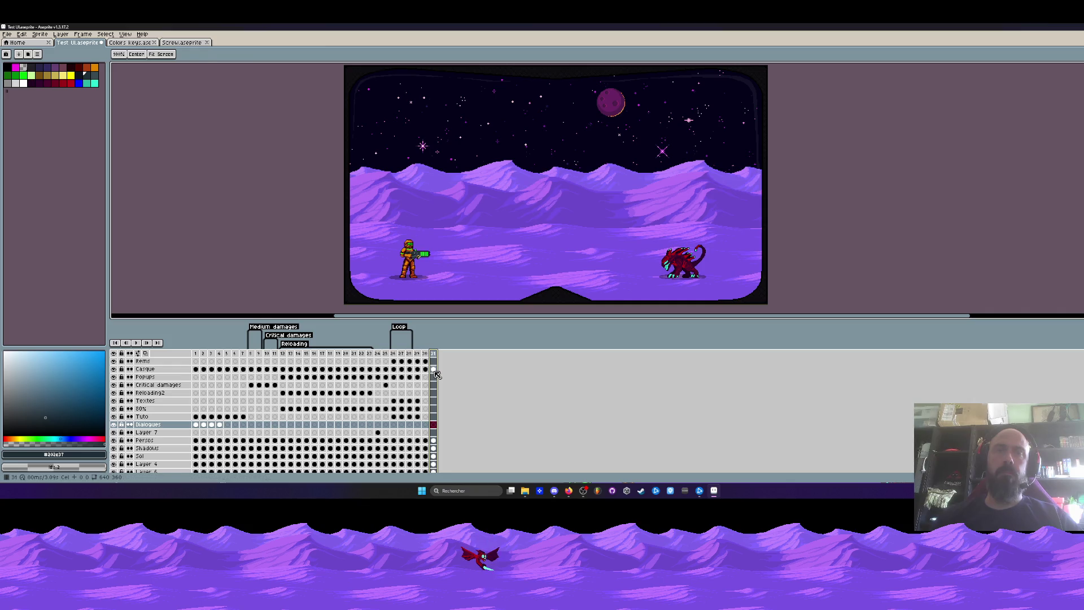
scroll(593, 213, up, 5)
scroll(801, 177, up, 1)
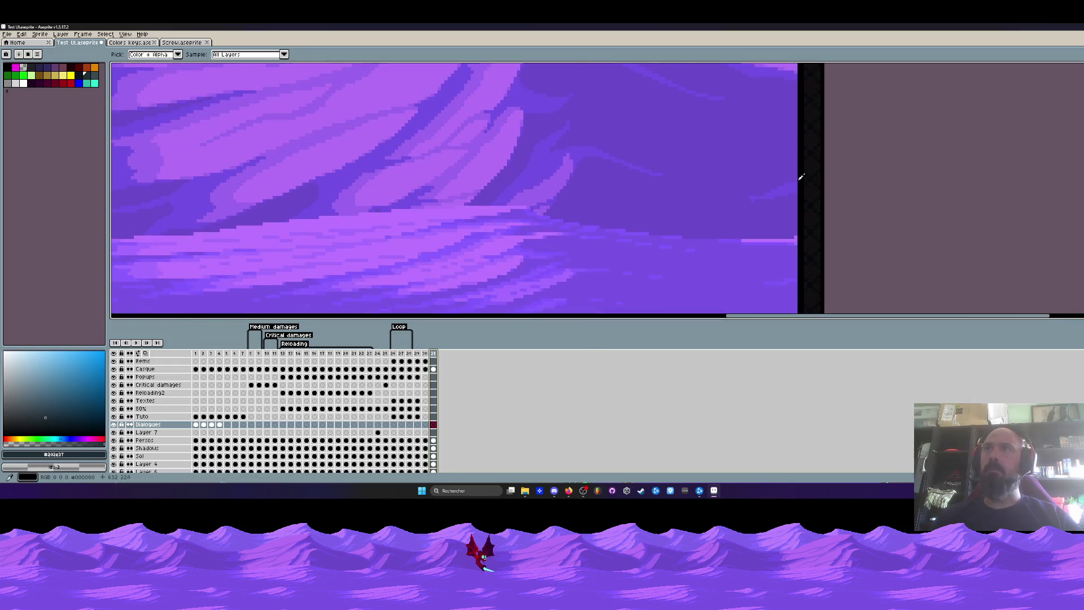
Eyedrop black from the scene's dark border, take the Rectangle tool (Shift+U) and target the Casque layer's last cel
click(801, 177)
key(shift+u)
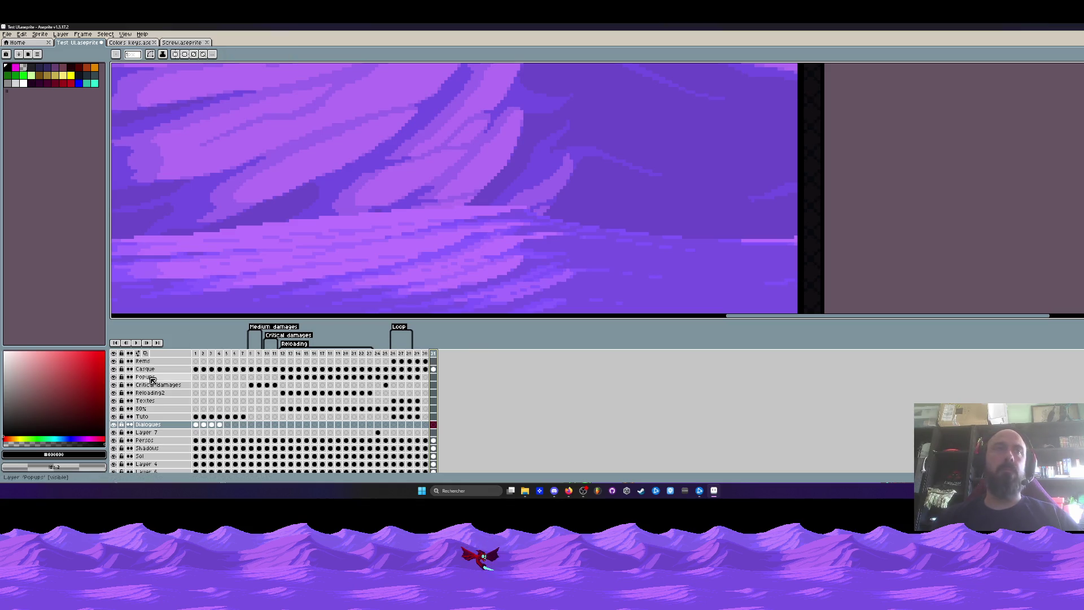
click(429, 371)
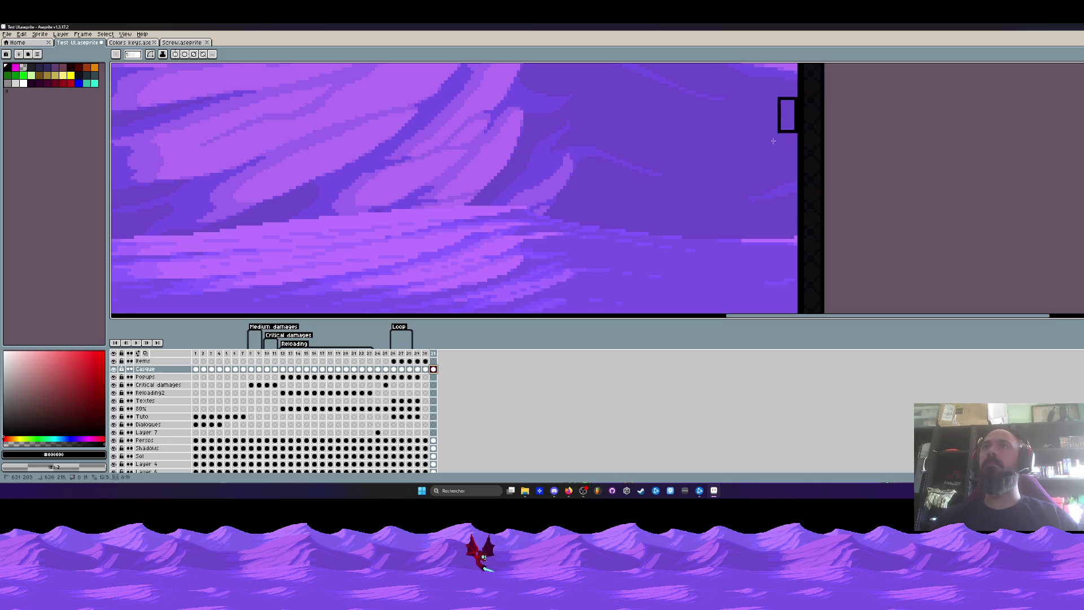
Draw a solid black vertical bar down the scene's right edge
drag(787, 102, 751, 314)
scroll(752, 313, up, 3)
drag(788, 68, 782, 185)
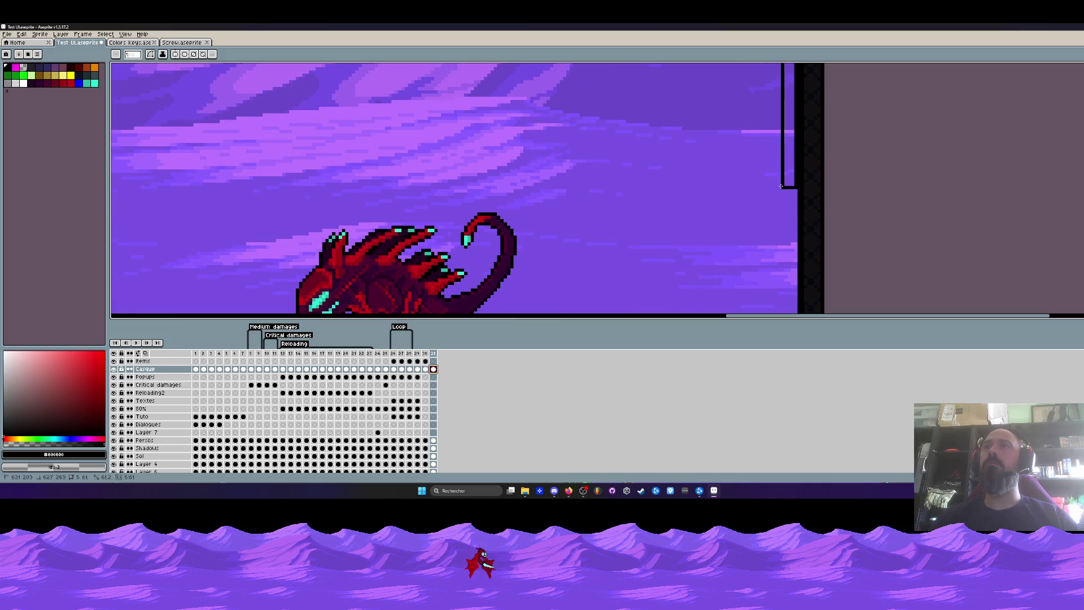
scroll(781, 185, down, 1)
scroll(782, 184, down, 1)
scroll(781, 184, down, 1)
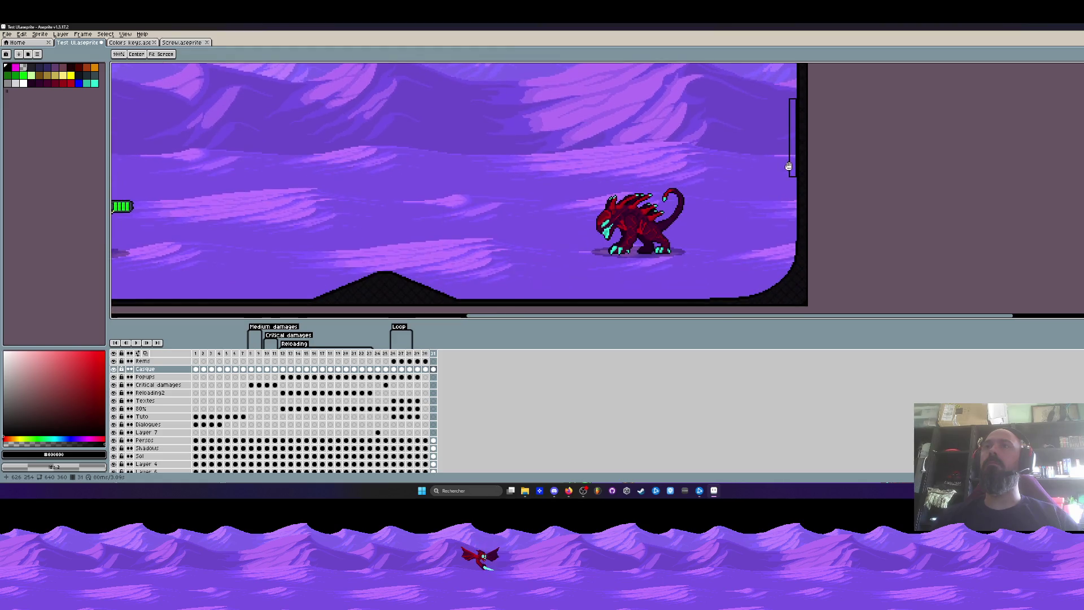
scroll(784, 185, up, 1)
scroll(803, 137, up, 1)
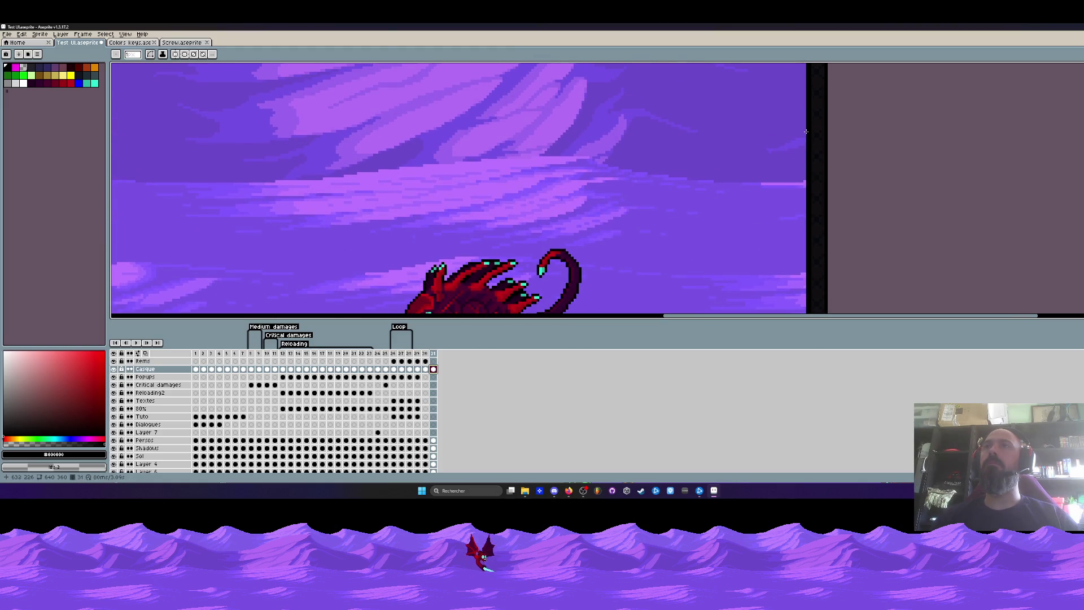
drag(806, 132, 776, 300)
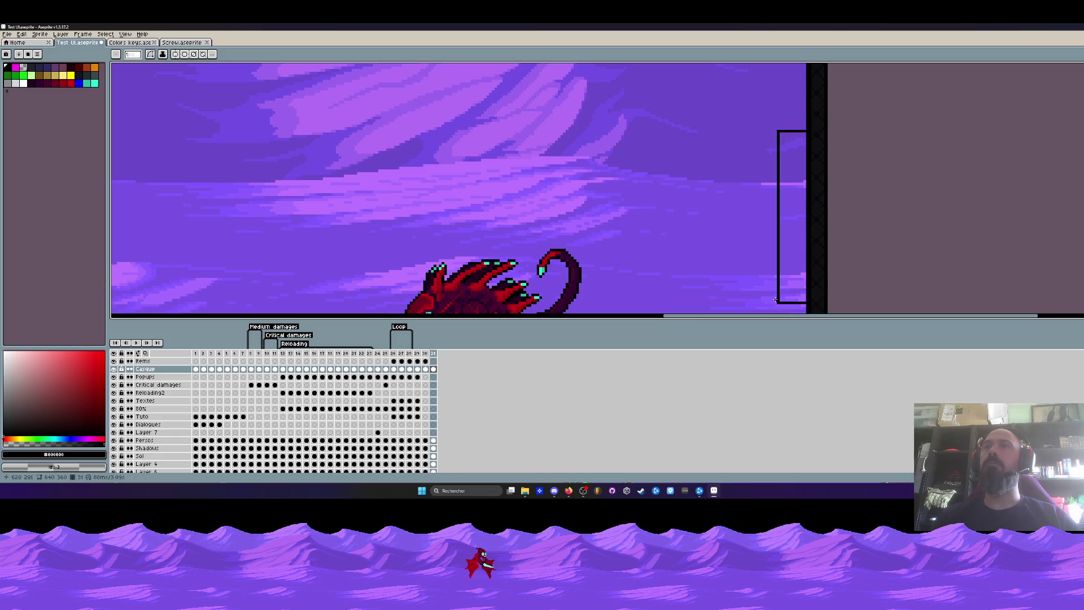
scroll(763, 267, down, 2)
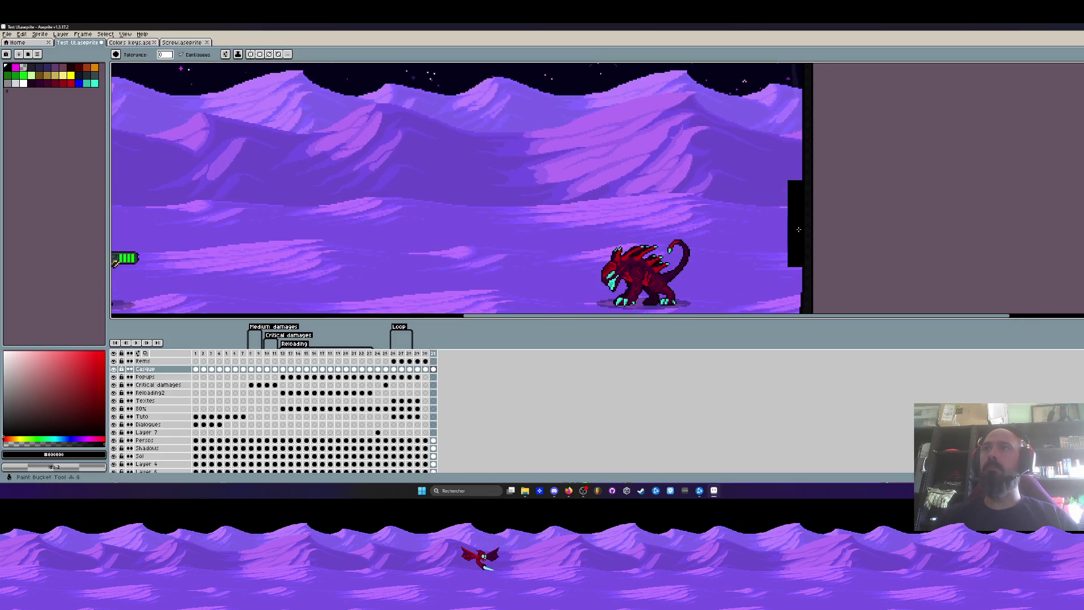
Return to the frame with the HUD icons and marquee-select the blue weapon icon
click(434, 354)
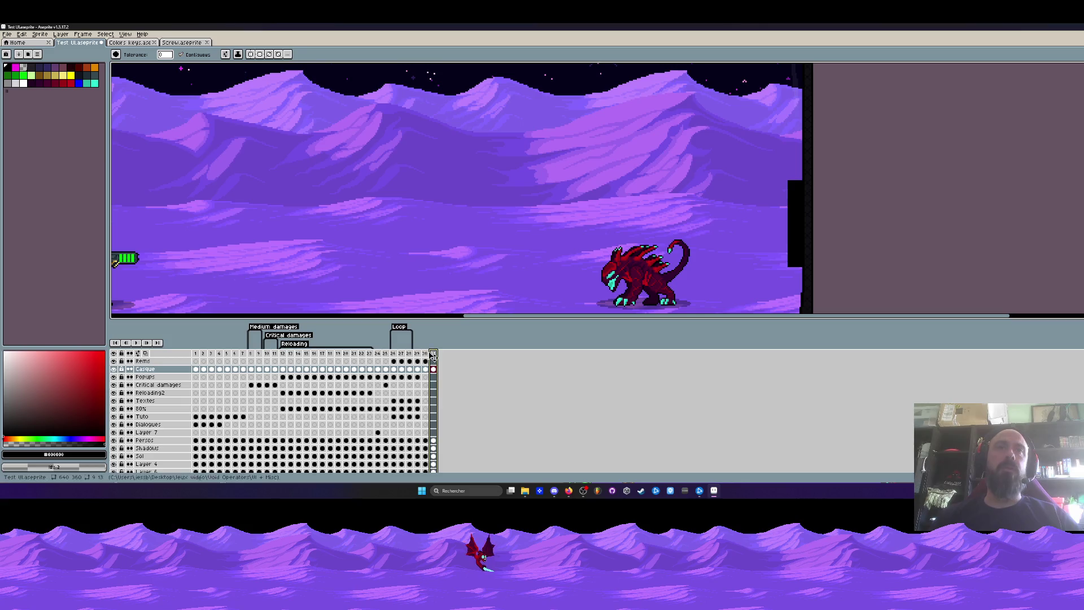
key(alt+b)
scroll(364, 270, down, 3)
scroll(364, 270, up, 2)
scroll(364, 269, up, 2)
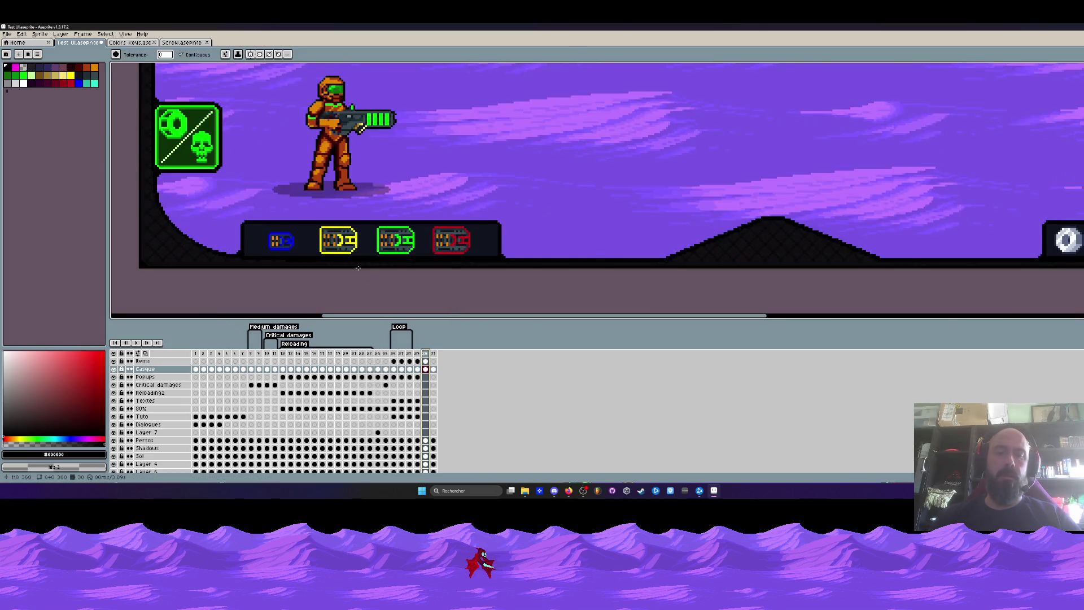
key(m)
drag(238, 211, 303, 268)
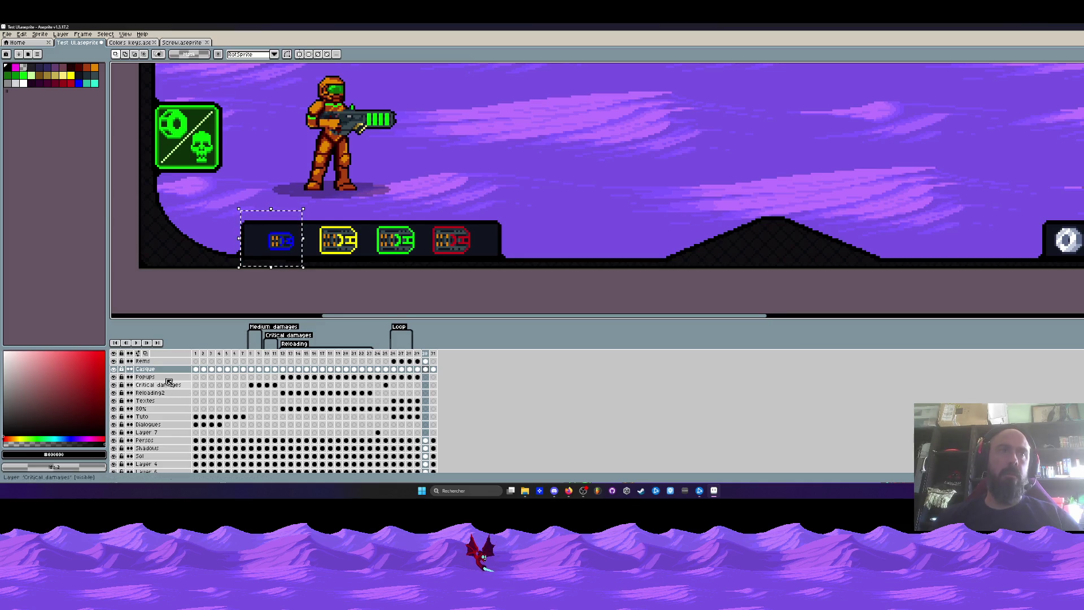
Copy the blue icon from the Items layer and go back to the Casque layer's last frame
click(425, 362)
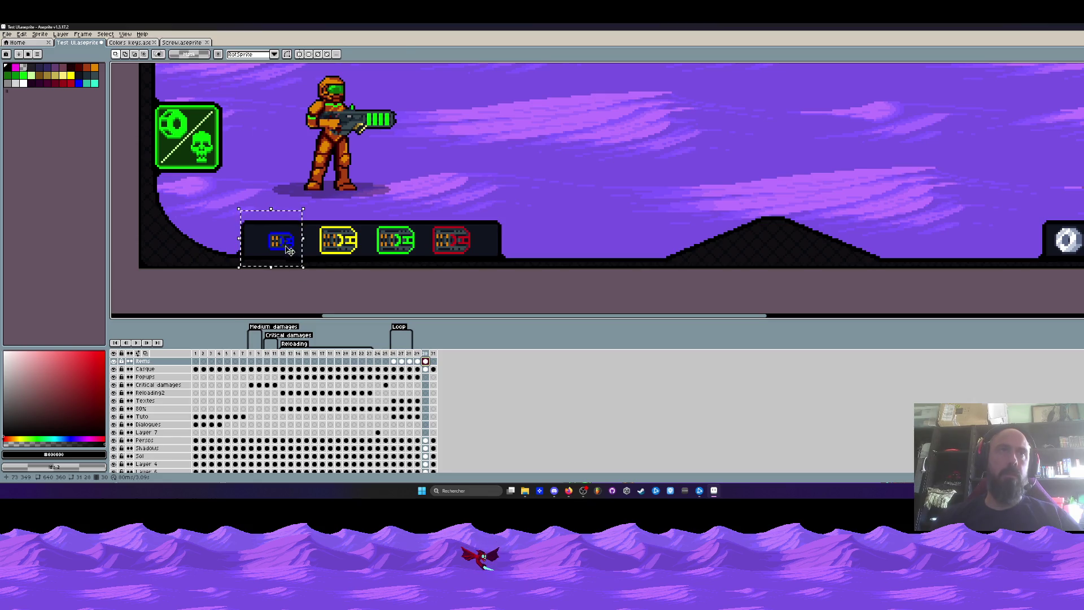
key(ctrl+d)
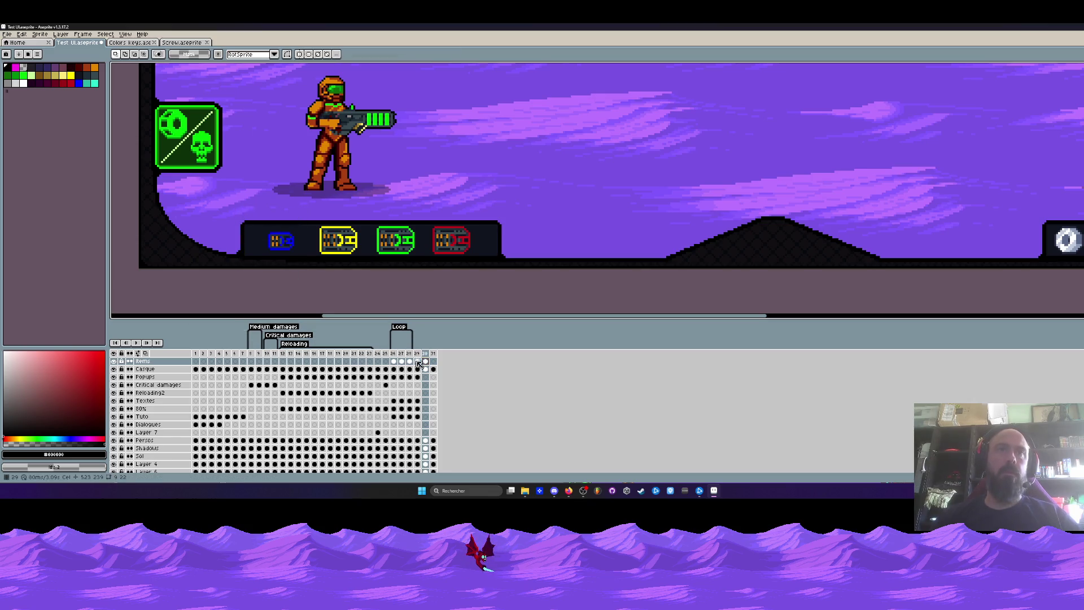
key(1)
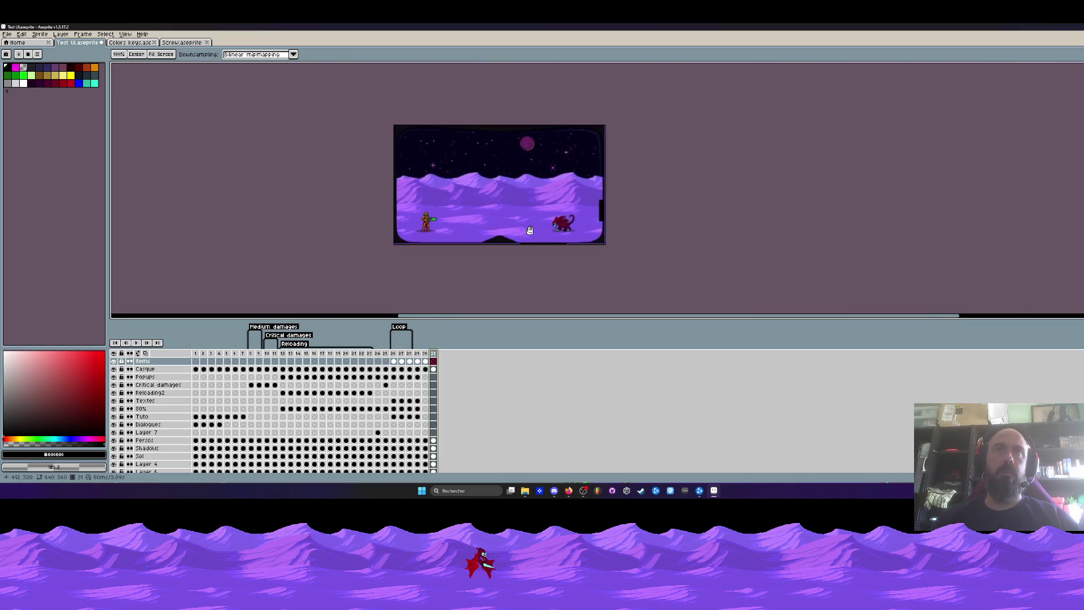
key(2)
click(435, 365)
scroll(631, 186, up, 4)
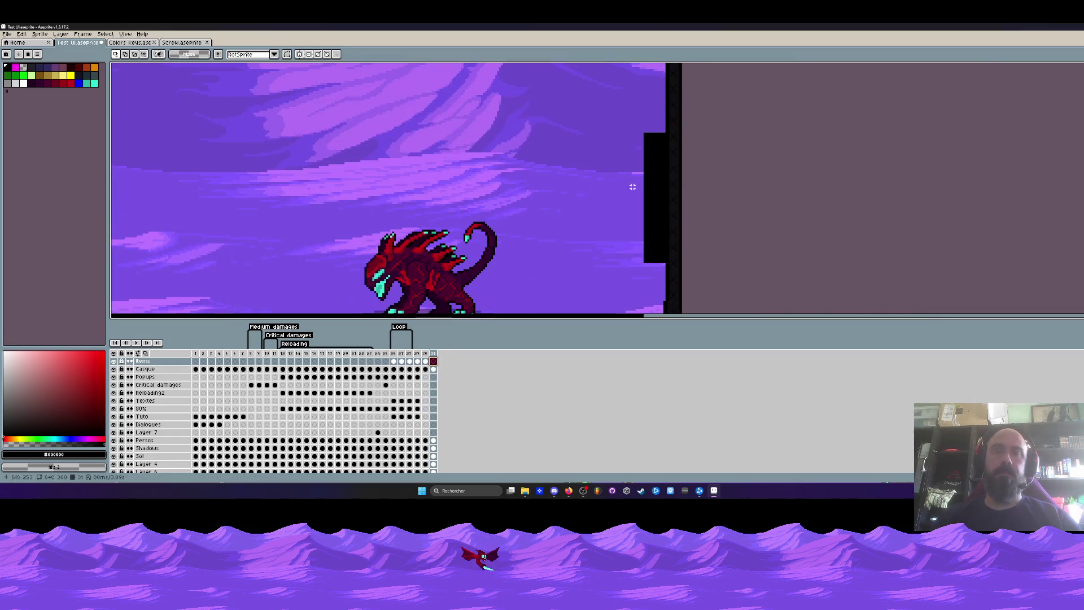
Paste the blue icon and drop it at the top of the black side bar on the Casque layer
key(ctrl+v)
drag(627, 197, 660, 146)
scroll(652, 159, up, 2)
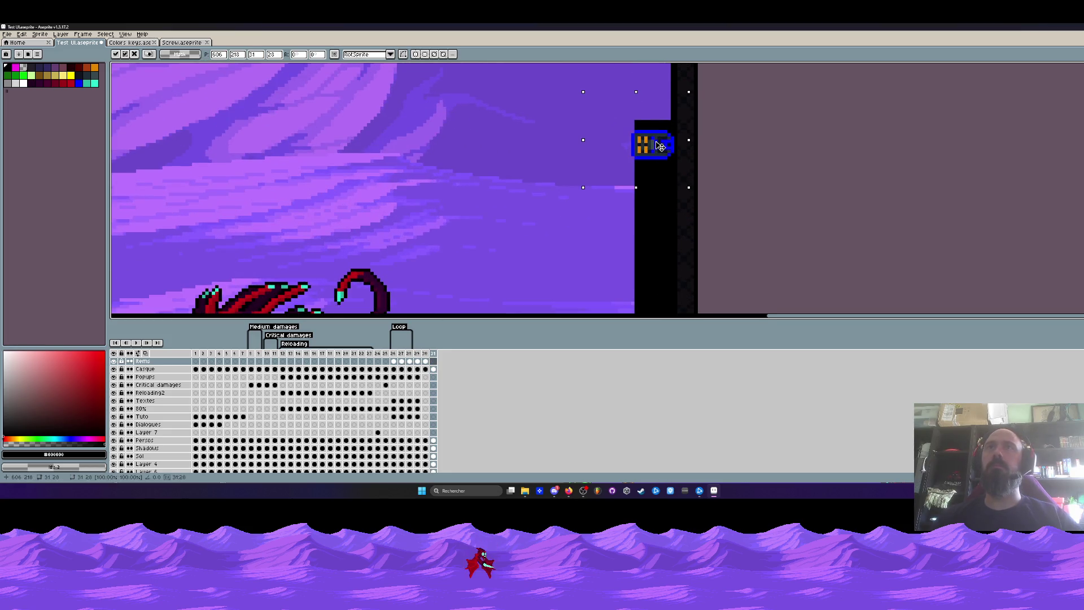
key(Escape)
click(436, 369)
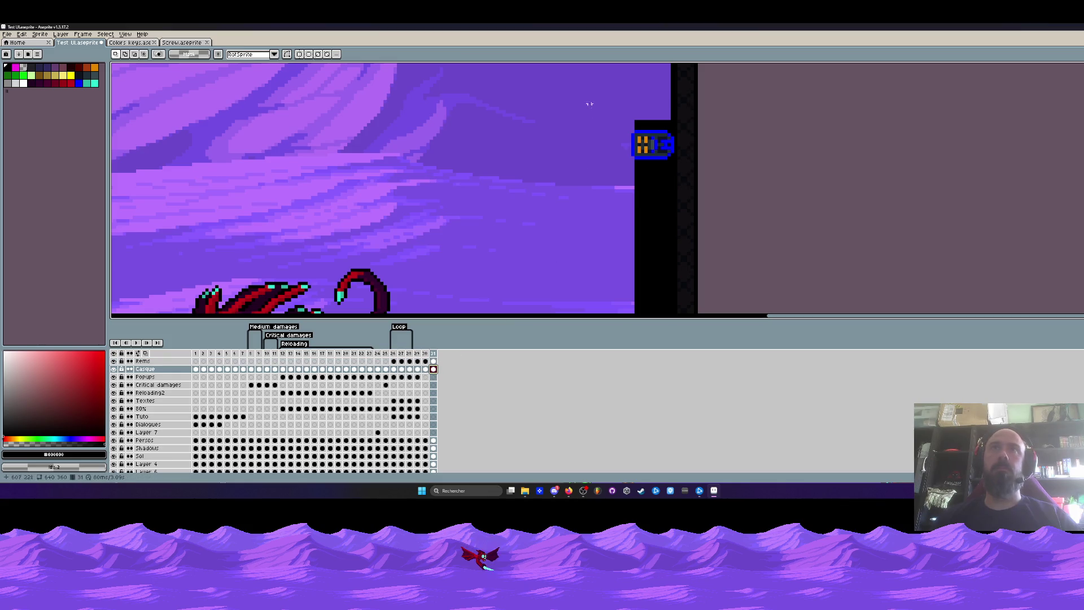
scroll(592, 212, up, 2)
Reselect the placed icon, paste another copy on the top icons layer and nudge it slightly left
drag(593, 102, 641, 248)
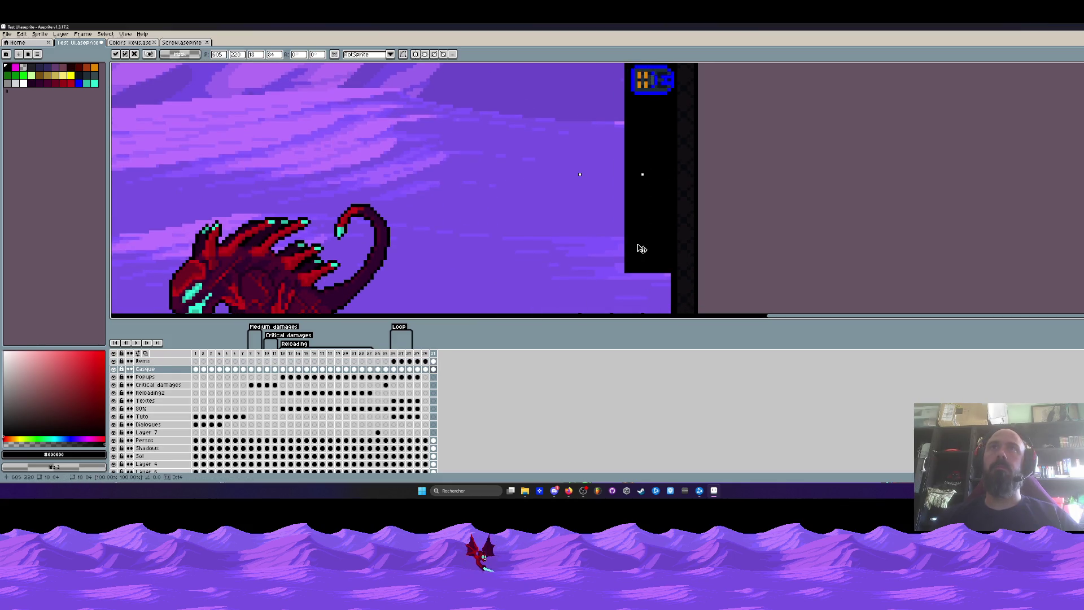
scroll(641, 196, up, 2)
scroll(641, 195, up, 2)
scroll(642, 195, up, 2)
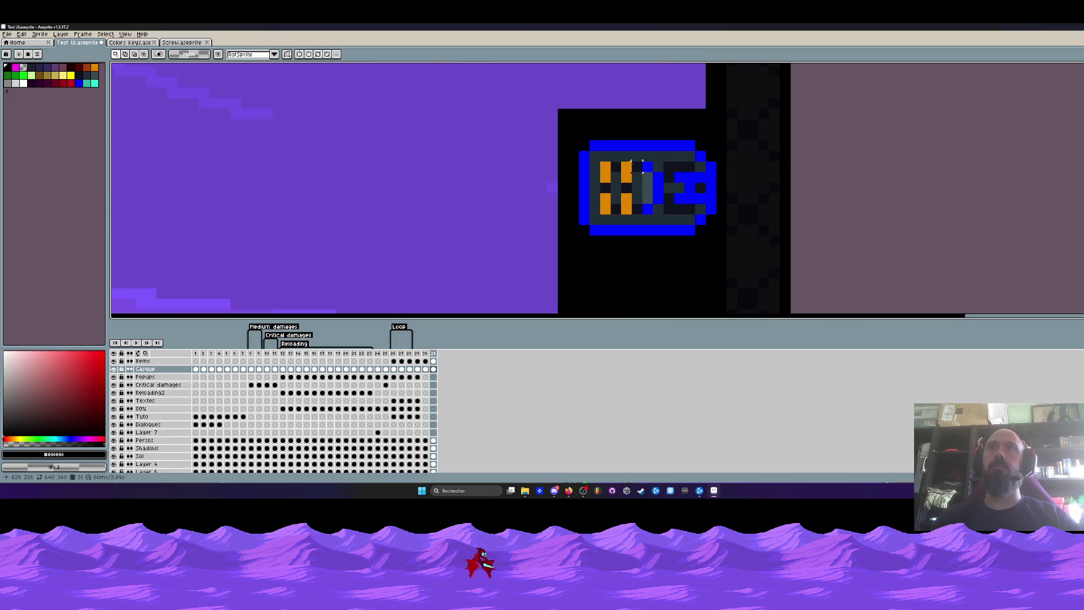
drag(579, 133, 715, 235)
key(ctrl+v)
click(436, 365)
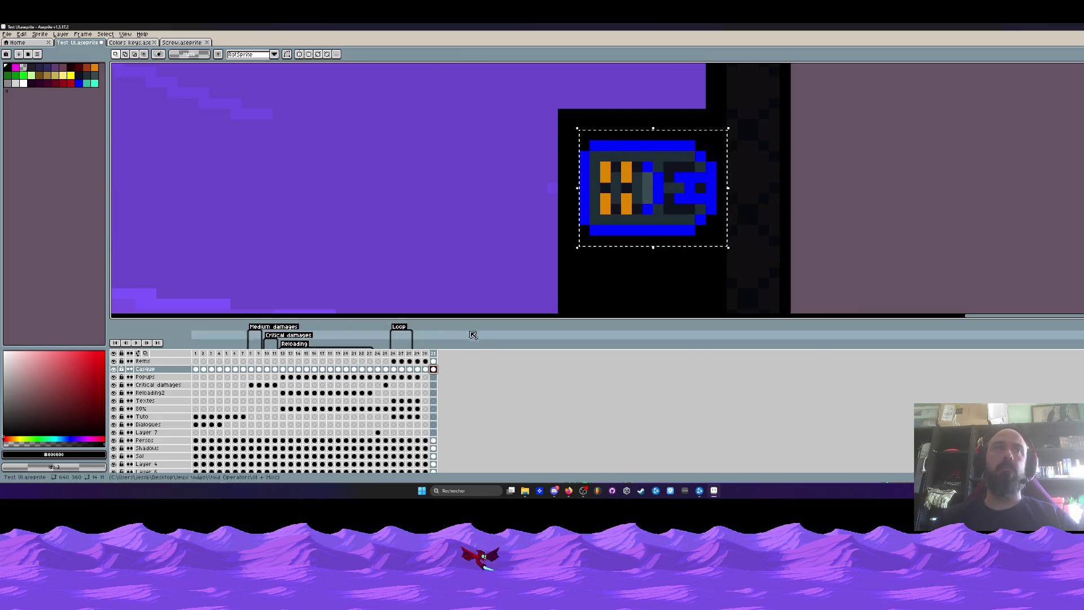
click(436, 362)
drag(677, 223, 663, 224)
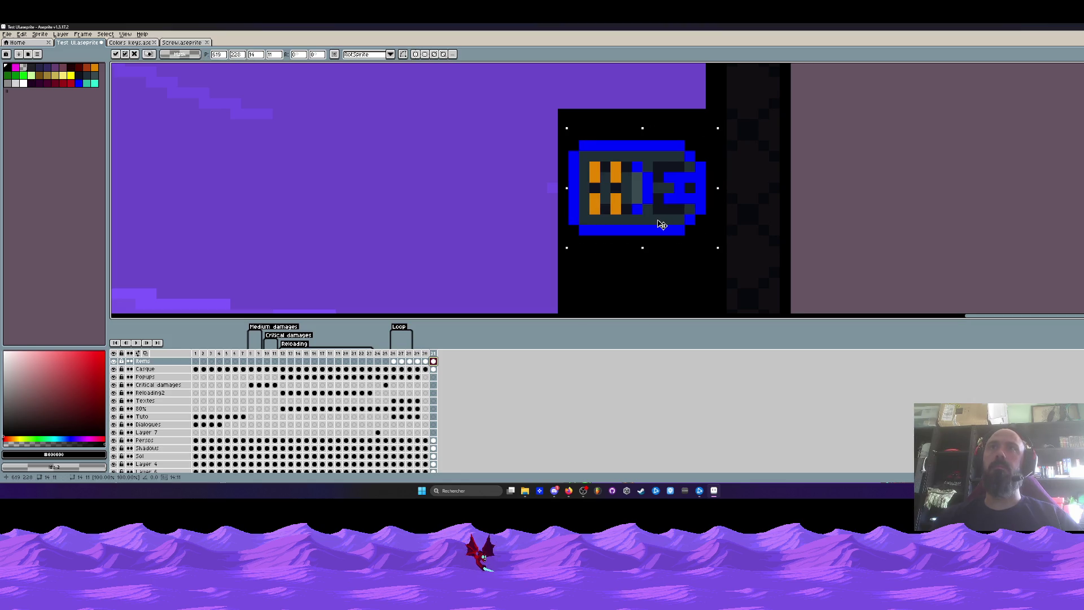
scroll(661, 223, down, 4)
scroll(662, 223, down, 2)
scroll(653, 195, down, 1)
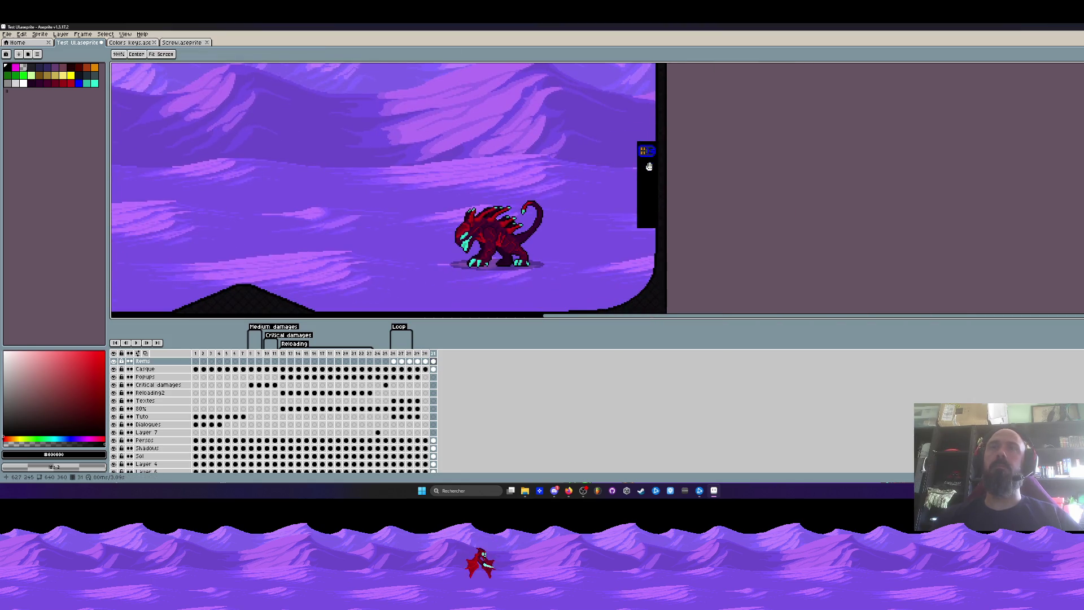
scroll(670, 175, up, 4)
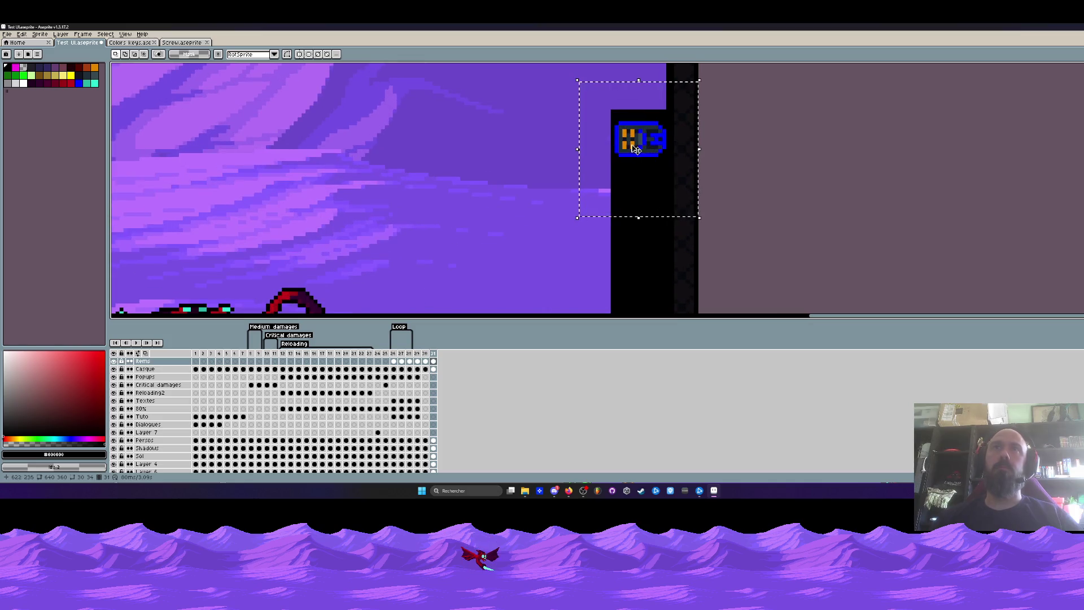
Alt-drag copies of the blue icon downward until four icons stack in the bar
drag(637, 153, 637, 240)
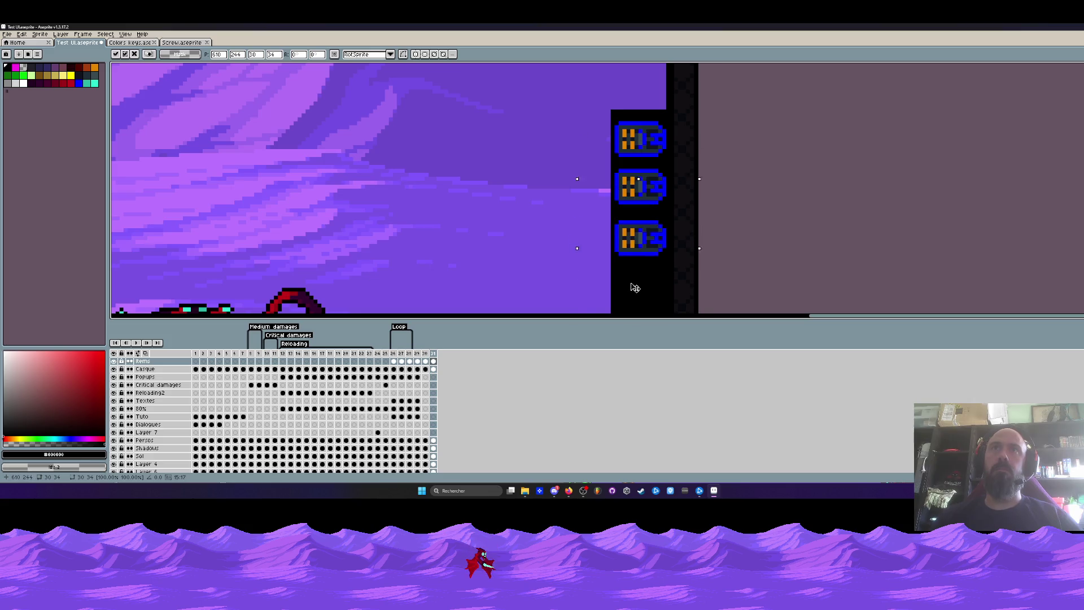
scroll(635, 285, down, 2)
scroll(636, 254, up, 1)
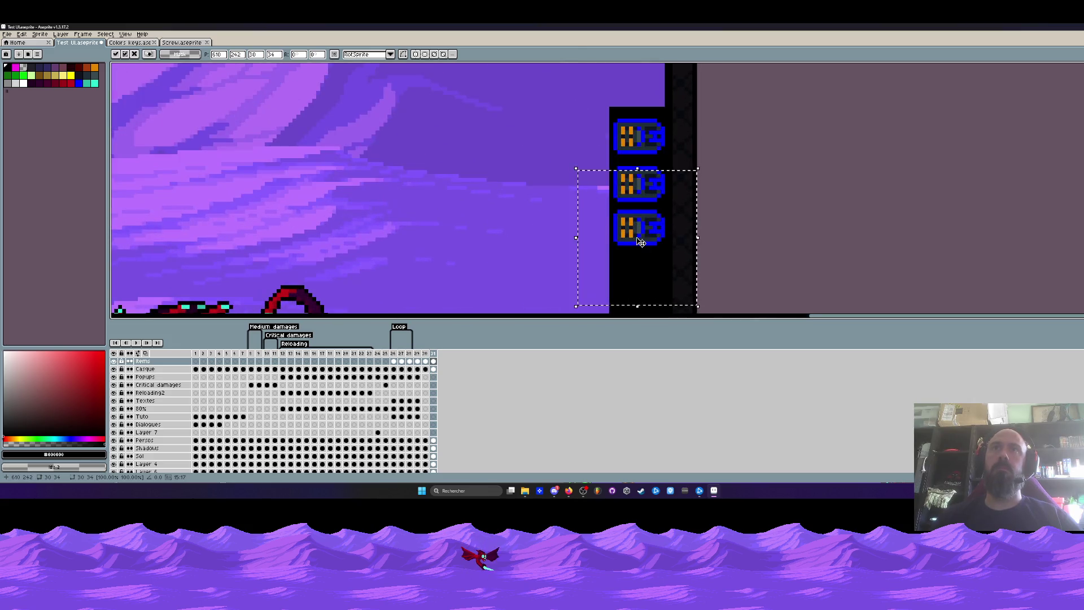
scroll(637, 208, up, 1)
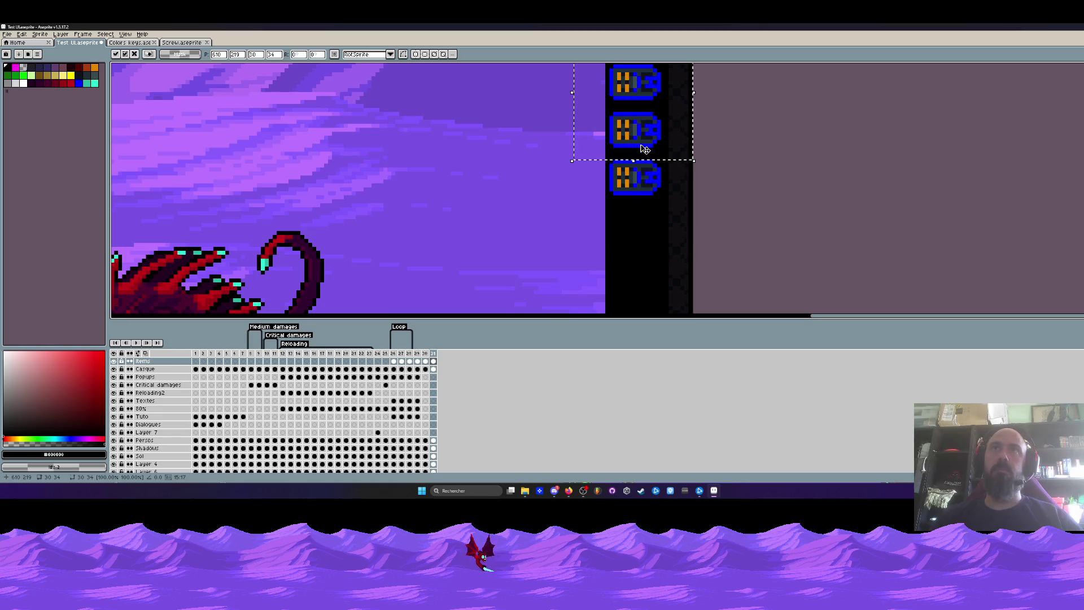
drag(642, 170, 643, 237)
scroll(647, 164, down, 2)
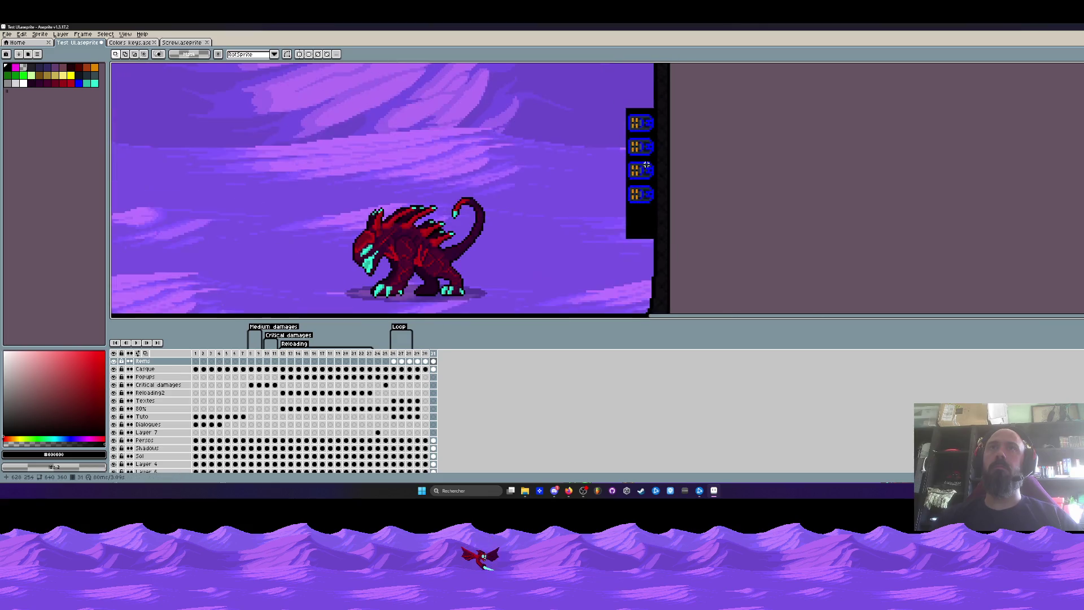
scroll(660, 166, down, 2)
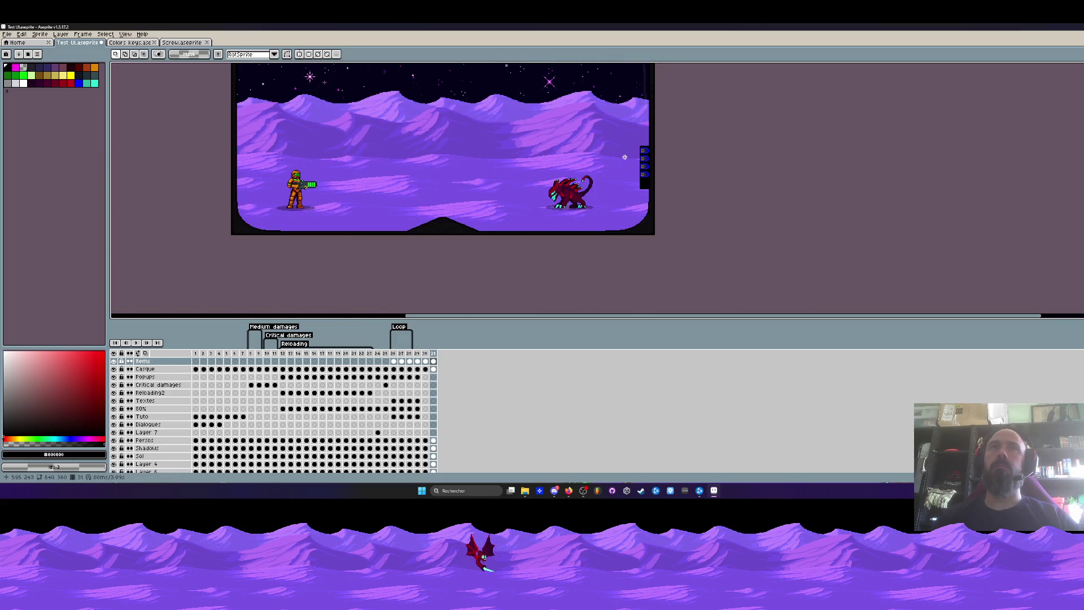
scroll(624, 157, up, 3)
scroll(618, 170, up, 1)
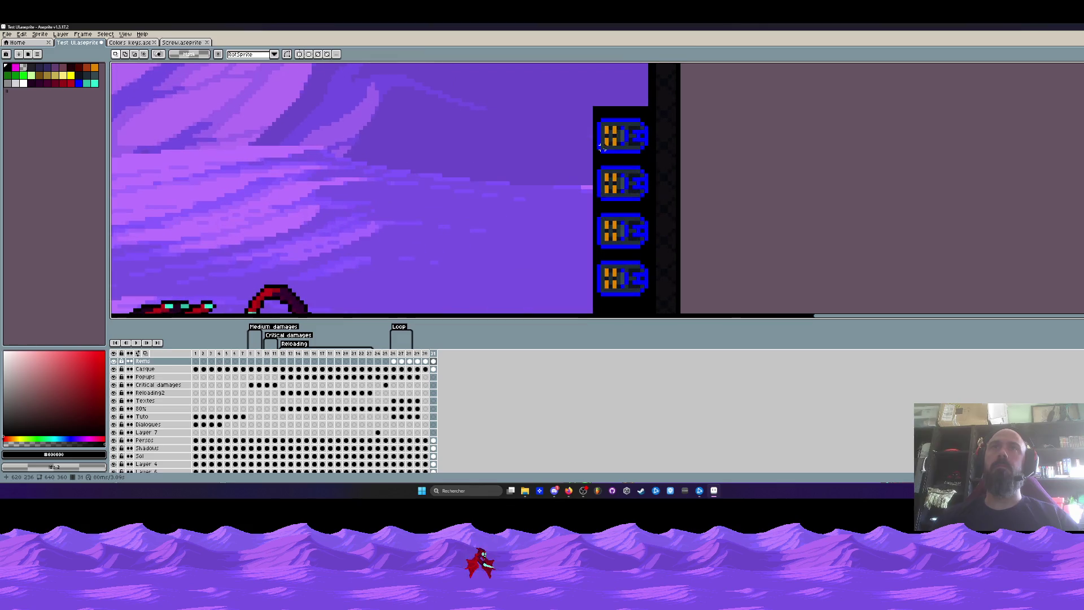
Nudge the second, third and fourth icons up one pixel each so the stack is evenly spaced
drag(578, 163, 660, 204)
key(Up)
key(Up)
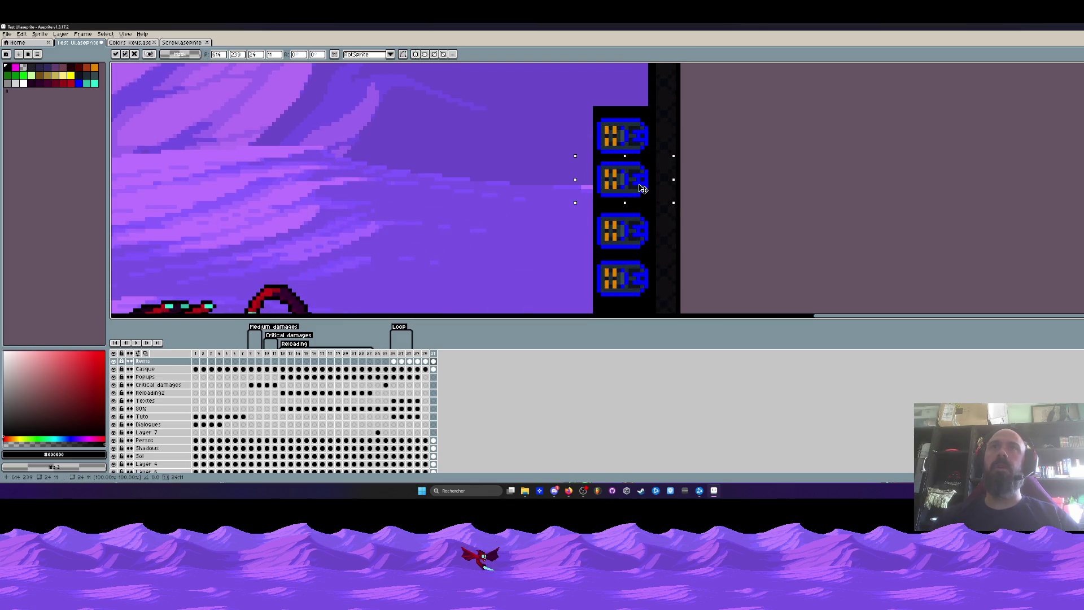
drag(574, 210, 659, 251)
key(Up)
key(Up)
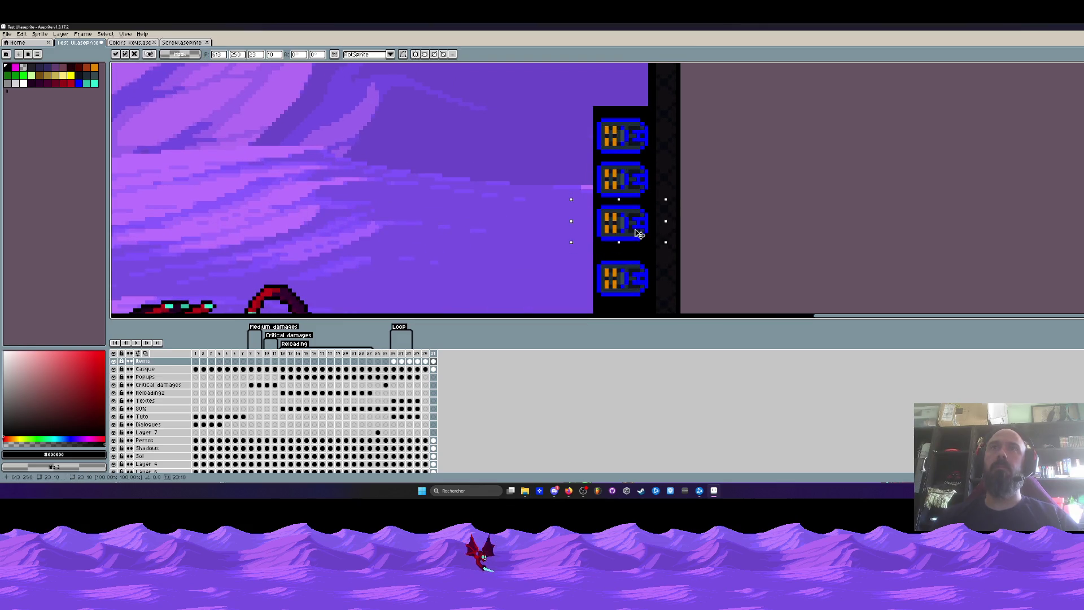
click(574, 255)
drag(574, 255, 673, 310)
key(Up)
key(Up)
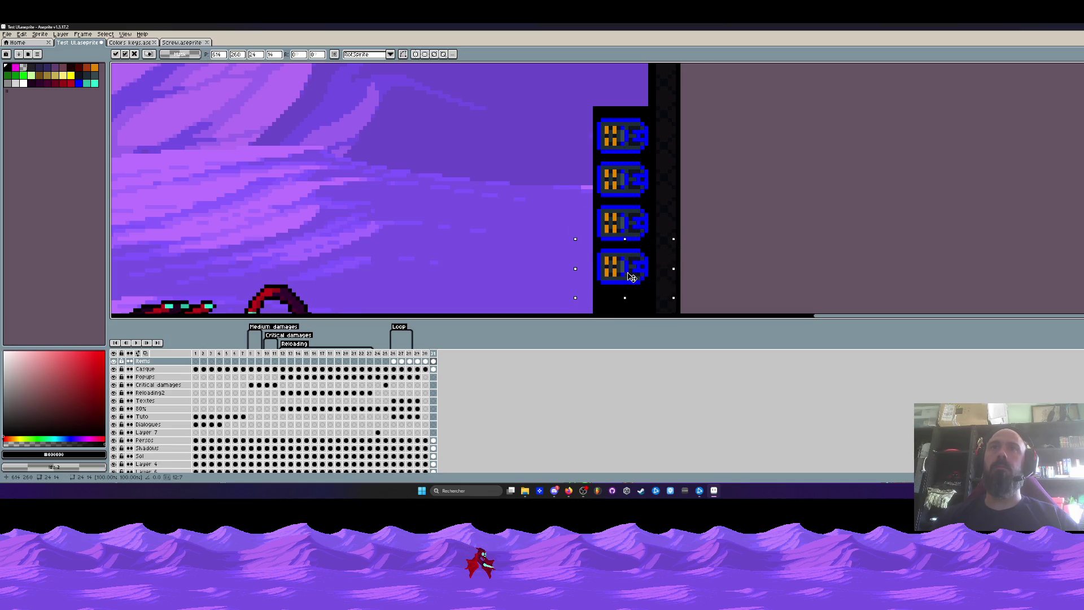
key(ctrl+d)
scroll(632, 277, down, 4)
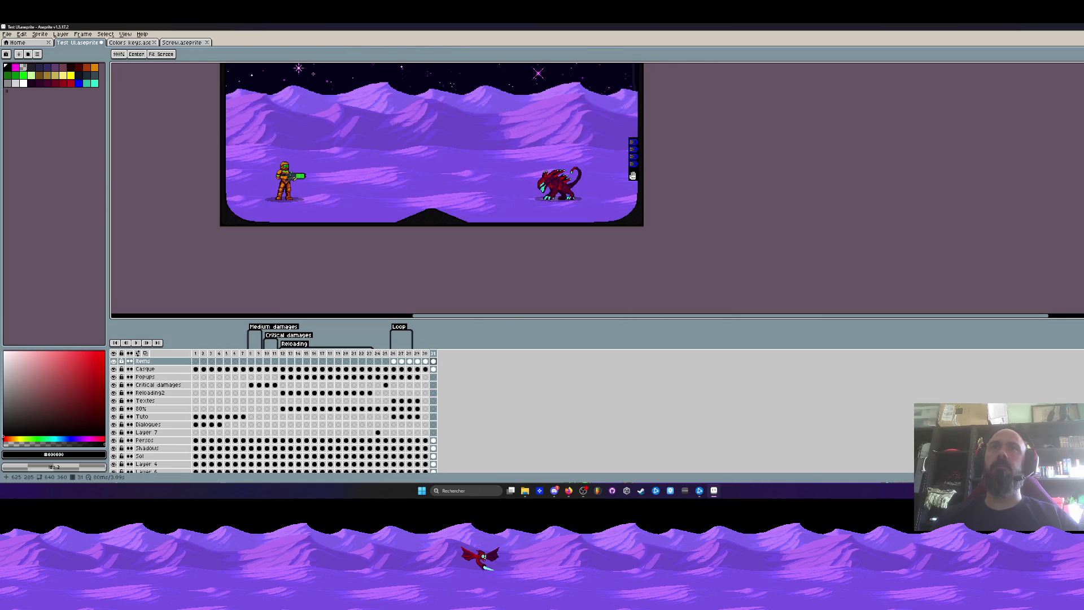
scroll(632, 175, up, 1)
scroll(685, 204, up, 3)
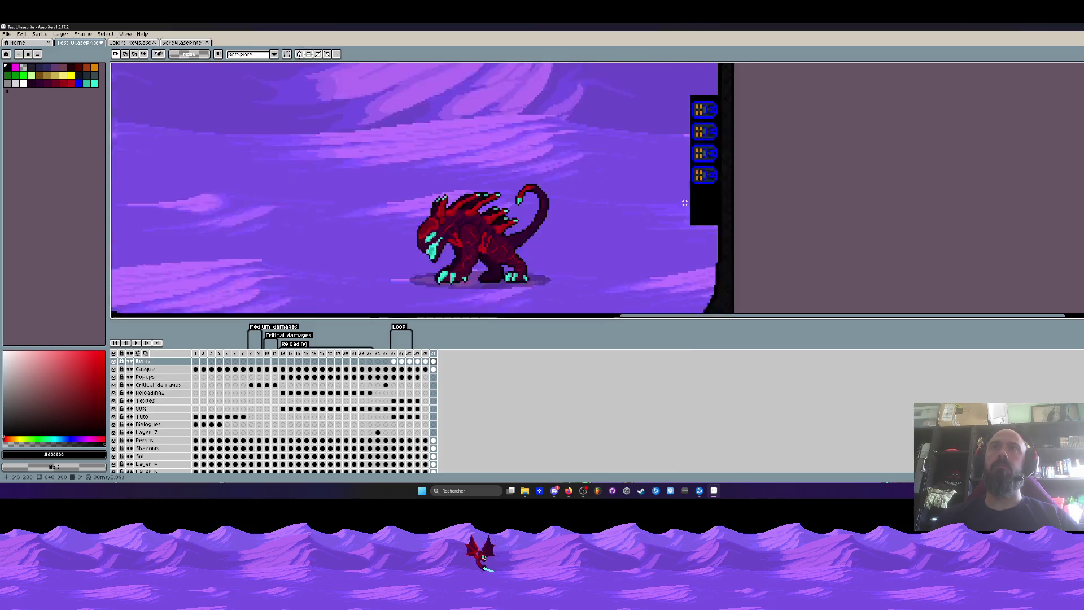
scroll(684, 203, up, 2)
Remove the excess black bar area below the icons on the Casque layer and bring the whole scene back into view
drag(677, 183, 748, 260)
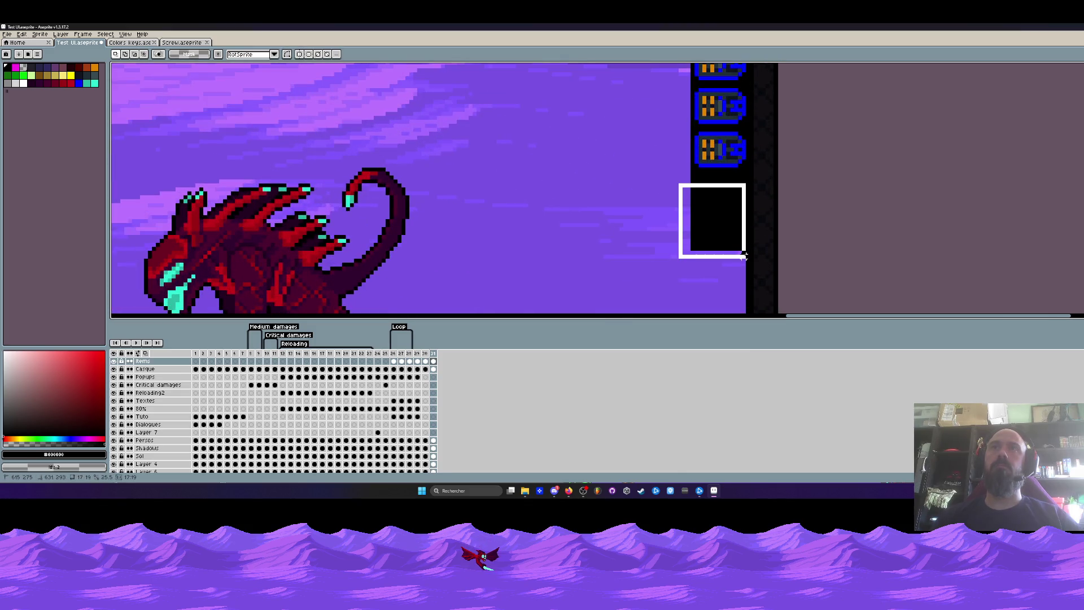
click(144, 369)
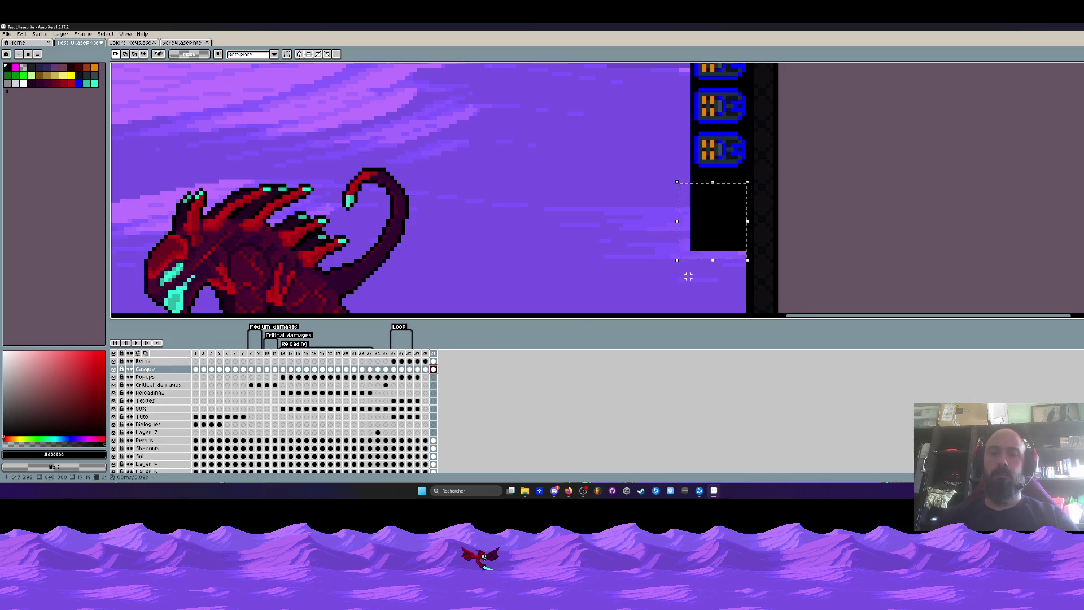
key(Escape)
scroll(687, 277, down, 2)
scroll(705, 146, up, 2)
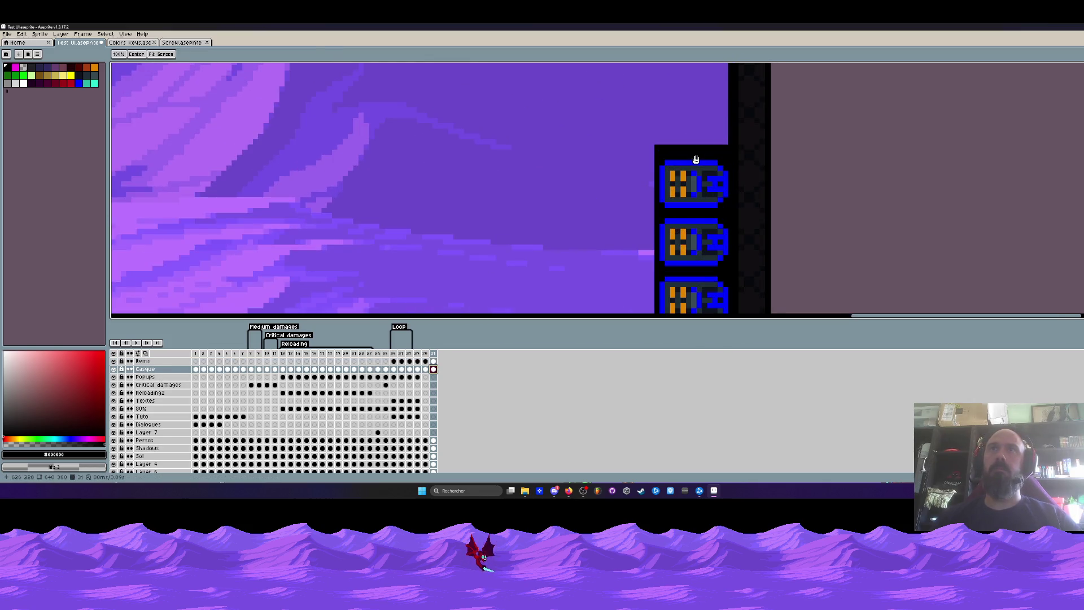
scroll(699, 161, up, 1)
scroll(695, 182, up, 3)
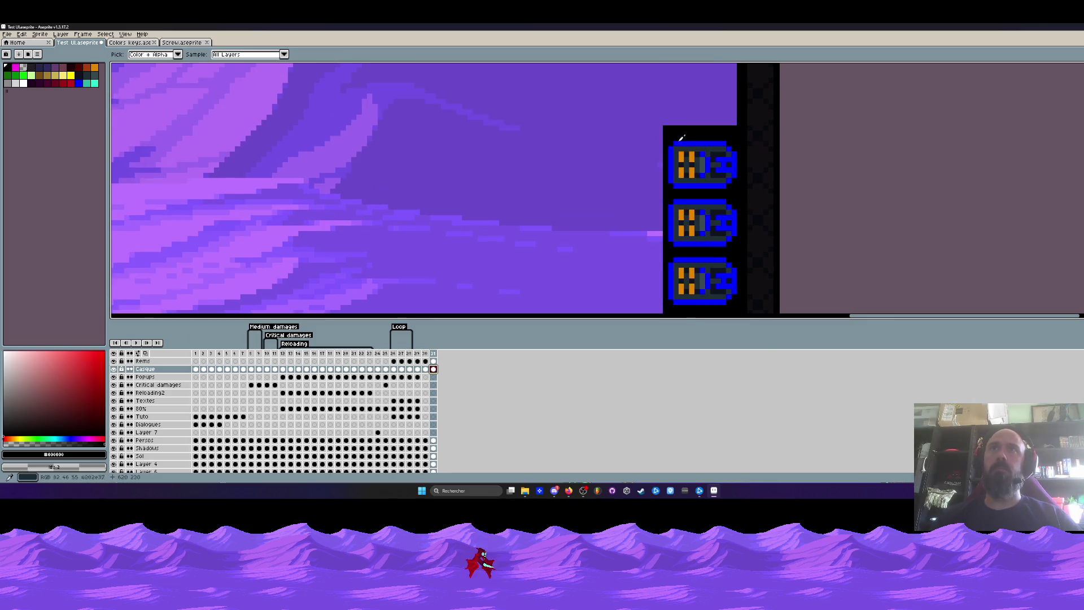
scroll(682, 125, up, 1)
key(m)
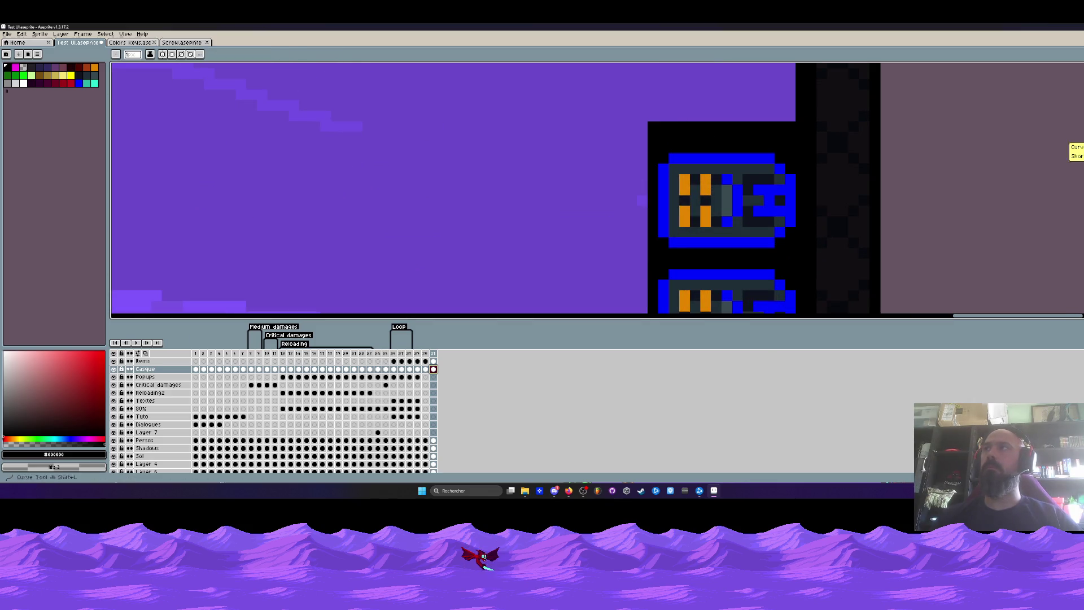
scroll(642, 125, down, 3)
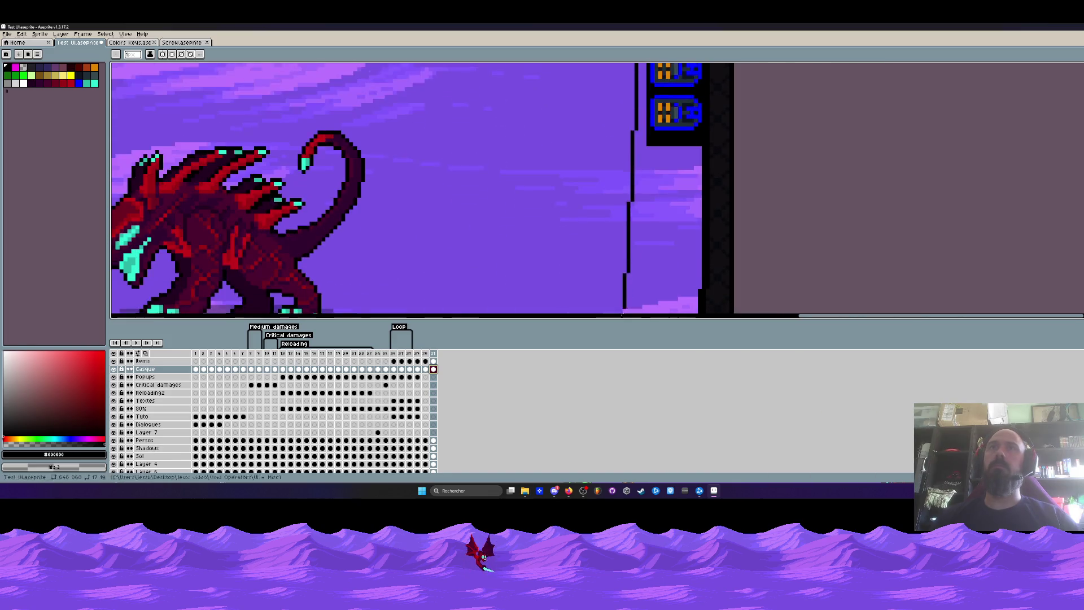
scroll(642, 136, up, 3)
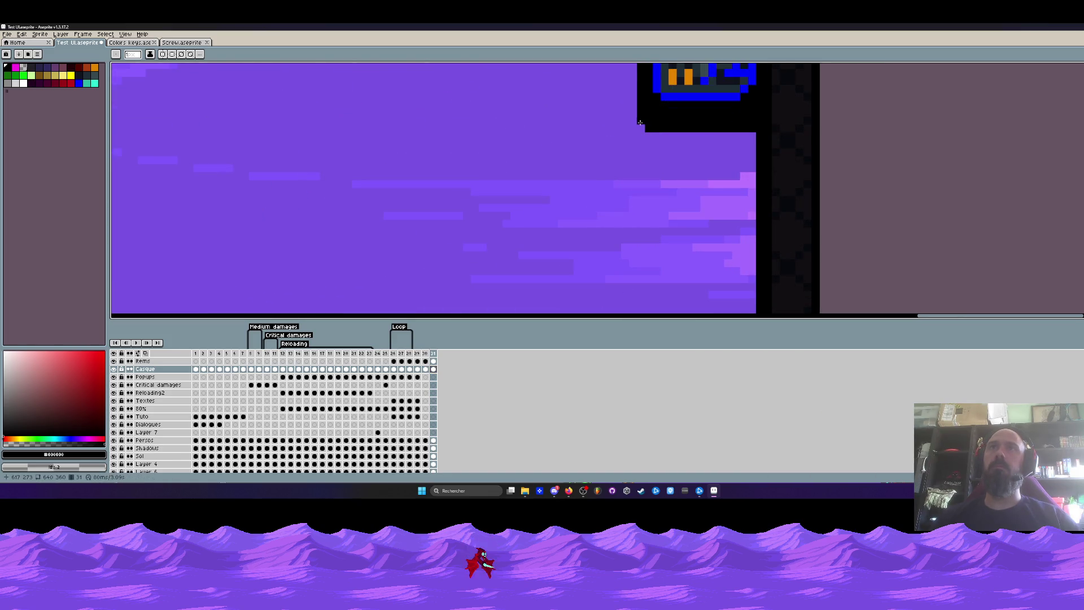
scroll(646, 128, down, 3)
scroll(652, 110, up, 3)
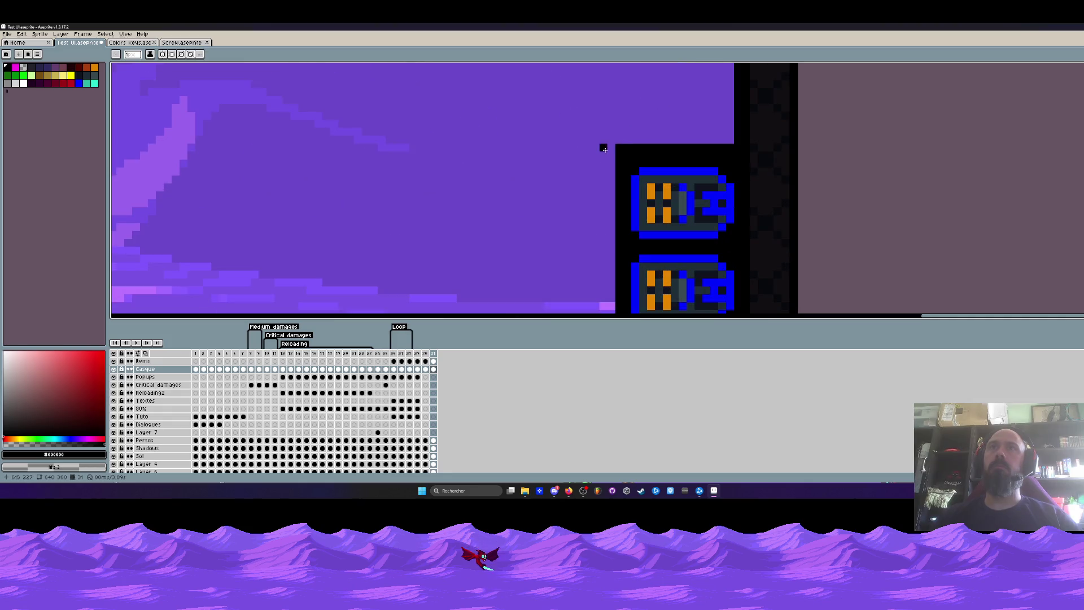
scroll(710, 133, down, 3)
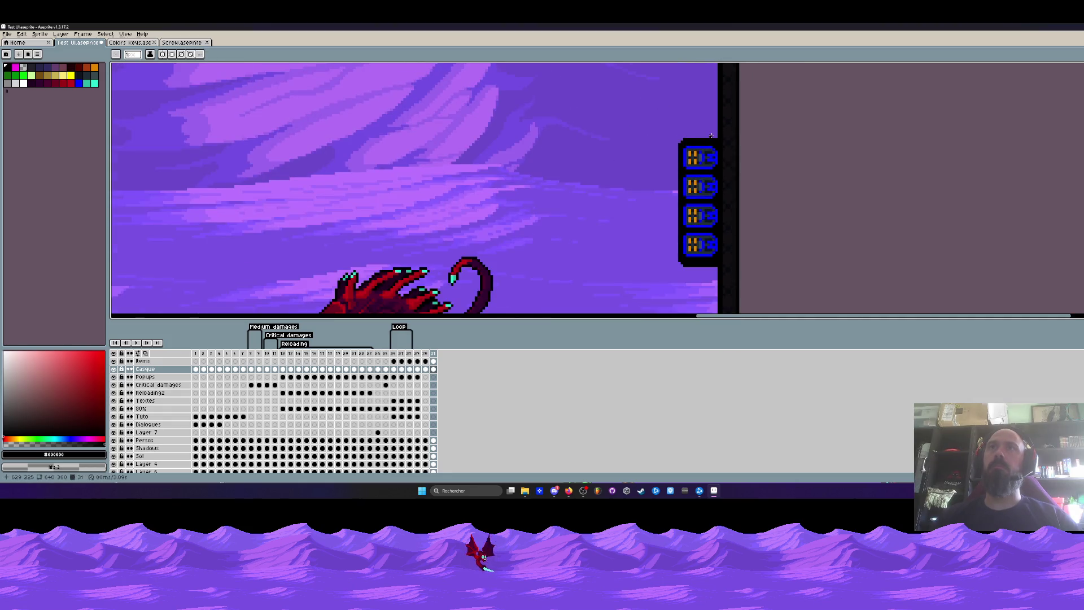
scroll(712, 135, up, 3)
scroll(714, 254, up, 2)
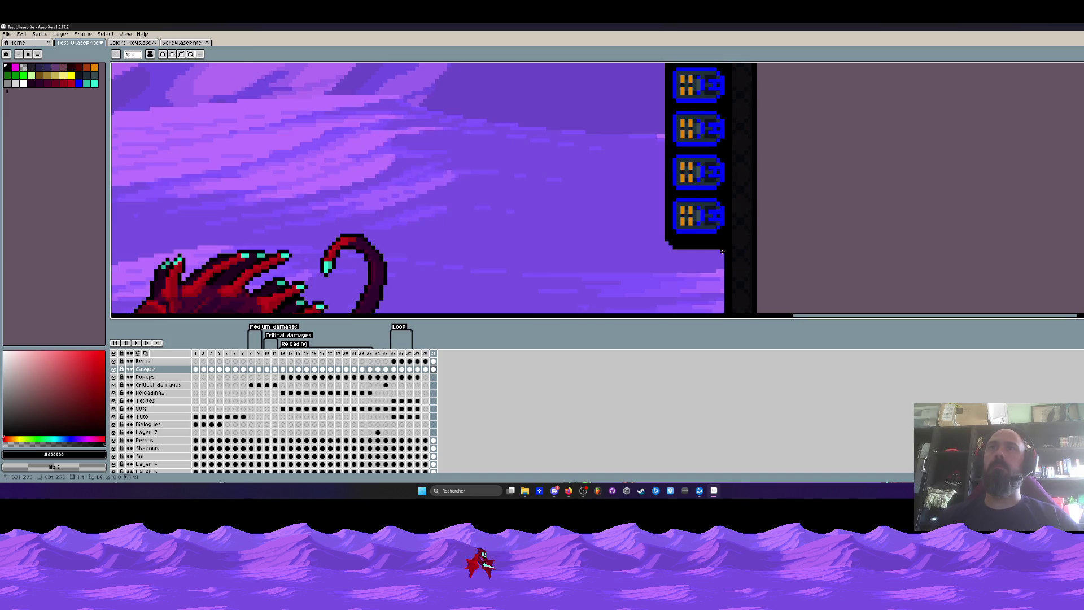
scroll(721, 252, down, 3)
scroll(721, 251, down, 3)
drag(788, 183, 819, 178)
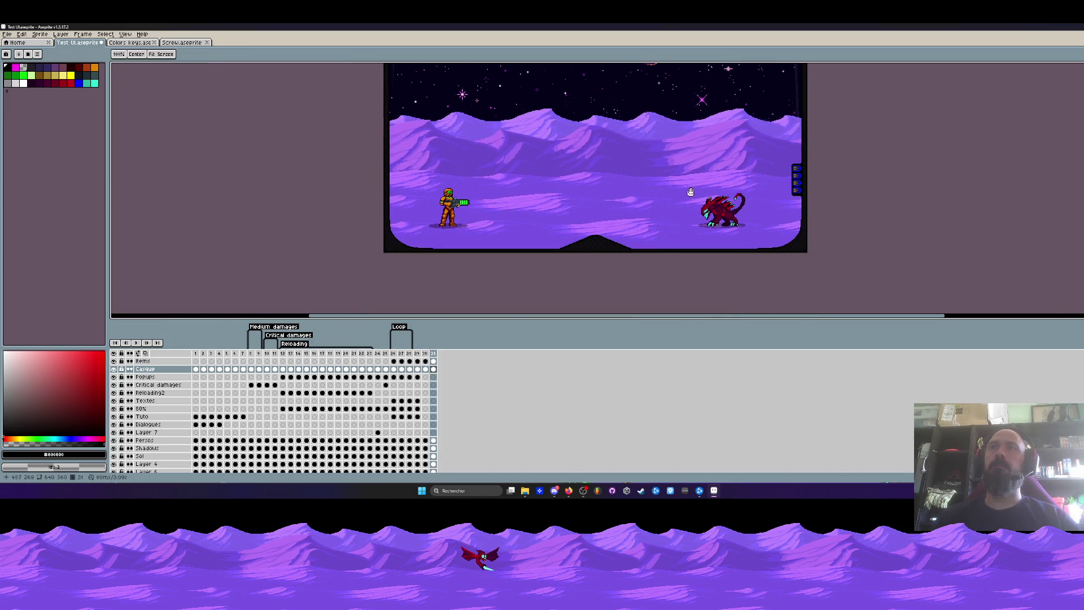
drag(616, 188, 626, 222)
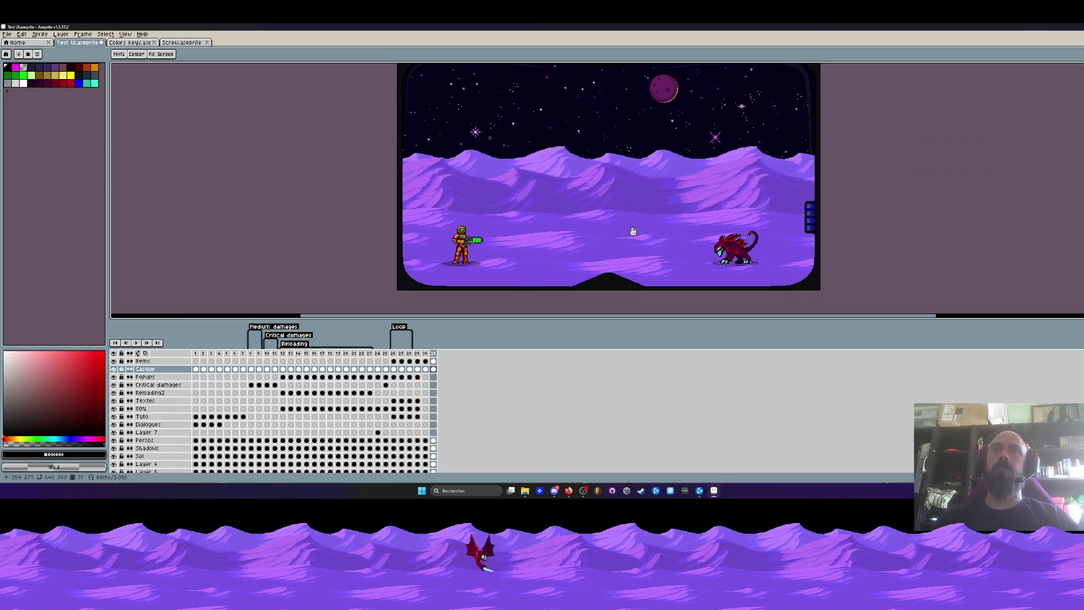
Copy the coin-and-score panel from the HUD frame and paste it into the final frame on the Items layer
click(429, 357)
scroll(593, 170, up, 4)
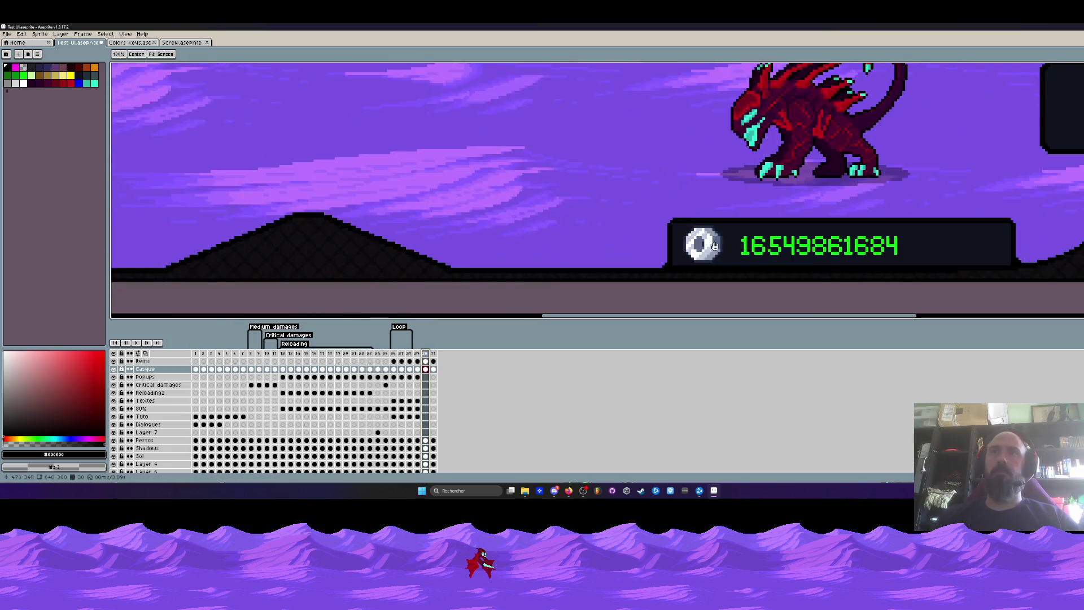
drag(665, 218, 970, 269)
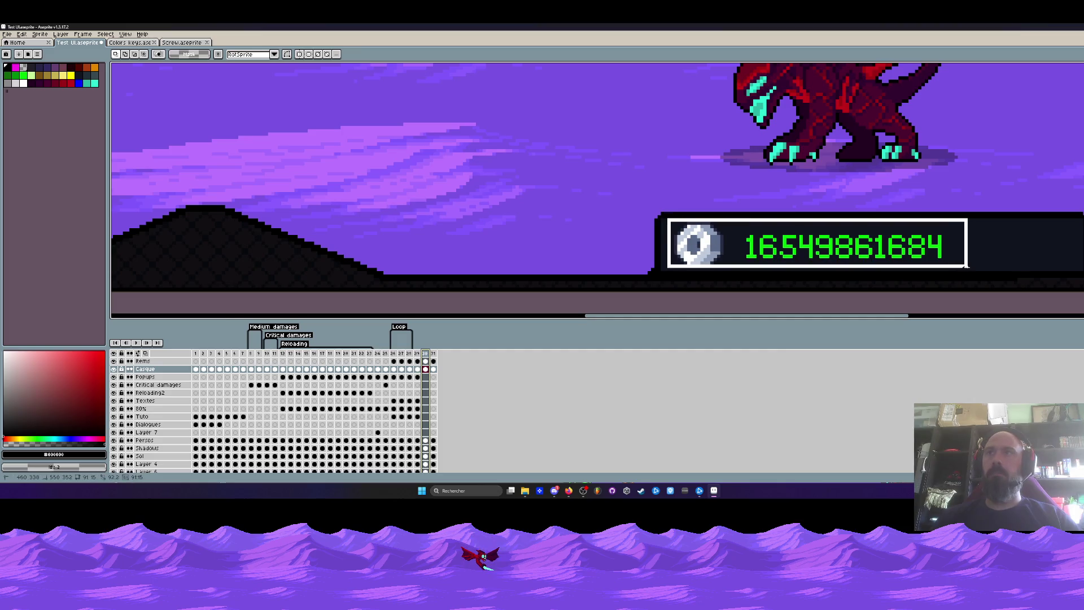
click(145, 362)
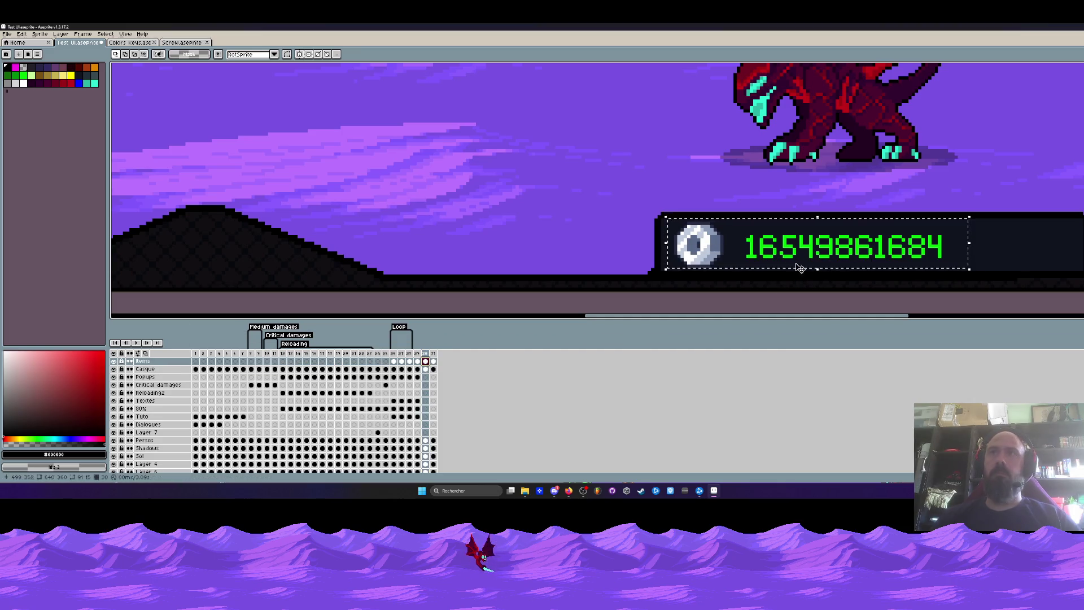
click(434, 362)
key(ctrl+v)
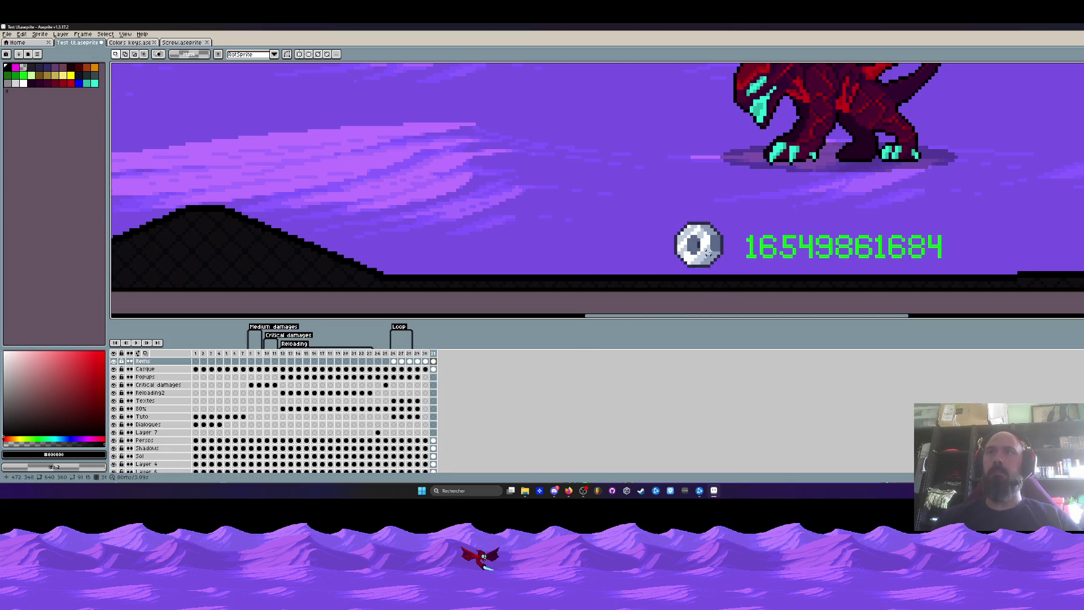
scroll(727, 271, down, 3)
scroll(763, 254, up, 2)
Position just the coin and number, without the backing box, at the bottom-right beneath the alien creature
drag(729, 250, 939, 227)
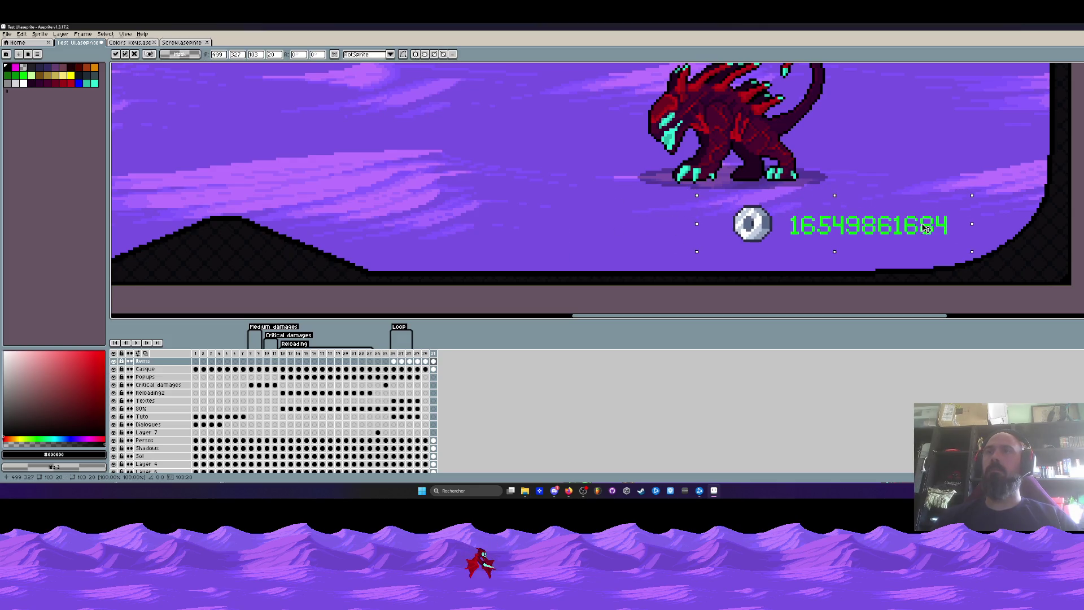
drag(720, 204, 788, 247)
scroll(787, 245, down, 2)
scroll(781, 237, up, 2)
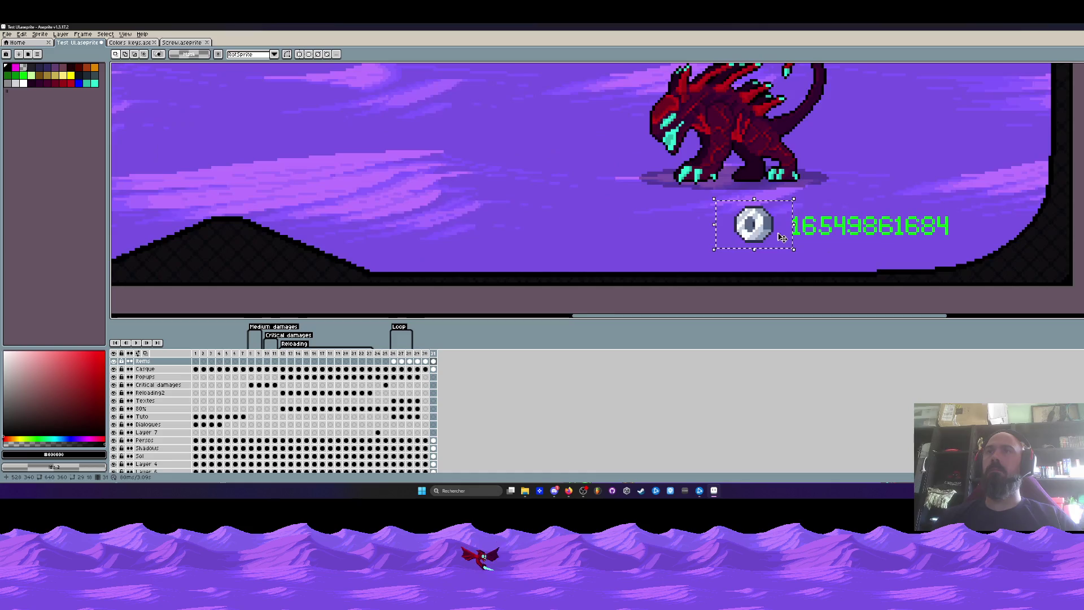
drag(721, 204, 932, 254)
drag(847, 237, 900, 245)
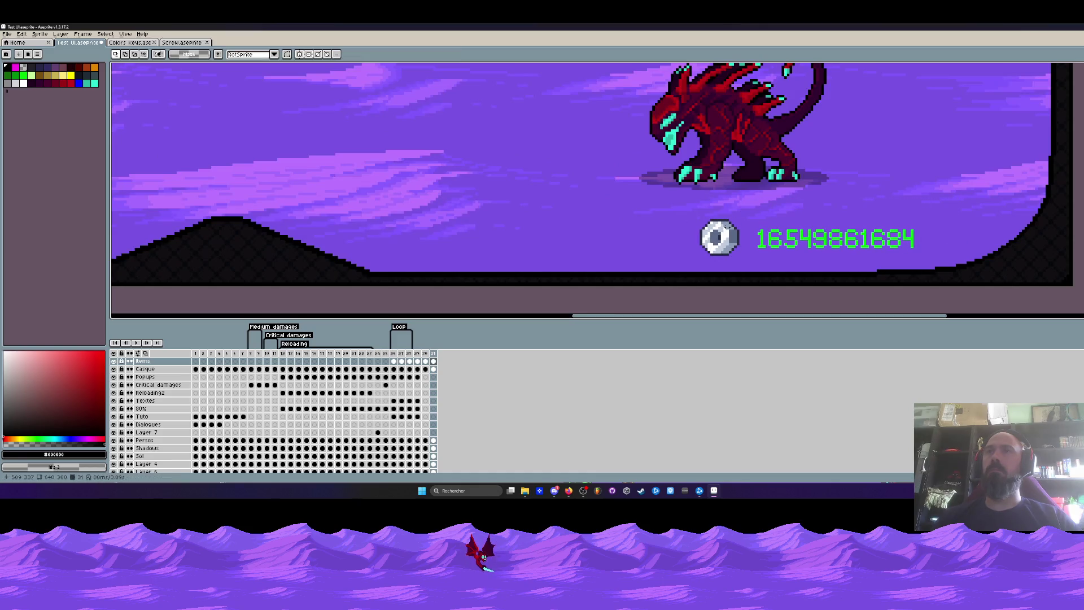
drag(690, 215, 749, 267)
scroll(750, 267, down, 3)
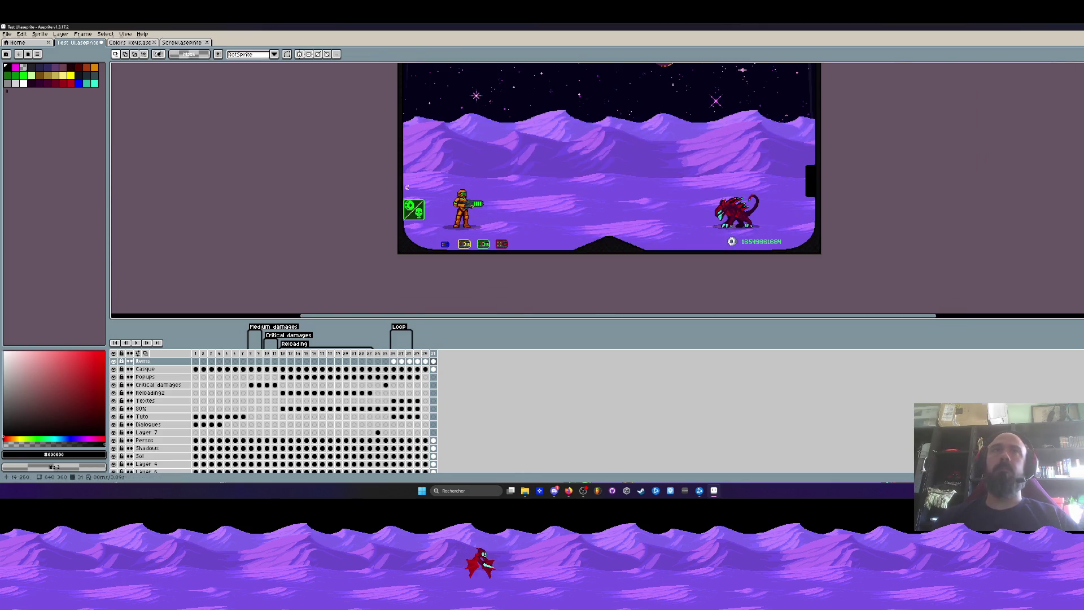
scroll(461, 208, up, 4)
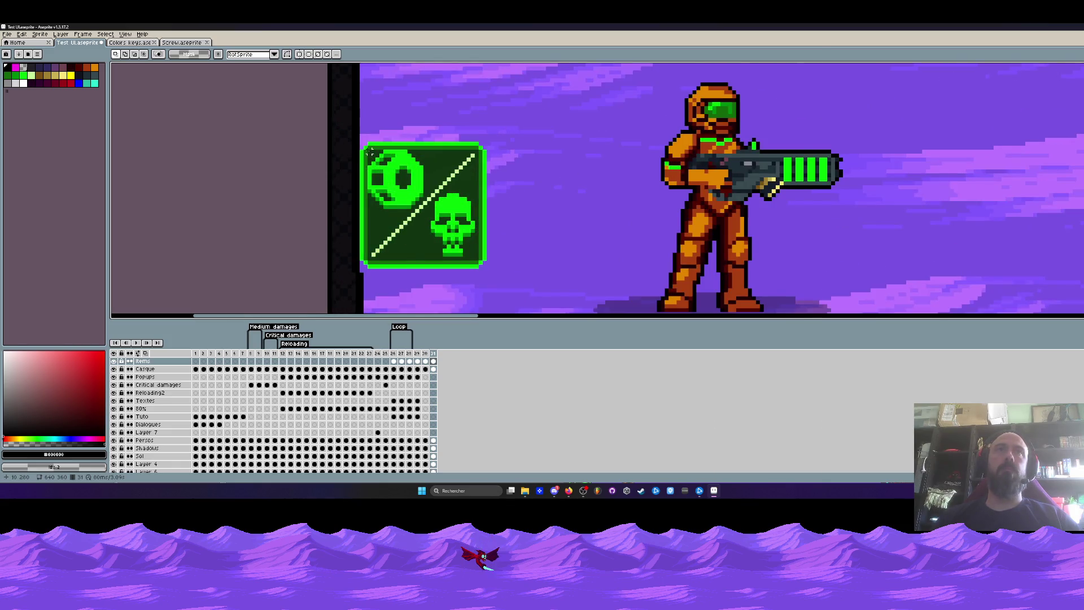
Move the green icon from beside the soldier to sit next to the score number and pick bright green
drag(369, 150, 423, 208)
scroll(424, 207, down, 2)
scroll(424, 208, down, 2)
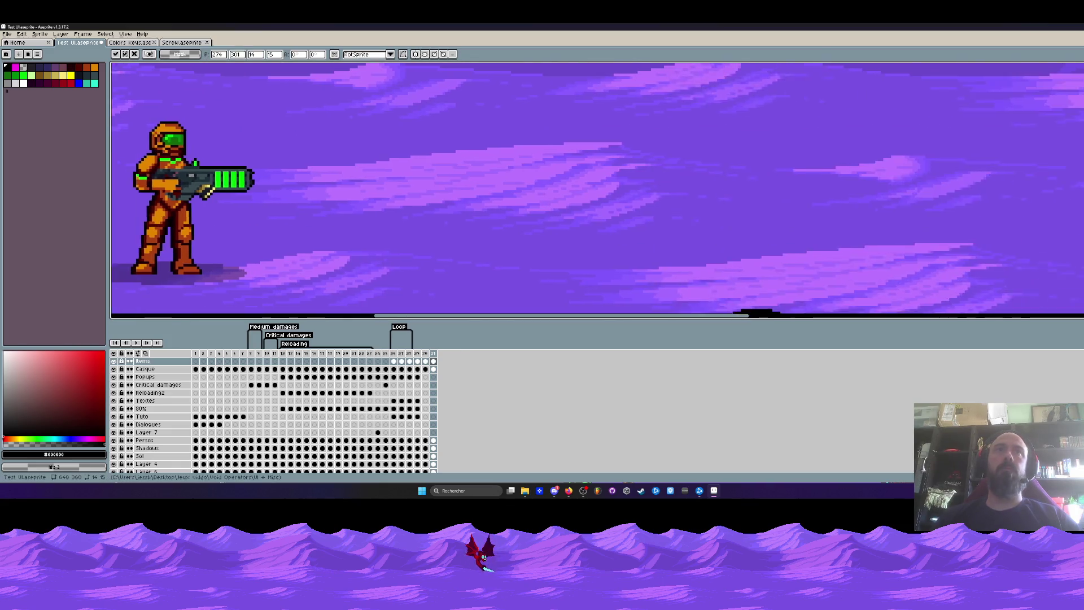
scroll(208, 191, down, 2)
drag(881, 102, 878, 157)
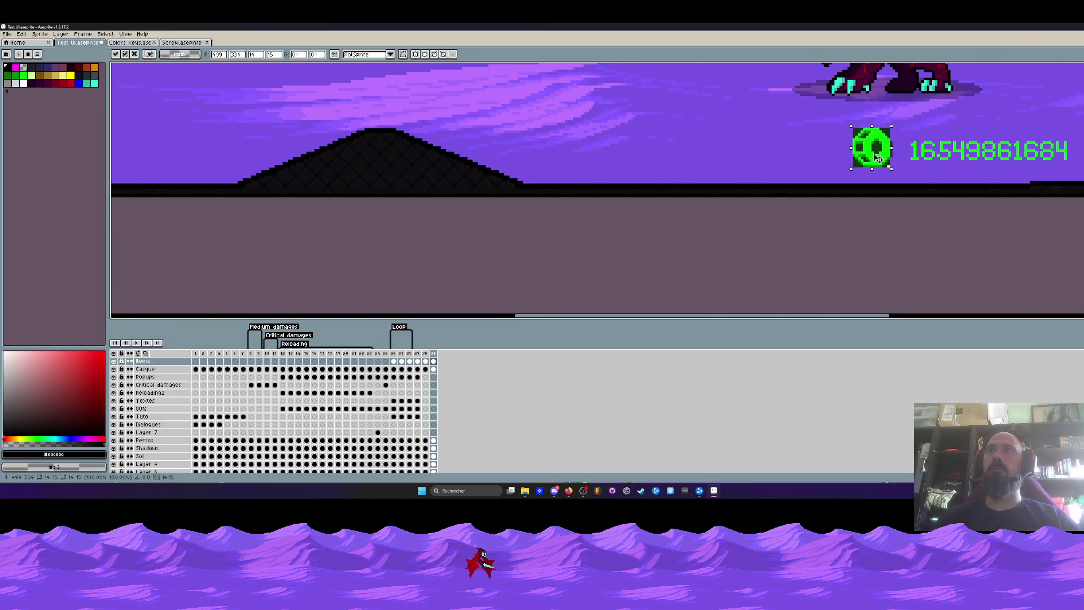
scroll(878, 157, up, 1)
scroll(878, 156, up, 1)
scroll(878, 157, up, 2)
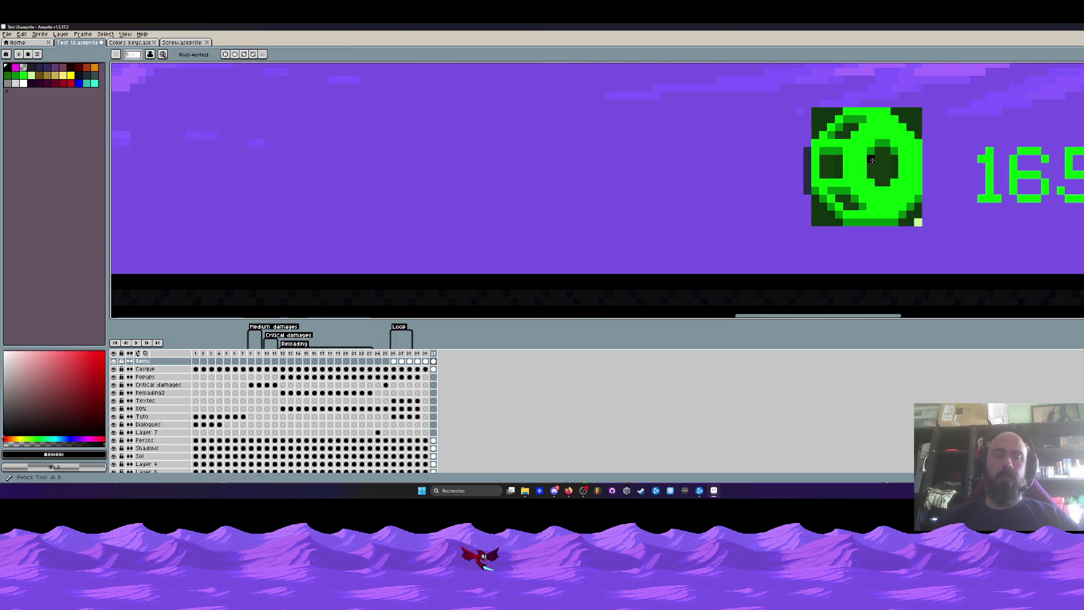
click(23, 72)
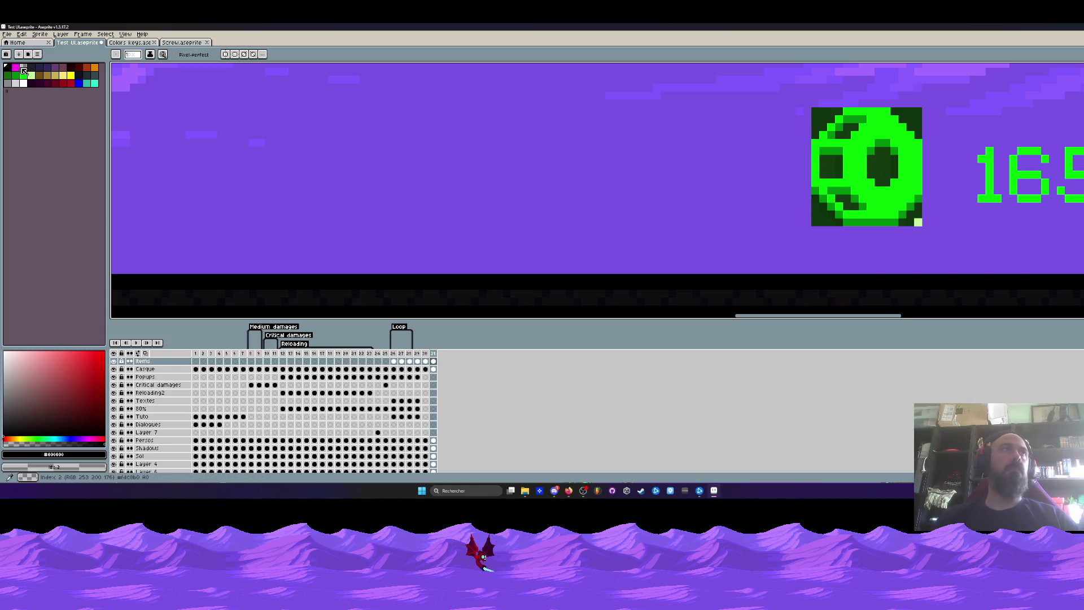
Repaint the green icon's dark corner and inner pixels bright green
key(e)
click(828, 123)
click(906, 123)
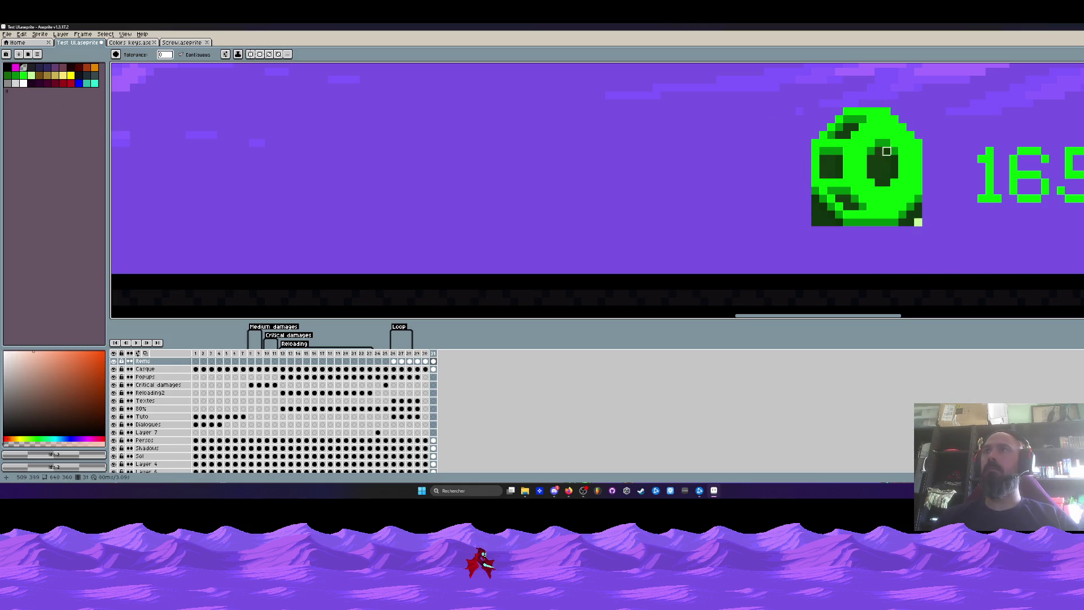
mouse_move(886, 151)
mouse_down()
mouse_move(880, 170)
mouse_move(838, 159)
mouse_up()
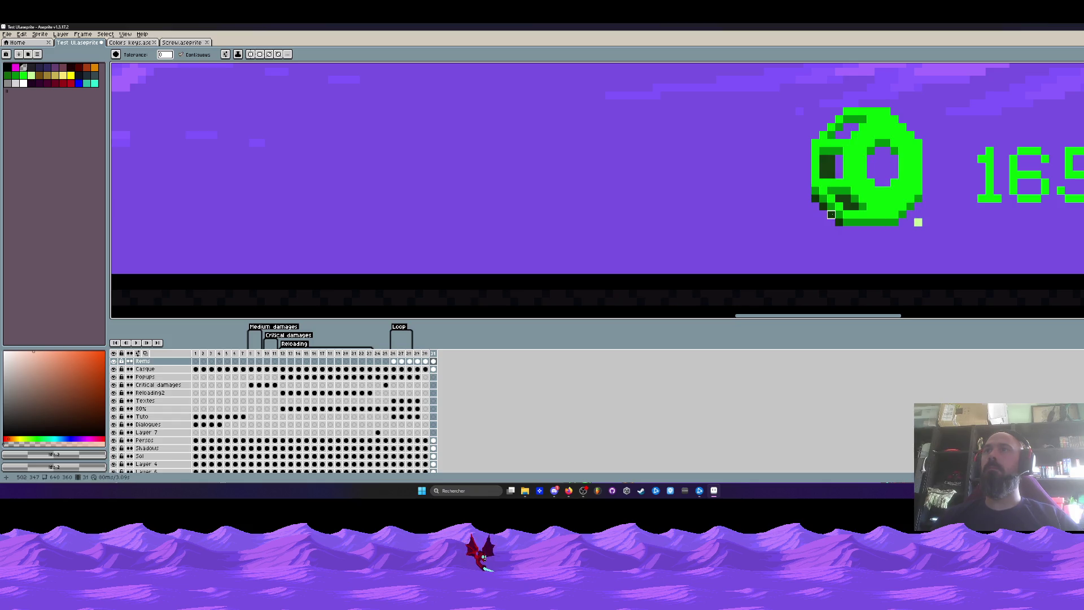
scroll(831, 215, down, 3)
scroll(831, 215, up, 1)
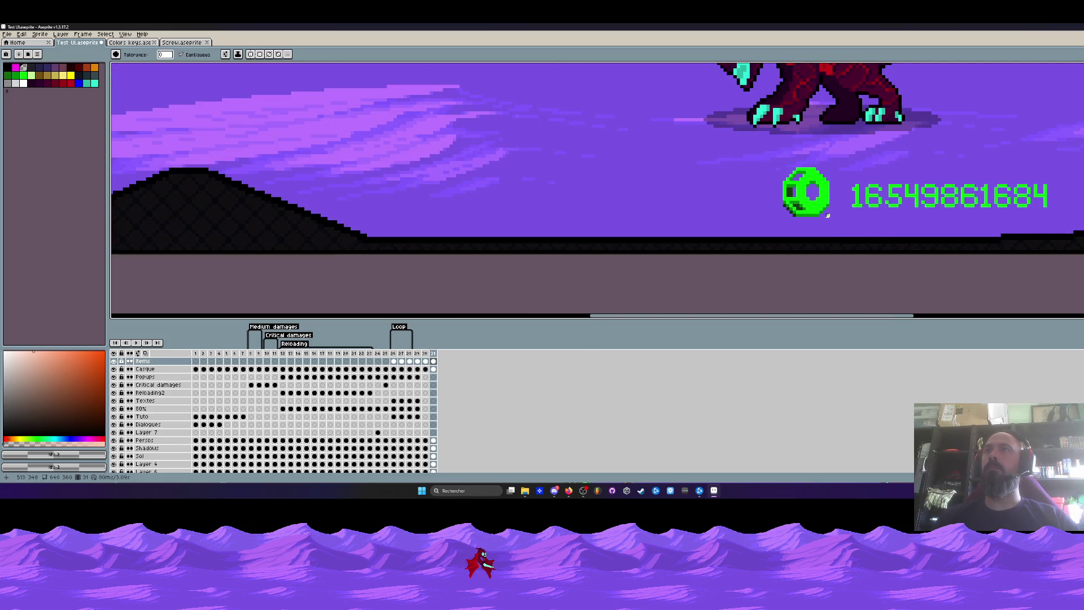
scroll(794, 212, up, 1)
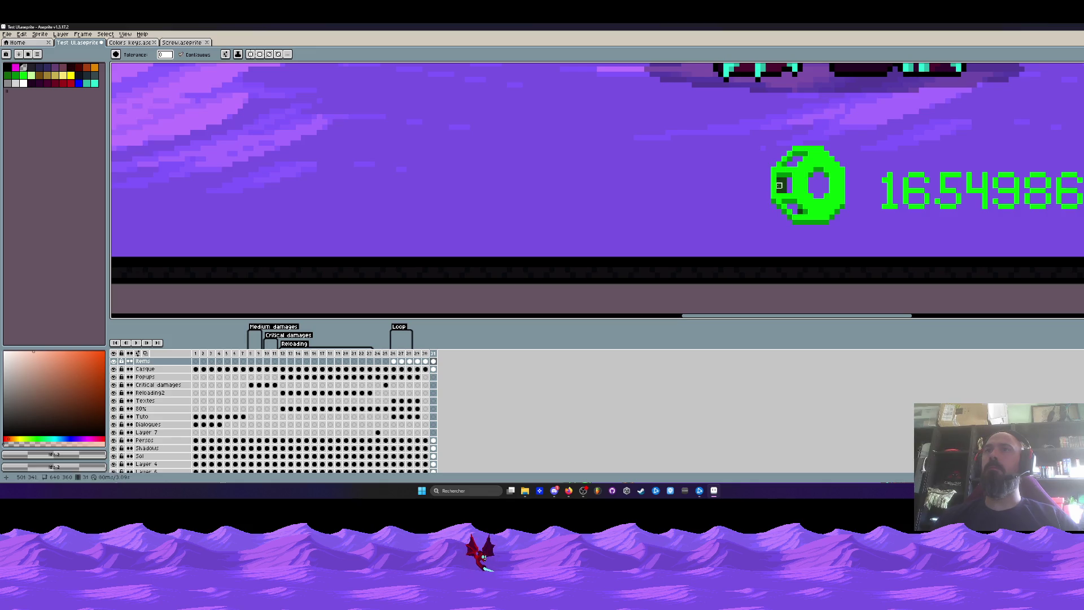
scroll(781, 185, down, 2)
scroll(781, 185, up, 1)
scroll(781, 184, up, 1)
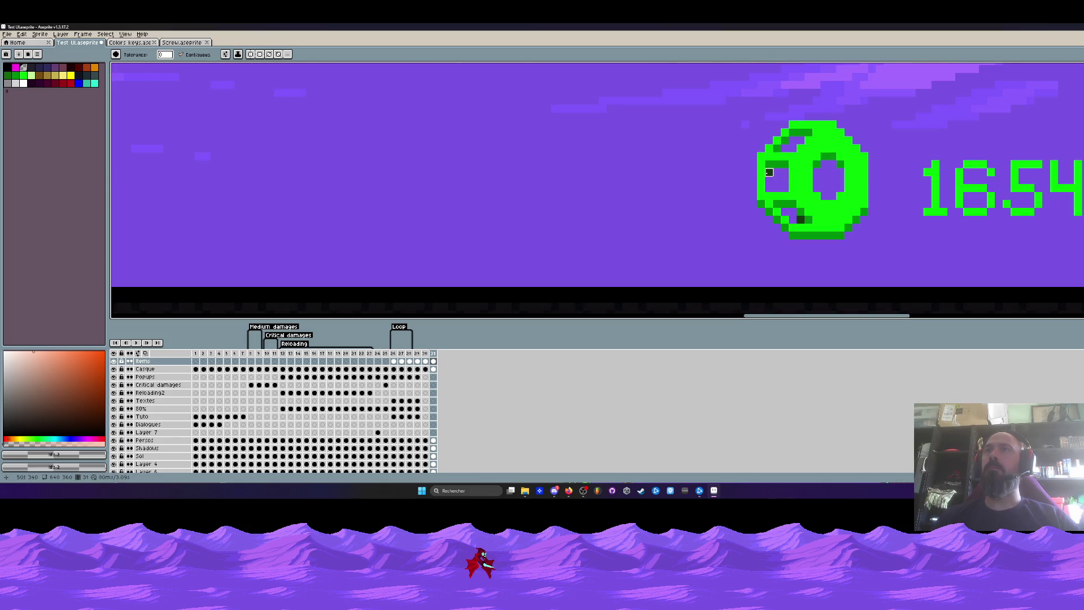
scroll(800, 220, down, 3)
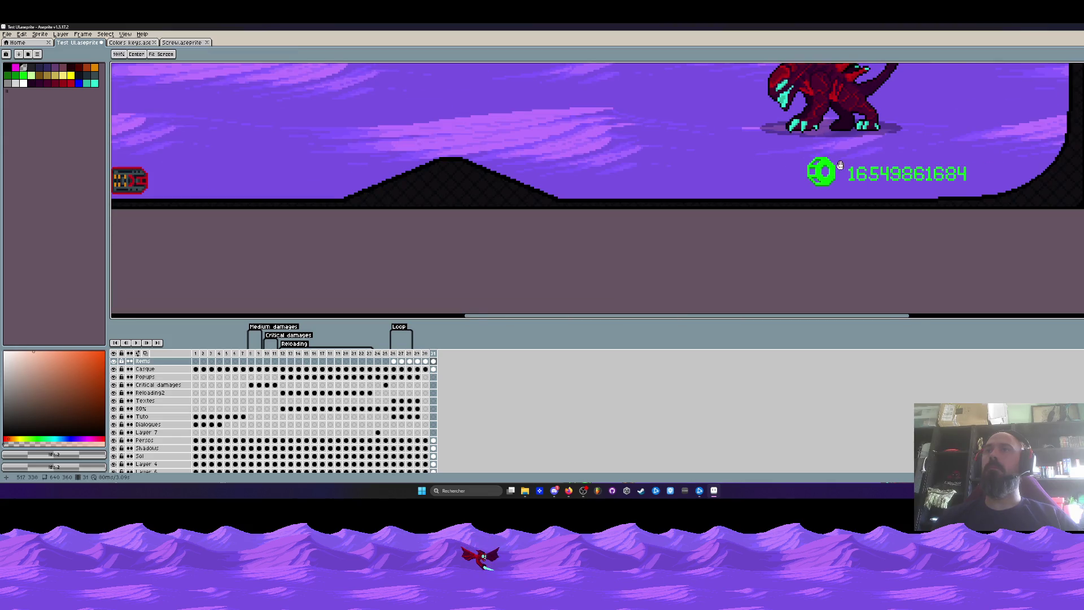
scroll(813, 208, down, 2)
scroll(846, 200, up, 2)
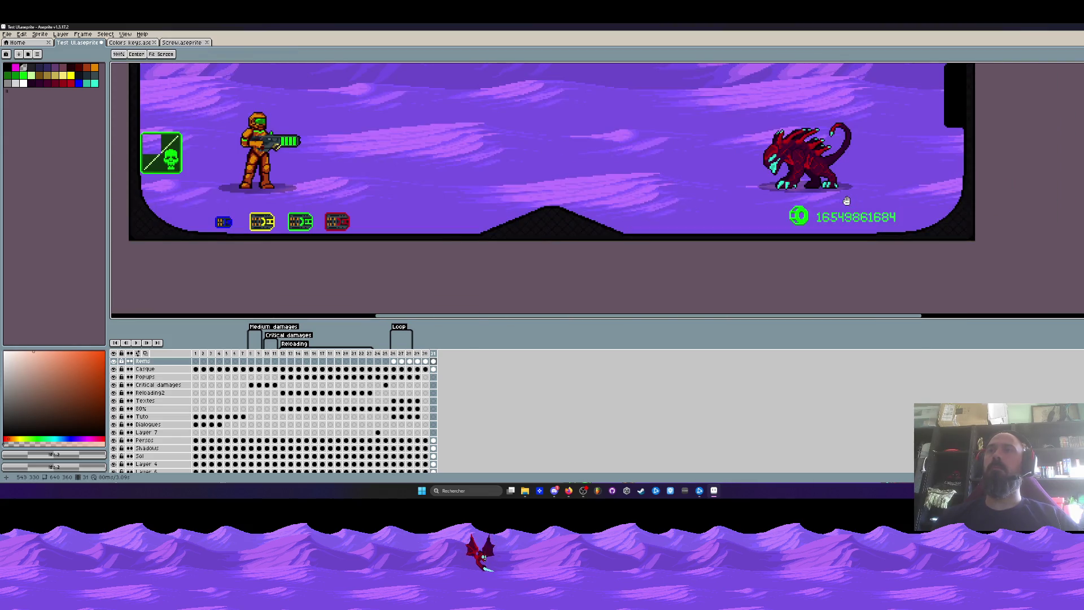
scroll(845, 200, down, 2)
scroll(566, 237, up, 4)
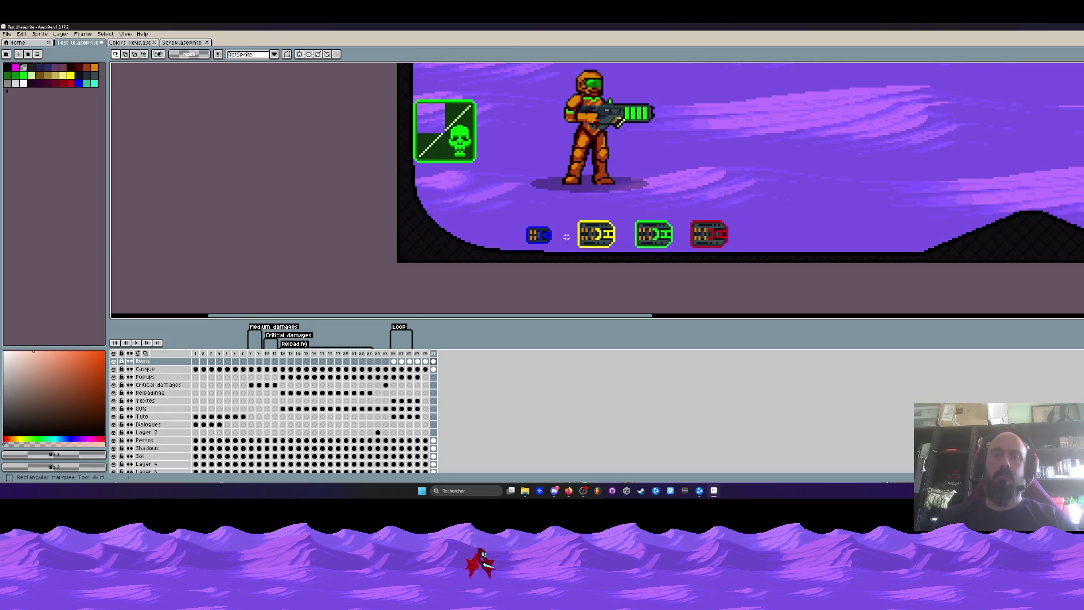
Delete the four bottom weapon icons and the skull icon, then view frame 30
drag(519, 202, 779, 263)
key(Delete)
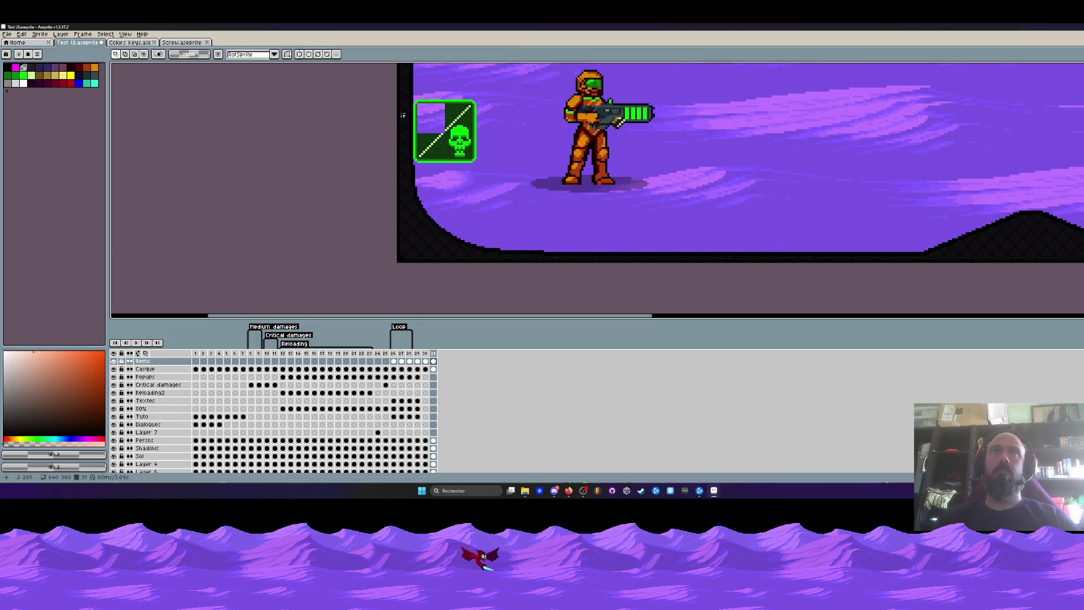
mouse_move(403, 92)
mouse_down()
mouse_move(525, 193)
mouse_move(508, 220)
mouse_up()
key(Delete)
scroll(527, 210, down, 4)
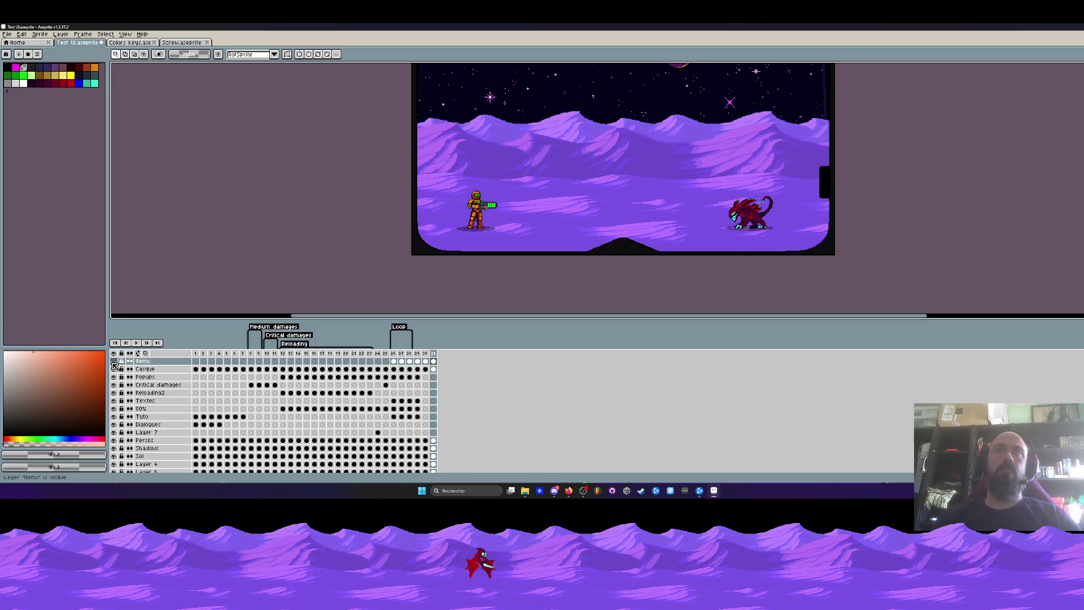
click(427, 354)
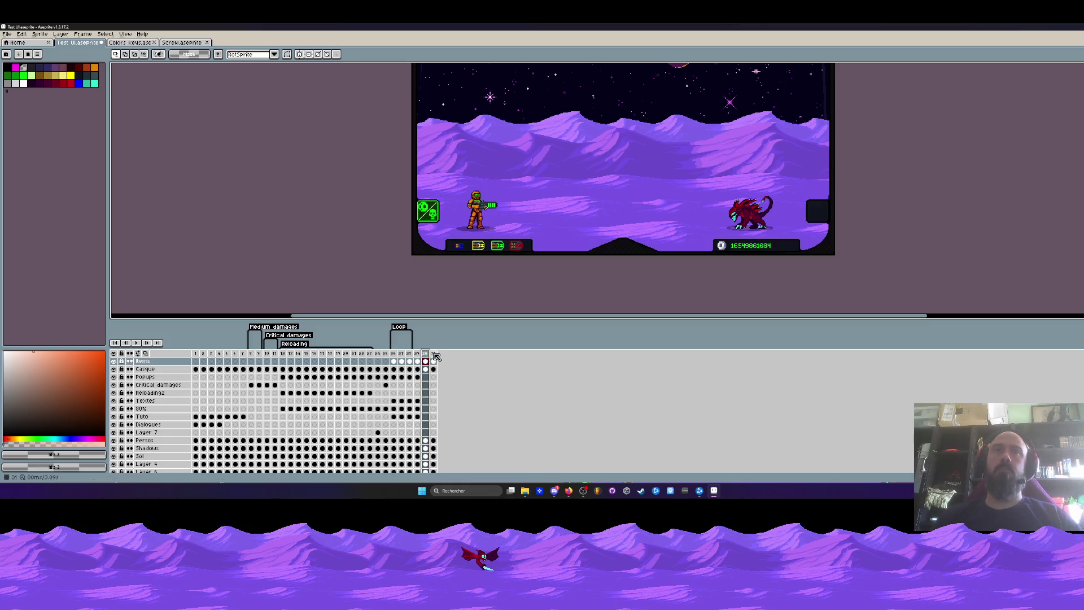
Undo the clear on the last frame and drag the row of four weapon icons to the upper right
click(436, 356)
key(ctrl+z)
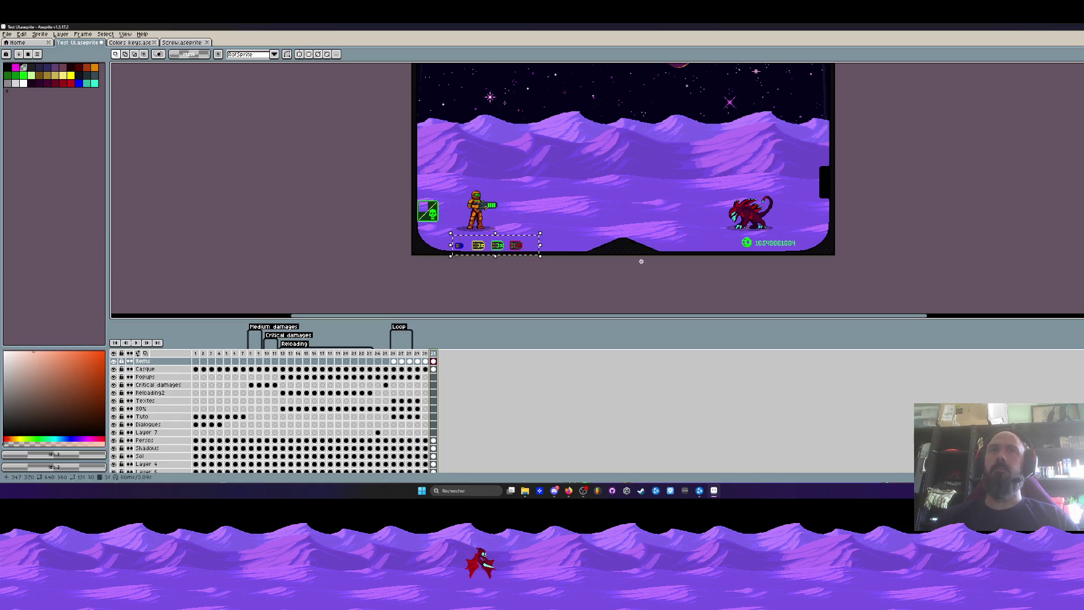
scroll(592, 261, up, 2)
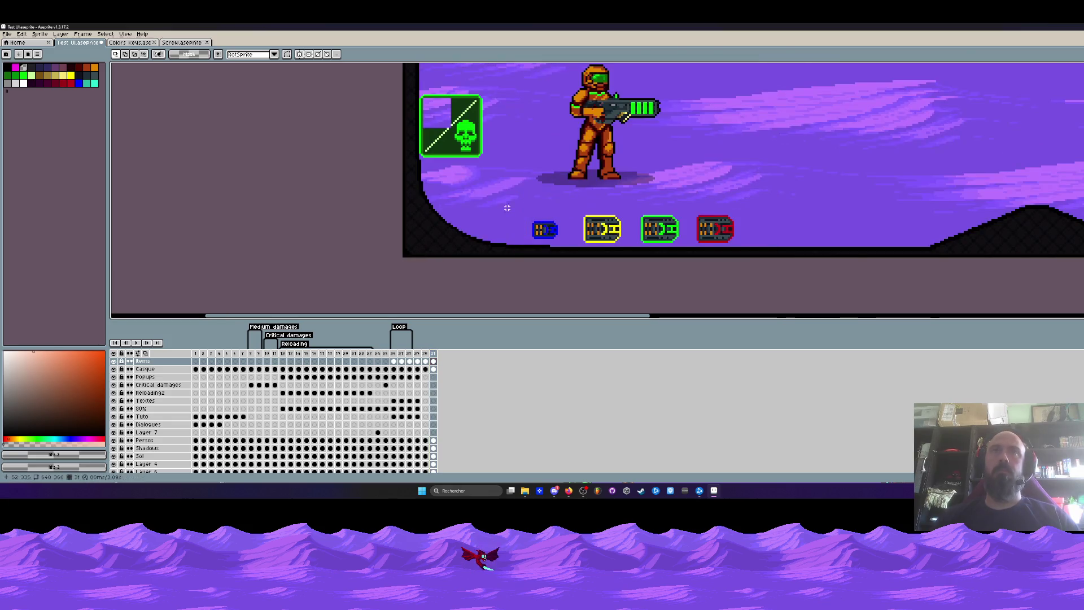
scroll(543, 237, up, 1)
mouse_move(529, 221)
mouse_down()
mouse_move(572, 254)
mouse_move(684, 255)
mouse_up()
scroll(685, 246, down, 2)
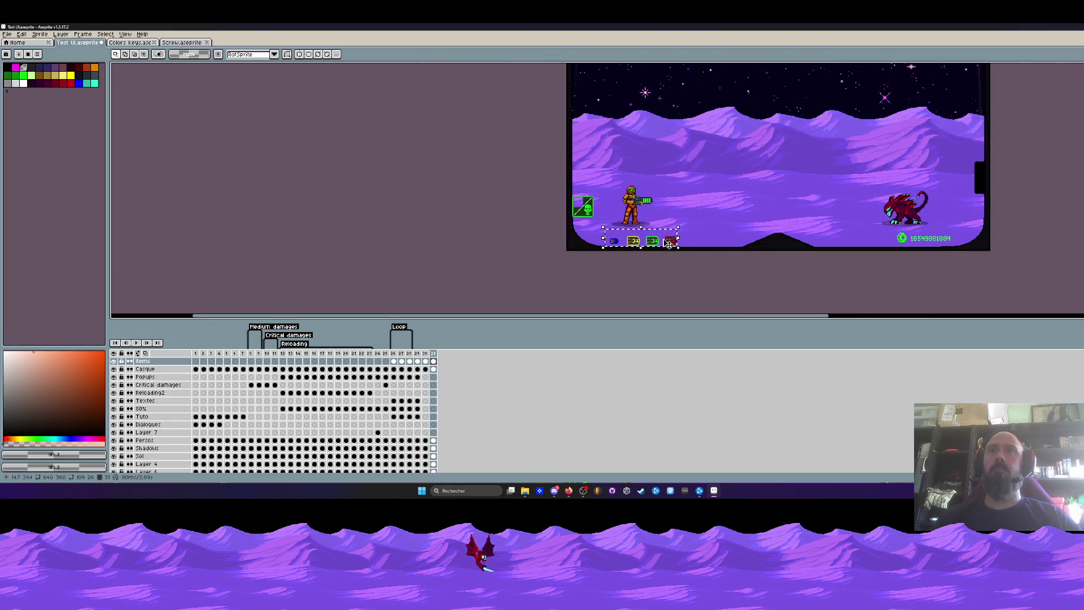
drag(746, 218, 935, 154)
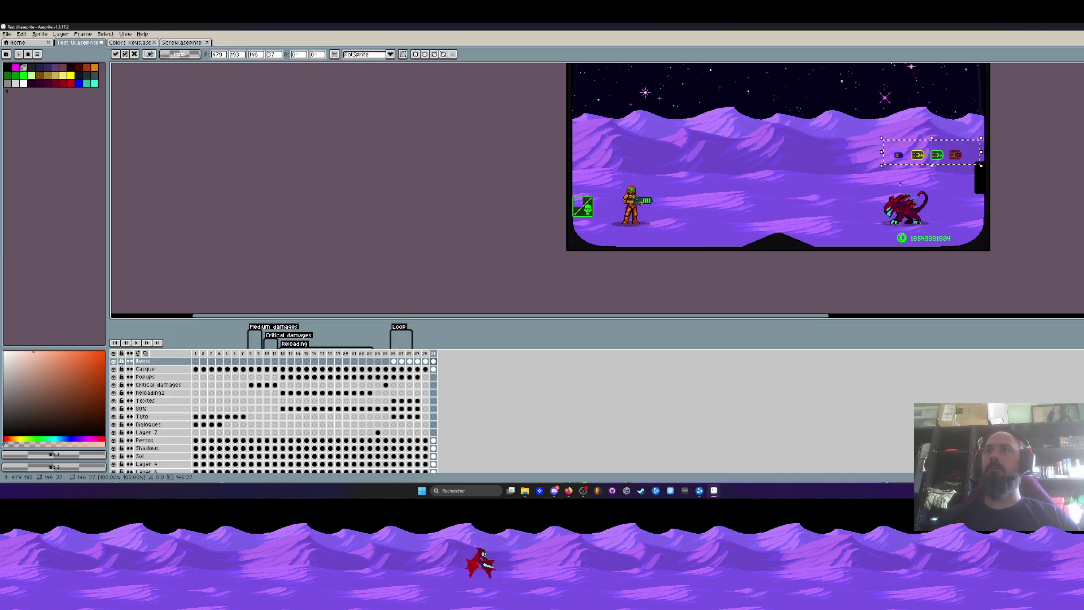
Delete the skull icon and drop the blue weapon icon into the right-edge black panel
drag(566, 180, 608, 224)
key(Delete)
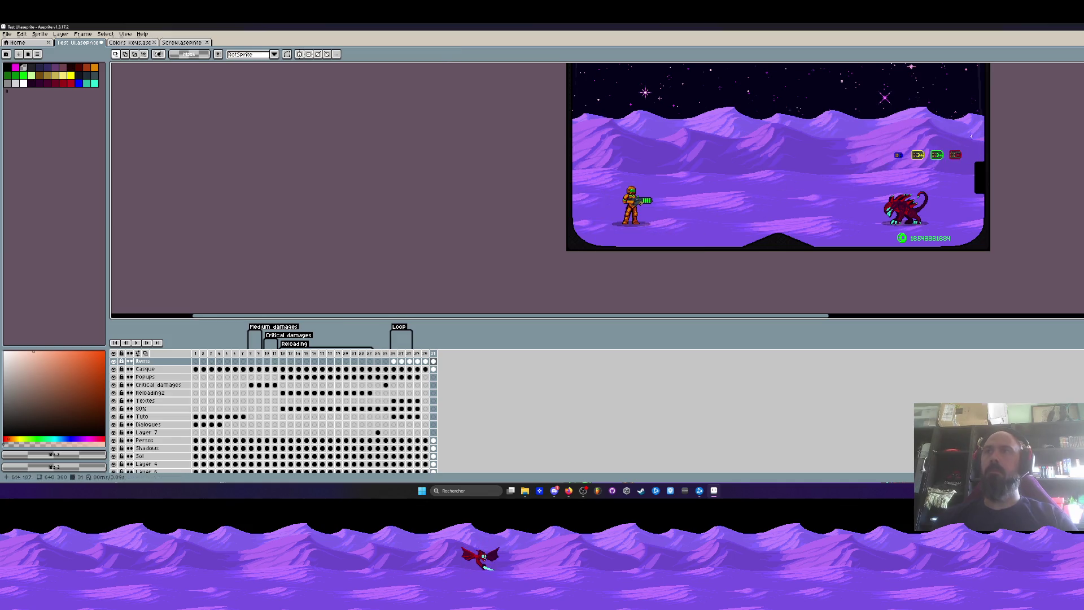
scroll(973, 163, up, 4)
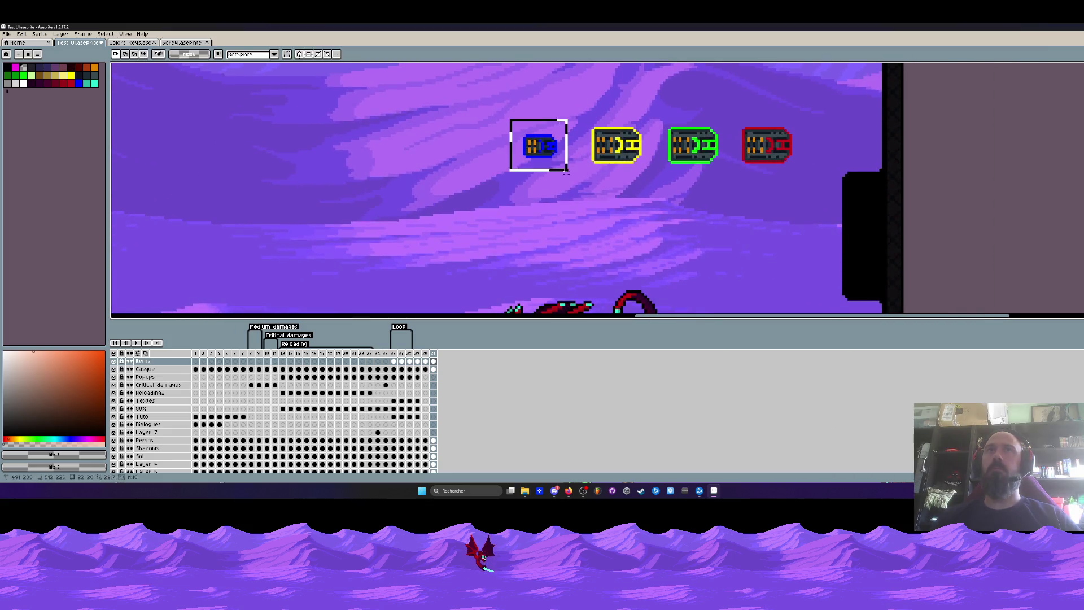
mouse_move(535, 148)
mouse_down()
mouse_move(868, 204)
mouse_move(860, 193)
mouse_up()
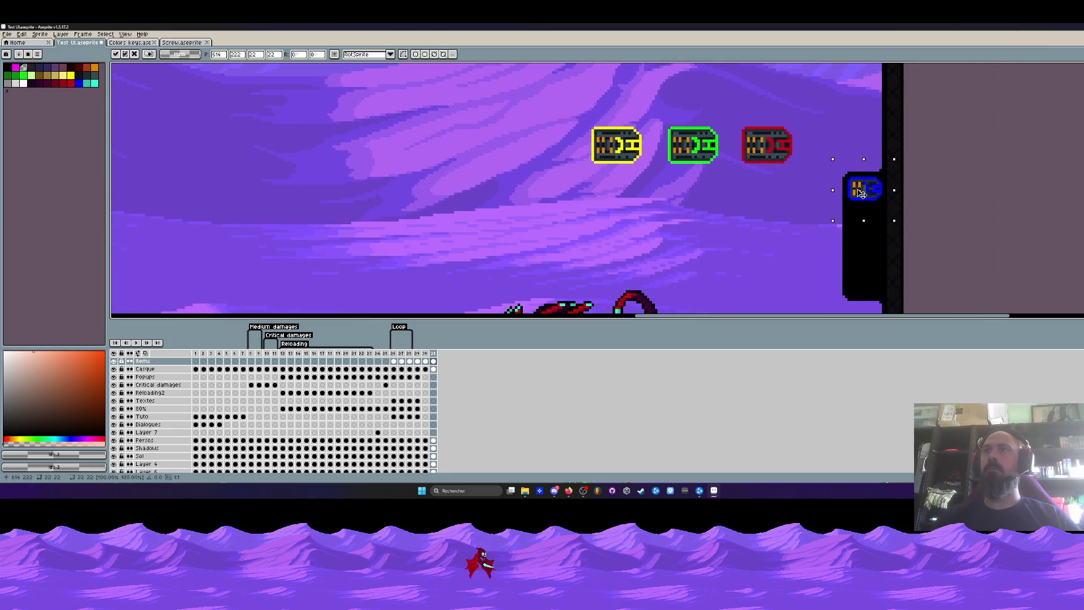
key(Escape)
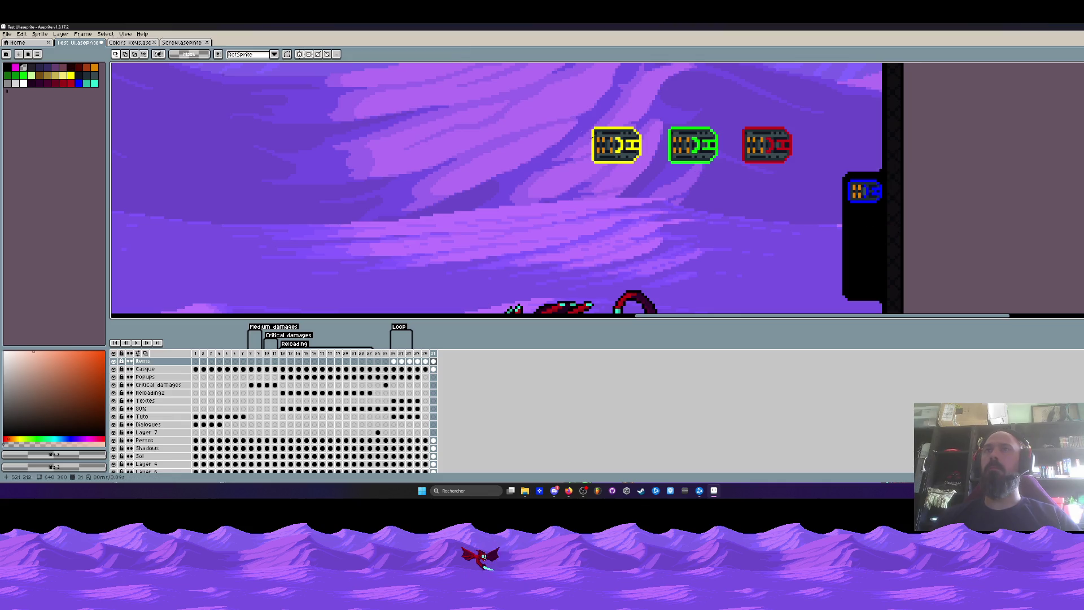
Alt-drag copies of the blue icon downward to stack four in the panel, then select the area beneath them
mouse_move(847, 174)
mouse_down()
mouse_move(890, 208)
mouse_move(871, 222)
mouse_move(868, 279)
mouse_up()
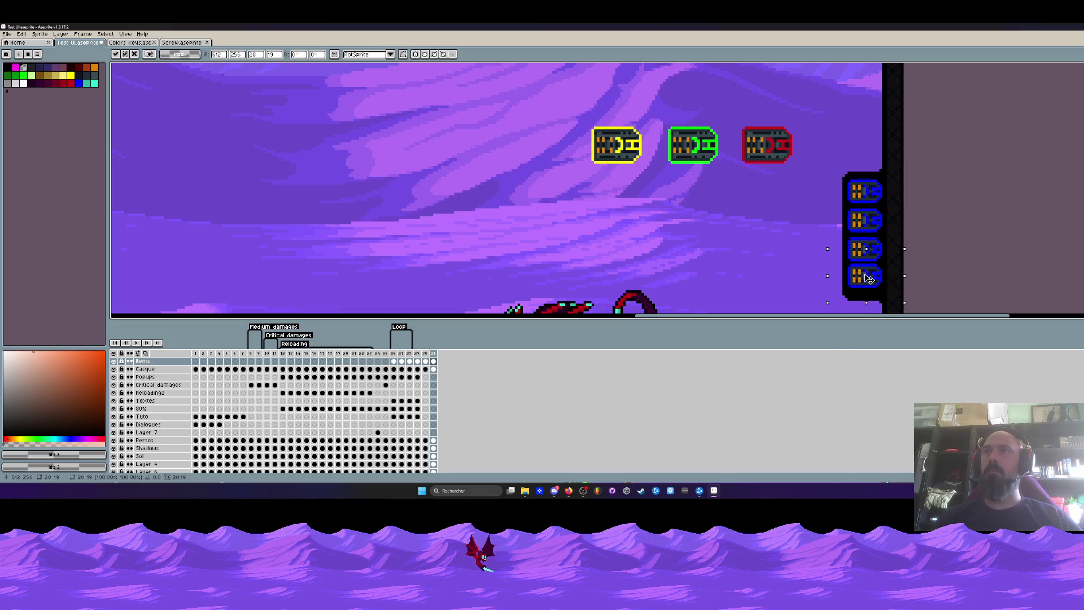
key(Escape)
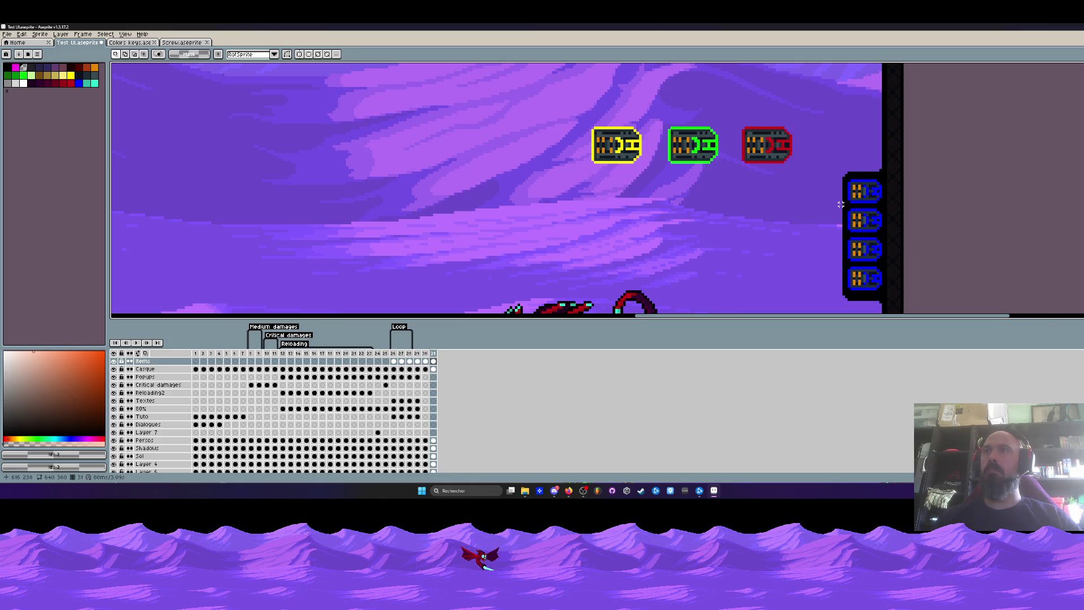
scroll(840, 204, up, 3)
drag(813, 212, 949, 250)
Sample red from the top icon and fill the second side-bar icon red, undoing the stray panel fill
click(435, 370)
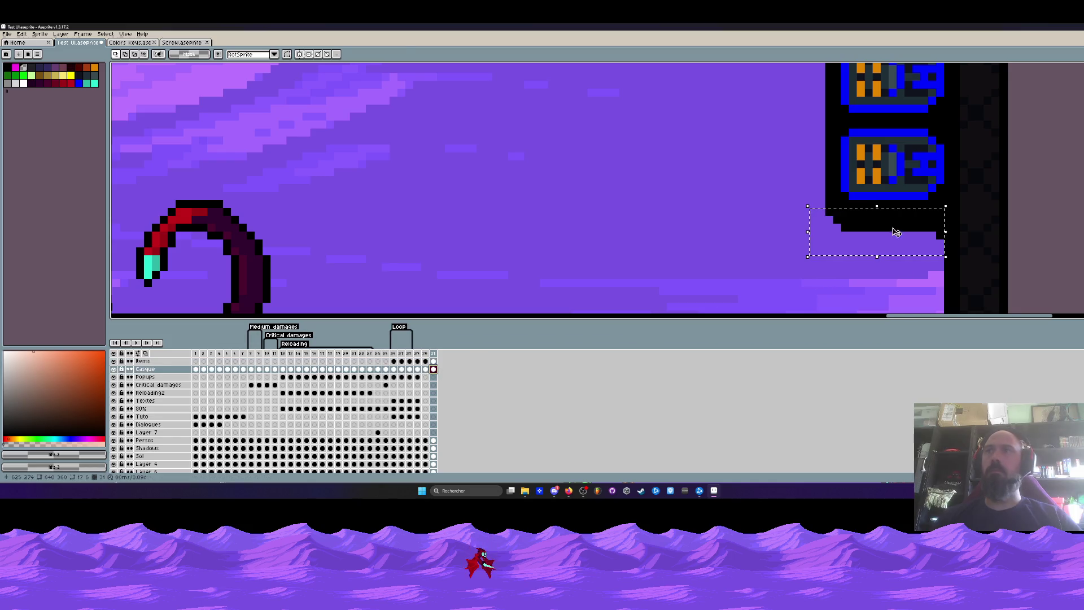
key(Escape)
scroll(896, 231, down, 3)
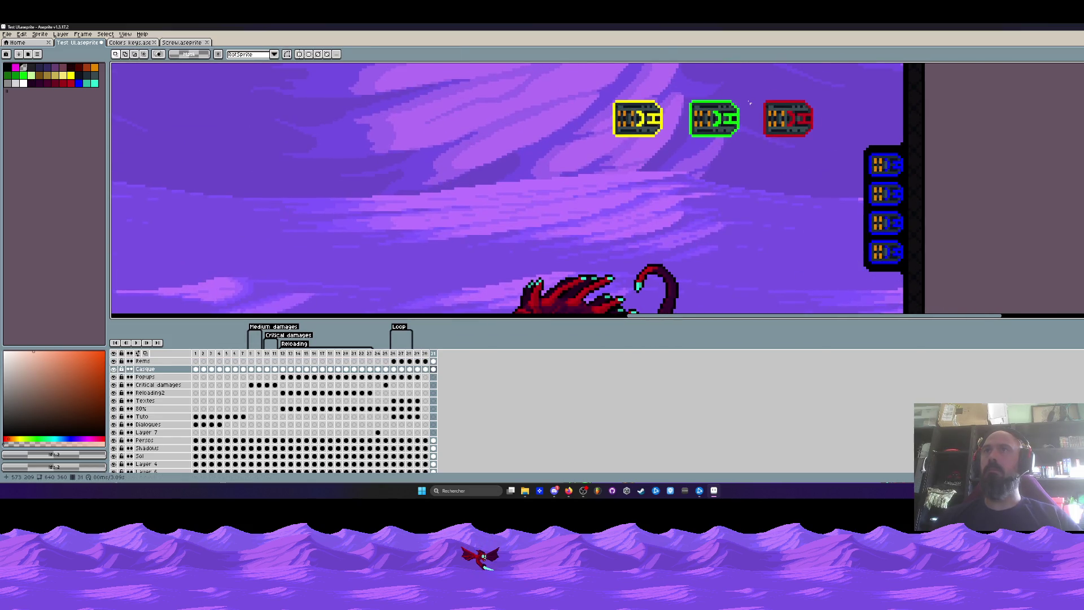
key(i)
click(786, 101)
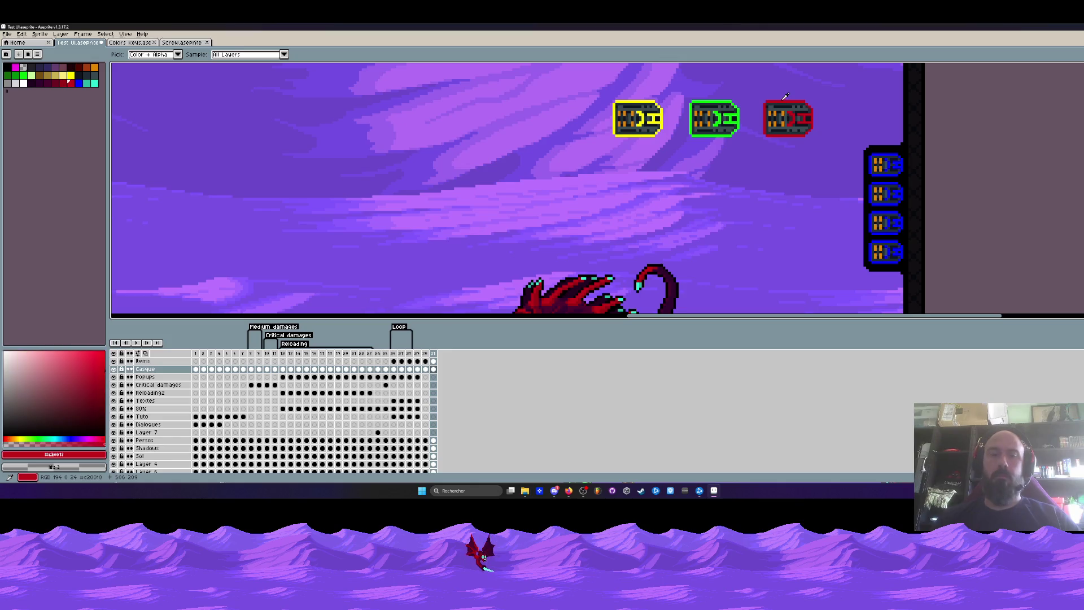
scroll(881, 161, up, 3)
key(g)
click(871, 203)
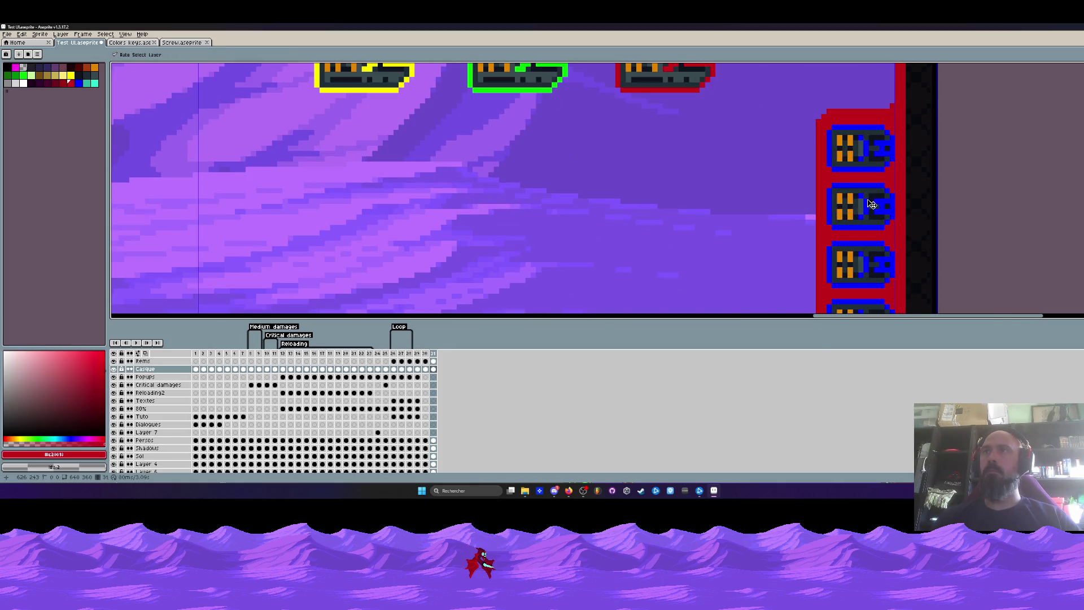
key(ctrl+z)
key(g)
click(144, 360)
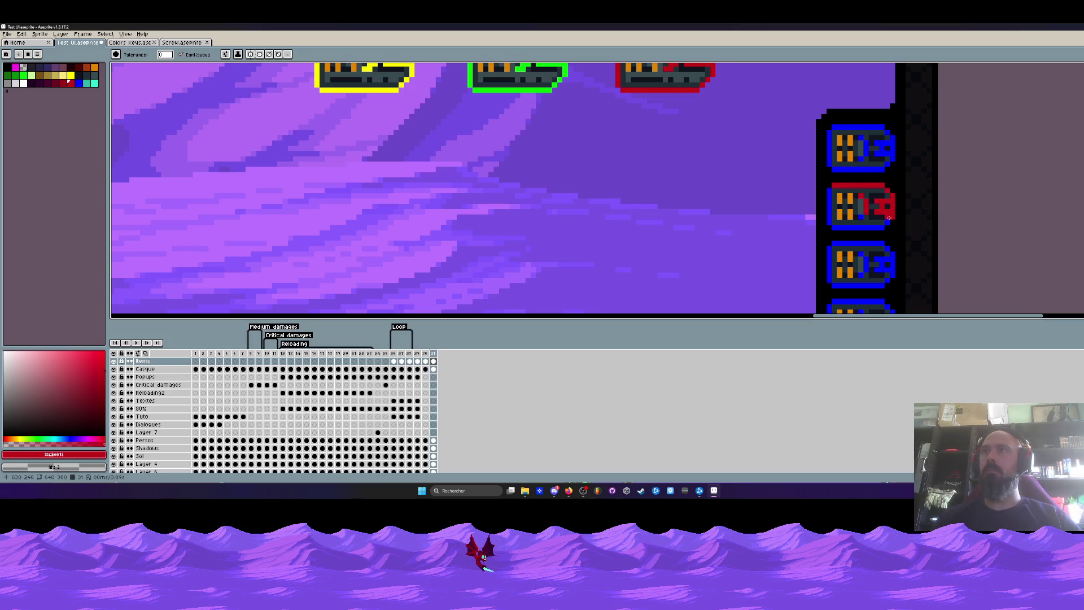
click(829, 207)
scroll(829, 207, down, 2)
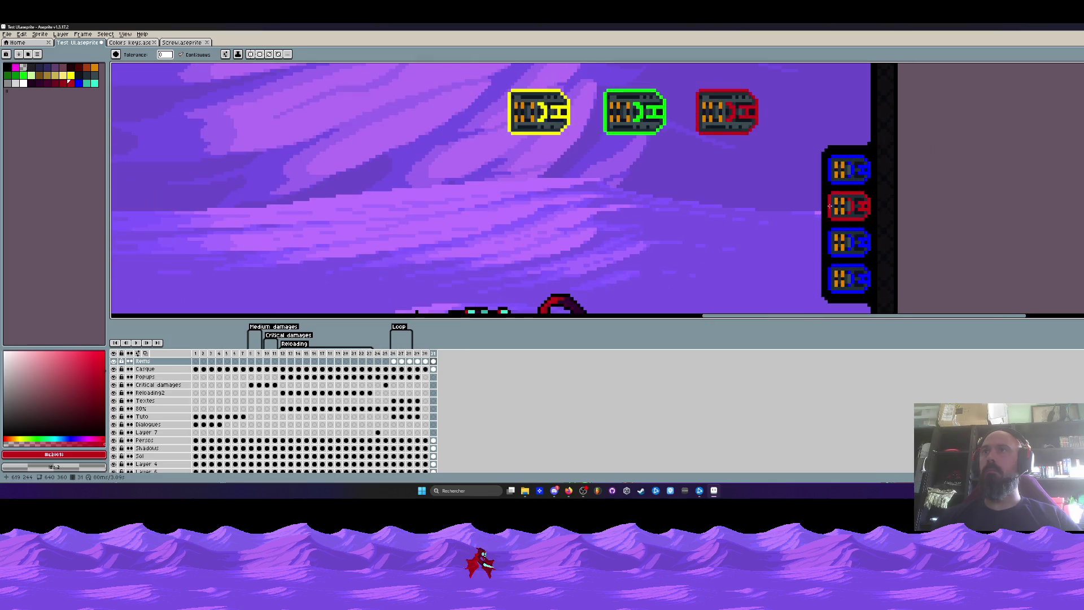
Sample green from the middle top icon and fill the third side-bar icon green
key(i)
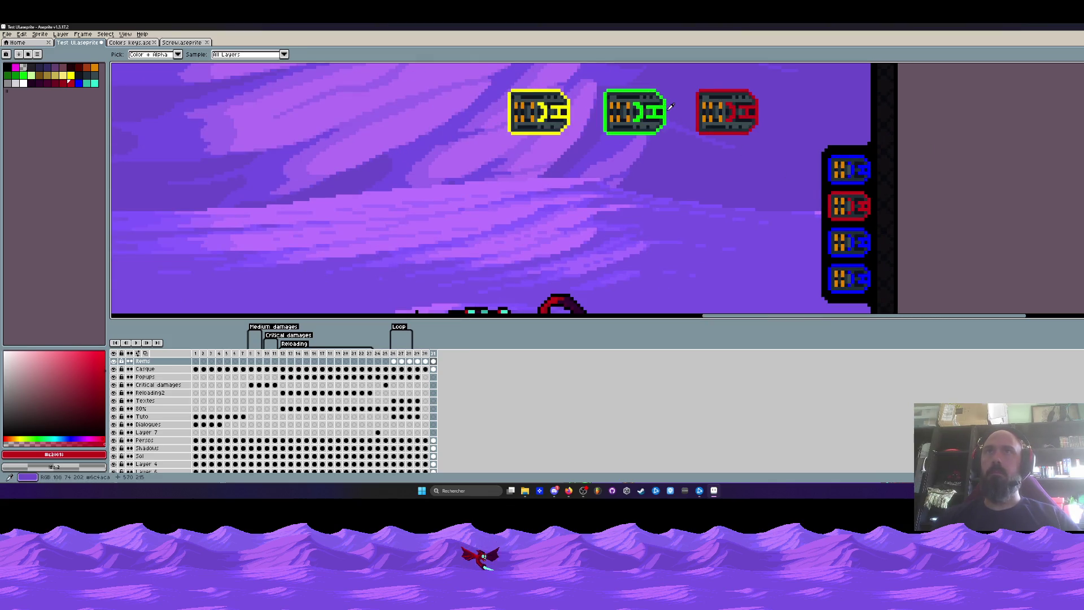
click(652, 110)
key(g)
scroll(826, 195, up, 1)
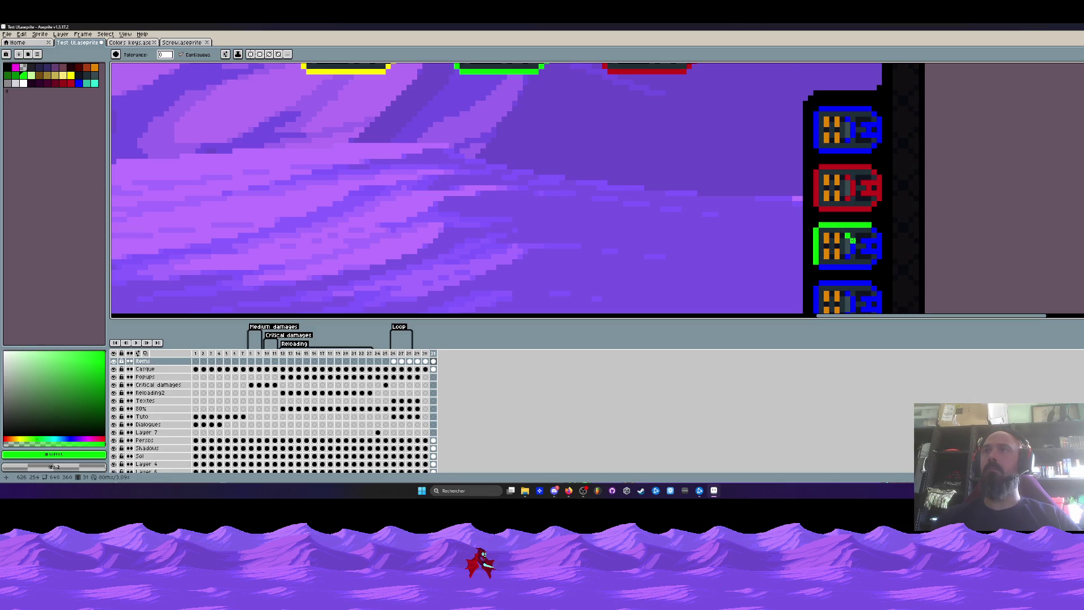
click(852, 245)
scroll(864, 245, down, 2)
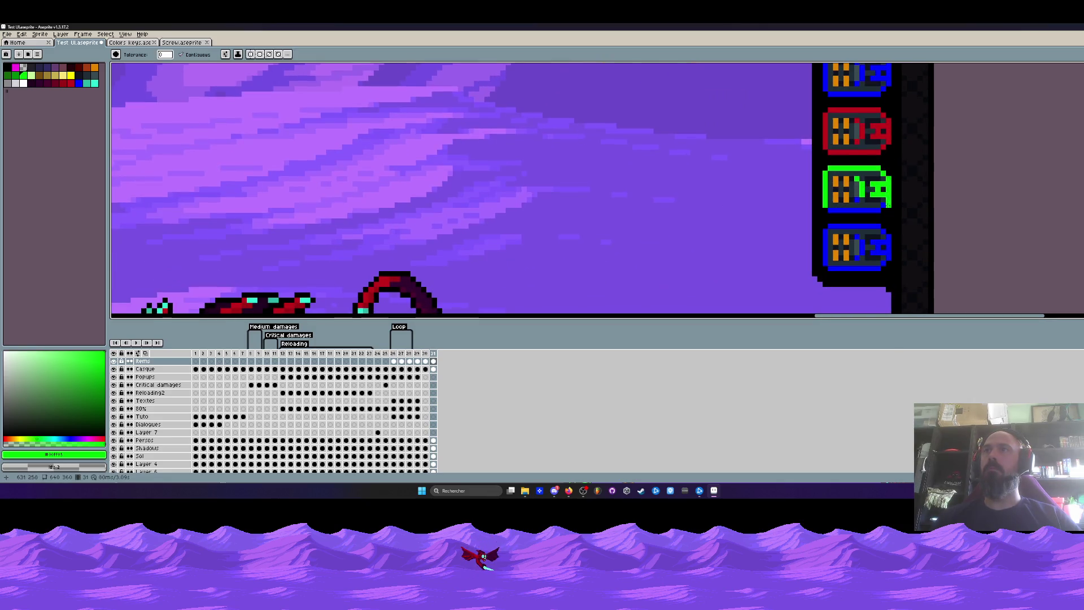
click(853, 206)
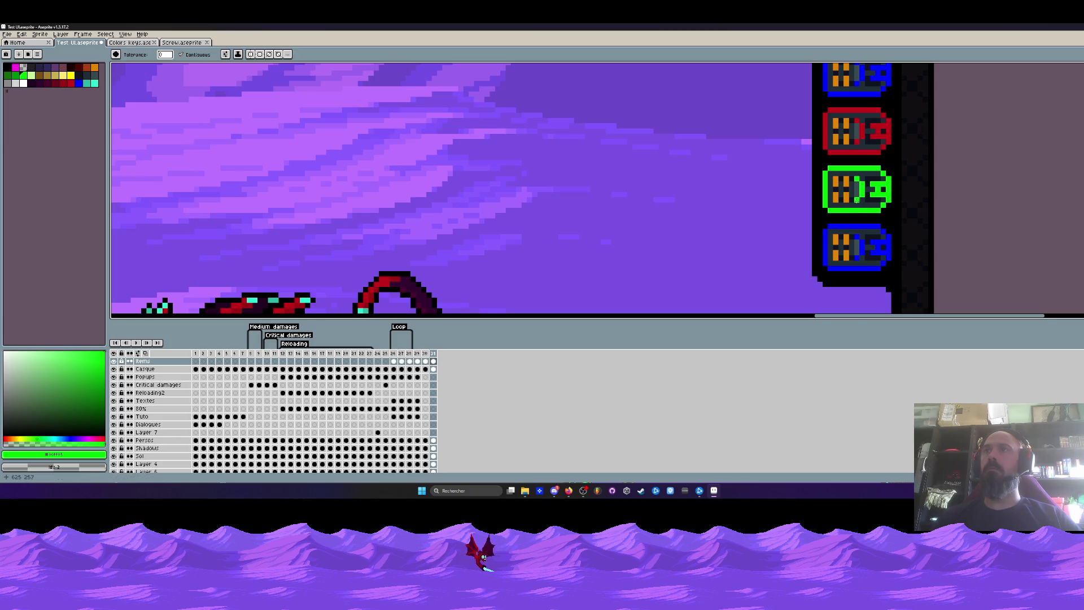
scroll(628, 82, down, 2)
Sample yellow from the first top icon and fill the bottom side-bar icon yellow, undoing the canvas flood
key(i)
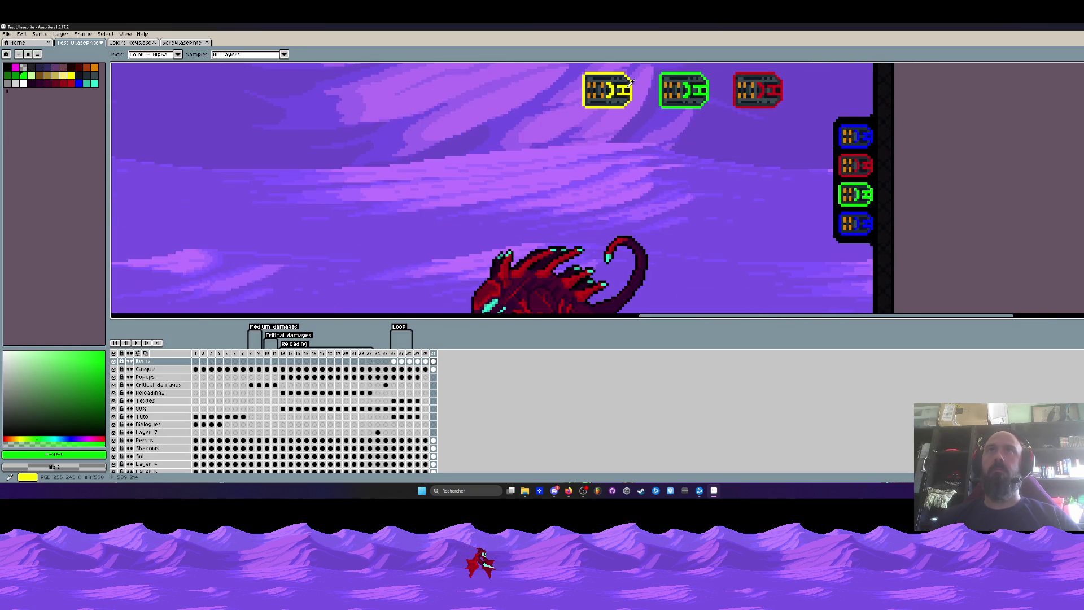
click(631, 81)
key(g)
scroll(872, 206, up, 3)
click(762, 206)
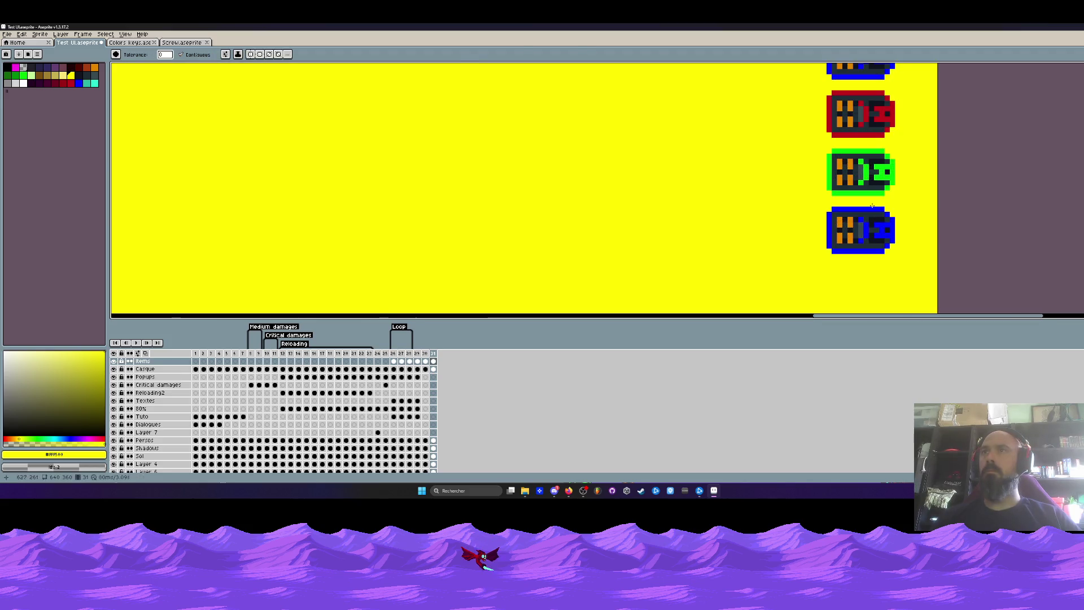
key(ctrl+z)
click(857, 208)
click(881, 229)
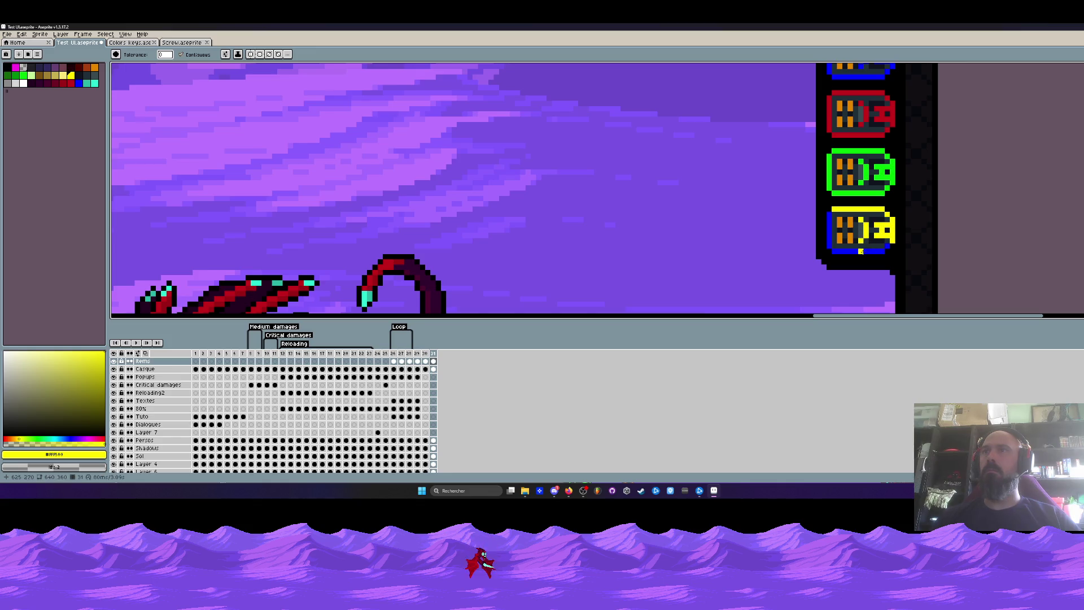
scroll(830, 229, down, 3)
scroll(830, 229, down, 2)
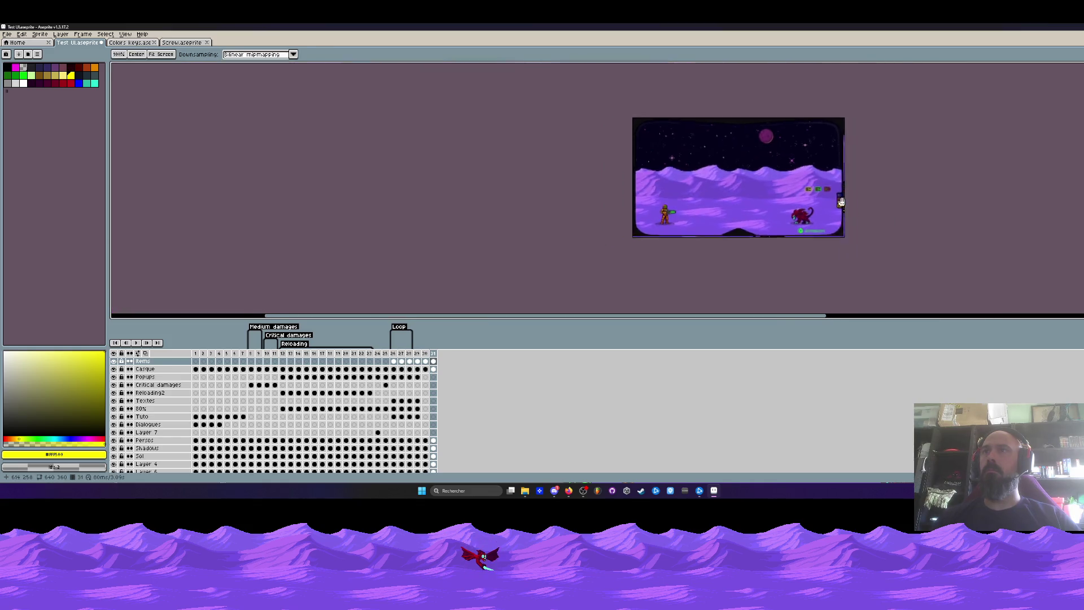
scroll(695, 170, up, 1)
Marquee-select the score counter with its icon and nudge it a few pixels up and left
key(m)
drag(817, 146, 885, 186)
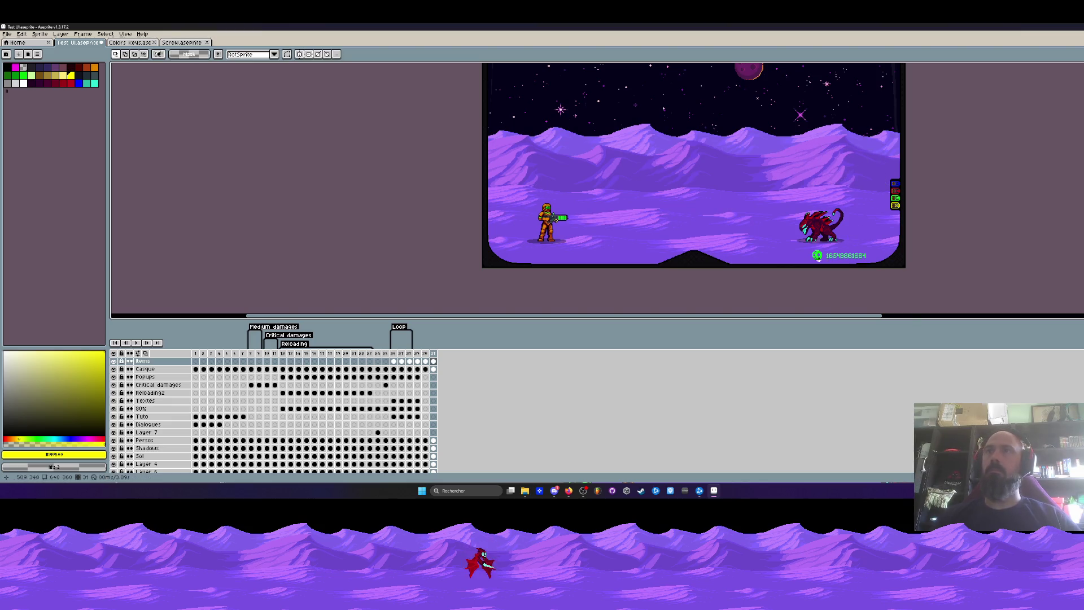
scroll(847, 212, up, 3)
drag(773, 218, 974, 268)
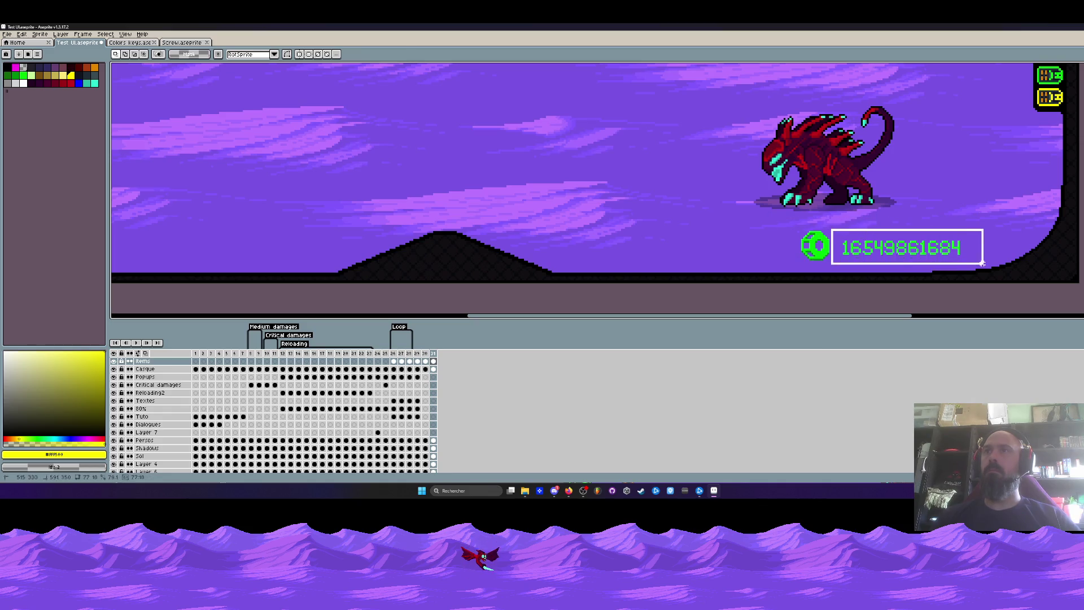
drag(829, 225, 984, 266)
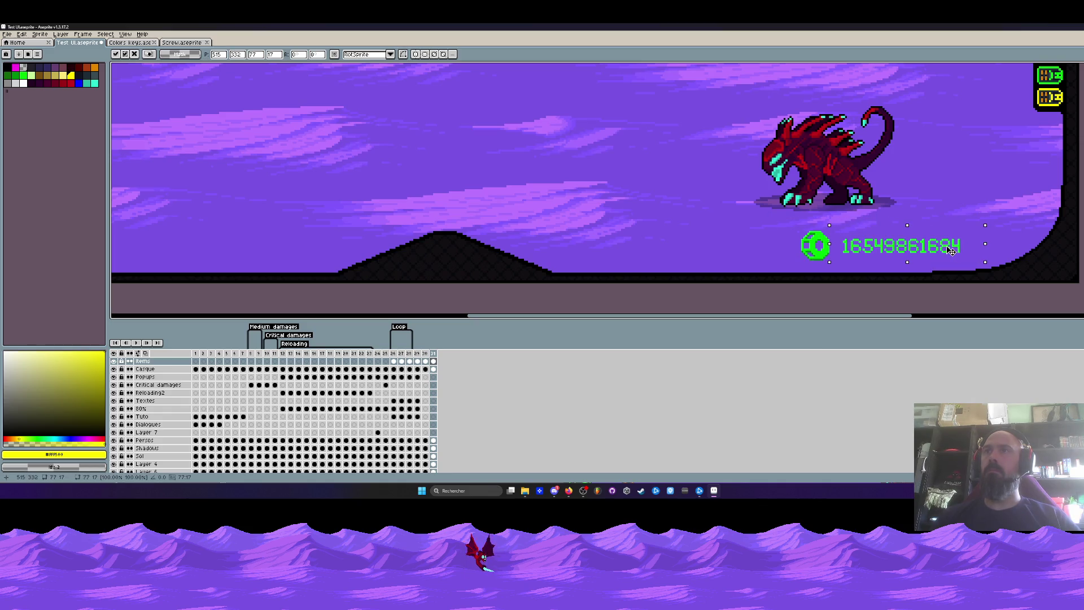
key(Escape)
drag(766, 231, 979, 266)
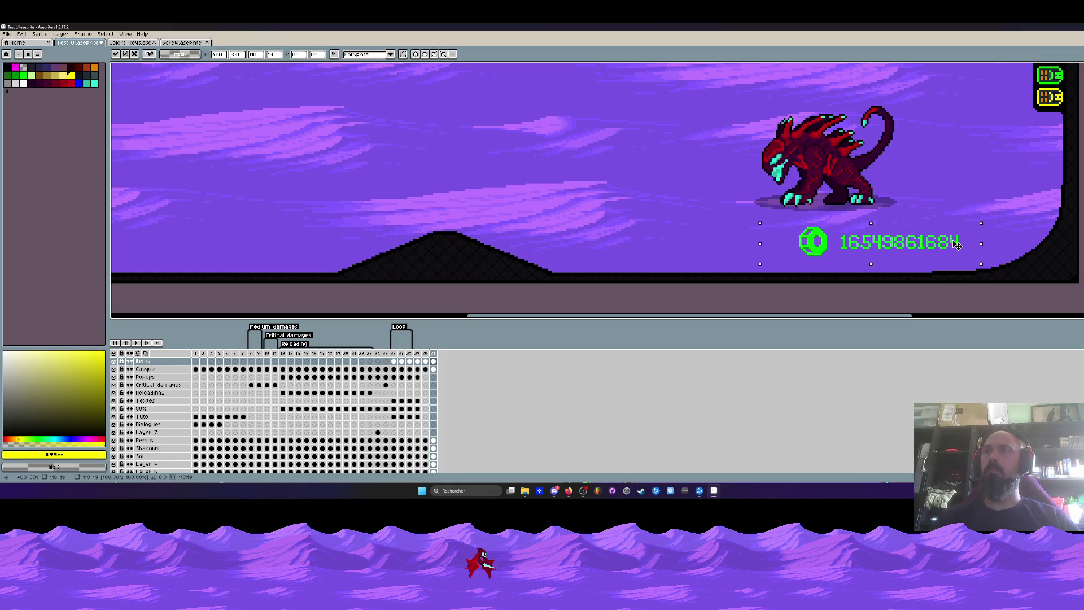
scroll(932, 245, down, 3)
scroll(848, 229, down, 4)
scroll(830, 230, up, 2)
scroll(830, 230, up, 2)
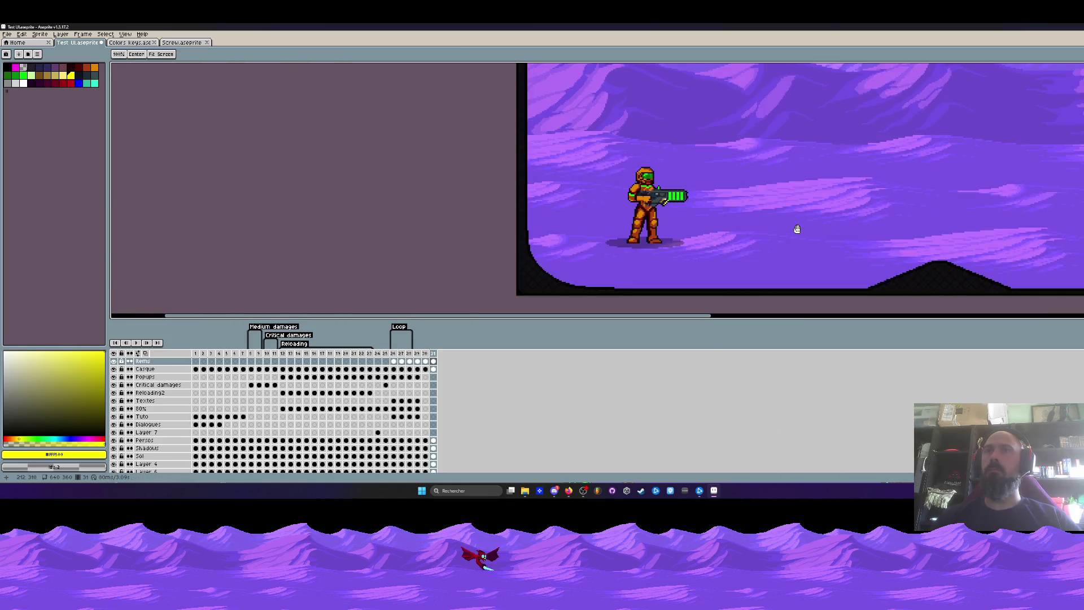
scroll(787, 238, down, 2)
drag(782, 248, 775, 253)
key(m)
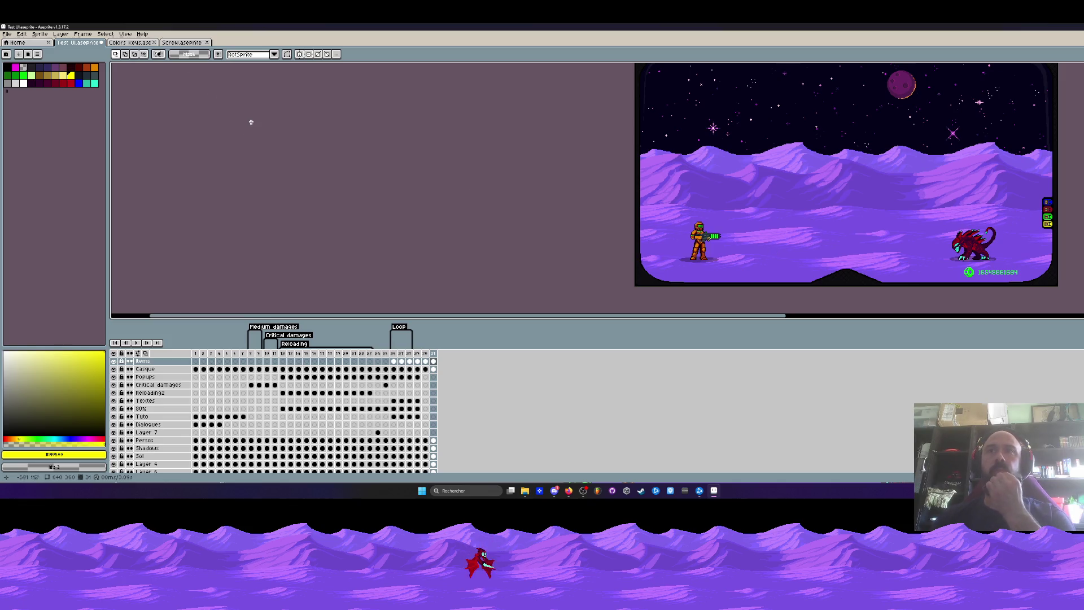
click(127, 43)
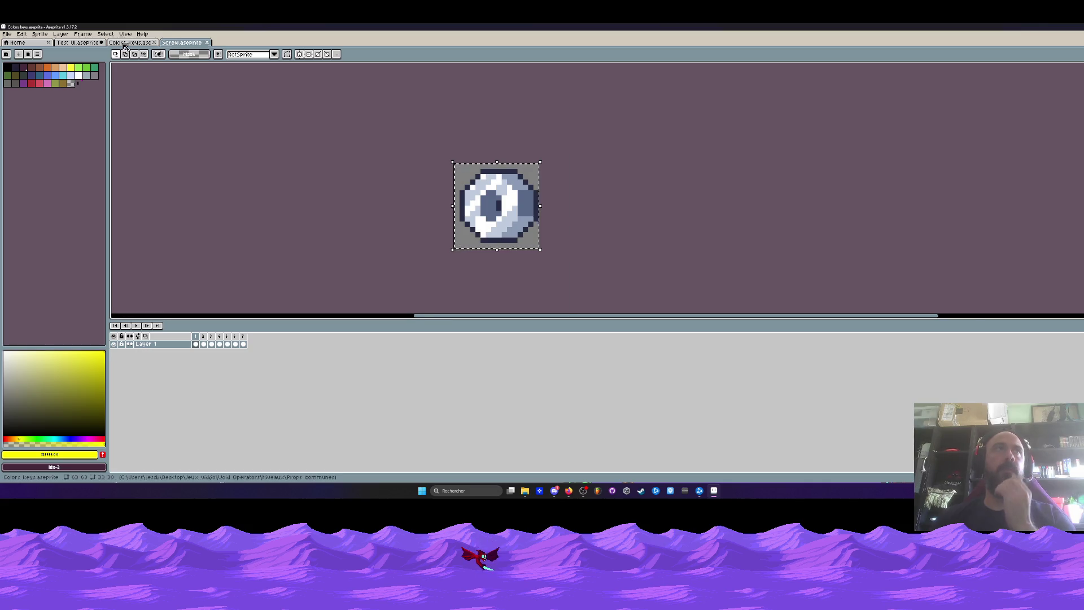
click(182, 43)
click(76, 43)
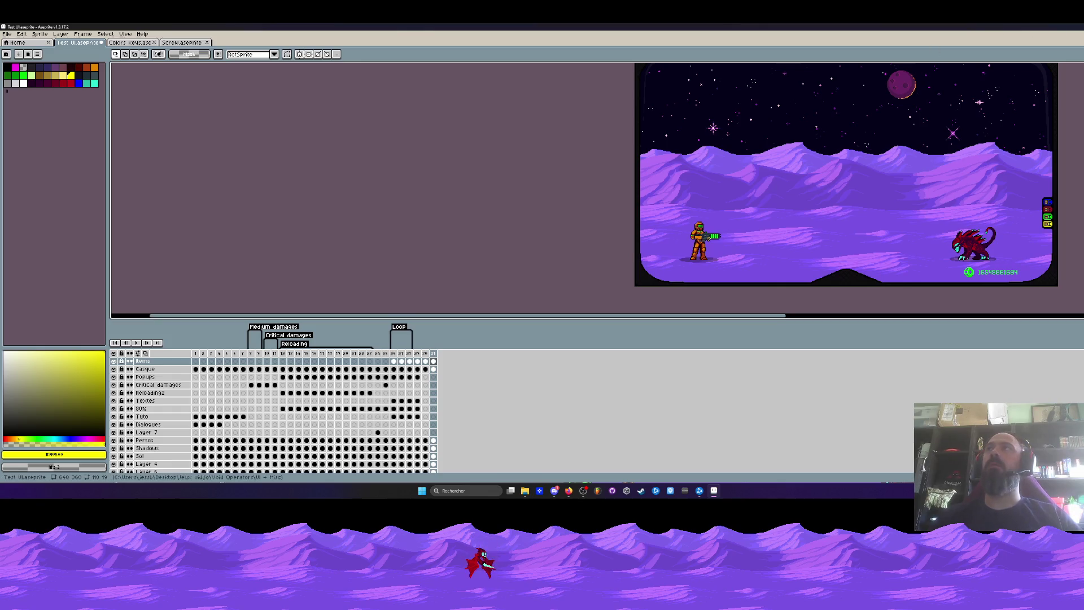
click(1051, 29)
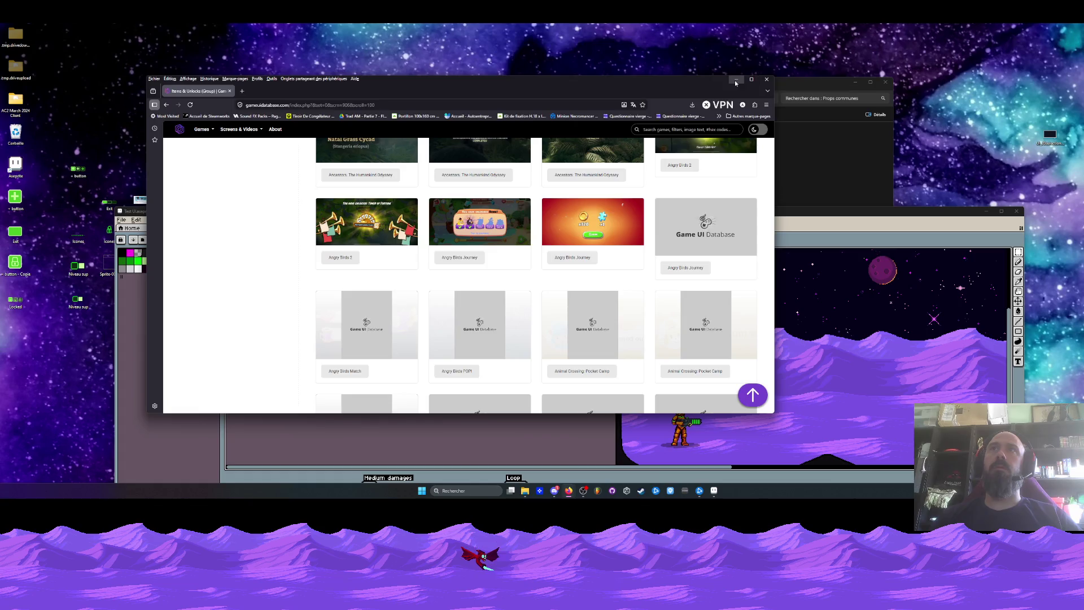
Put the browser away, shift Aseprite aside, preview the desktop icons image and close the viewer
click(736, 81)
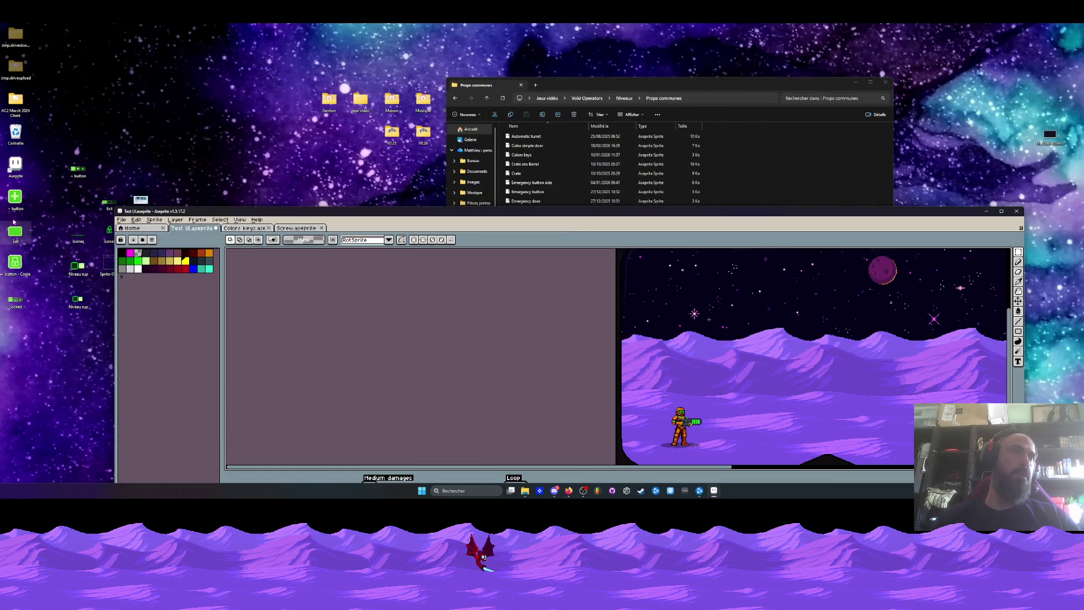
drag(227, 216, 320, 154)
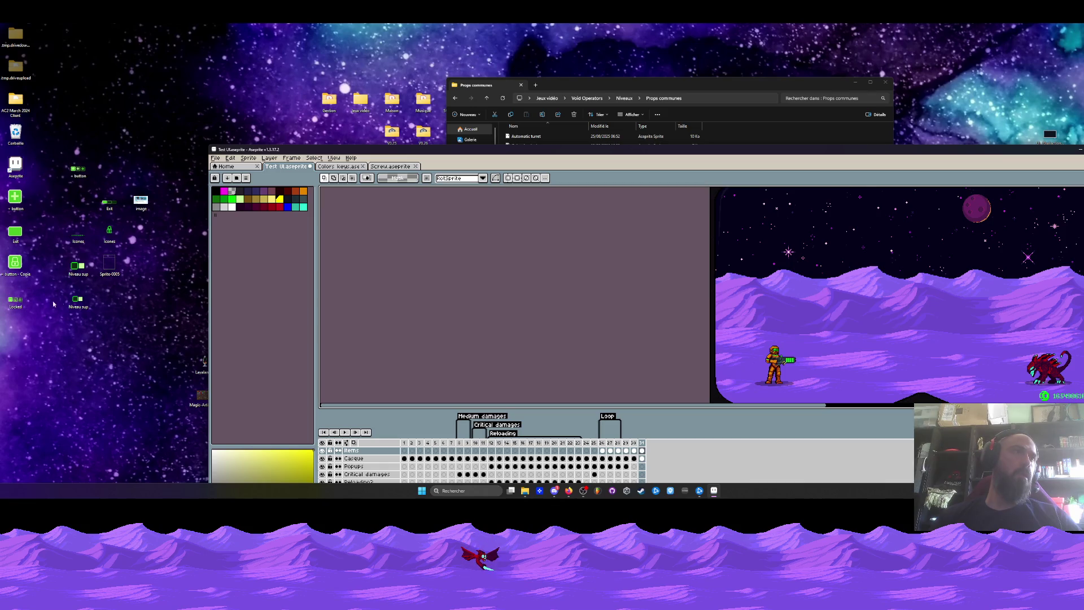
double_click(80, 236)
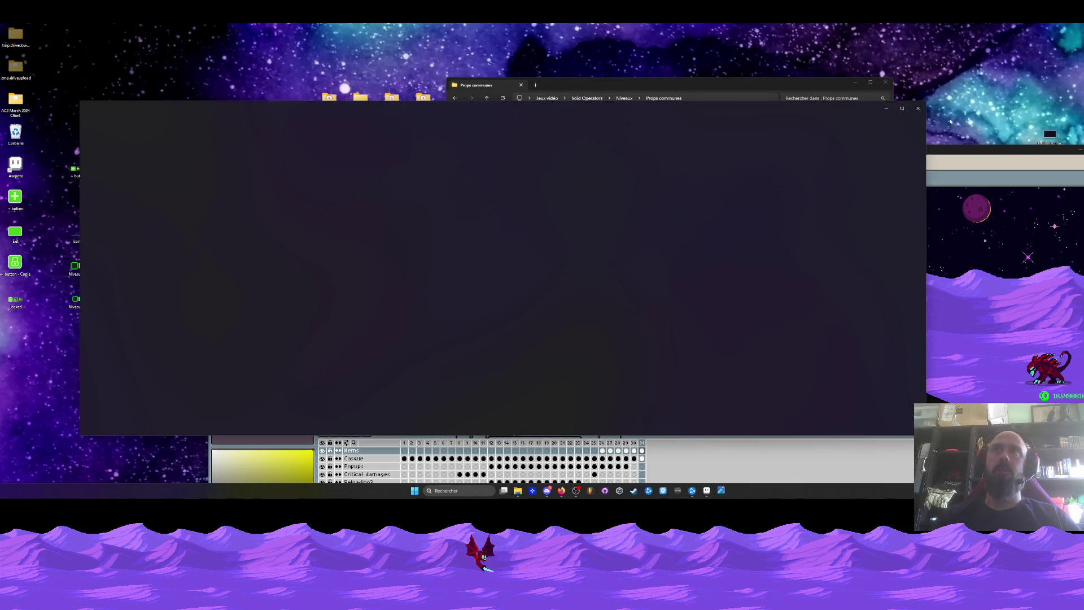
scroll(660, 220, up, 1)
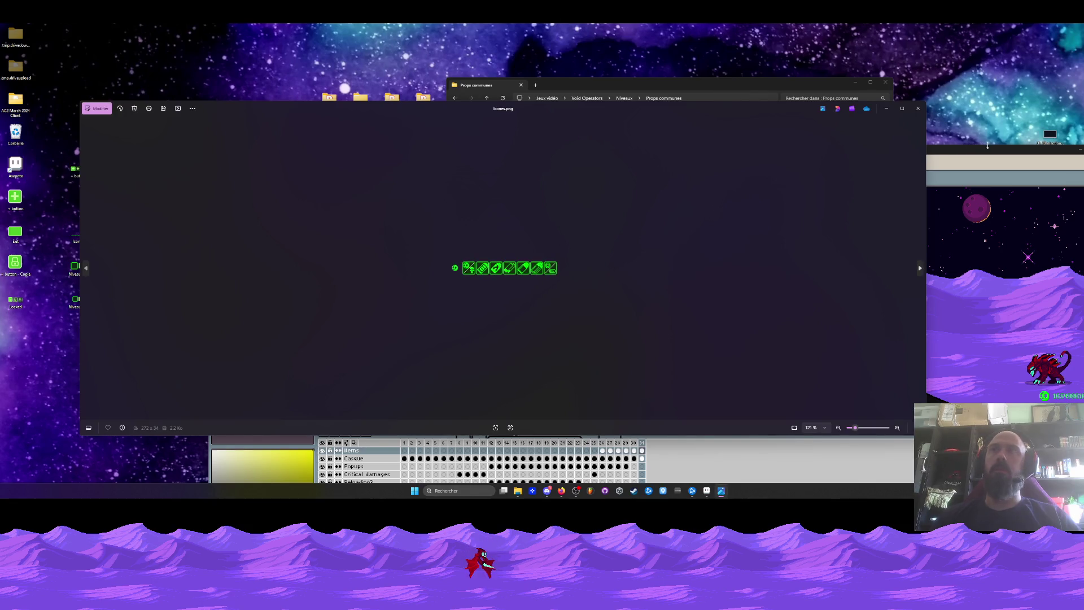
click(920, 110)
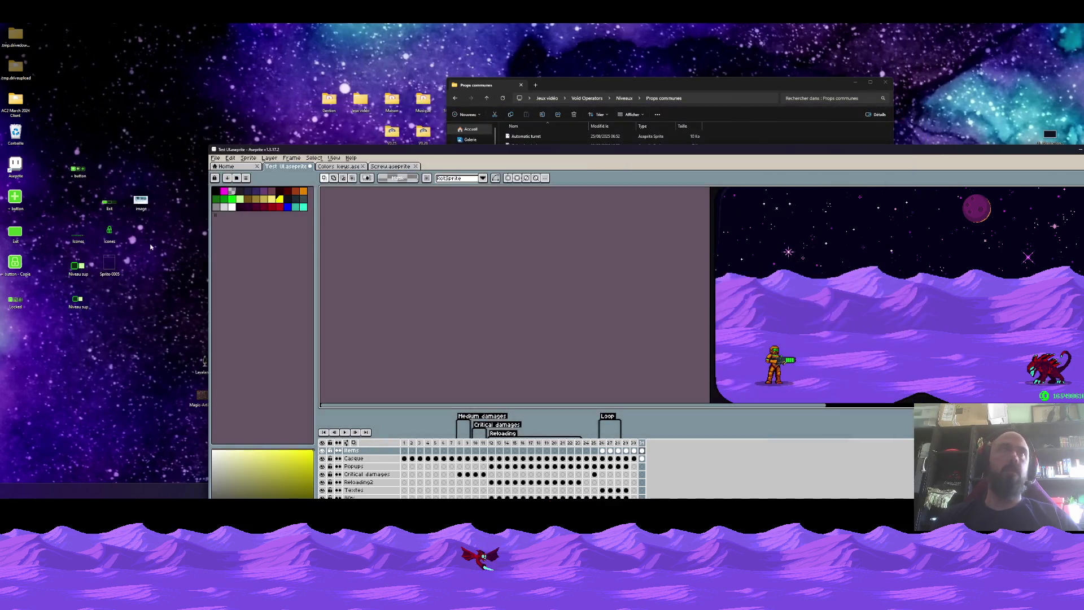
Open the icons image in Aseprite, return to the Test UI scene and paste the weapon icons below the soldier
double_click(77, 238)
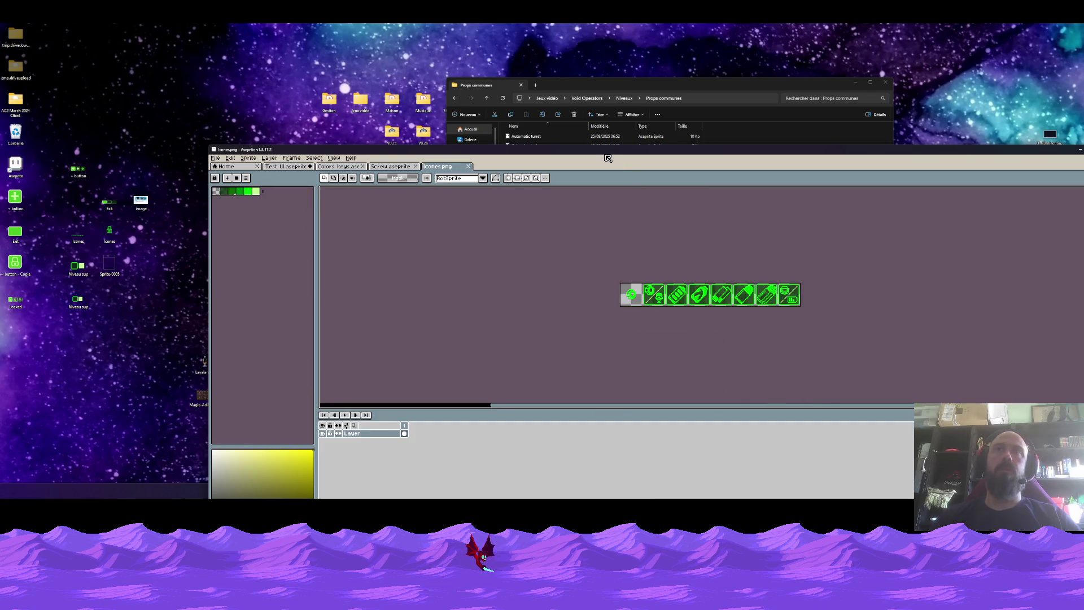
double_click(627, 151)
scroll(628, 170, up, 2)
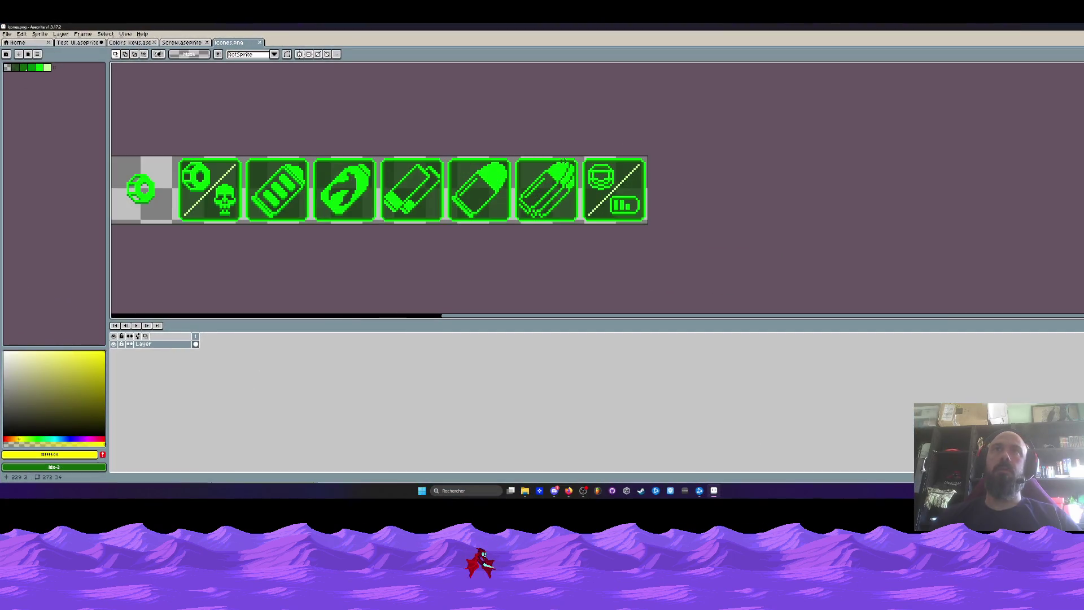
mouse_move(536, 157)
mouse_down()
mouse_move(388, 163)
mouse_move(634, 225)
mouse_up()
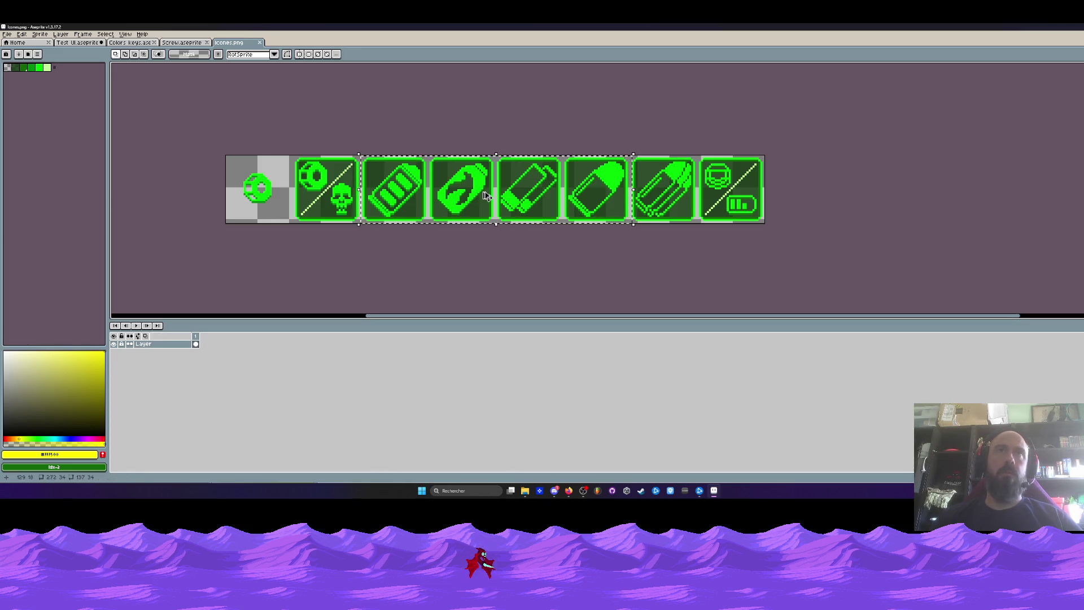
click(184, 43)
click(131, 43)
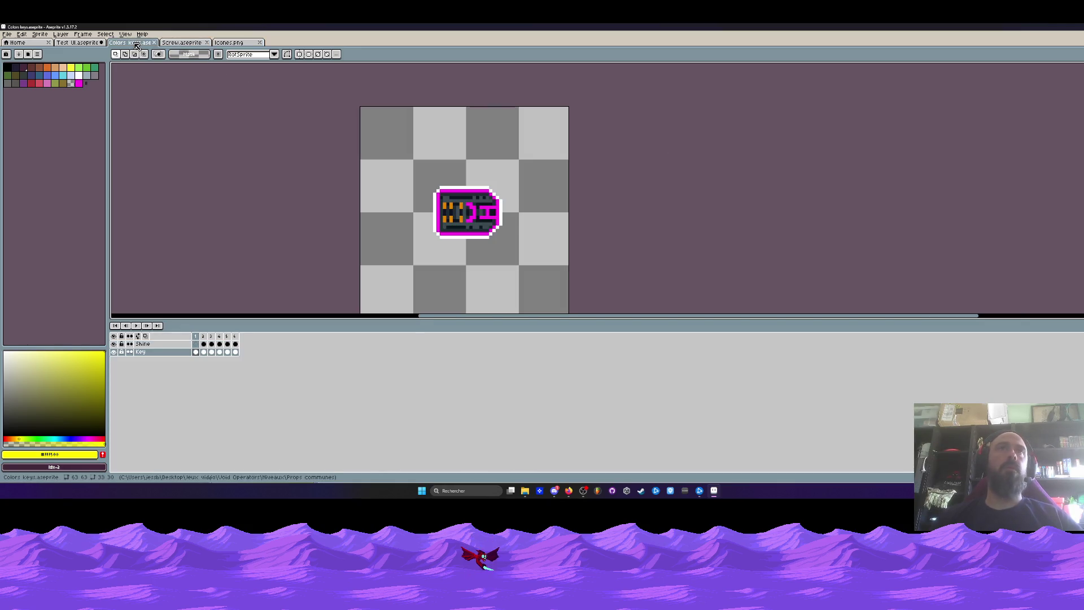
click(76, 43)
scroll(582, 239, up, 3)
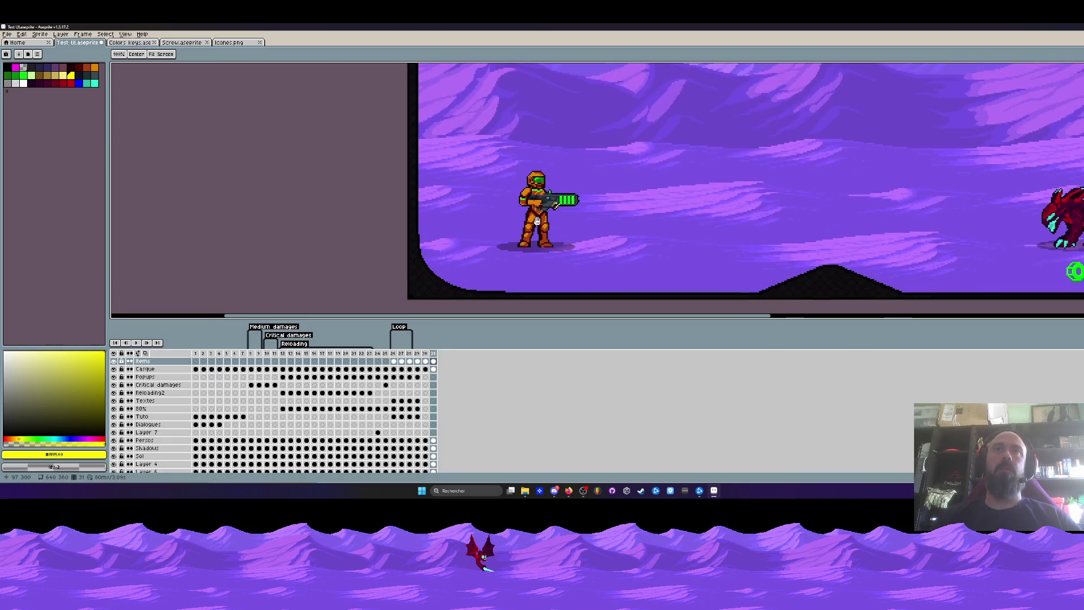
key(ctrl+v)
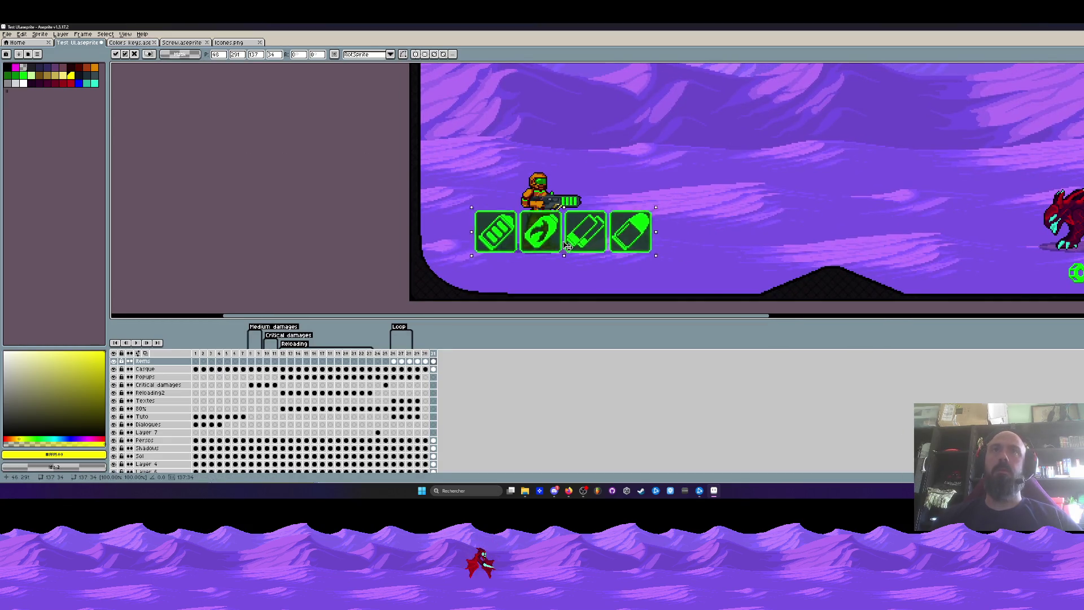
mouse_move(593, 199)
mouse_down()
mouse_move(676, 271)
mouse_move(660, 281)
mouse_up()
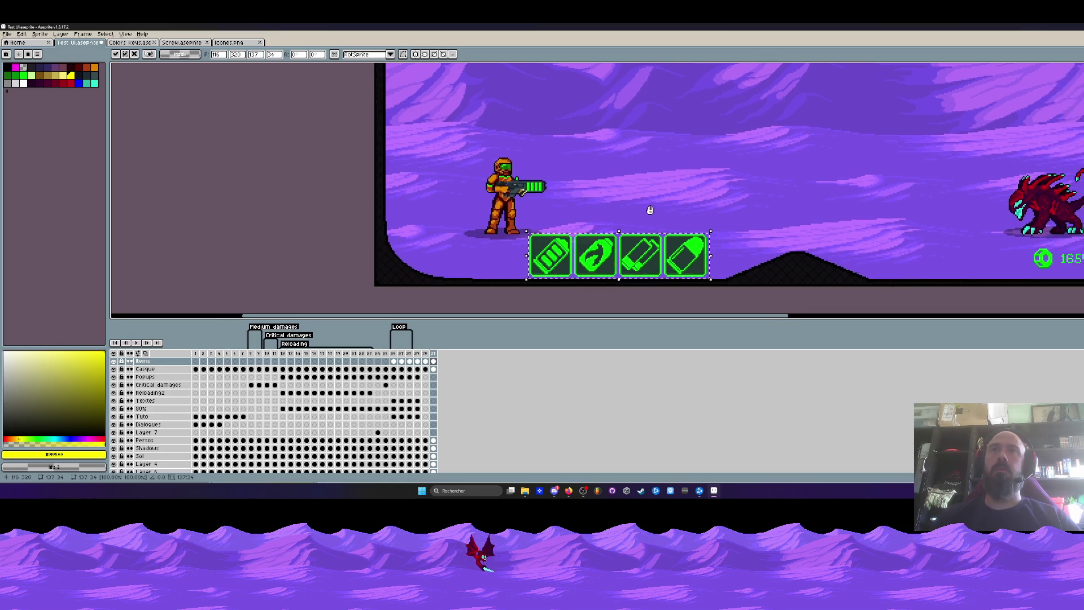
scroll(659, 280, down, 2)
scroll(593, 277, down, 1)
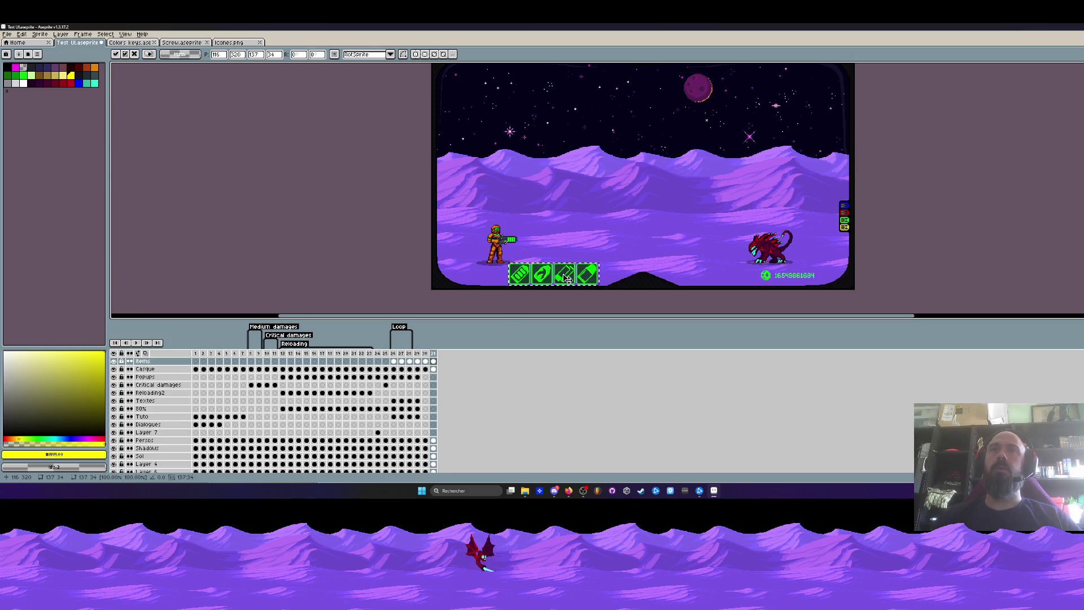
Try the floating icon group in several spots, leaving it between the soldier and the creature
drag(565, 279, 542, 195)
scroll(543, 203, up, 1)
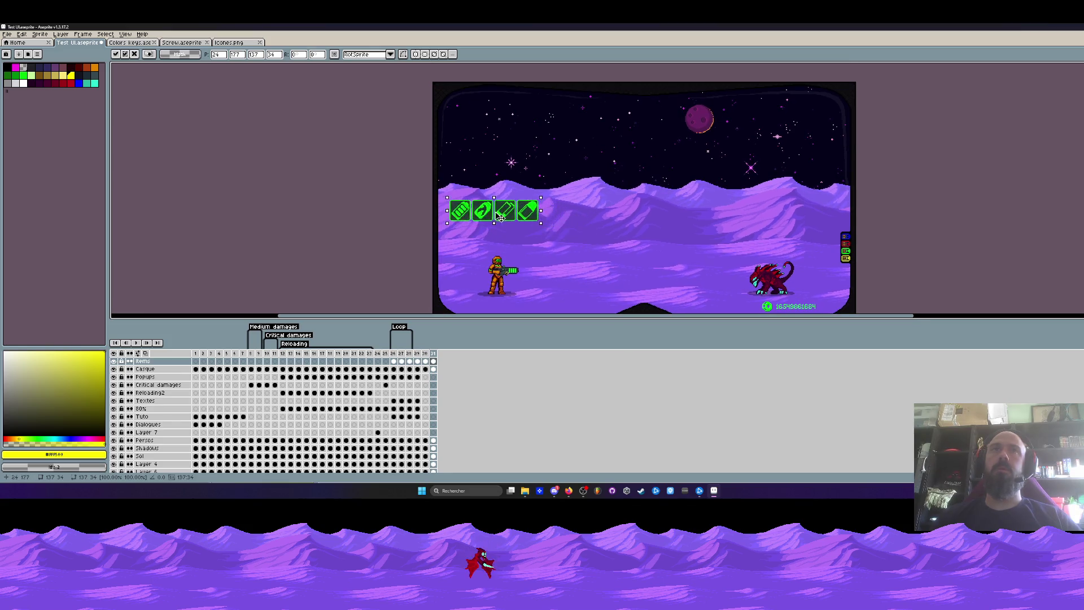
mouse_move(508, 227)
mouse_down()
mouse_move(675, 266)
mouse_move(616, 282)
mouse_up()
drag(579, 283, 511, 242)
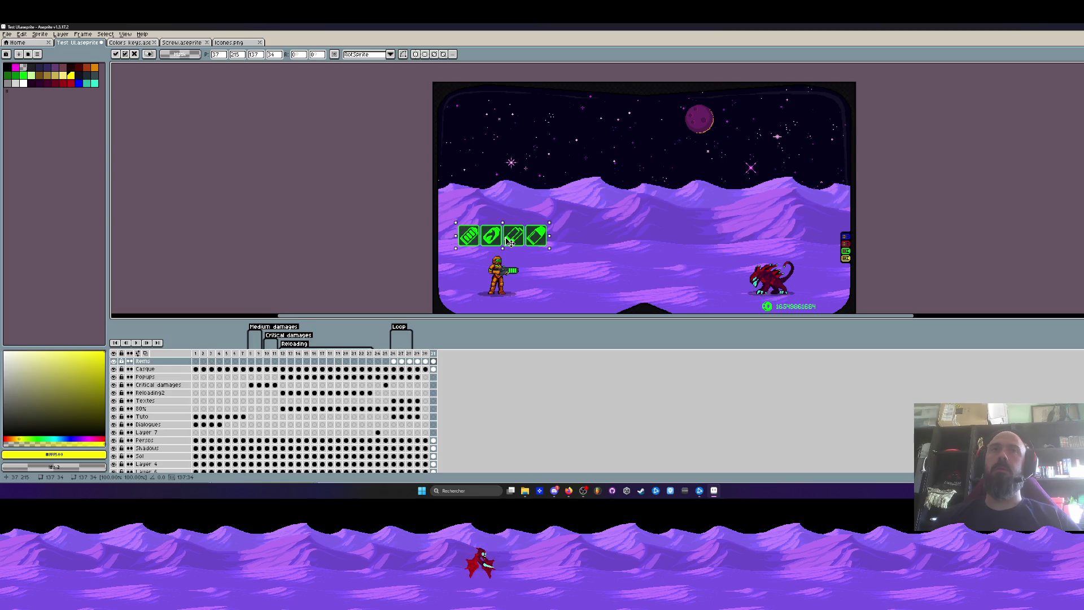
scroll(513, 246, up, 2)
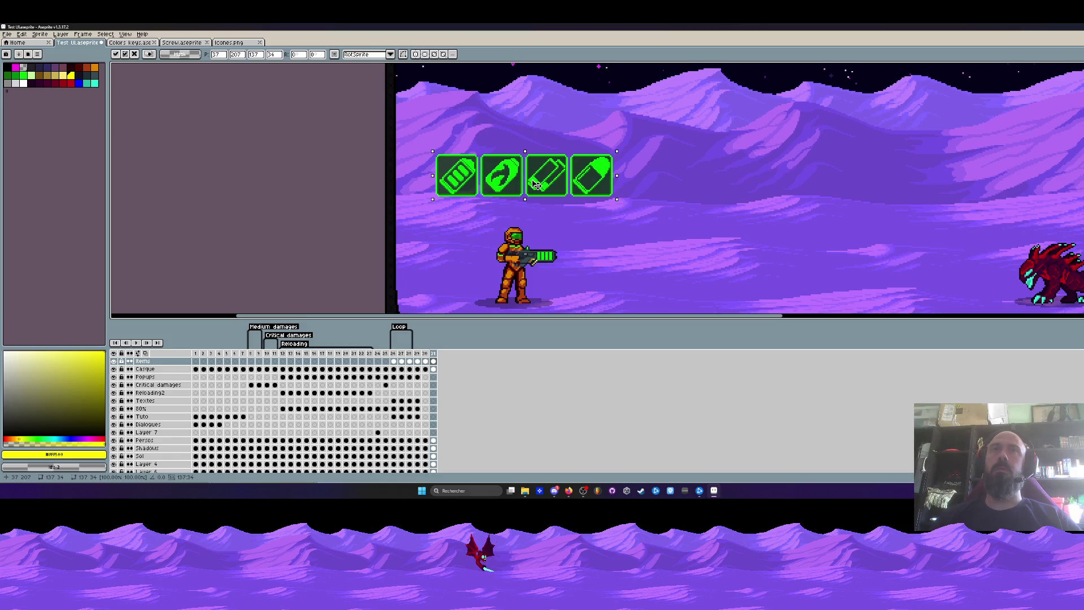
scroll(537, 183, down, 2)
mouse_move(525, 135)
mouse_down()
mouse_move(697, 238)
mouse_move(631, 292)
mouse_move(533, 118)
mouse_up()
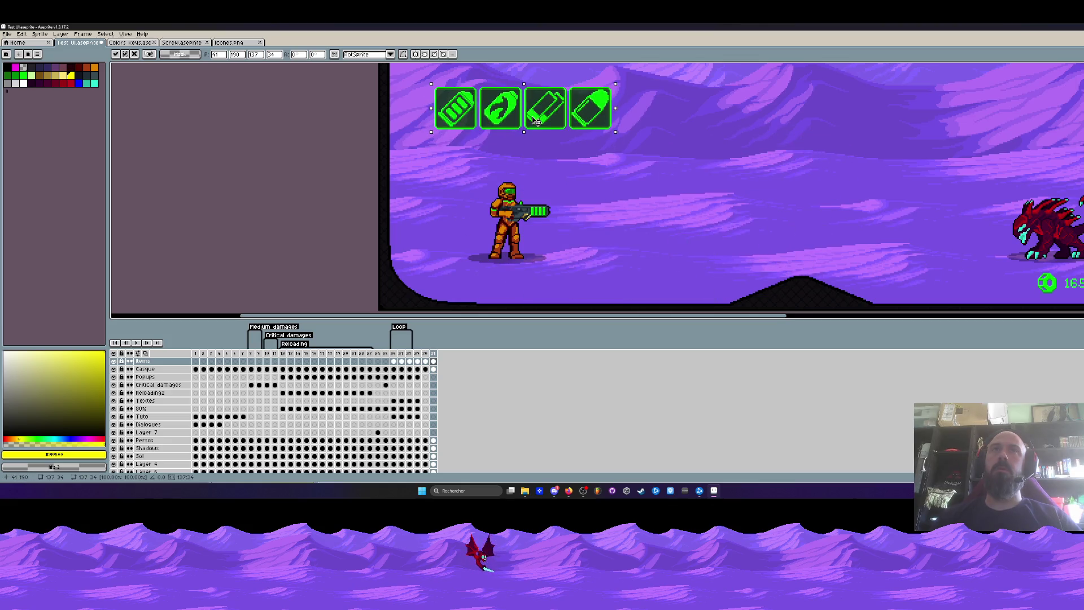
scroll(532, 118, up, 2)
drag(526, 179, 525, 205)
scroll(524, 176, down, 2)
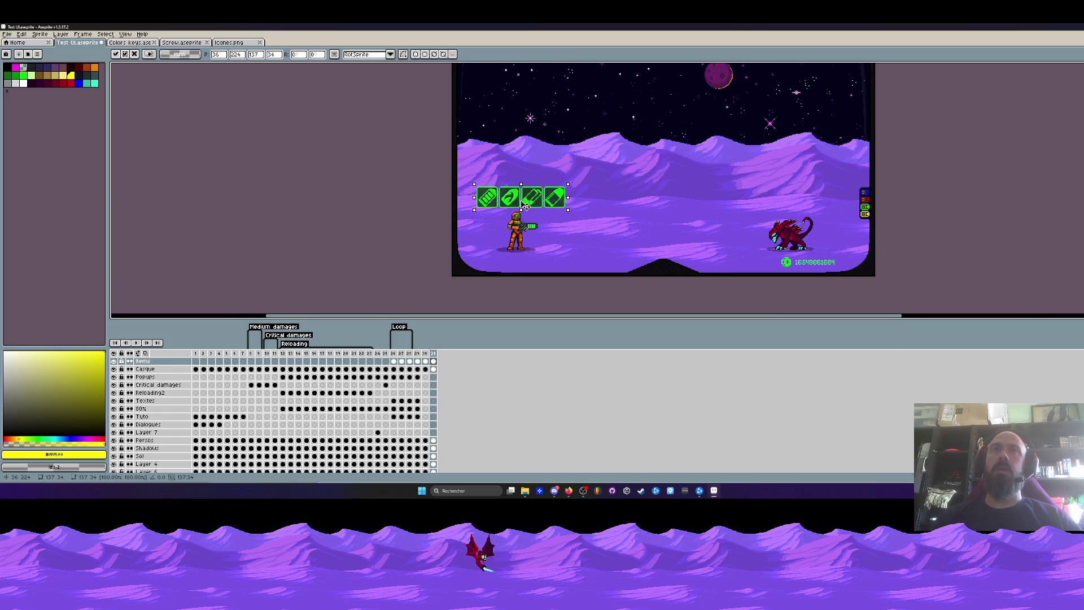
scroll(526, 206, up, 2)
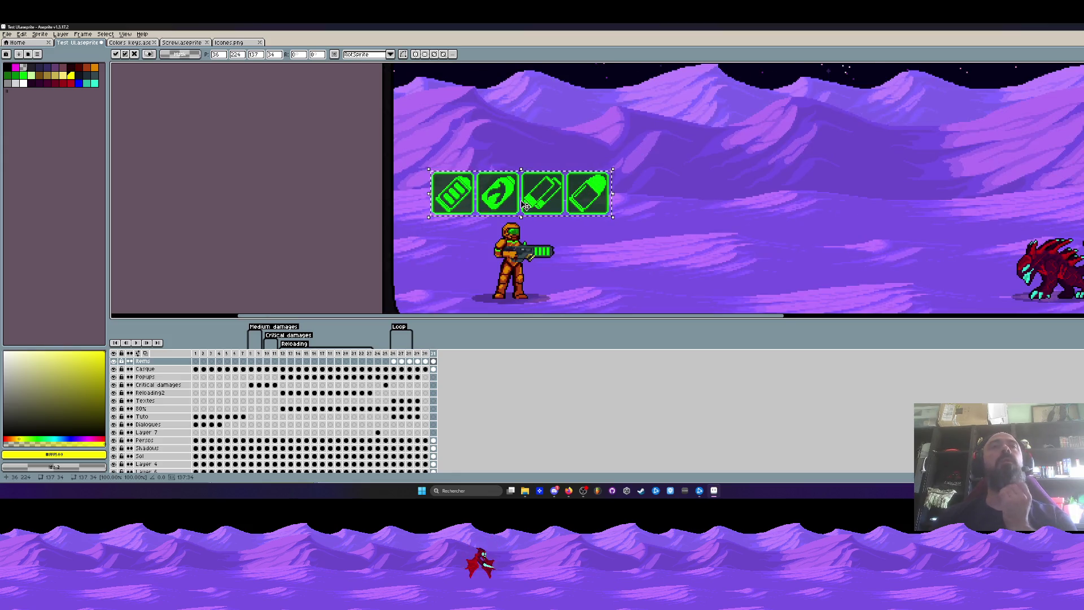
scroll(526, 208, down, 2)
scroll(526, 203, up, 2)
scroll(527, 204, down, 2)
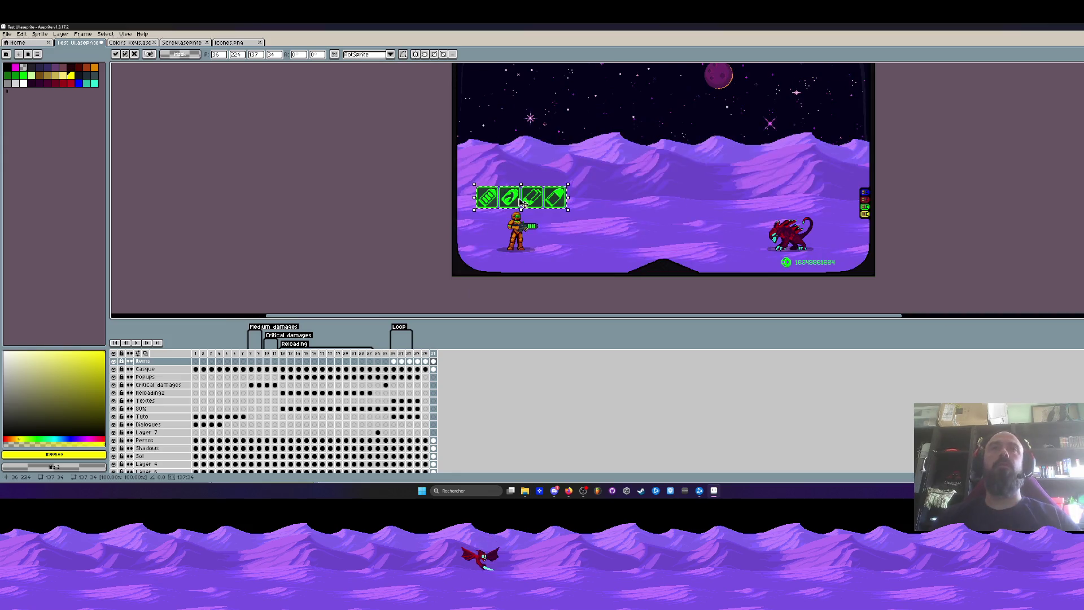
mouse_move(527, 201)
mouse_down()
mouse_move(542, 266)
mouse_move(688, 161)
mouse_move(678, 241)
mouse_up()
scroll(542, 152, up, 1)
scroll(678, 241, down, 1)
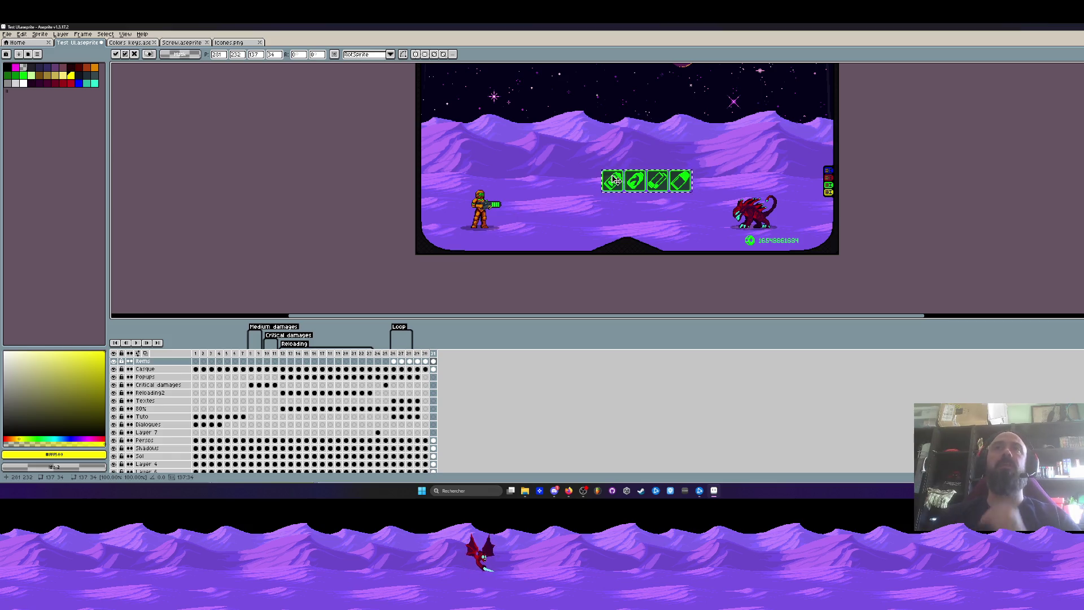
drag(614, 180, 467, 153)
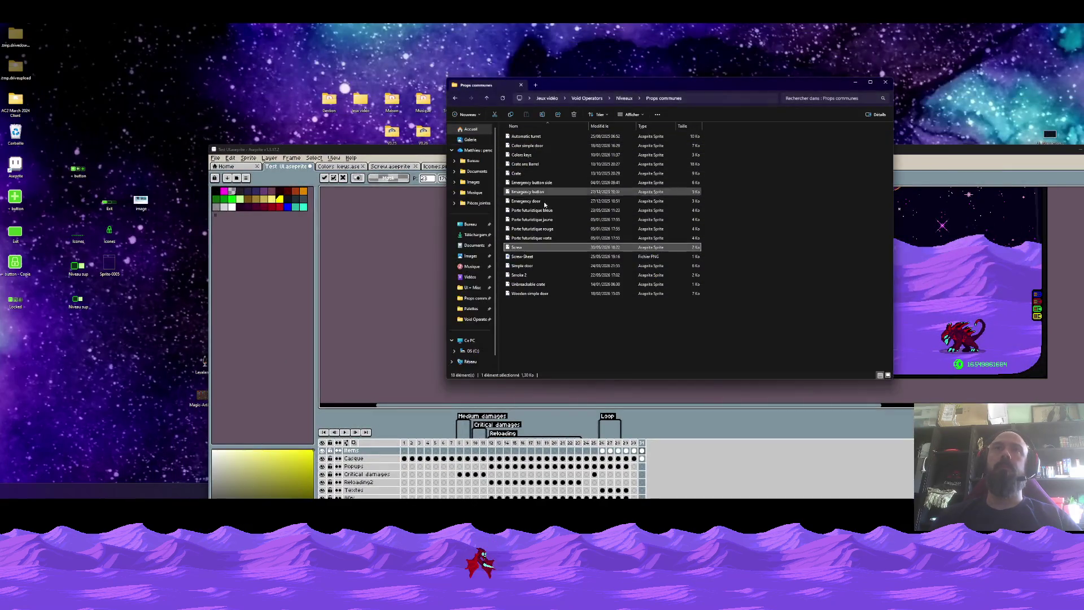
In File Explorer, go back up two folders to Void Operators and shift the window slightly
click(456, 100)
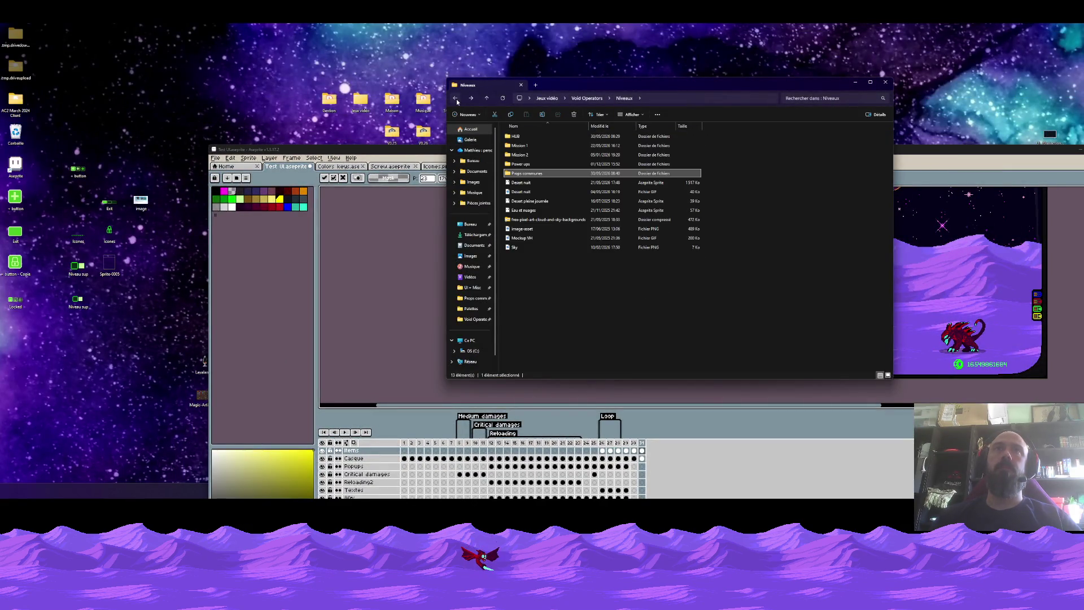
click(456, 100)
drag(678, 85, 649, 64)
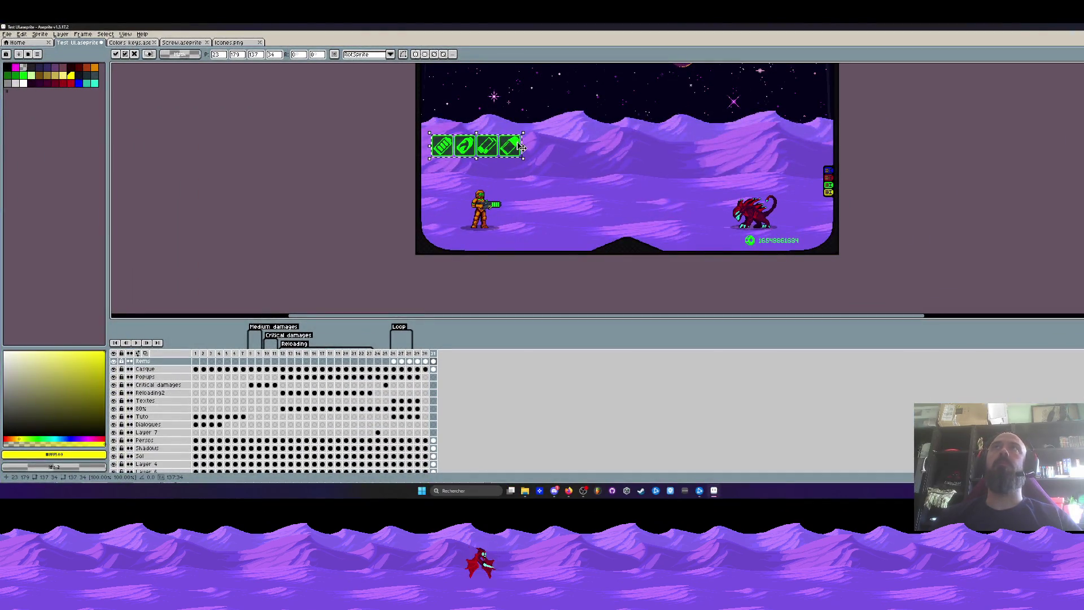
scroll(518, 149, up, 1)
scroll(471, 160, down, 1)
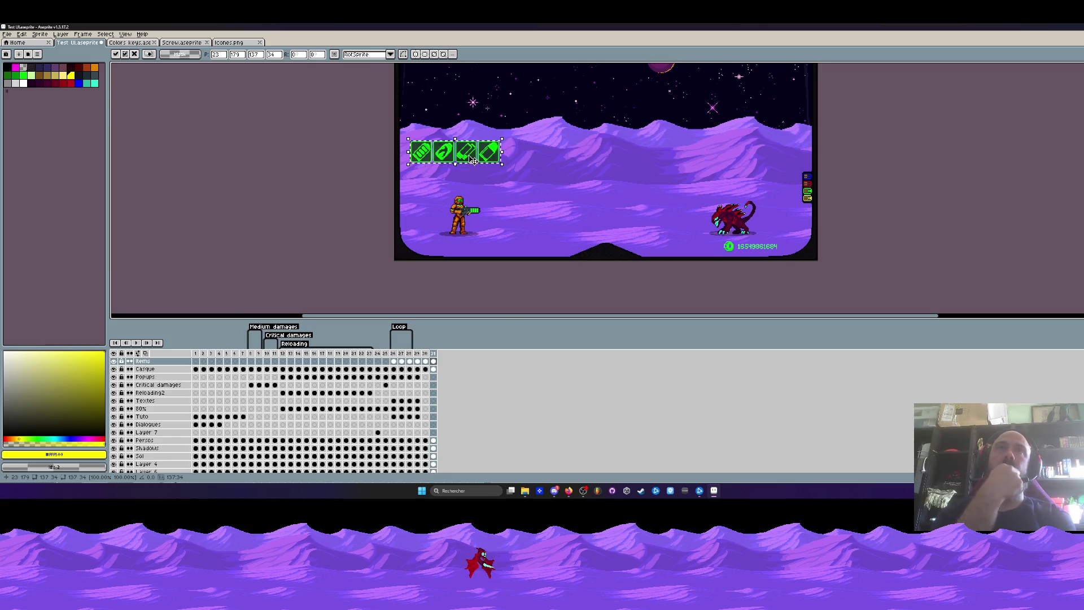
Nudge the score counter, then move the green icon group down near the creature and deselect
mouse_move(462, 152)
mouse_down()
mouse_move(684, 245)
mouse_move(611, 191)
mouse_up()
scroll(720, 221, up, 3)
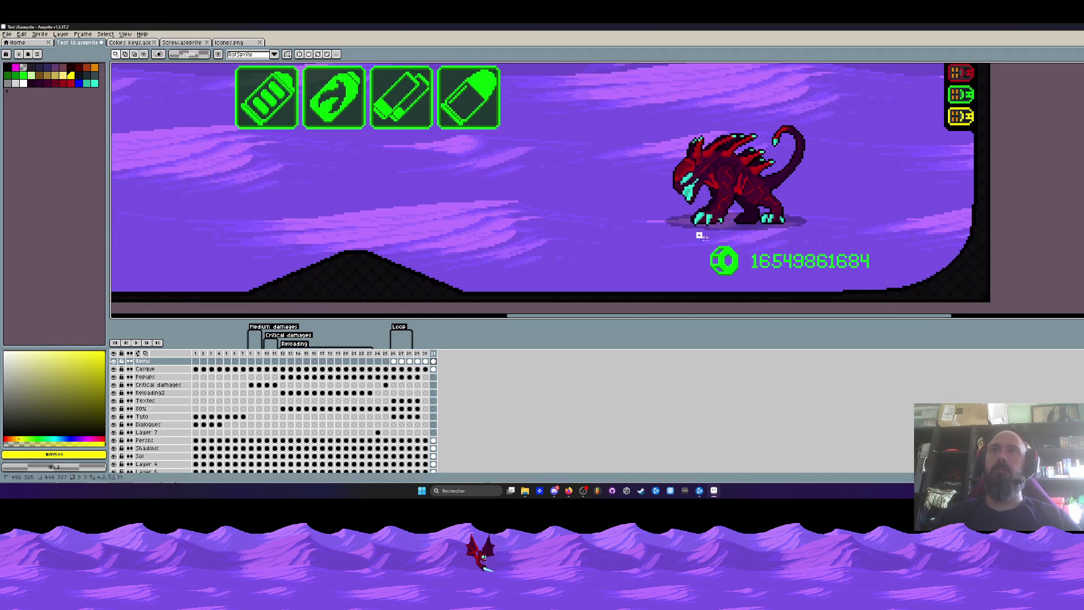
mouse_move(729, 255)
mouse_down()
mouse_move(890, 279)
mouse_move(889, 254)
mouse_up()
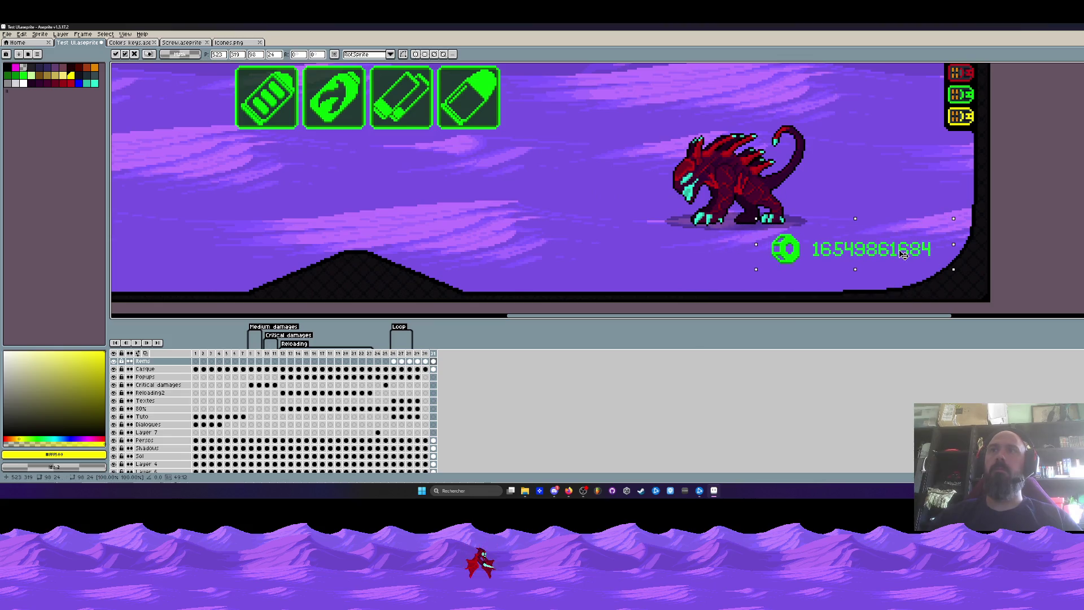
key(ctrl+d)
scroll(508, 169, down, 2)
drag(254, 81, 474, 145)
drag(331, 118, 584, 213)
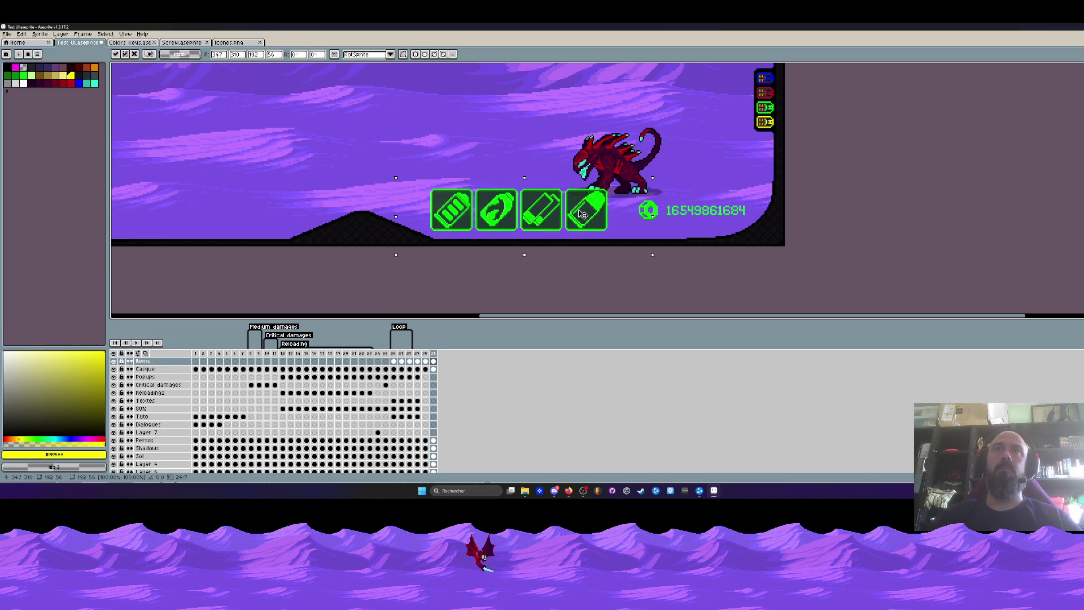
scroll(585, 212, down, 3)
key(ctrl+d)
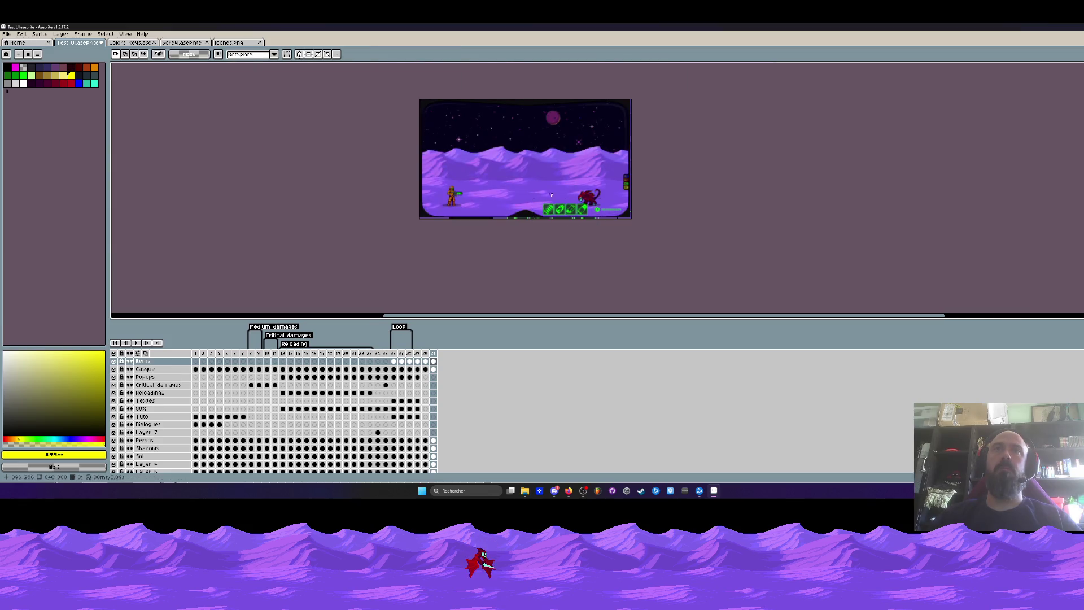
scroll(489, 201, up, 1)
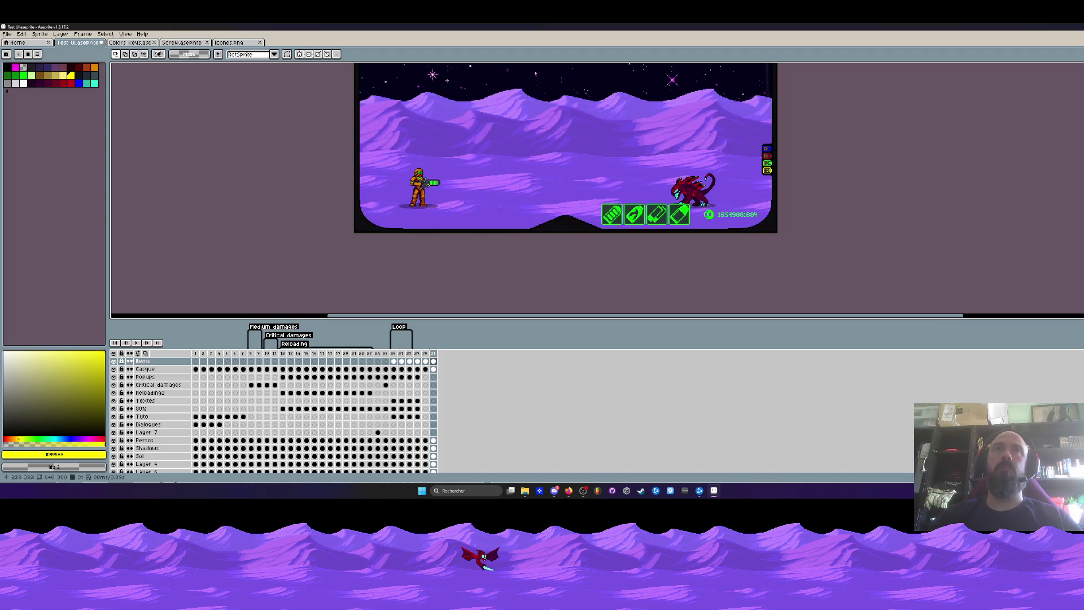
Move the four green icons low along the bottom, just right of the soldier, and clear the selection
mouse_move(594, 190)
mouse_down()
mouse_move(691, 231)
mouse_move(529, 221)
mouse_up()
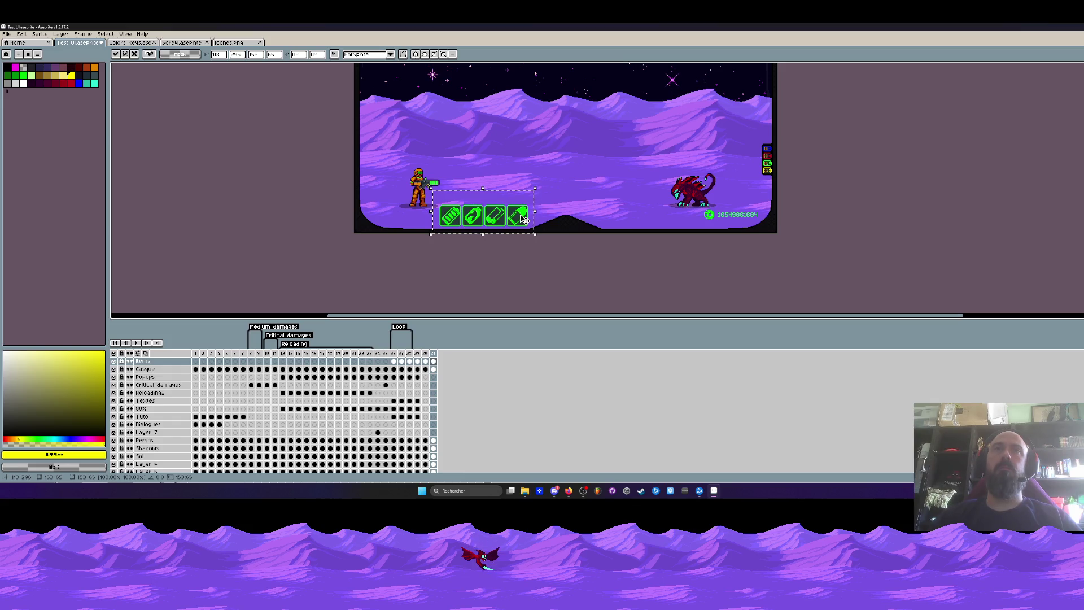
scroll(504, 218, up, 3)
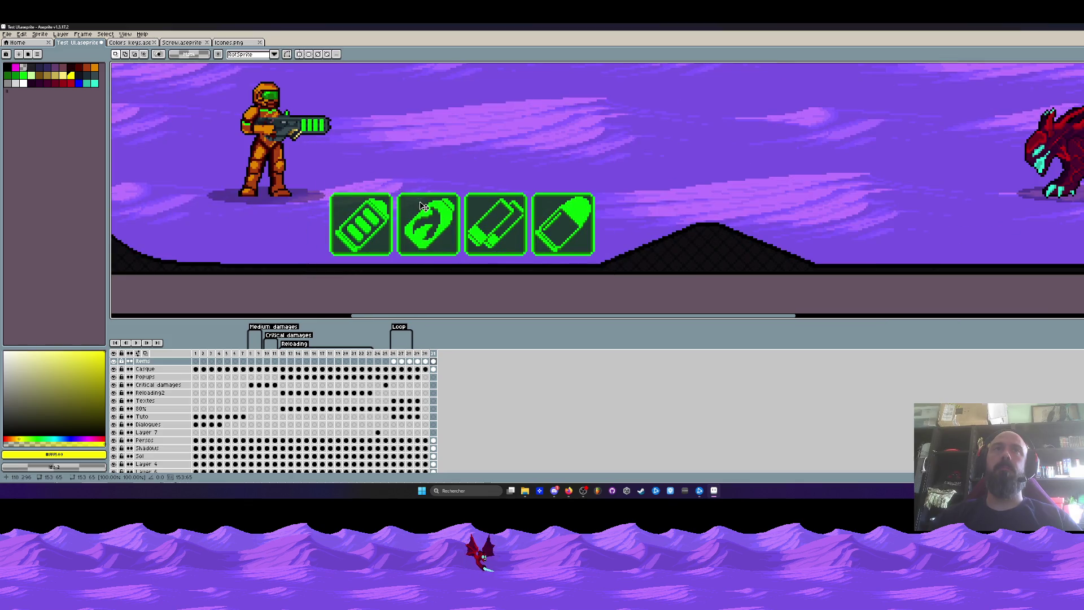
scroll(421, 205, down, 2)
mouse_move(343, 187)
mouse_down()
mouse_move(552, 245)
mouse_move(528, 236)
mouse_up()
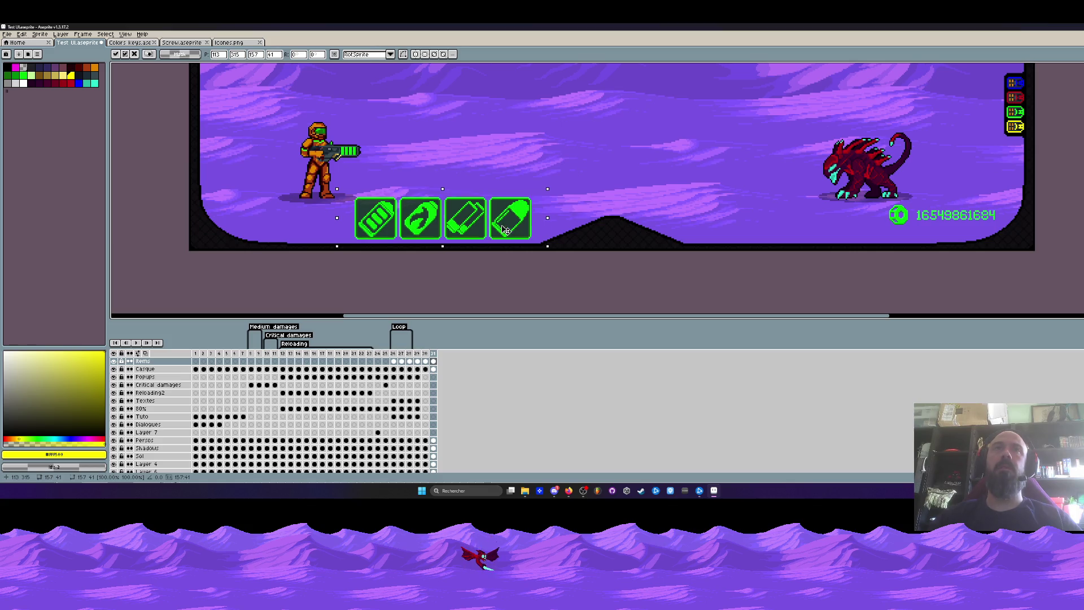
key(ctrl+d)
drag(340, 194, 553, 251)
key(ctrl+d)
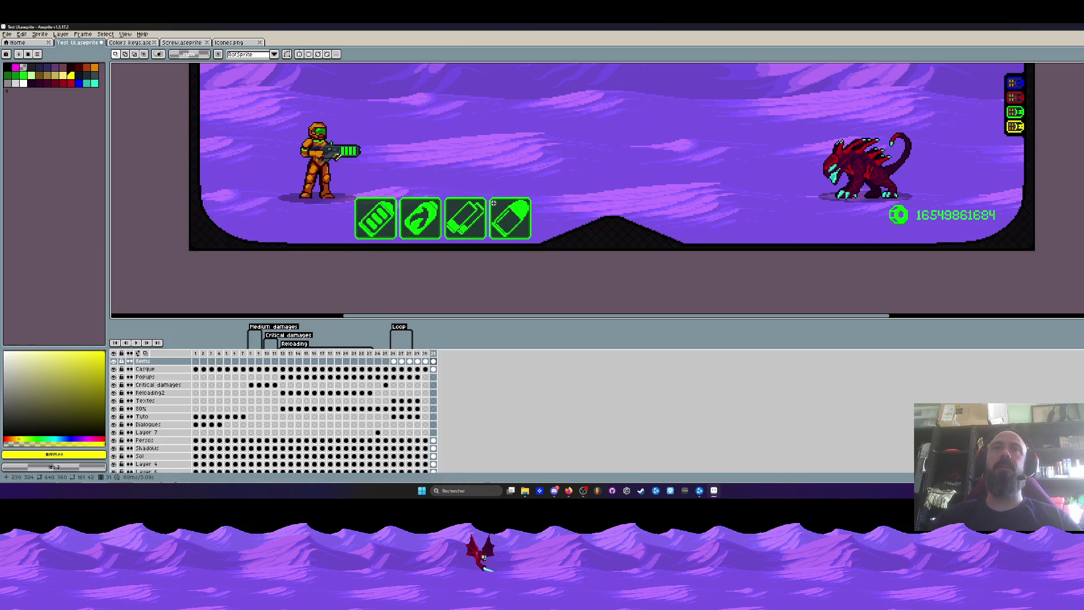
scroll(493, 203, up, 2)
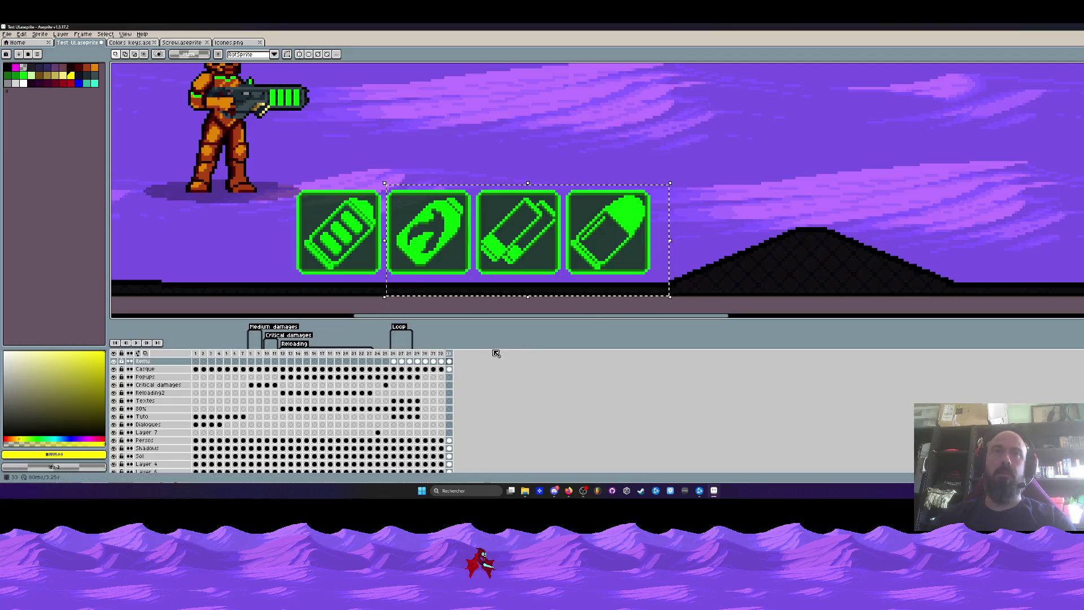
On one frame, delete all but one weapon icon so a single icon remains
click(442, 360)
click(442, 361)
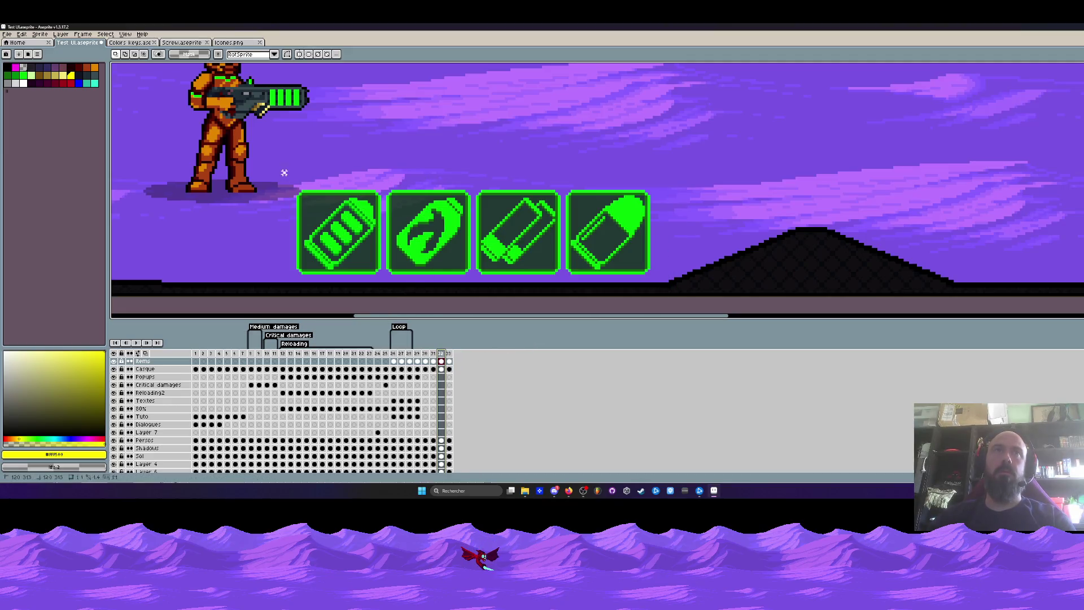
drag(289, 176, 383, 280)
key(Delete)
drag(469, 178, 645, 270)
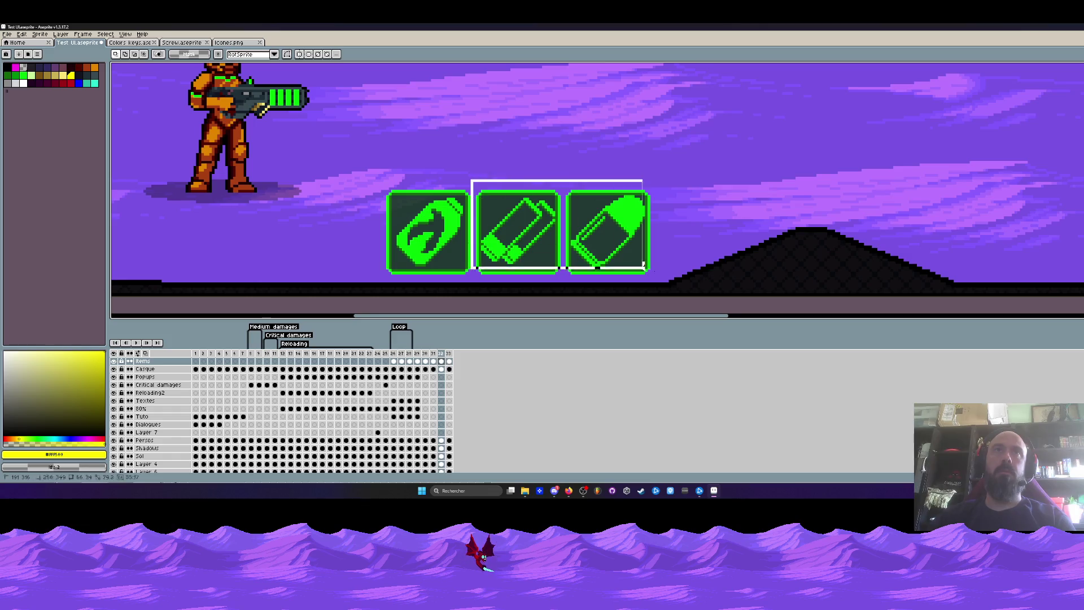
key(Delete)
On an earlier frame, delete the two left icons and the bullet icon, checking against a neighbour frame
click(434, 361)
drag(298, 179, 471, 289)
key(Delete)
drag(567, 186, 712, 293)
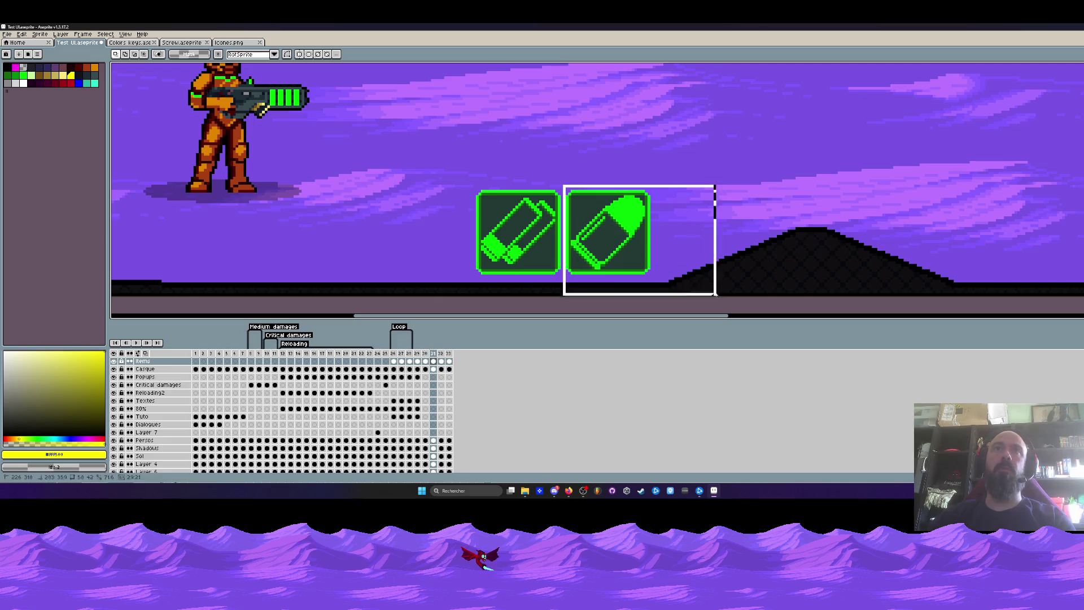
key(Delete)
click(426, 362)
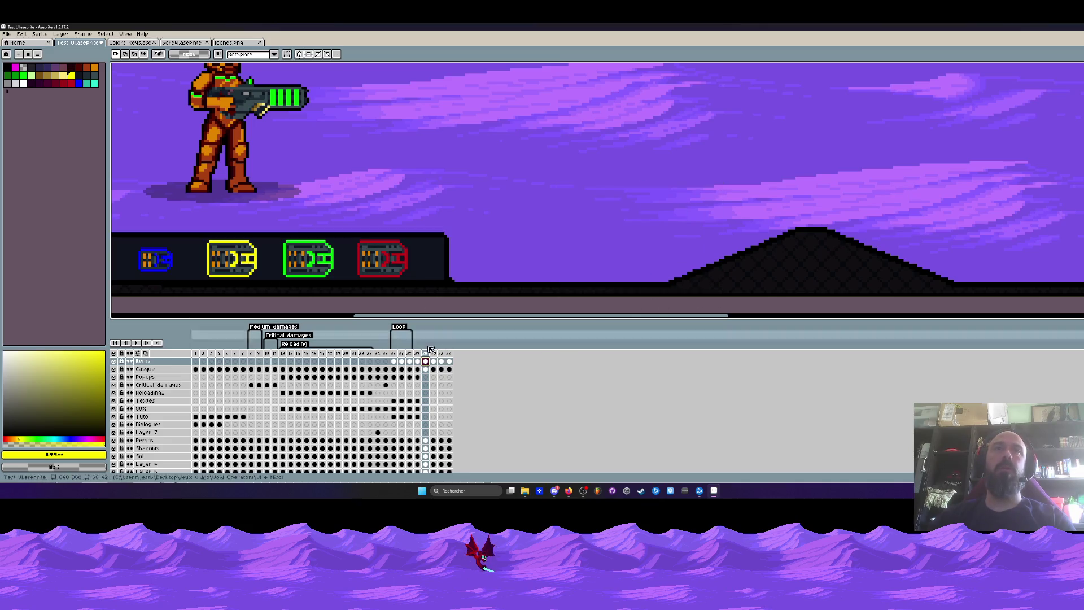
click(434, 362)
scroll(441, 352, down, 3)
Play the animation back, then return to the frame showing all four green icons
key(Return)
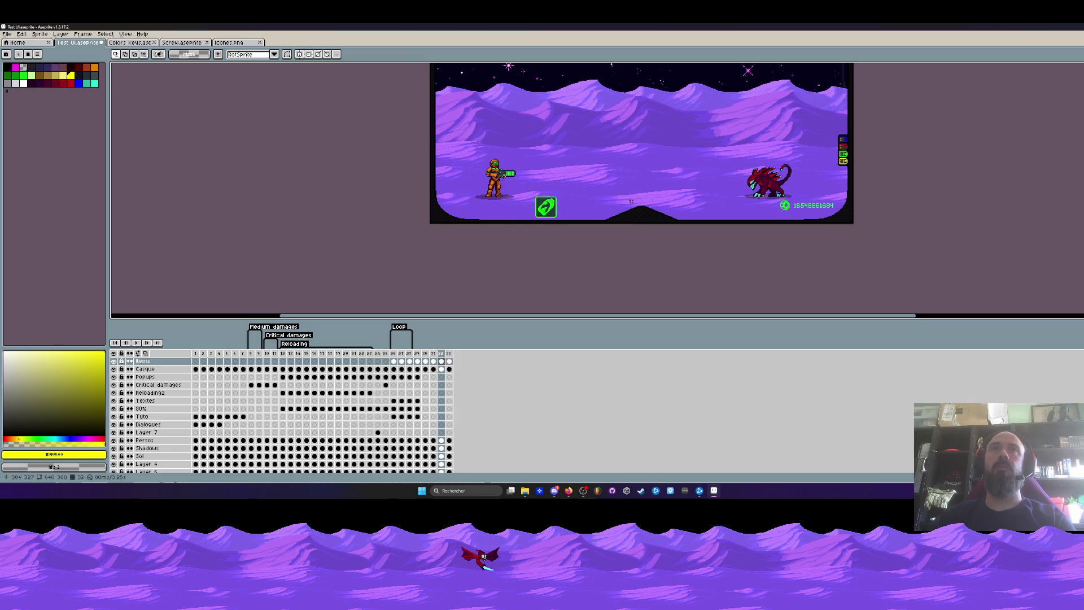
scroll(618, 175, up, 1)
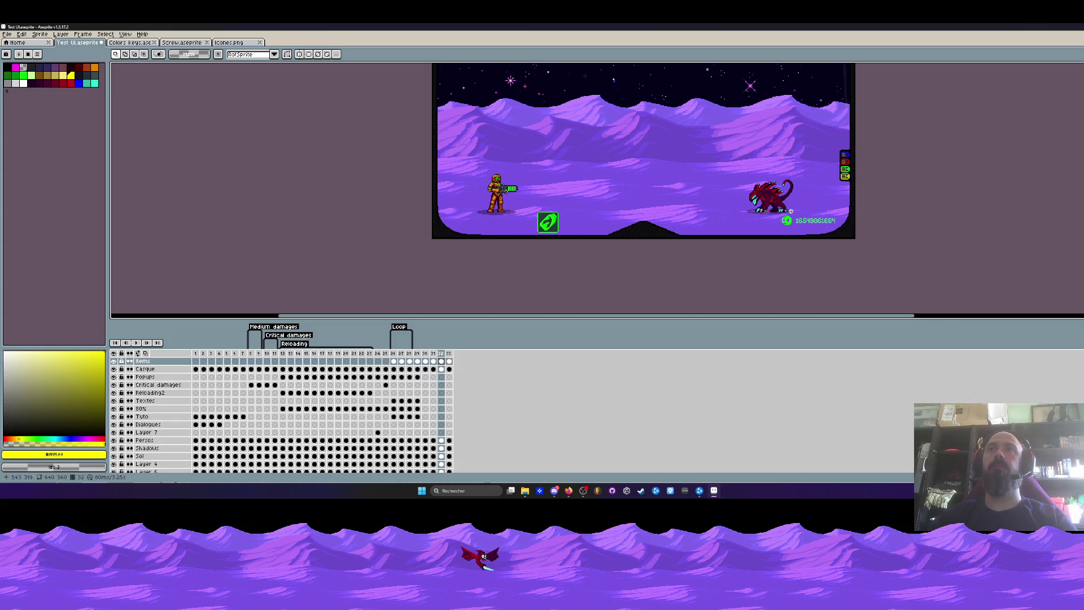
scroll(788, 212, up, 2)
drag(879, 208, 723, 274)
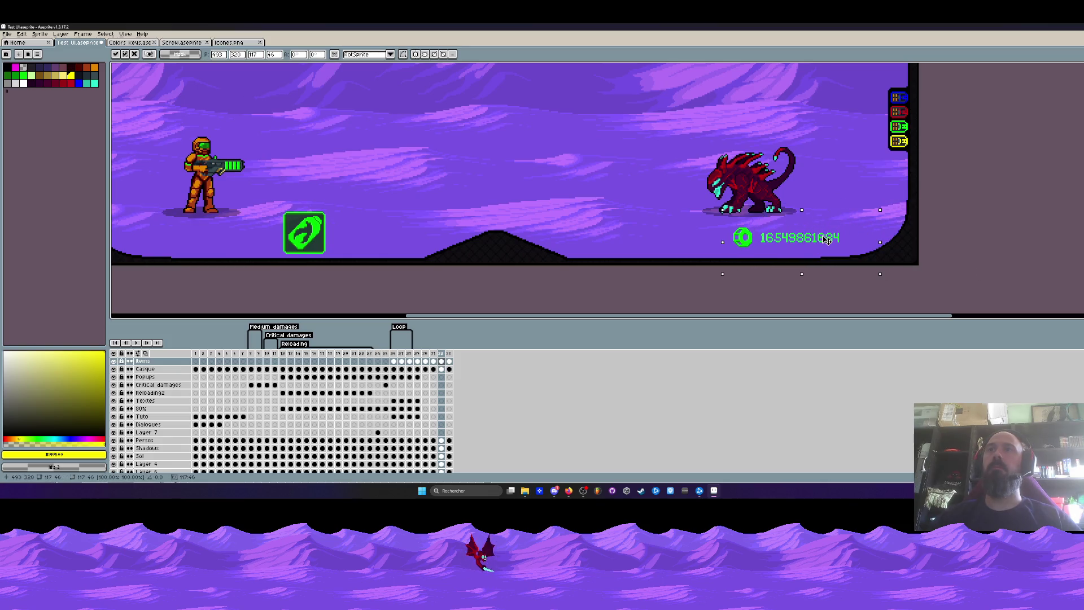
scroll(827, 240, down, 3)
key(Escape)
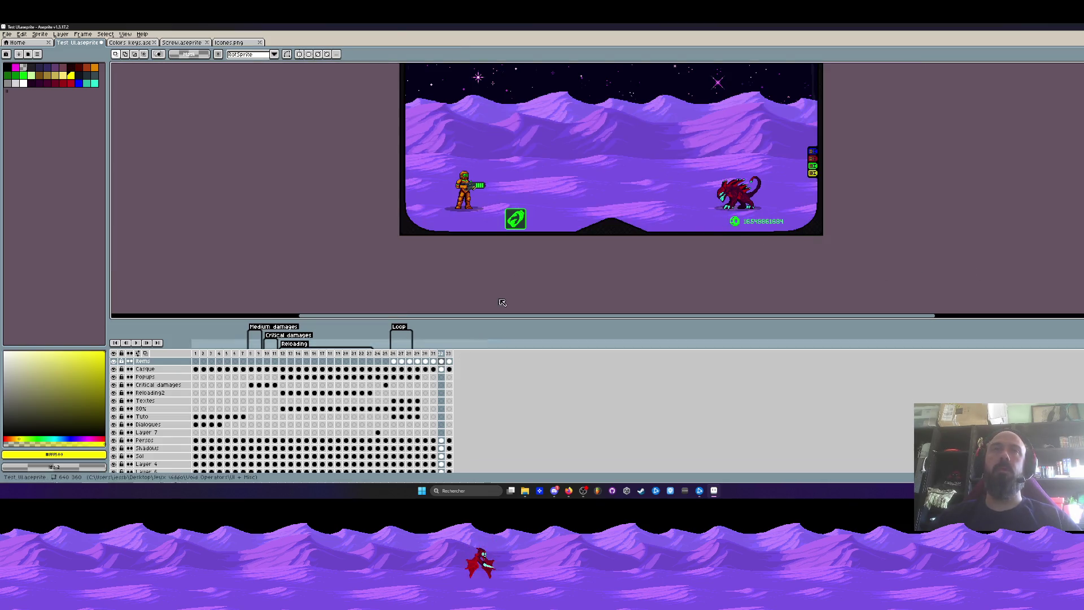
click(432, 360)
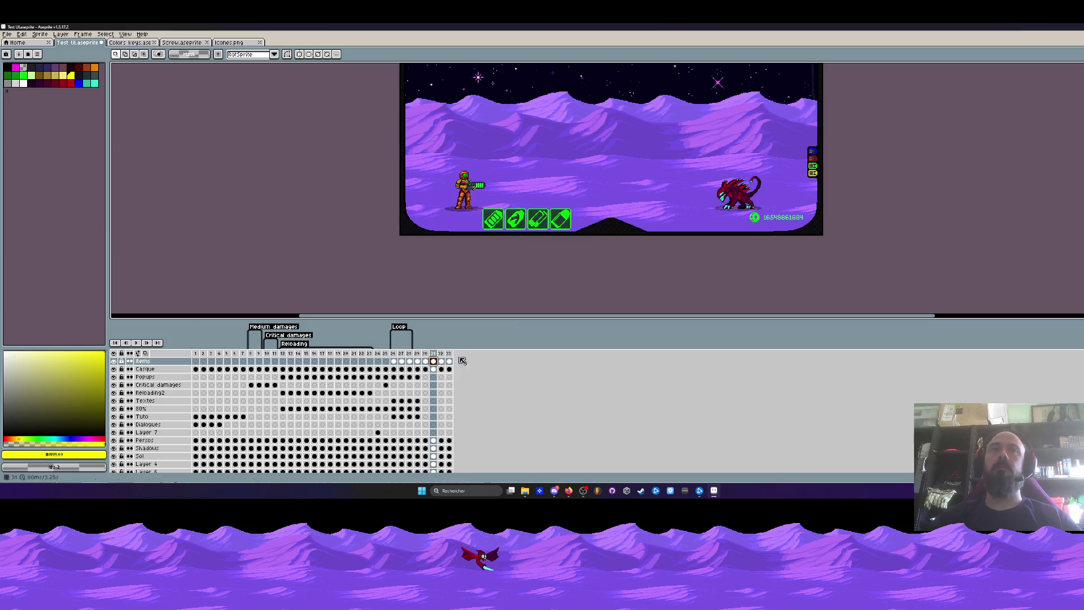
scroll(482, 236, up, 3)
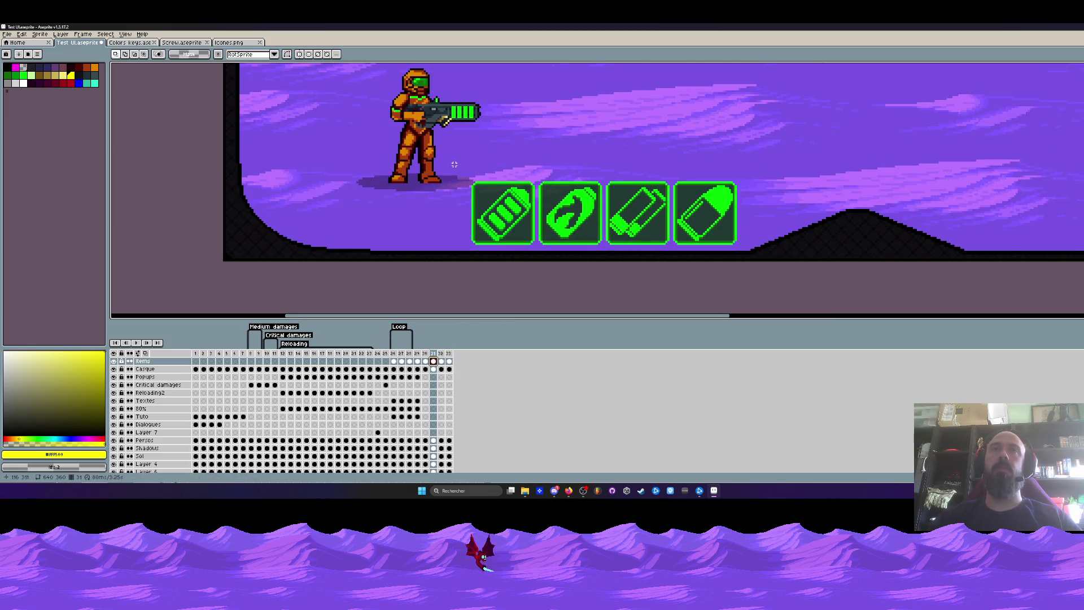
drag(454, 165, 815, 261)
double_click(435, 364)
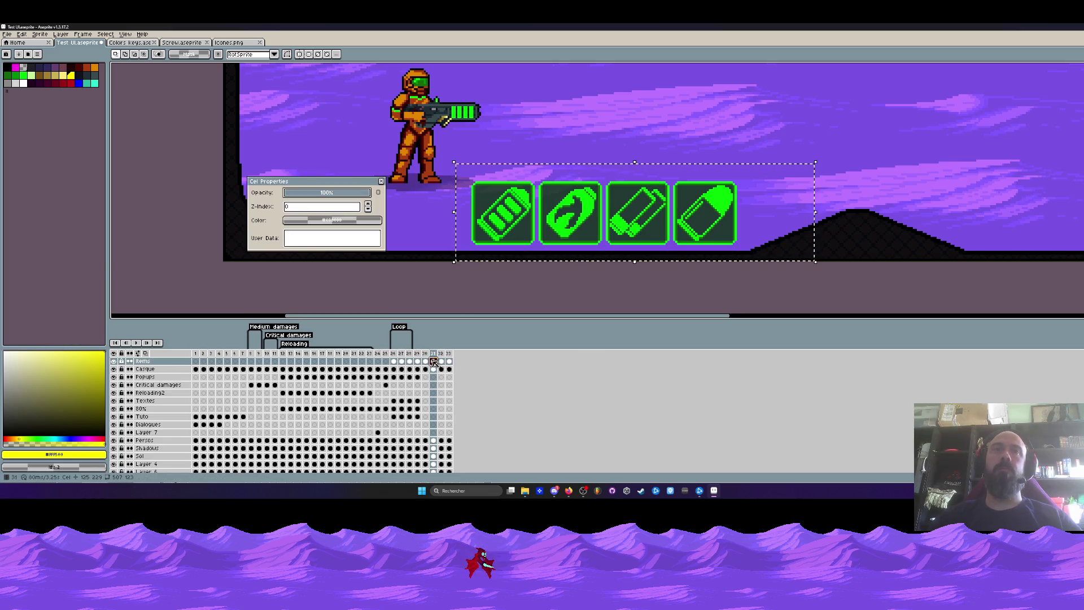
drag(364, 193, 307, 196)
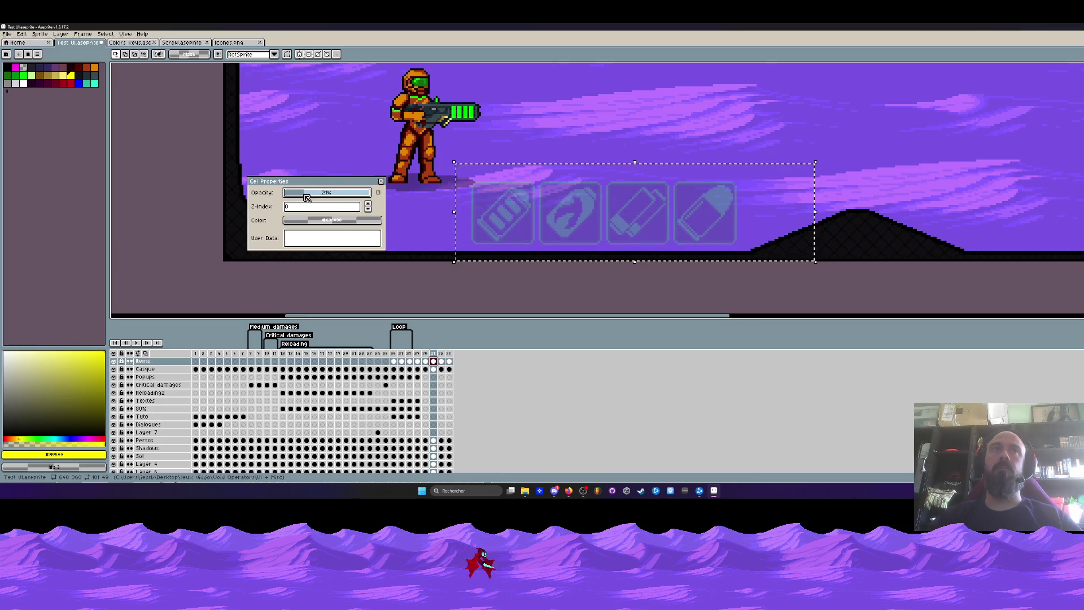
click(385, 184)
scroll(625, 227, down, 1)
scroll(625, 227, down, 1)
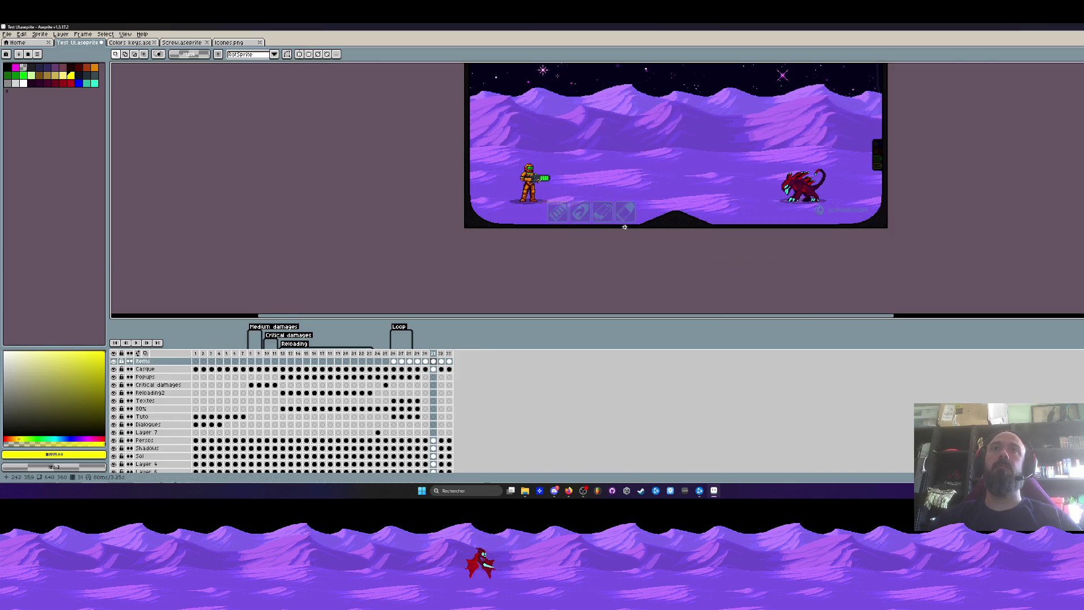
click(599, 214)
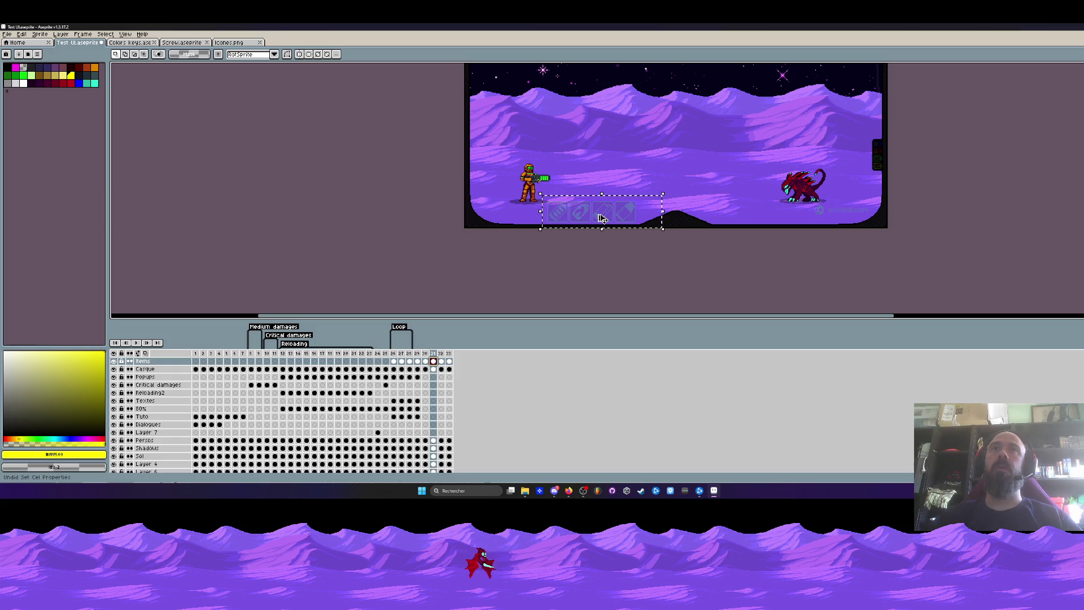
key(ctrl+z)
key(ctrl+z)
drag(530, 184, 886, 230)
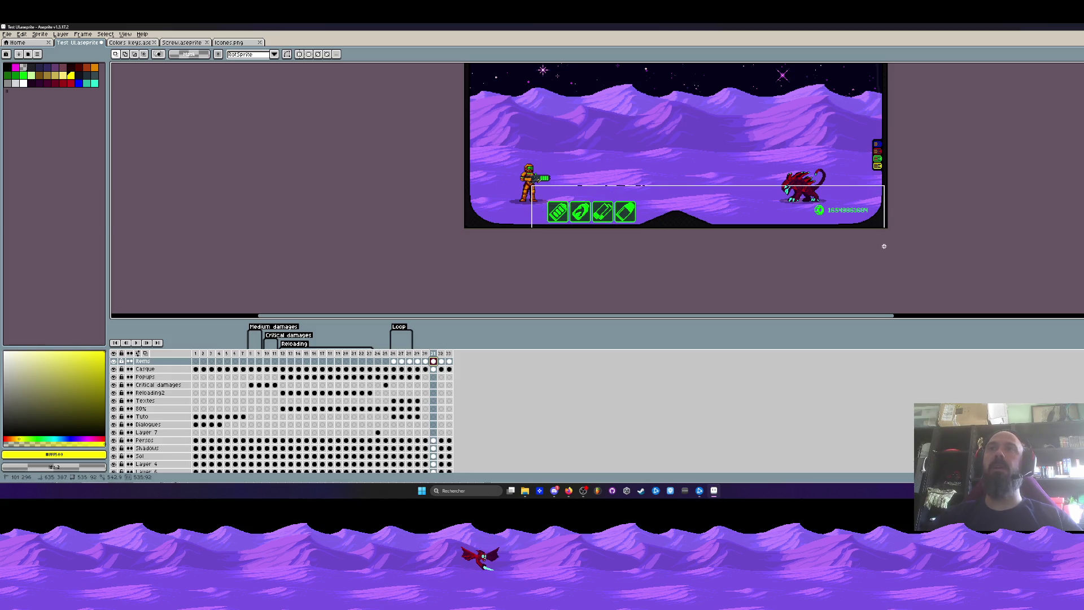
key(ctrl+d)
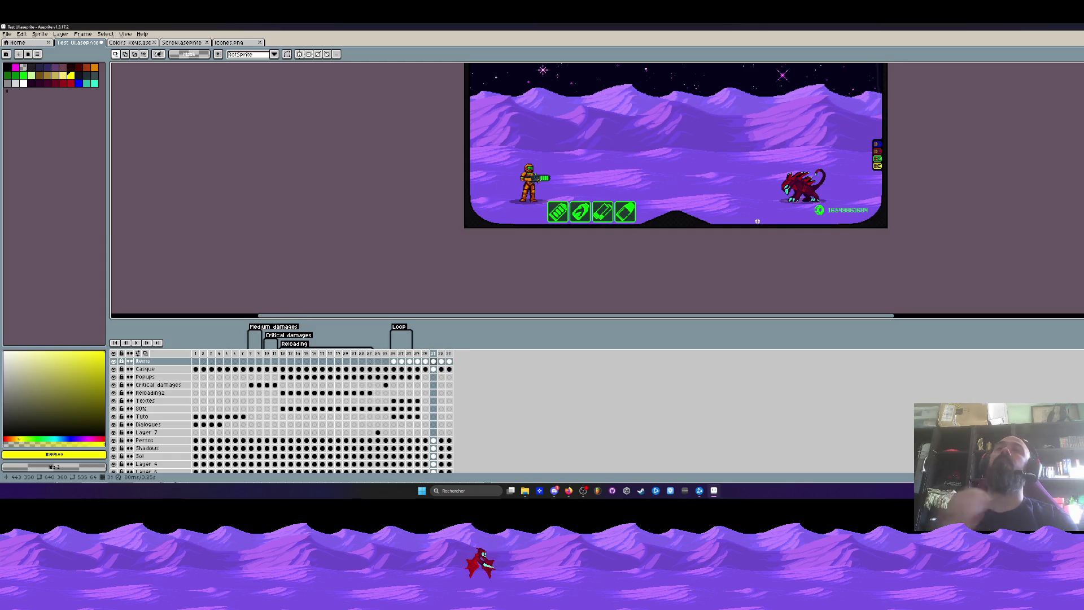
scroll(757, 221, up, 2)
Select the score counter and try it at the bottom-left beside the icons, then in the top-right sky
mouse_move(804, 183)
mouse_down()
mouse_move(963, 225)
mouse_move(889, 217)
mouse_up()
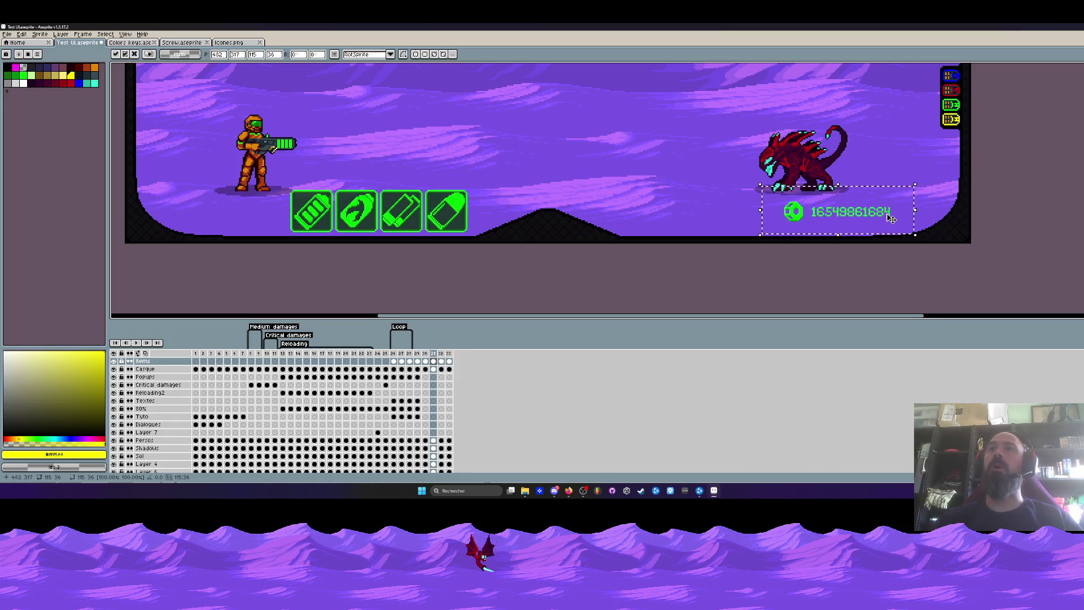
scroll(889, 217, down, 3)
scroll(890, 204, up, 1)
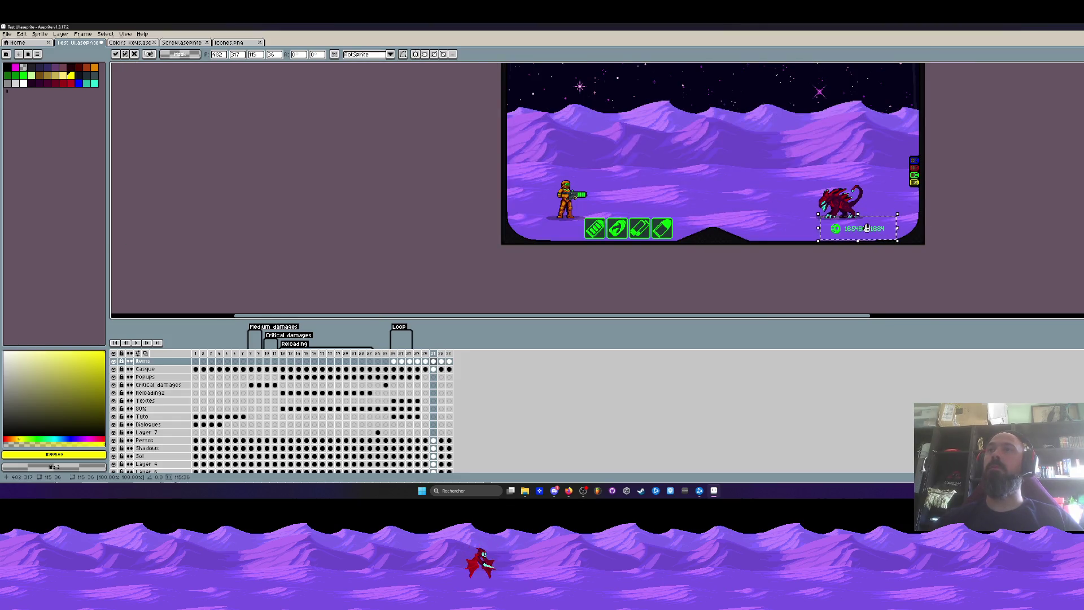
mouse_move(866, 227)
mouse_down()
mouse_move(856, 266)
mouse_move(538, 264)
mouse_up()
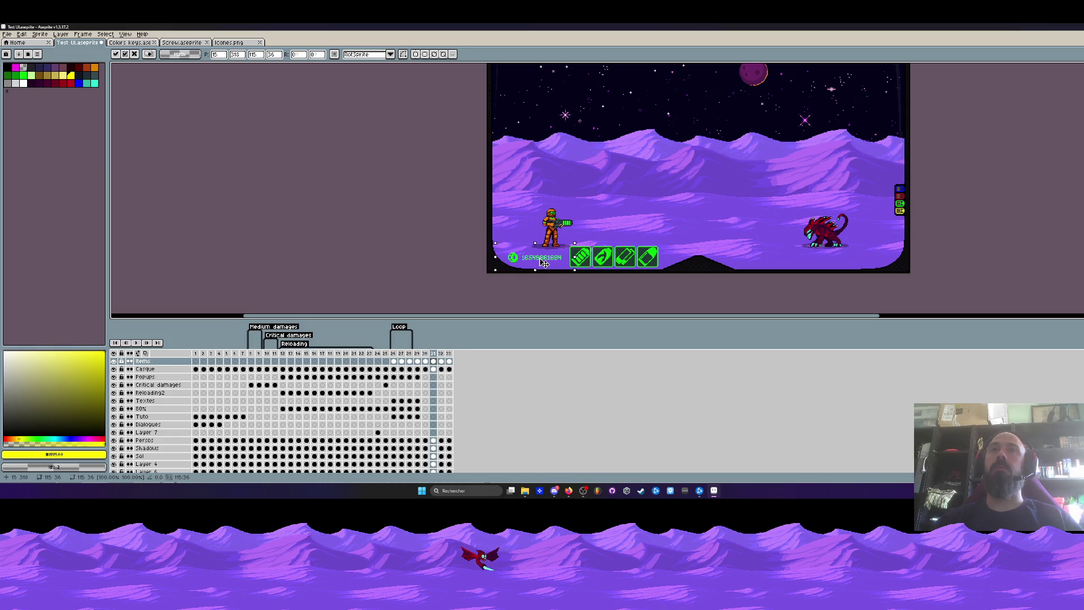
scroll(695, 170, down, 1)
scroll(550, 246, up, 2)
scroll(552, 245, down, 1)
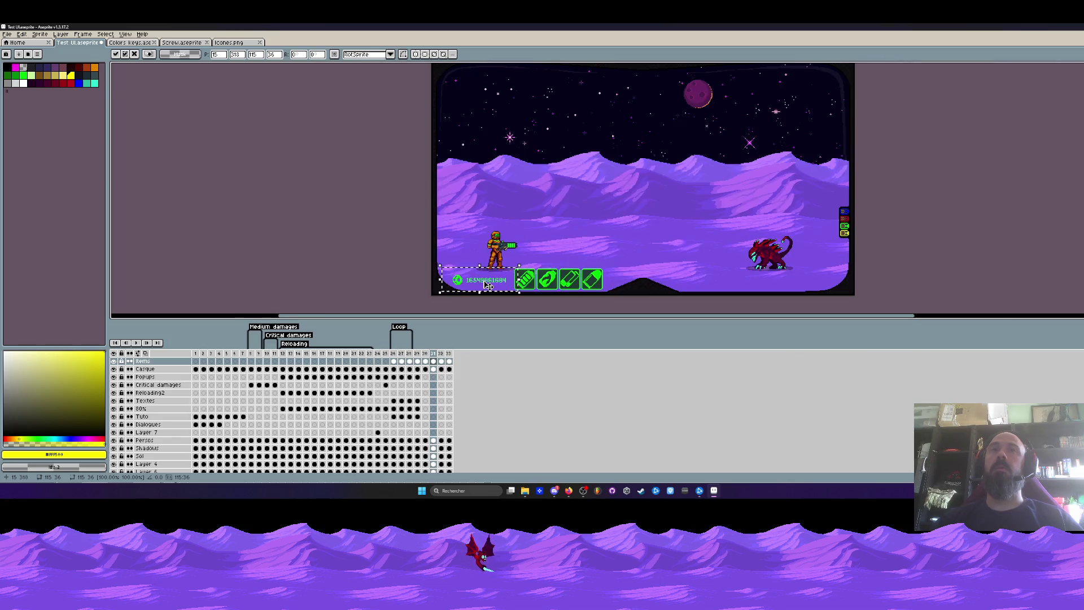
mouse_move(487, 284)
mouse_down()
mouse_move(803, 286)
mouse_move(809, 91)
mouse_up()
scroll(802, 88, down, 1)
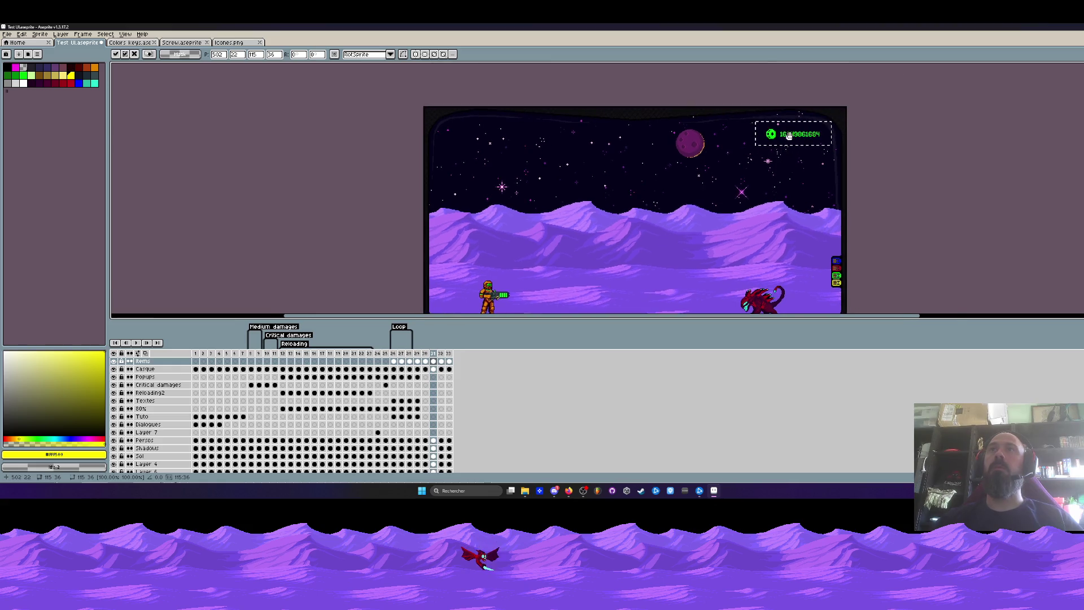
scroll(784, 136, up, 1)
scroll(783, 136, down, 1)
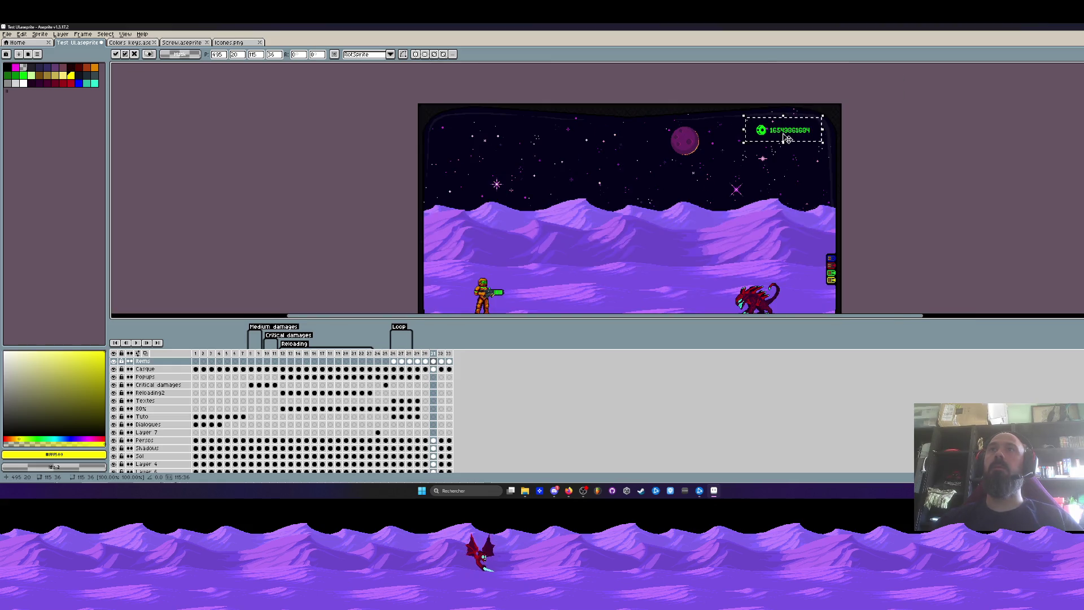
scroll(784, 136, down, 3)
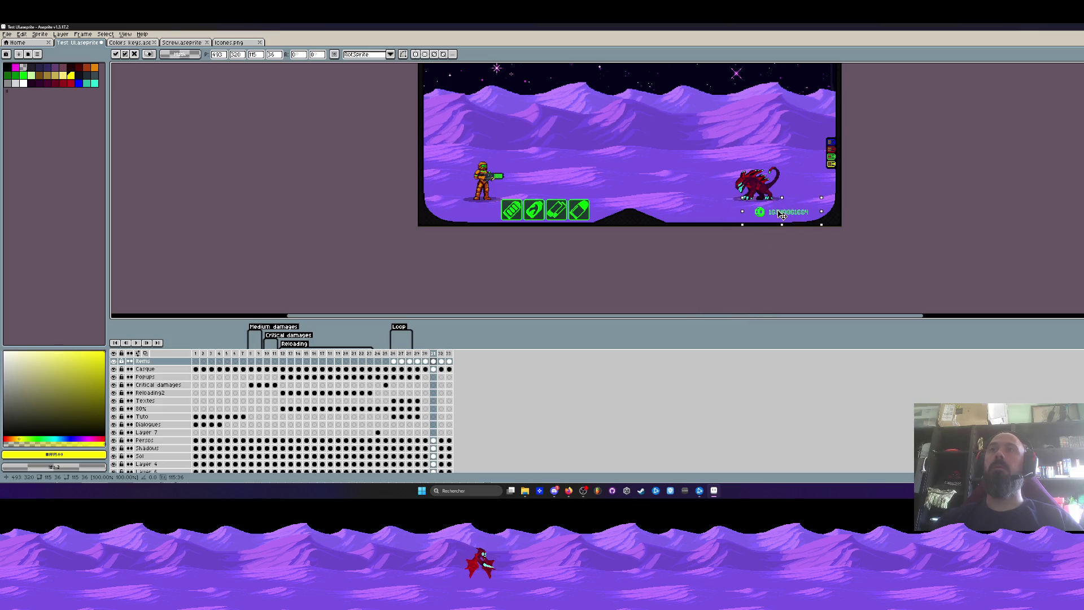
scroll(784, 214, up, 1)
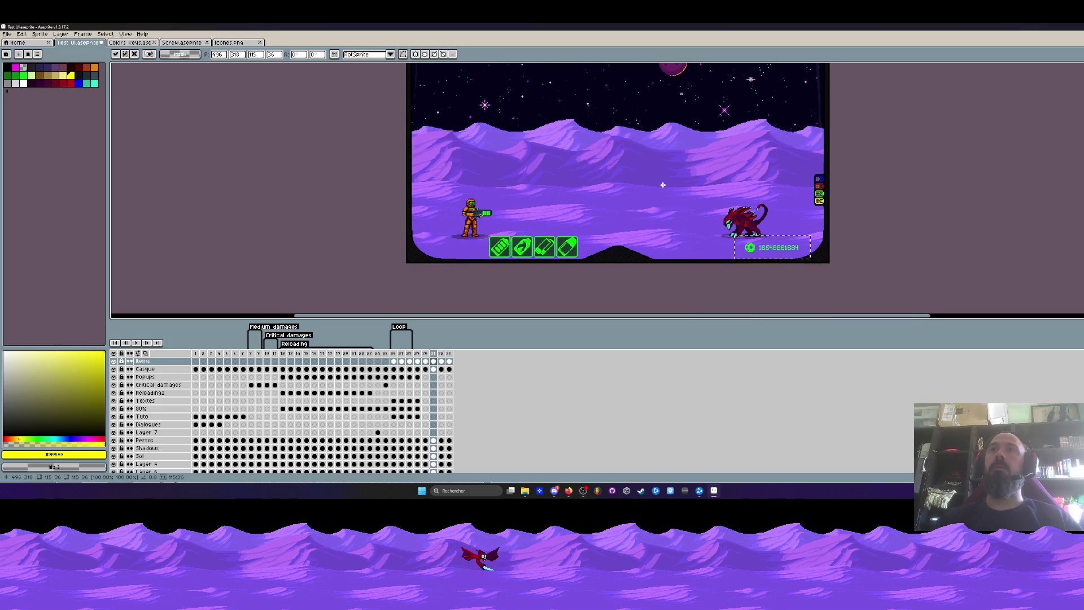
scroll(784, 214, up, 2)
scroll(783, 214, down, 2)
mouse_move(632, 182)
mouse_down()
mouse_move(690, 191)
mouse_move(686, 223)
mouse_up()
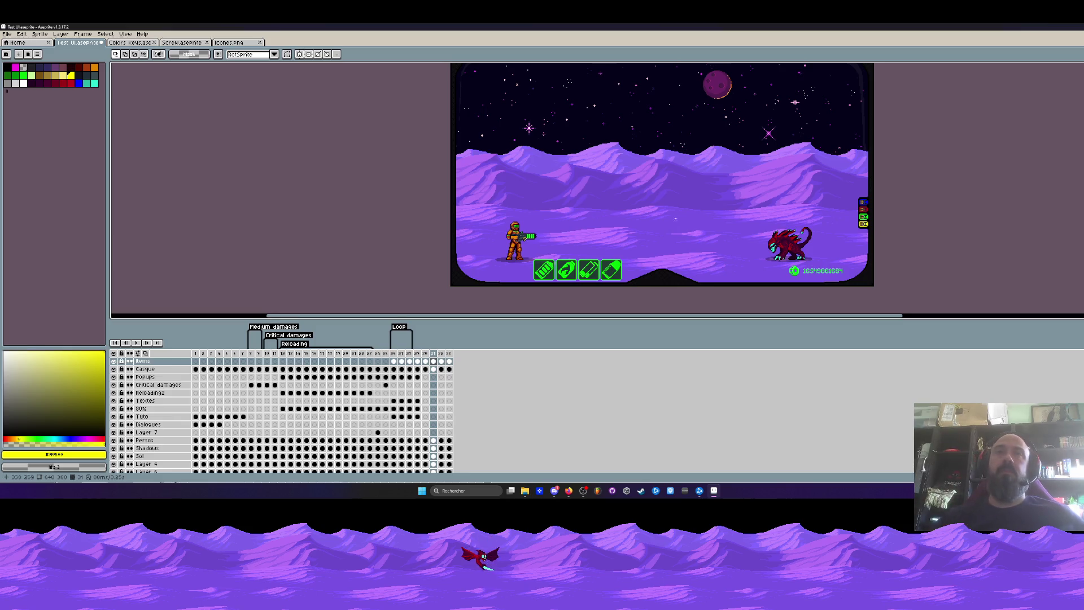
drag(706, 165, 678, 182)
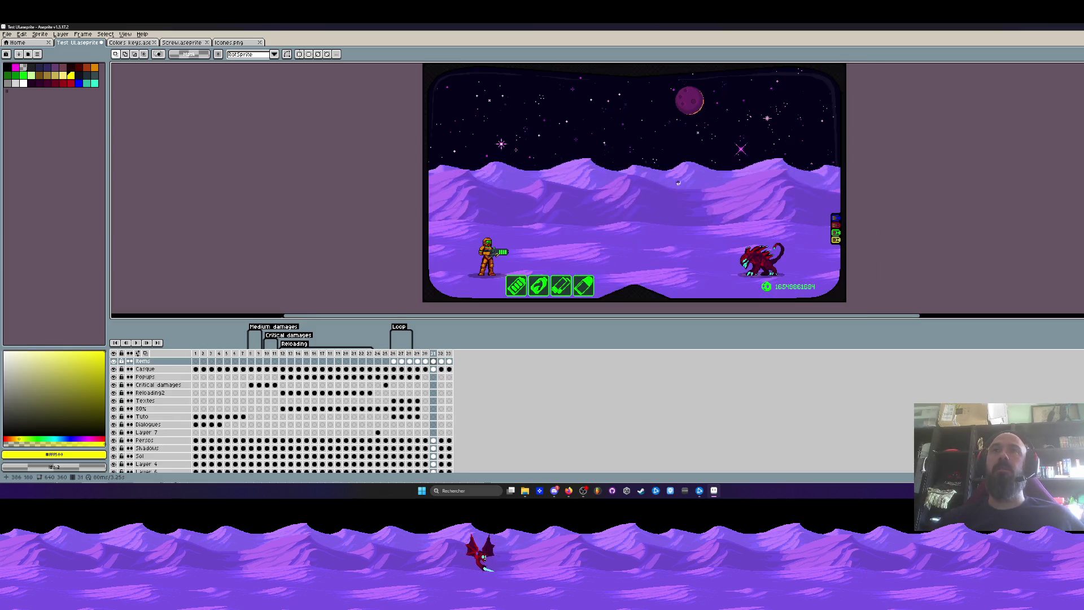
Select the four weapon icons and try them above the soldier and at the bottom centre
drag(662, 317, 664, 385)
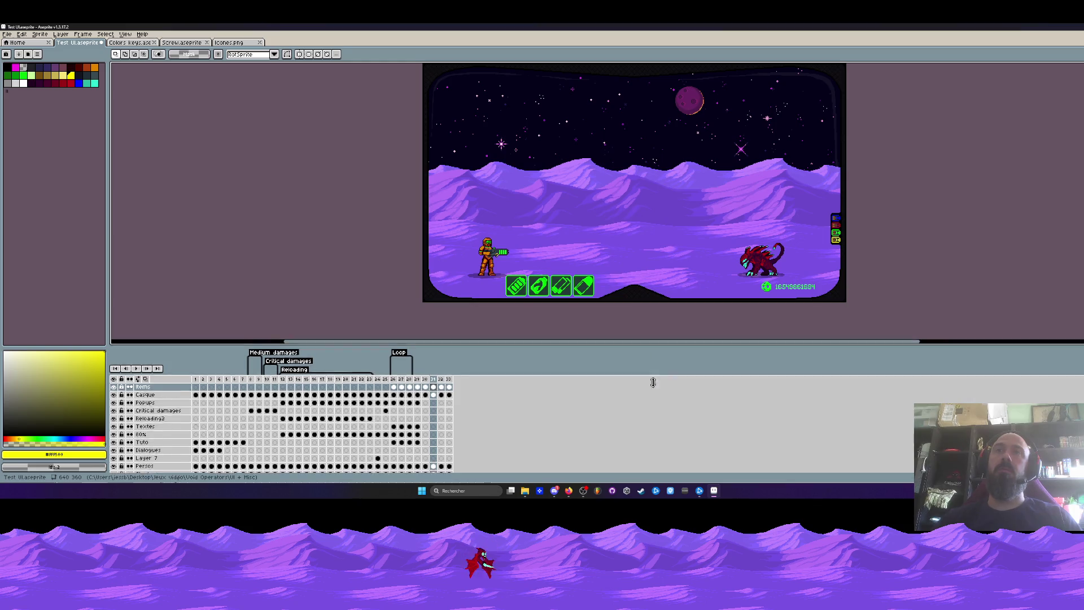
drag(609, 302, 603, 312)
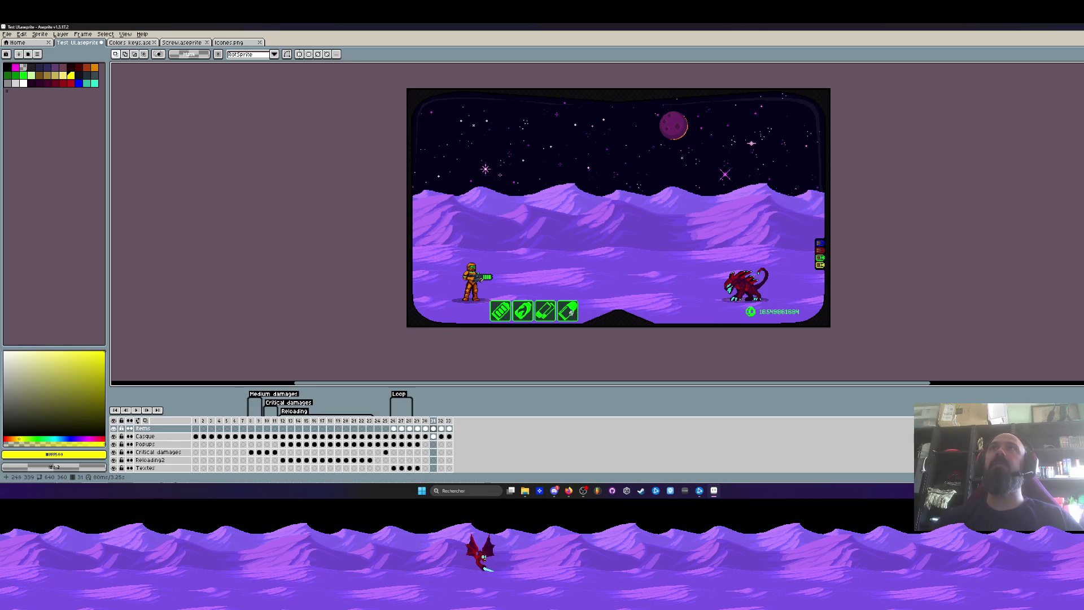
scroll(571, 312, up, 3)
scroll(571, 279, up, 3)
drag(335, 193, 618, 277)
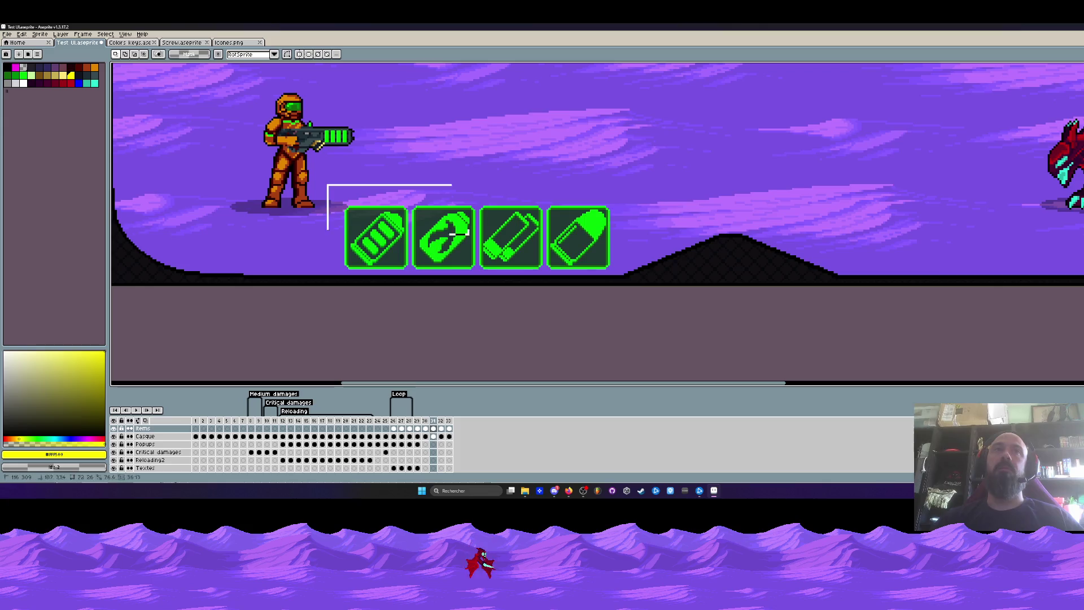
scroll(508, 250, down, 2)
scroll(508, 251, up, 1)
scroll(468, 244, up, 1)
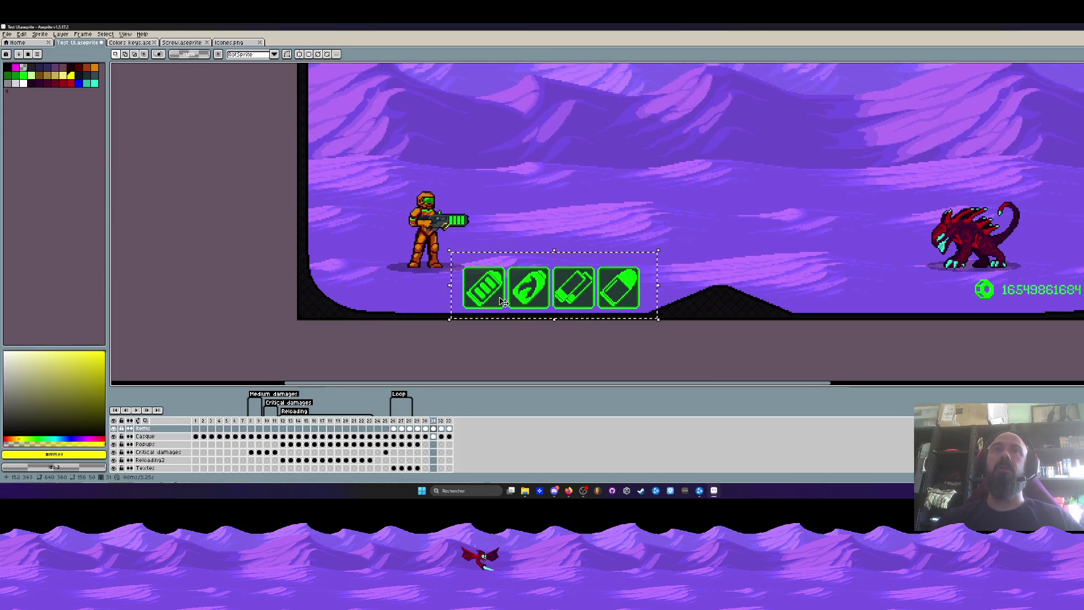
drag(508, 280, 386, 163)
scroll(385, 163, down, 2)
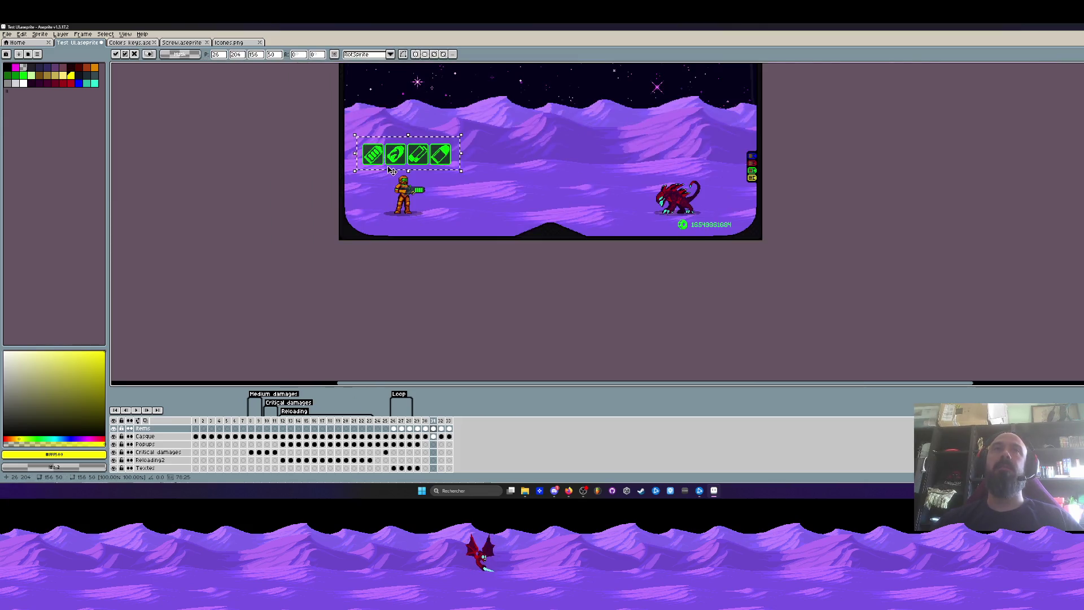
scroll(385, 163, up, 2)
mouse_move(415, 153)
mouse_down()
mouse_move(422, 242)
mouse_move(401, 164)
mouse_up()
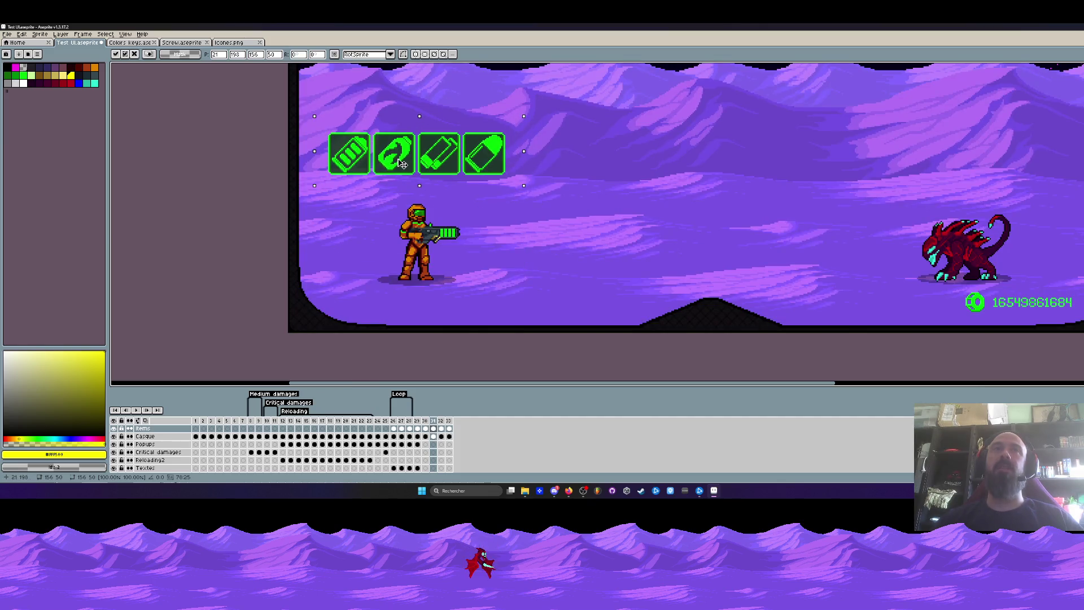
scroll(401, 164, down, 2)
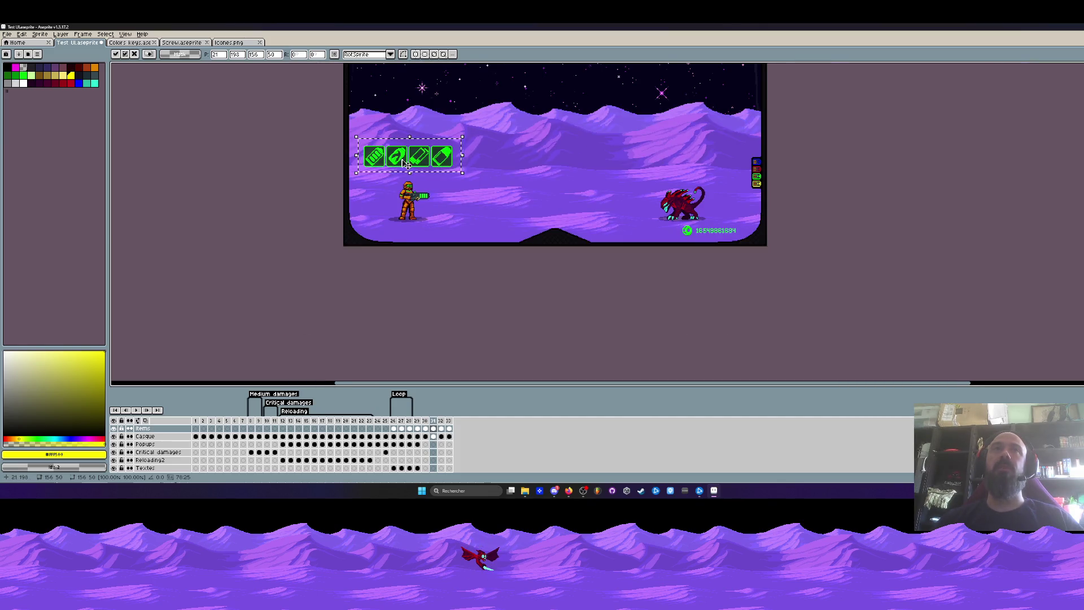
scroll(407, 162, up, 2)
scroll(407, 163, down, 2)
scroll(406, 163, up, 2)
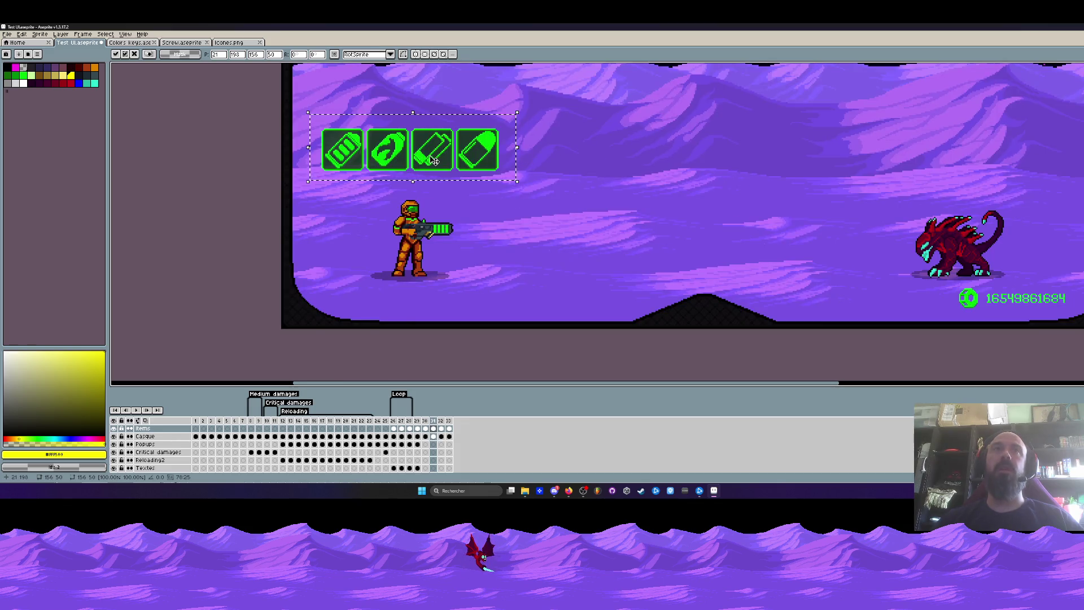
drag(433, 160, 573, 312)
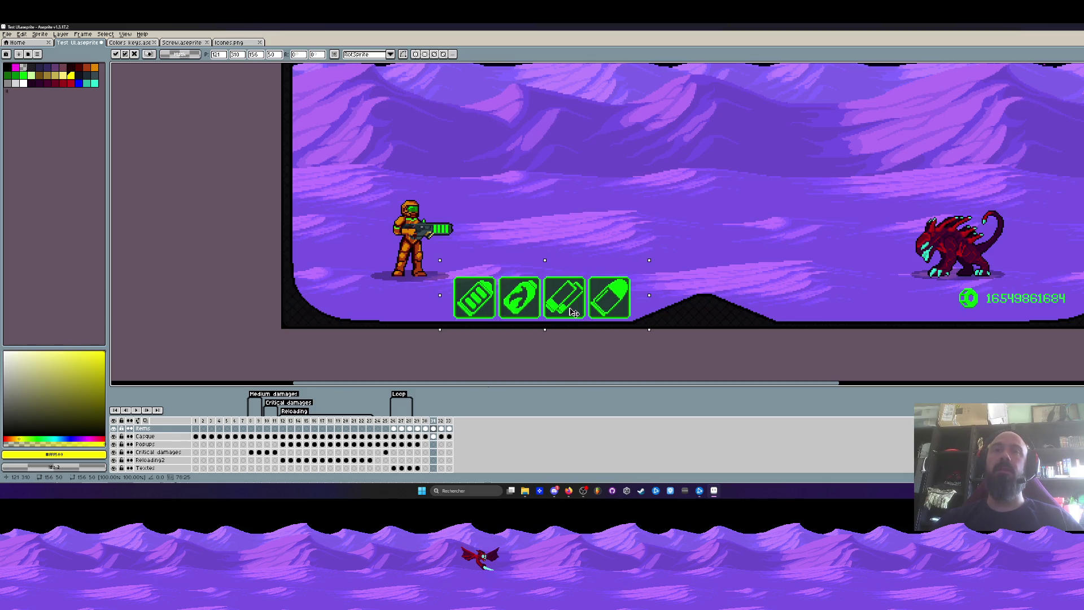
scroll(573, 312, down, 2)
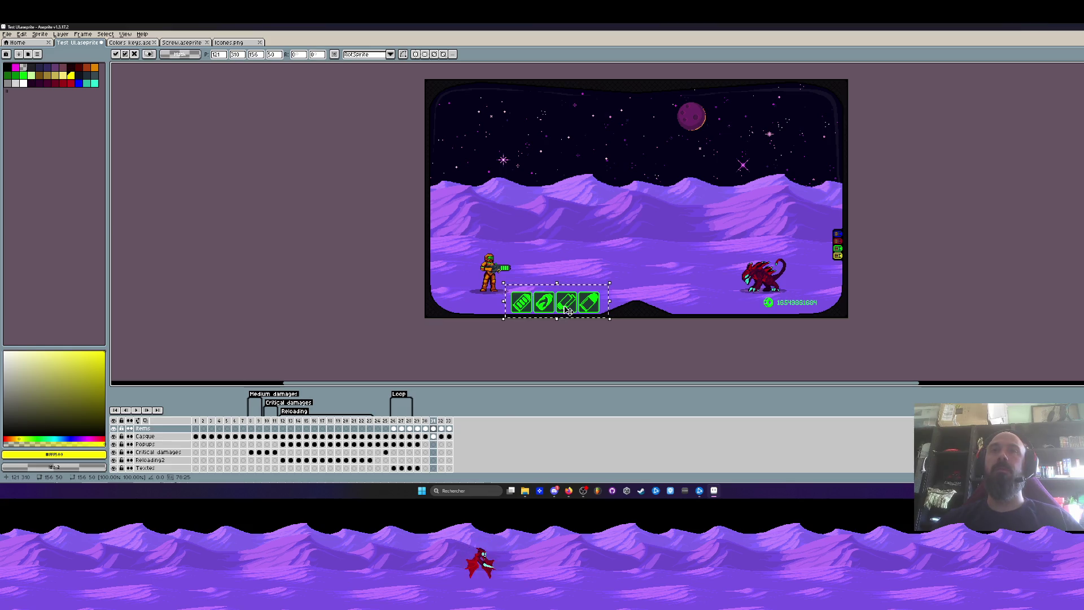
Settle the icon row in the top-left sky and nudge it one pixel right and two down with the arrows
drag(565, 308, 507, 120)
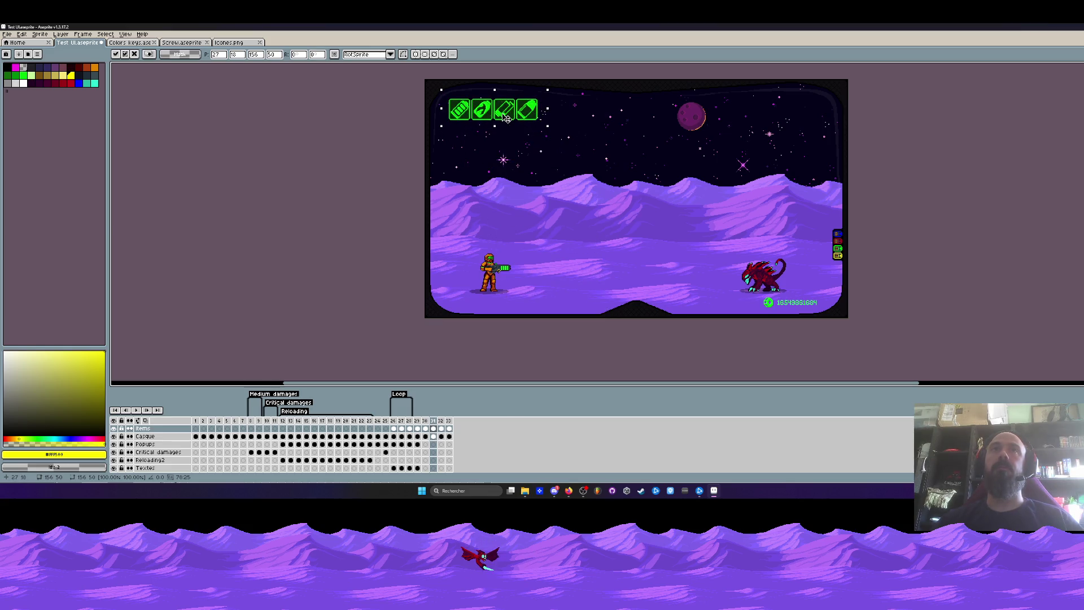
scroll(507, 120, up, 2)
drag(512, 203, 508, 197)
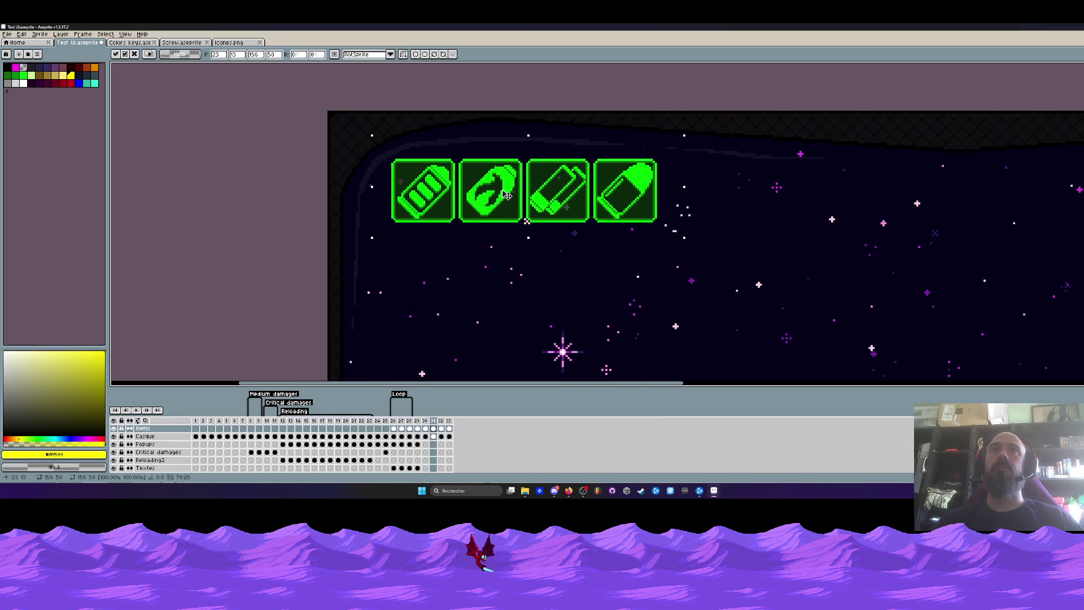
scroll(508, 197, down, 2)
drag(582, 210, 572, 183)
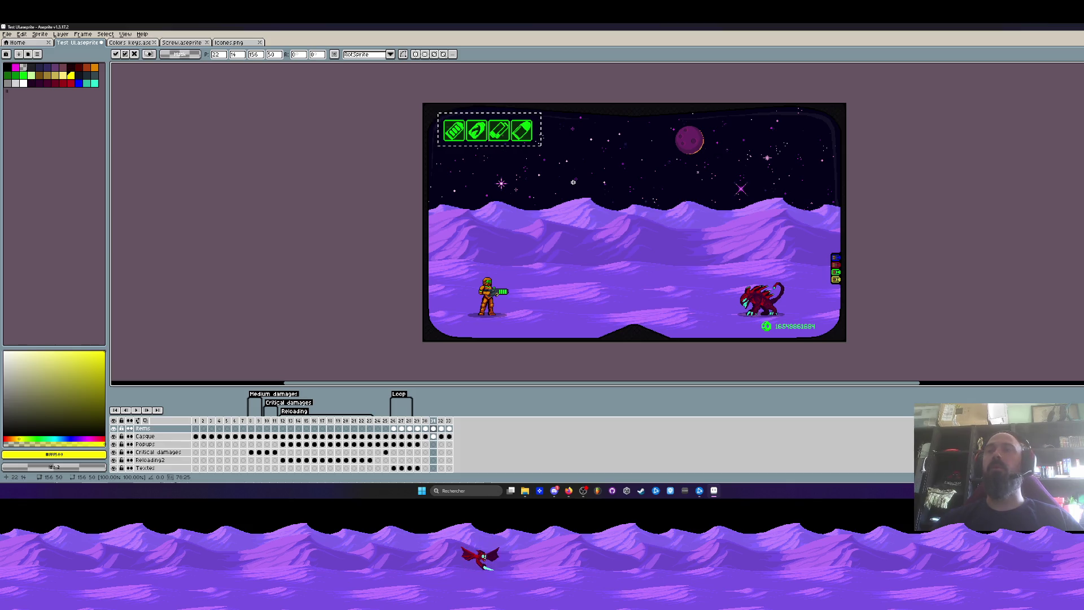
key(Right)
key(Down)
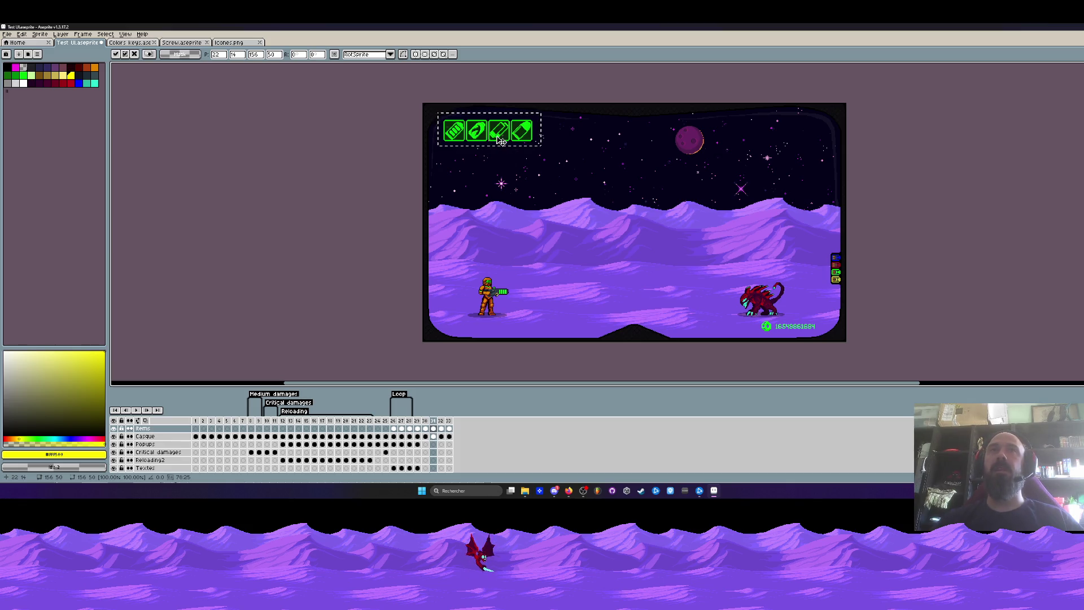
key(Down)
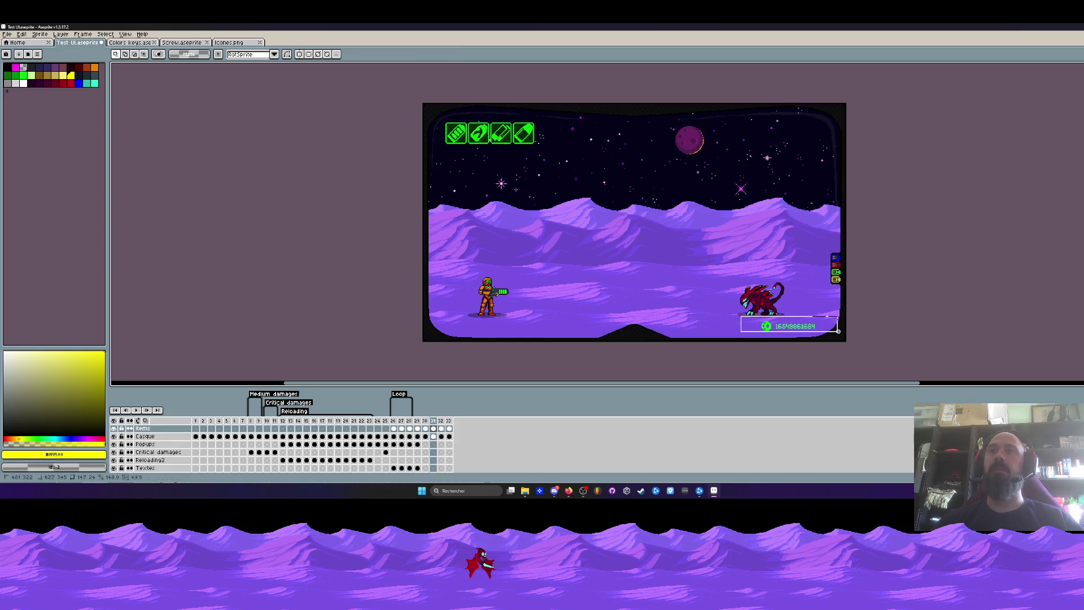
Drag the score counter up to the top-right sky, deselect, and select the weapon icon row
drag(779, 326, 801, 133)
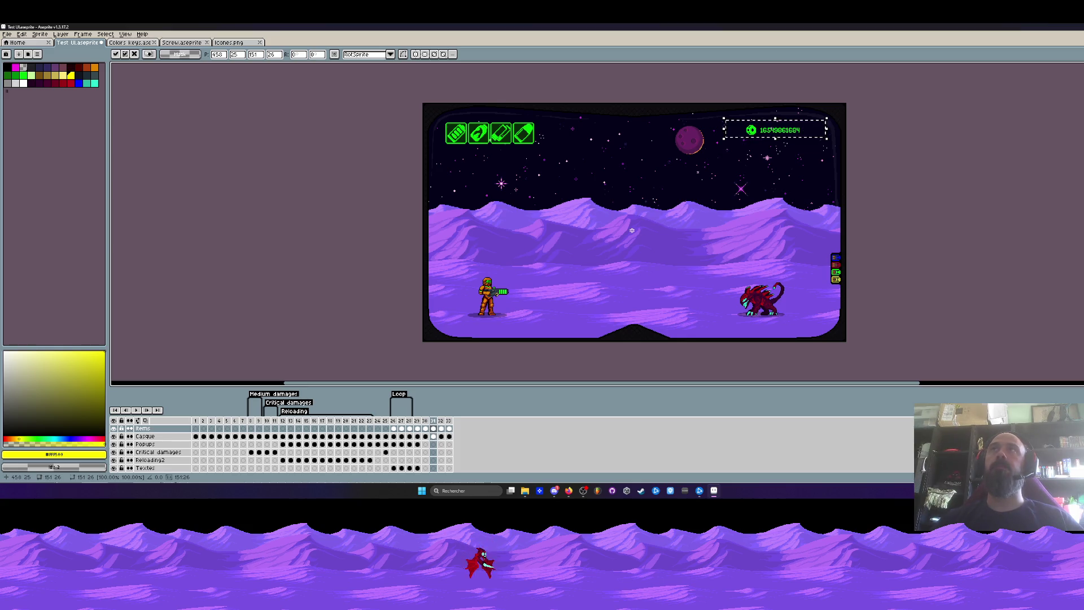
key(ctrl+d)
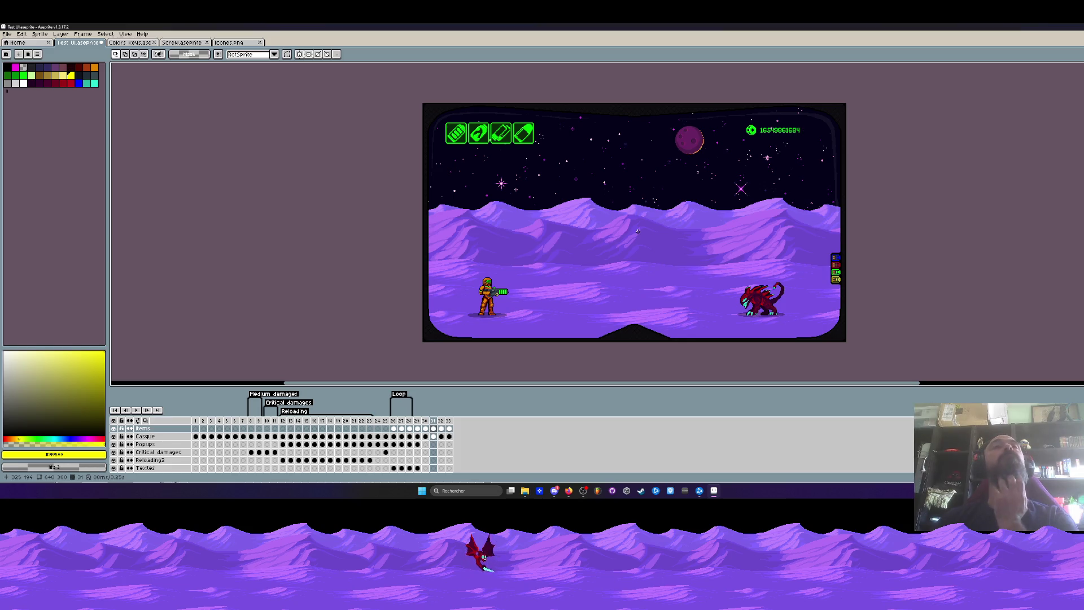
drag(428, 112, 575, 173)
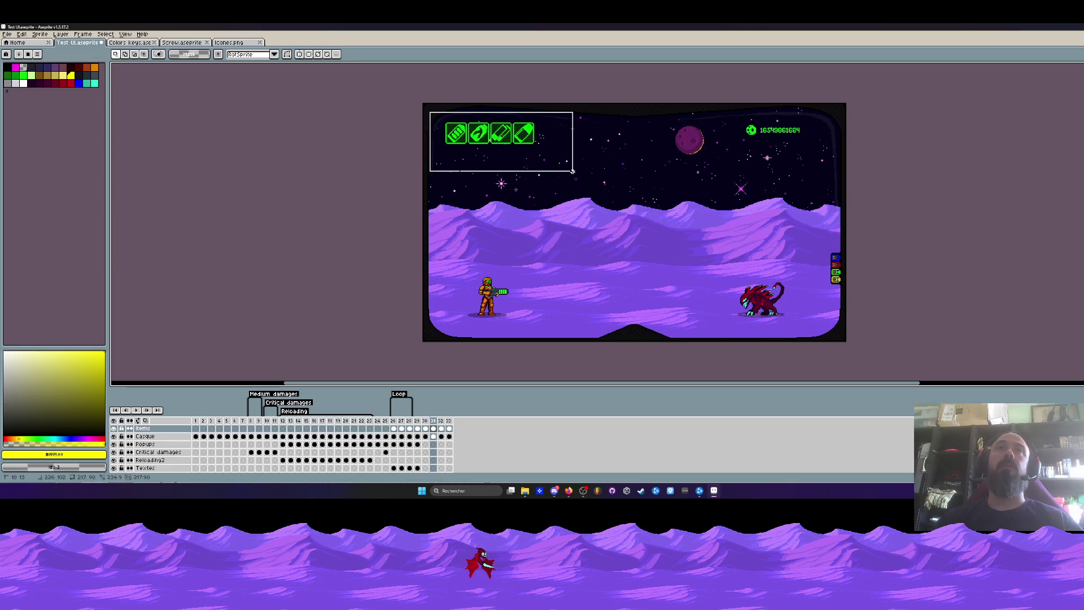
Ctrl-drag a copy of the icon row lower and rotate it 90° CCW into a vertical column
ctrl+drag(496, 147, 510, 205)
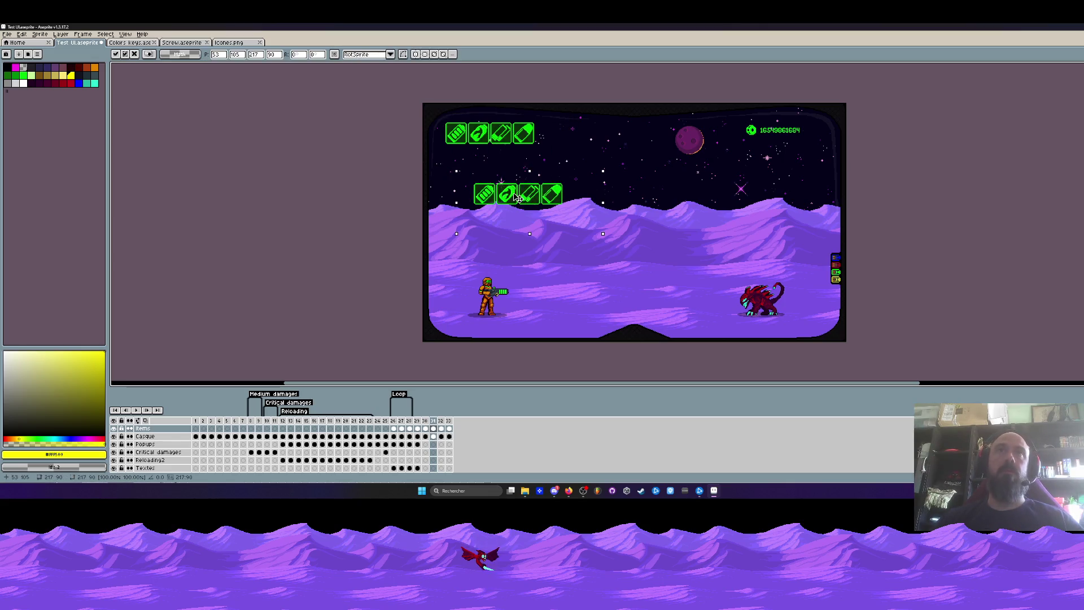
click(21, 33)
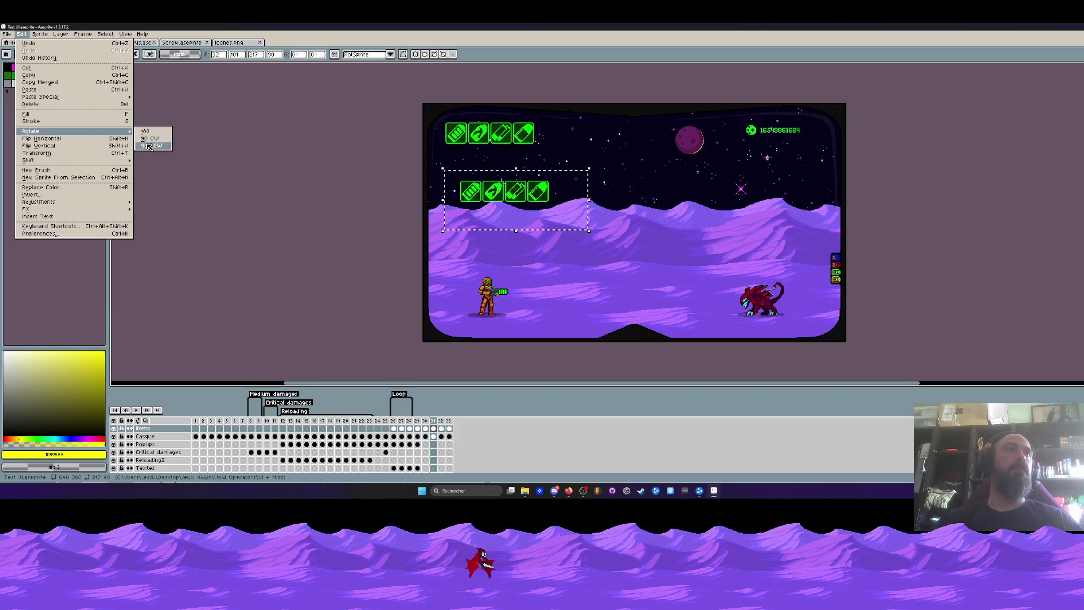
click(153, 138)
Move the vertical icon column to the scene's left edge and fine-tune it upward
drag(506, 188, 442, 195)
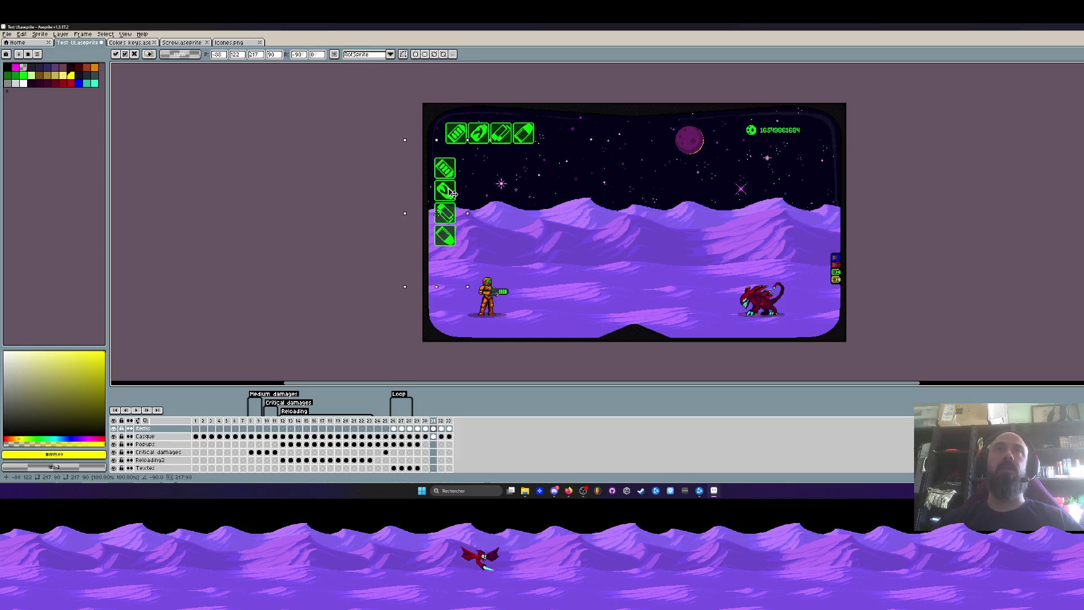
scroll(442, 195, up, 1)
scroll(449, 174, down, 1)
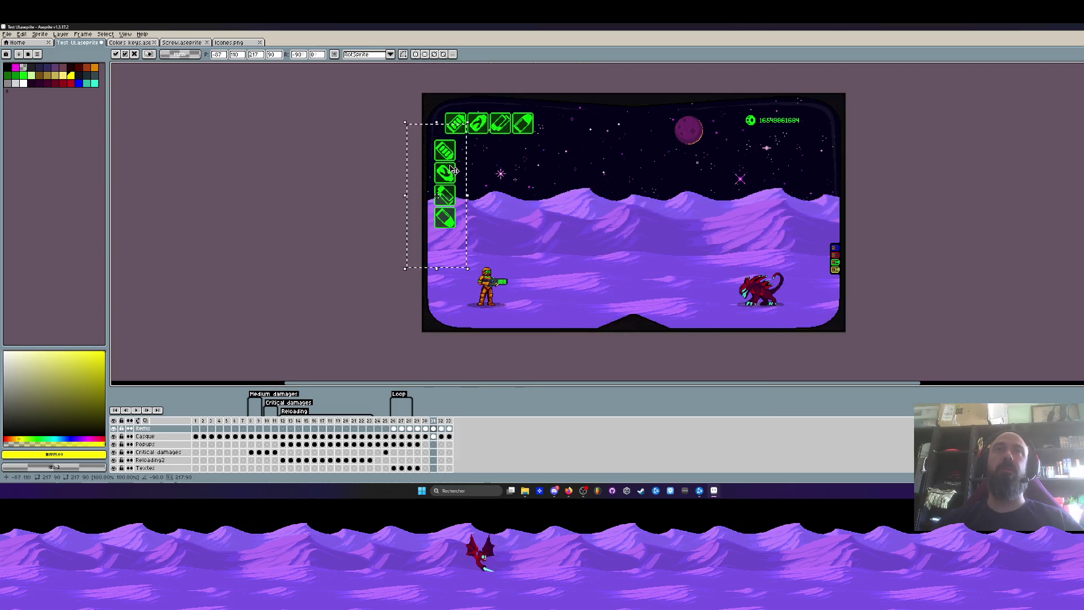
scroll(466, 123, up, 1)
scroll(466, 123, down, 1)
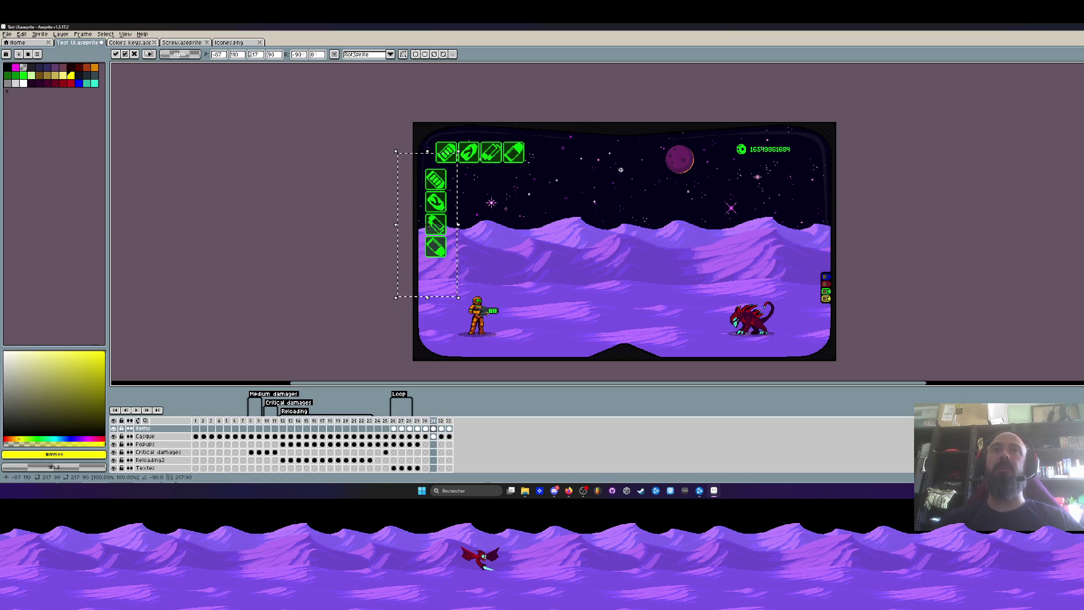
scroll(432, 244, up, 1)
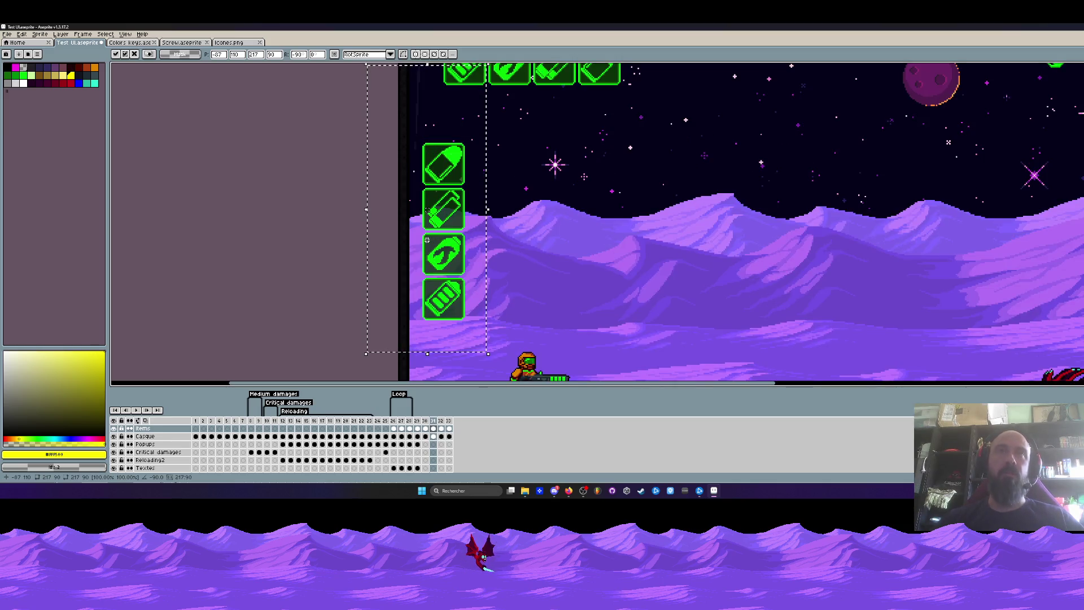
scroll(432, 244, down, 1)
drag(434, 245, 436, 218)
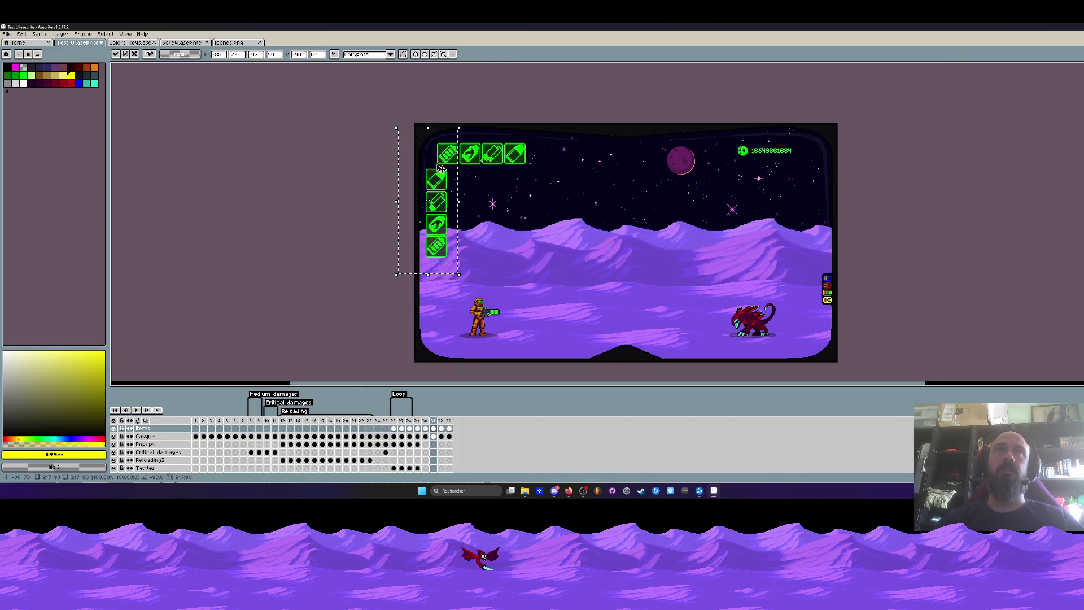
scroll(442, 170, down, 1)
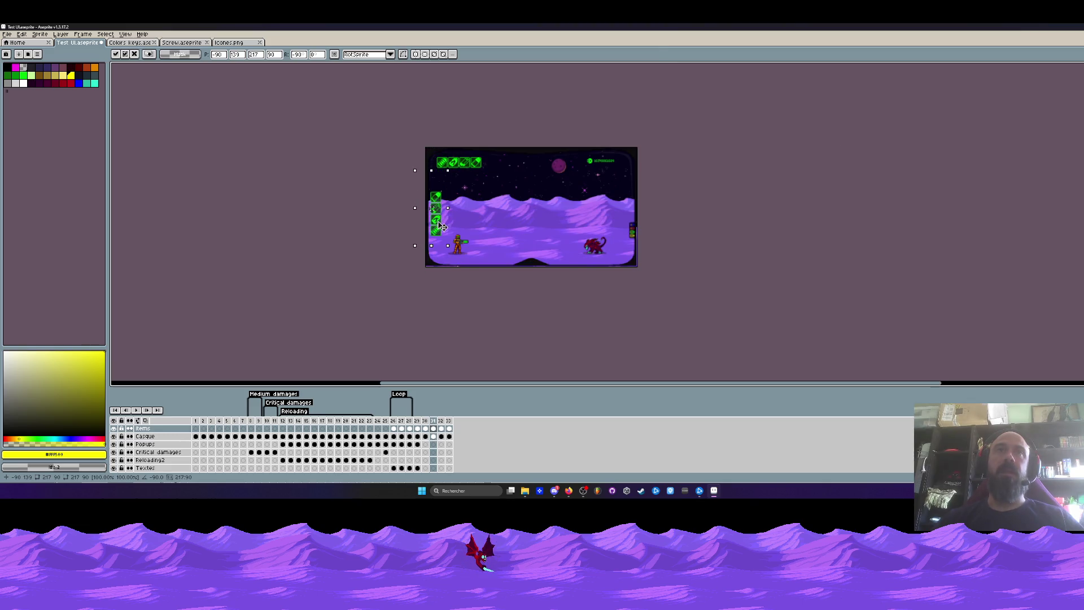
scroll(441, 205, up, 3)
drag(436, 214, 433, 202)
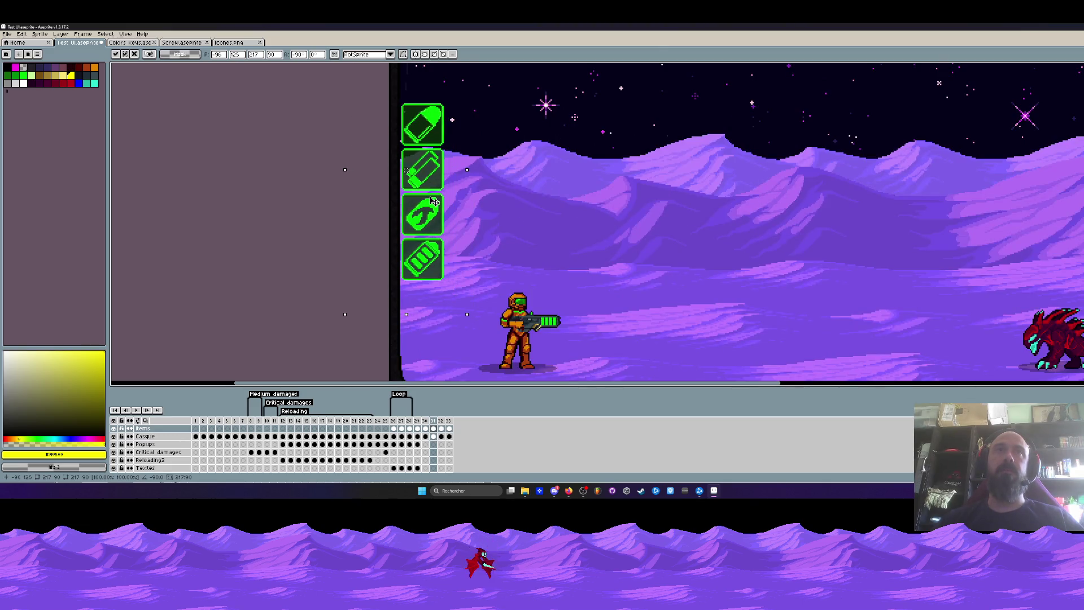
scroll(434, 202, down, 4)
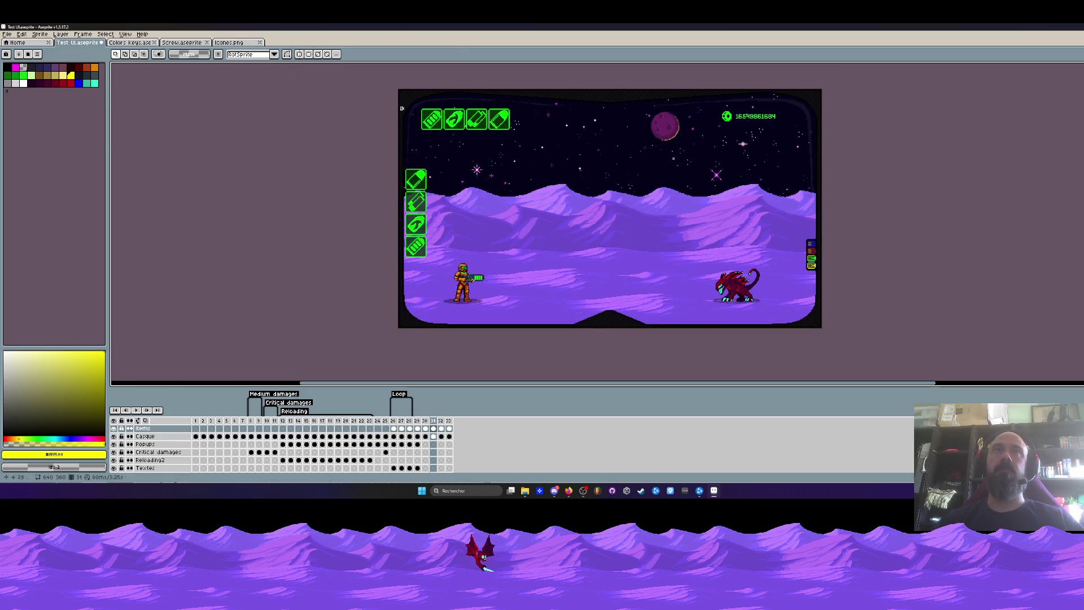
Delete the top row of weapon icons and raise the vertical icon column slightly
drag(401, 98, 529, 142)
key(Delete)
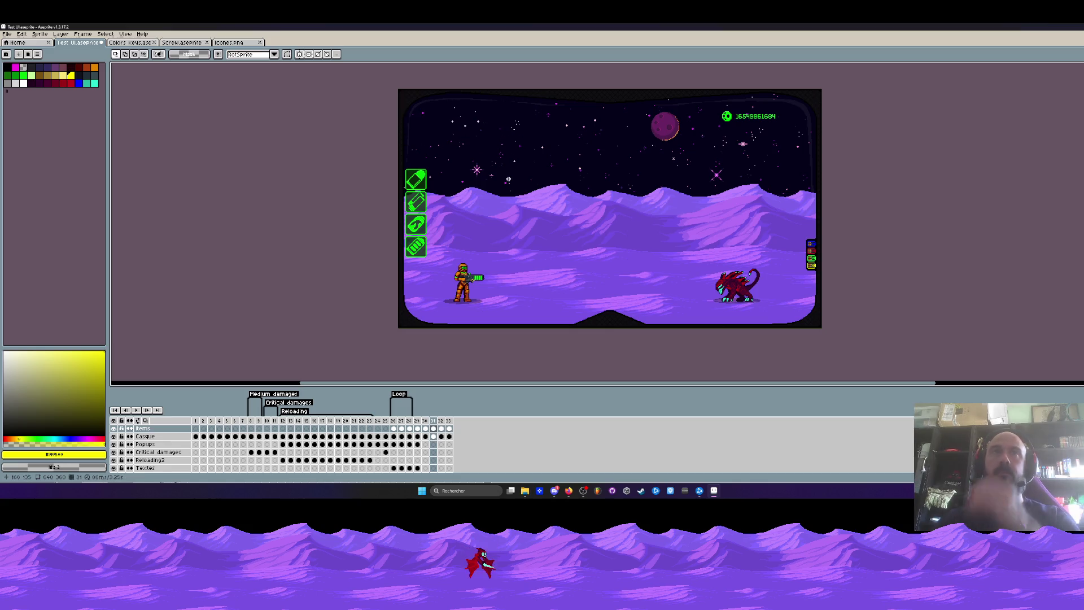
mouse_move(398, 157)
mouse_down()
mouse_move(447, 290)
mouse_move(426, 285)
mouse_move(421, 230)
mouse_move(422, 289)
mouse_move(425, 224)
mouse_up()
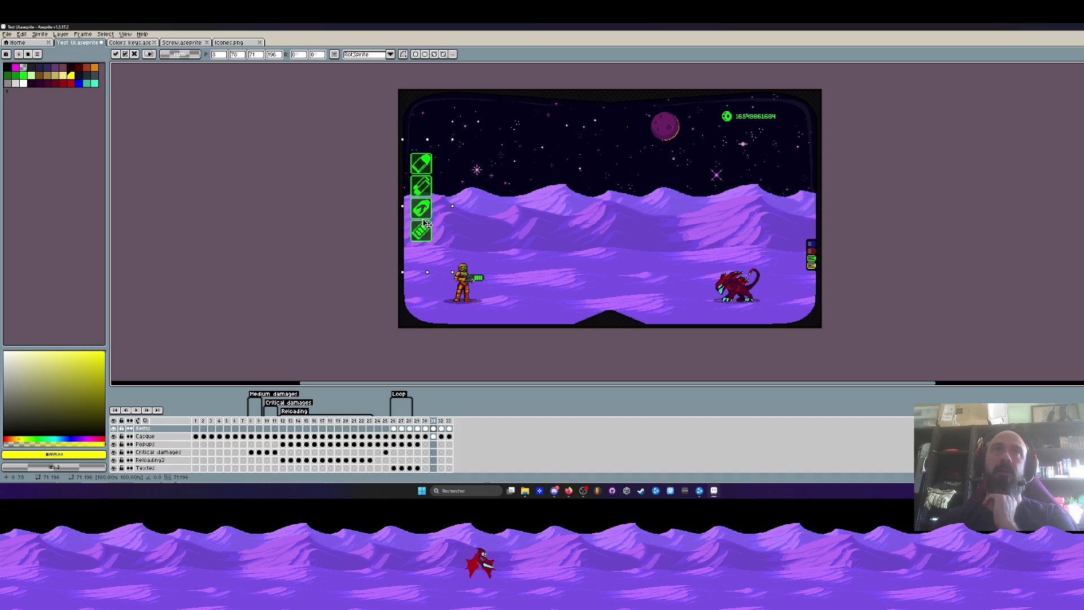
key(ctrl+d)
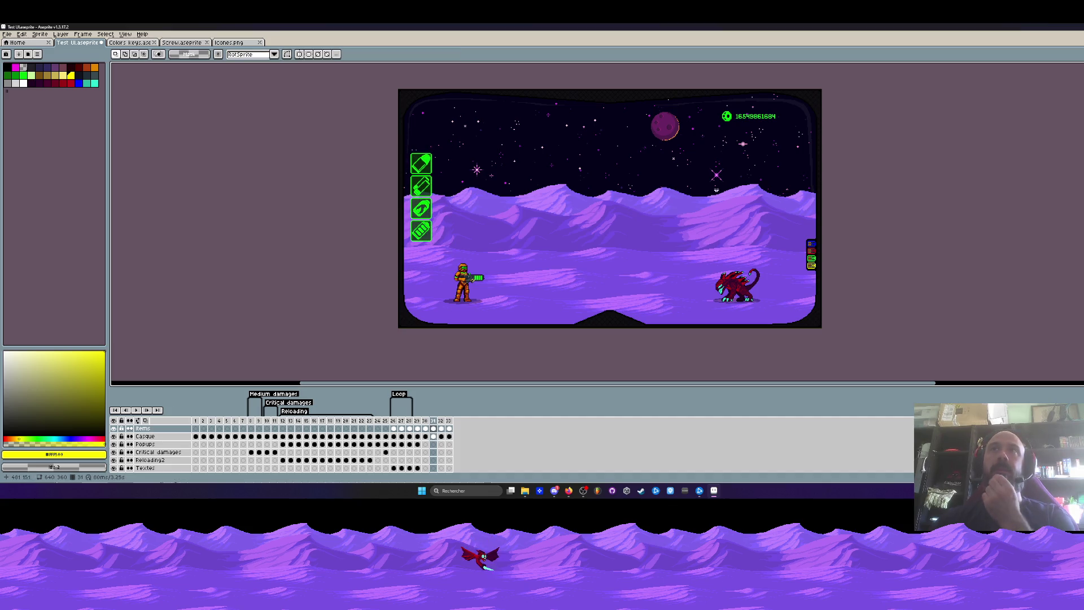
Move the score counter from the top-right down beside the alien at bottom-right
drag(708, 103, 812, 136)
drag(754, 116, 769, 315)
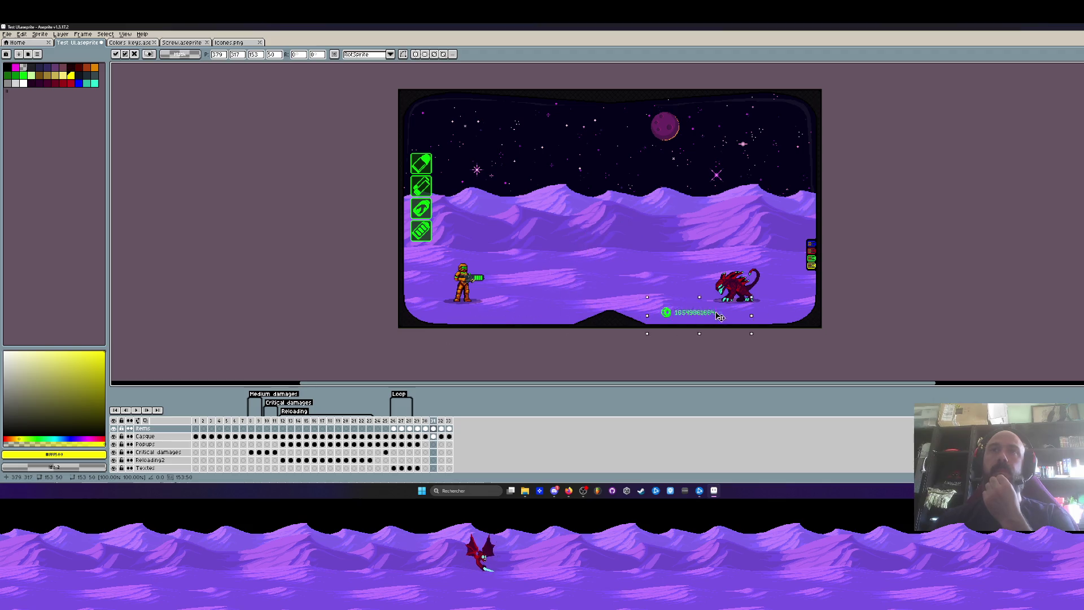
scroll(769, 316, down, 1)
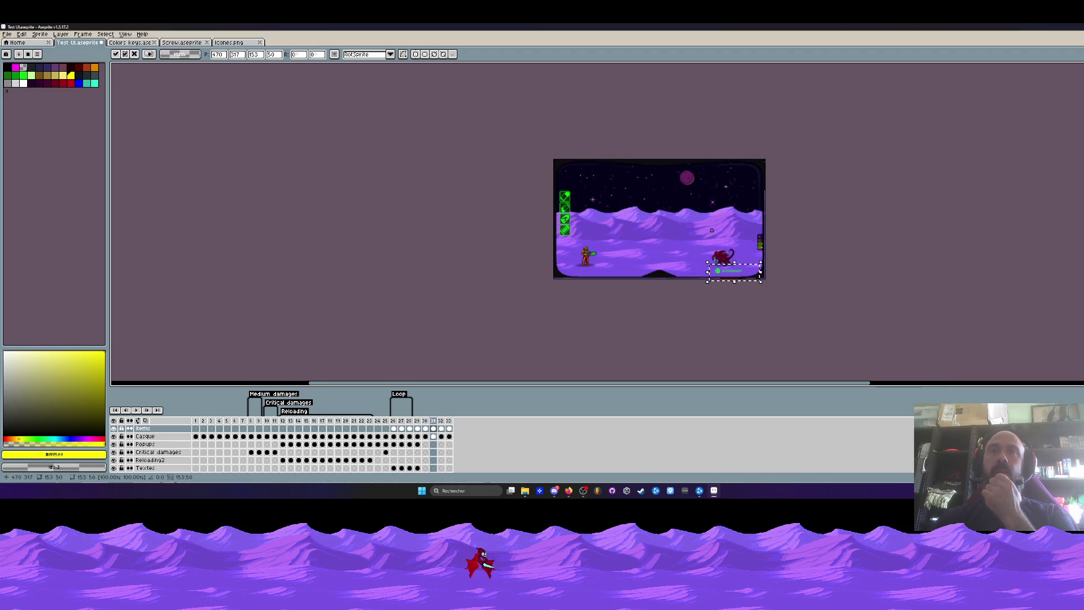
key(ctrl+d)
scroll(685, 224, up, 1)
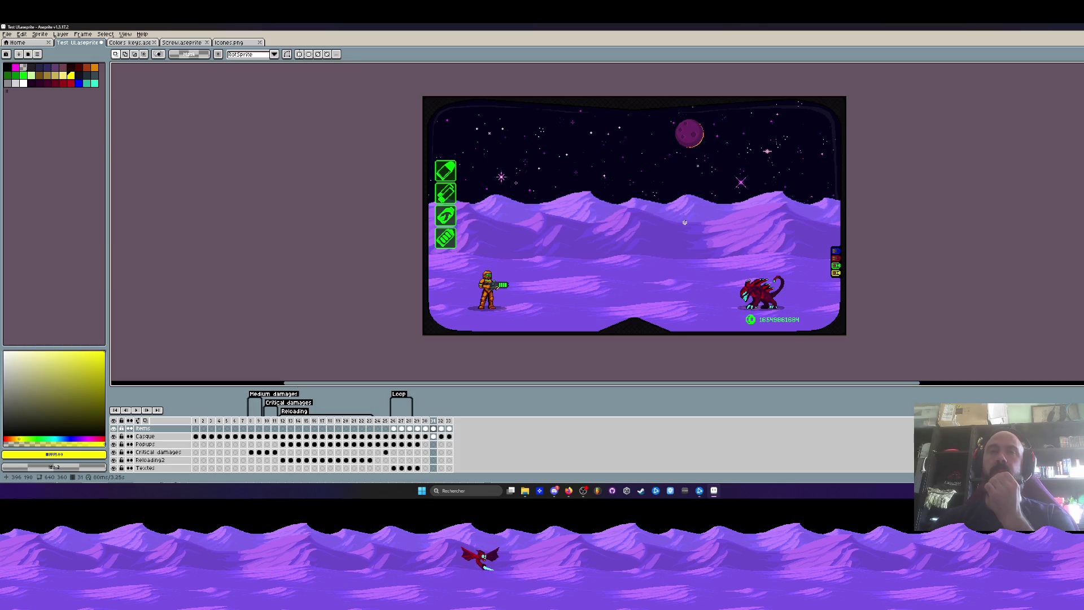
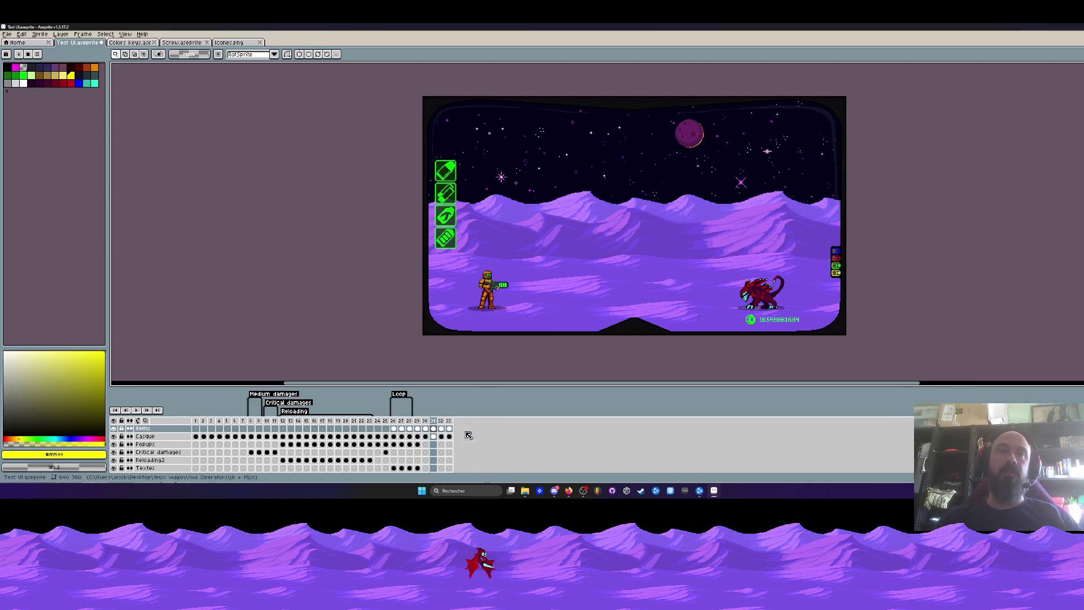
scroll(839, 262, up, 4)
Try the key icons as a horizontal row beneath the soldier, then undo the move and rotation
drag(773, 177, 833, 322)
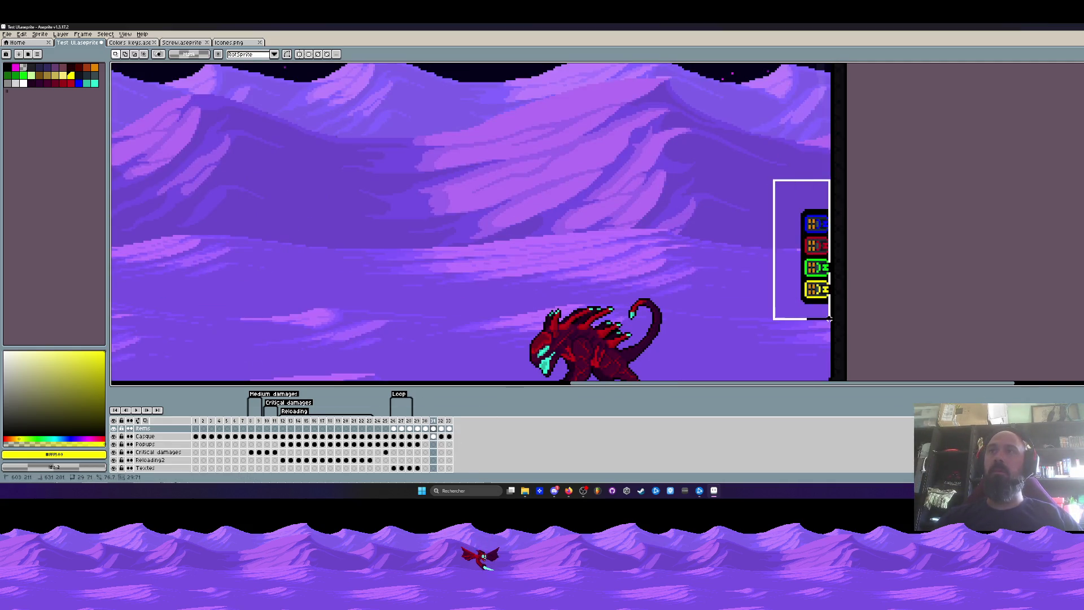
scroll(773, 268, down, 4)
scroll(773, 268, down, 3)
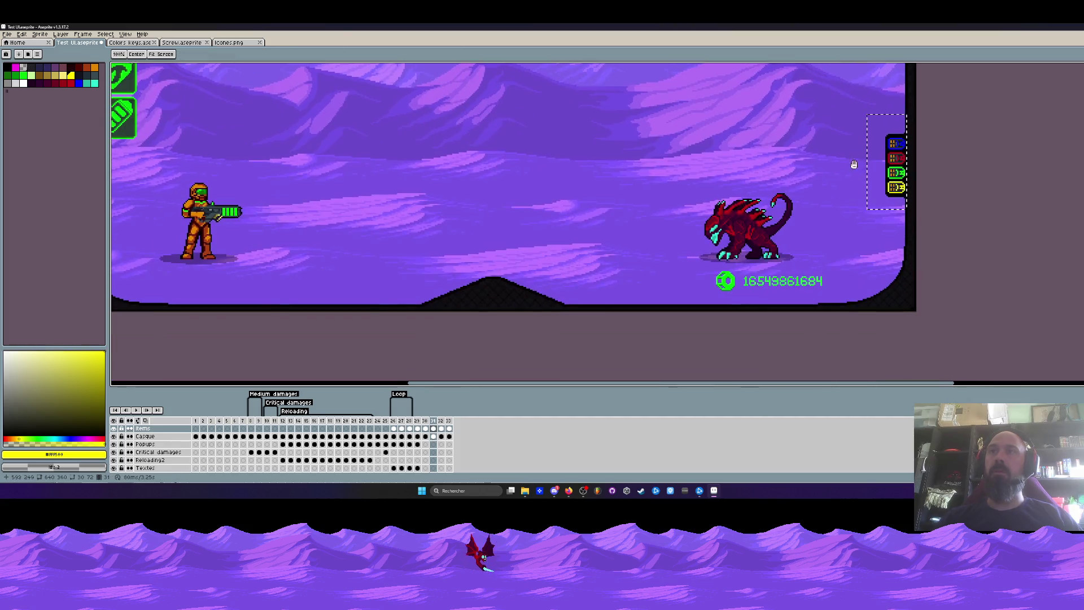
drag(807, 194, 314, 263)
scroll(423, 254, down, 2)
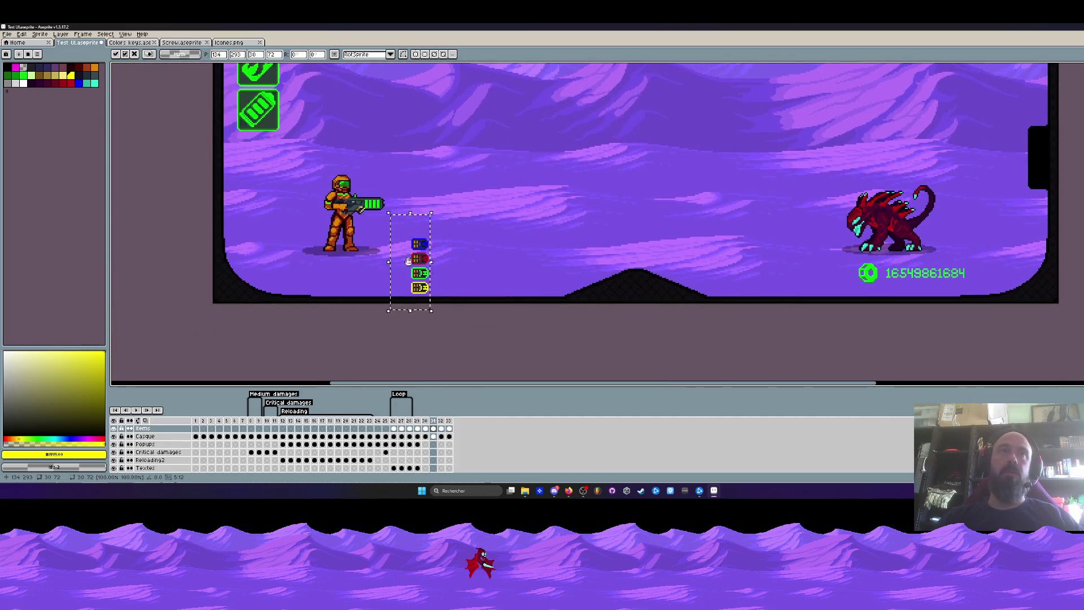
click(8, 34)
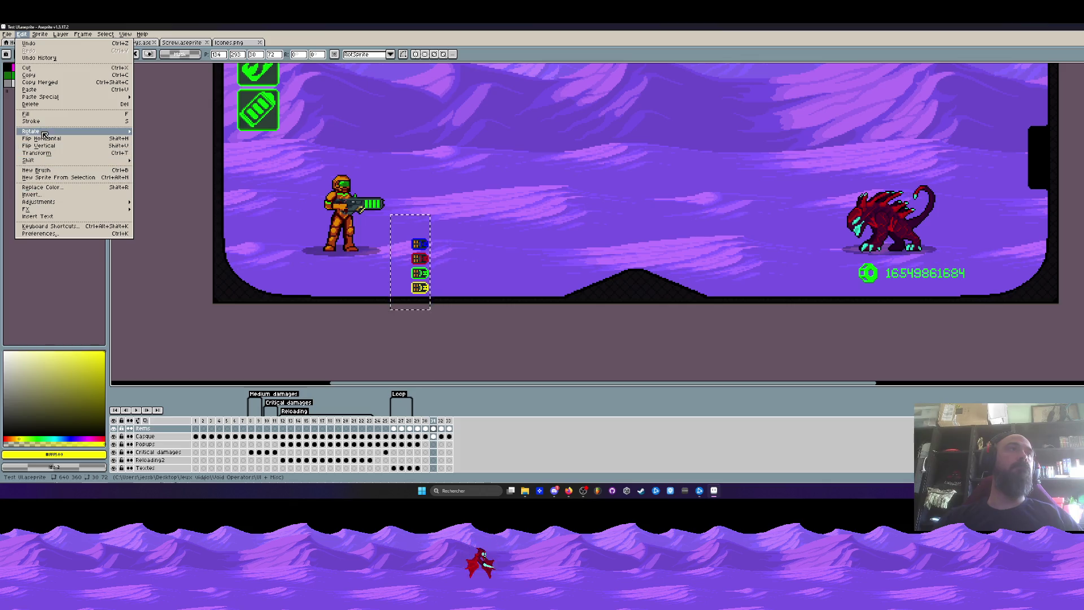
click(152, 140)
drag(384, 267, 431, 285)
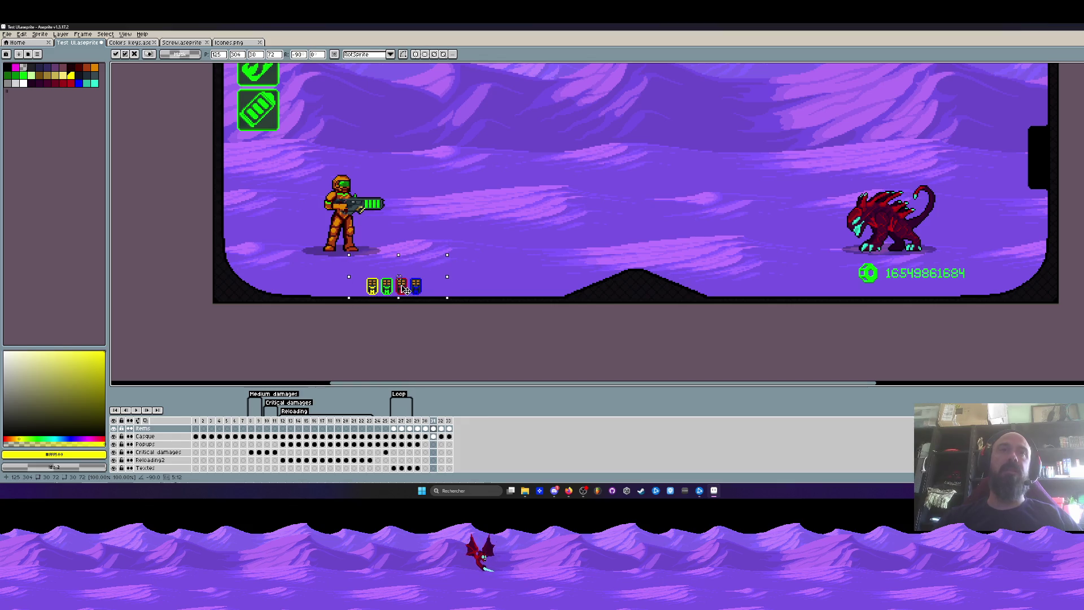
scroll(409, 290, down, 1)
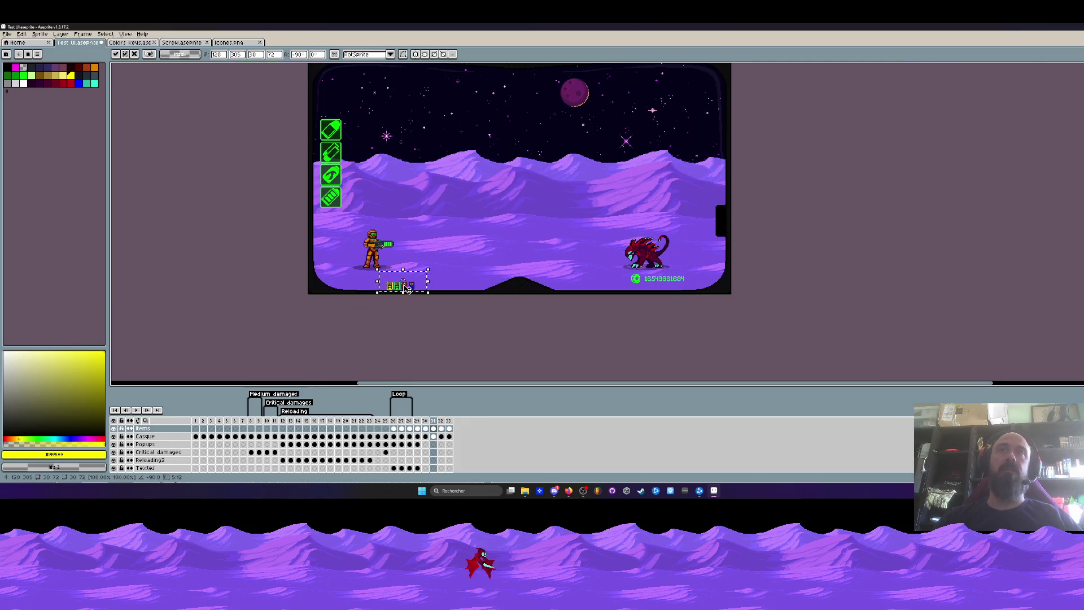
scroll(398, 288, up, 2)
mouse_move(424, 290)
mouse_down()
mouse_move(286, 286)
mouse_move(305, 286)
mouse_up()
scroll(286, 285, down, 1)
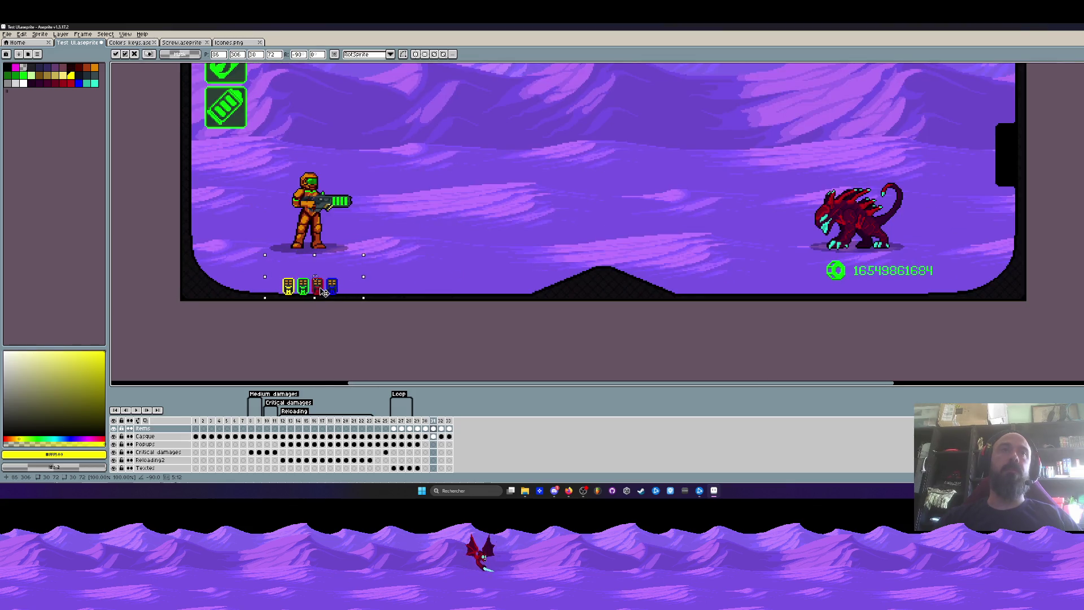
key(ctrl+Tab)
scroll(597, 211, up, 1)
scroll(597, 213, up, 1)
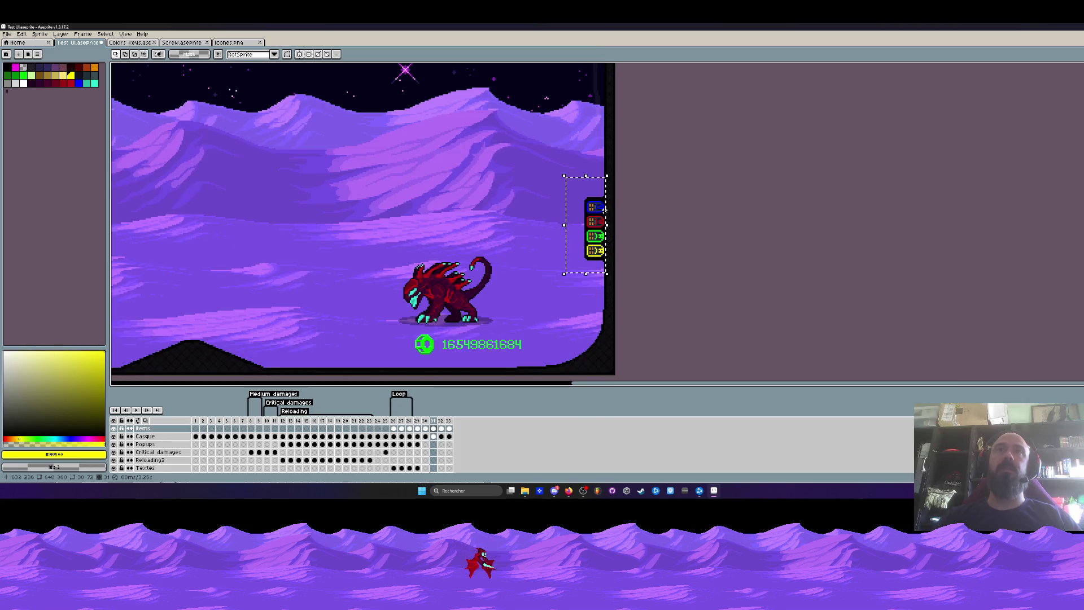
scroll(601, 212, down, 1)
Pan to the ground line, select a strip along it and clear the selection
key(space)
drag(551, 206, 571, 243)
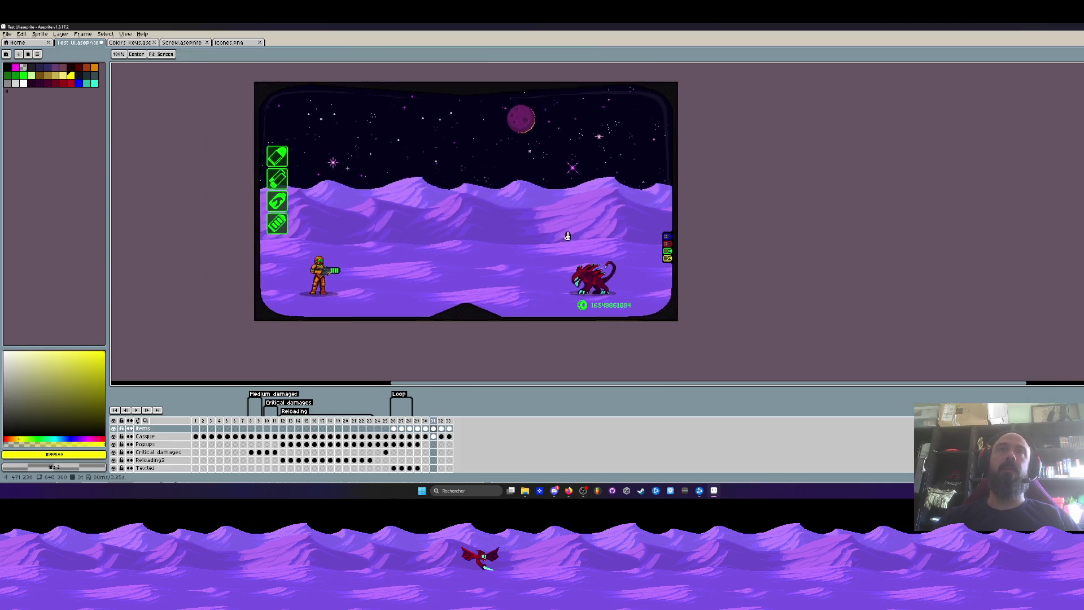
drag(483, 258, 476, 240)
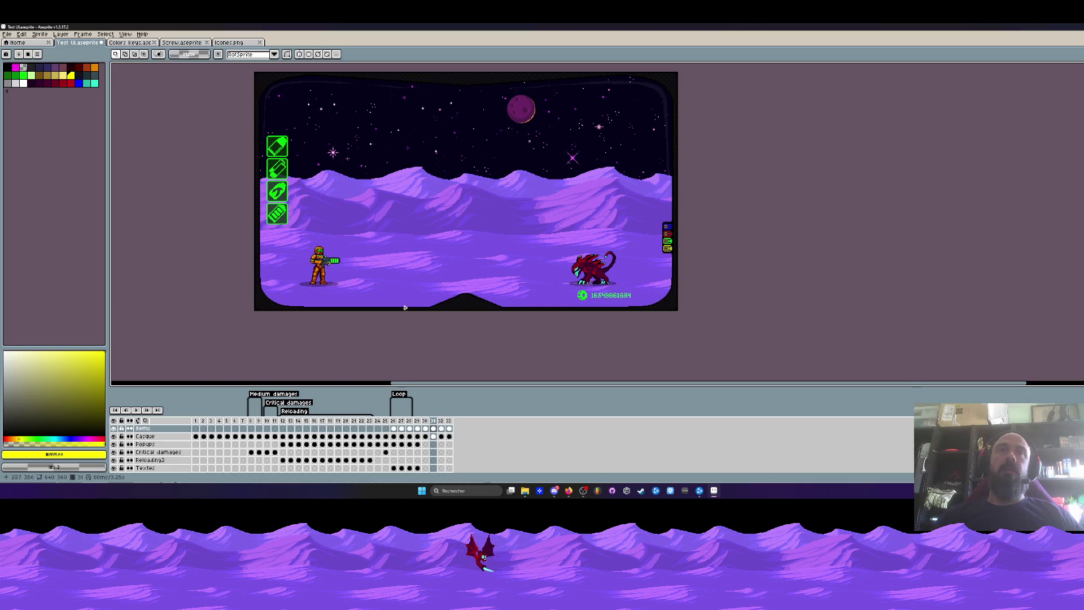
scroll(476, 240, up, 3)
drag(257, 297, 489, 309)
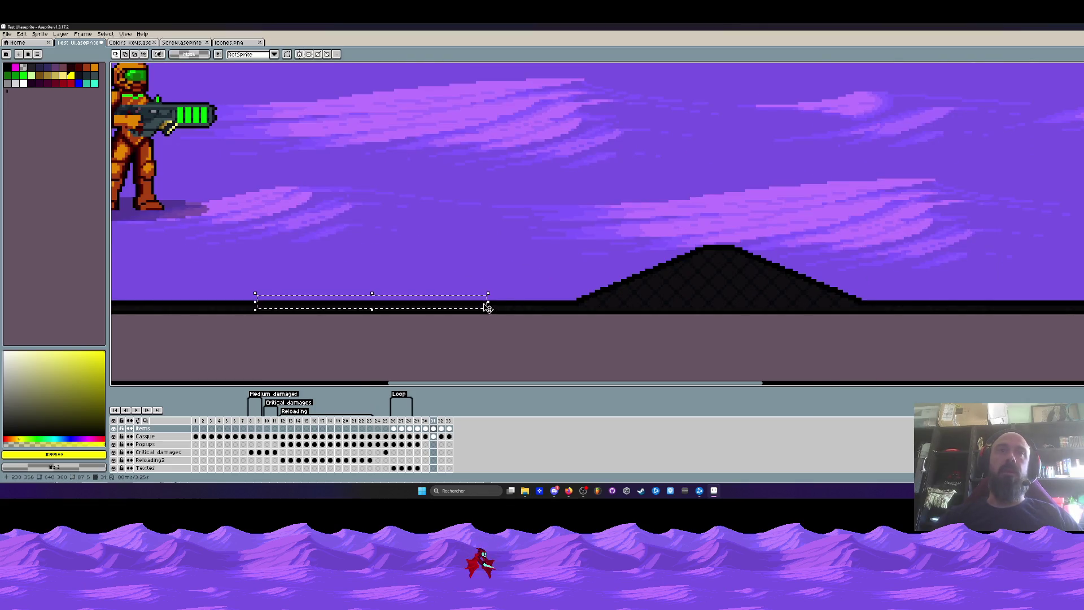
scroll(490, 304, down, 3)
key(ctrl+d)
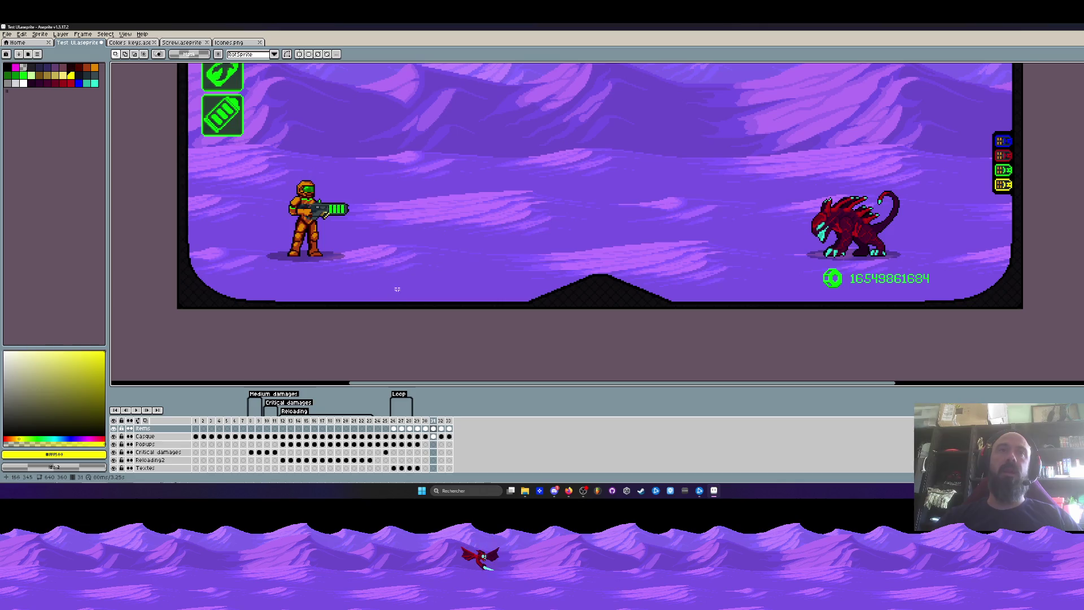
scroll(397, 290, down, 2)
scroll(472, 257, down, 1)
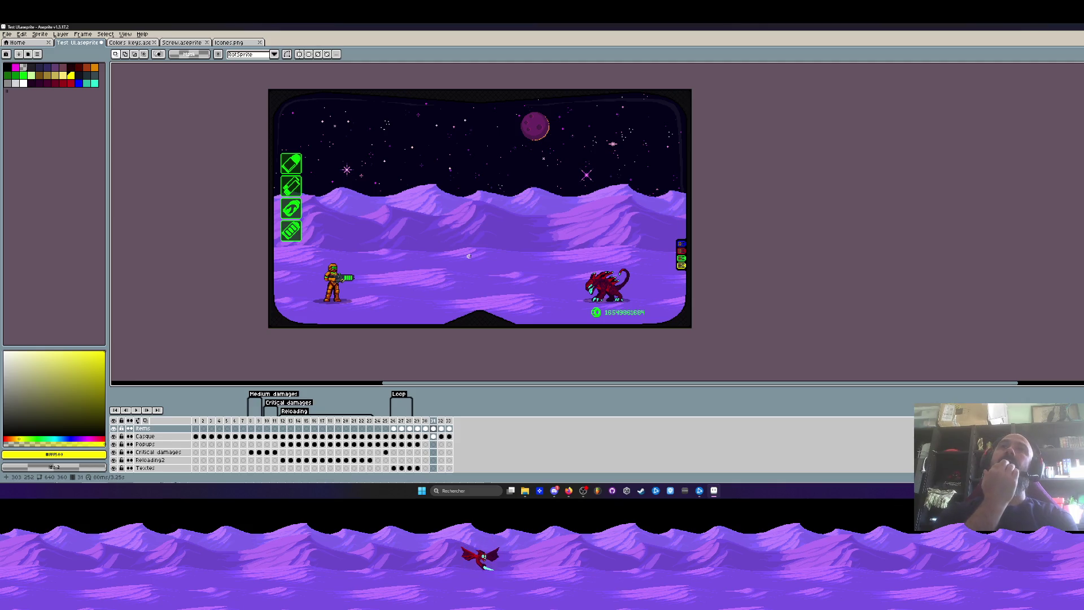
scroll(643, 272, up, 3)
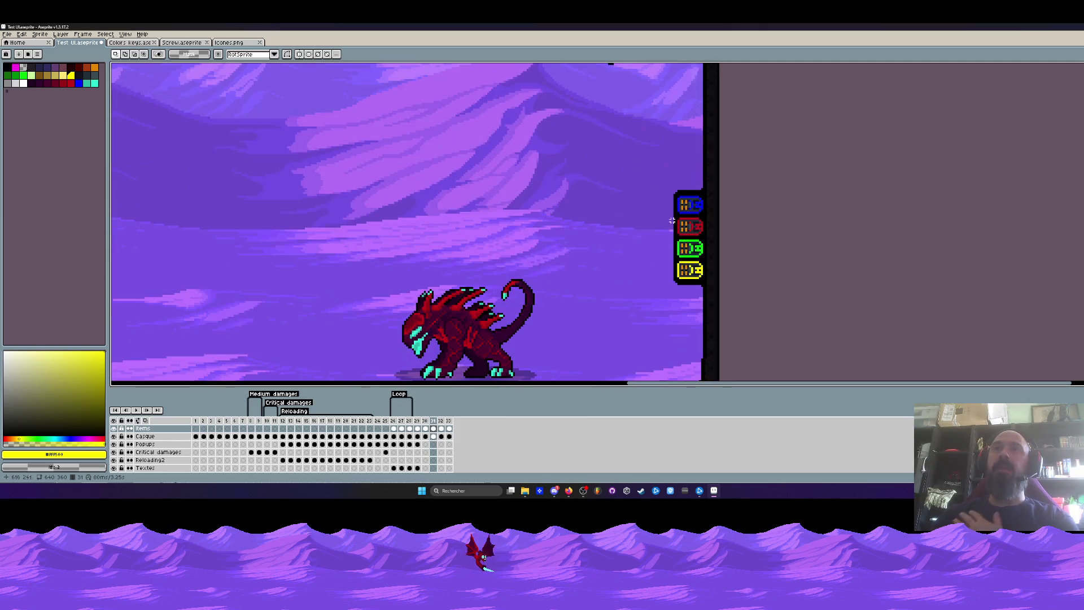
scroll(669, 254, down, 3)
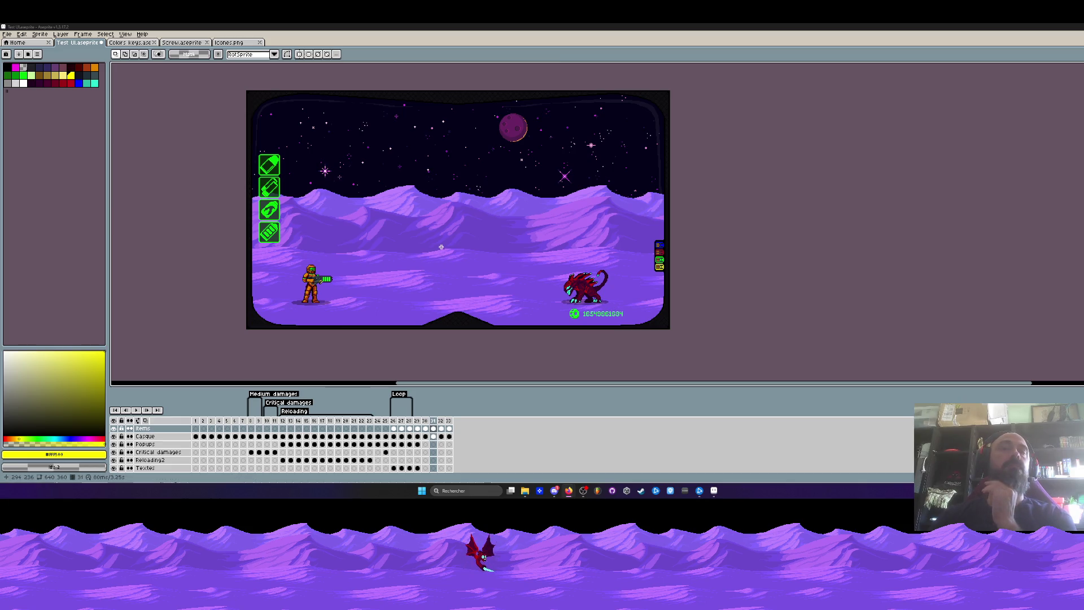
scroll(551, 297, up, 3)
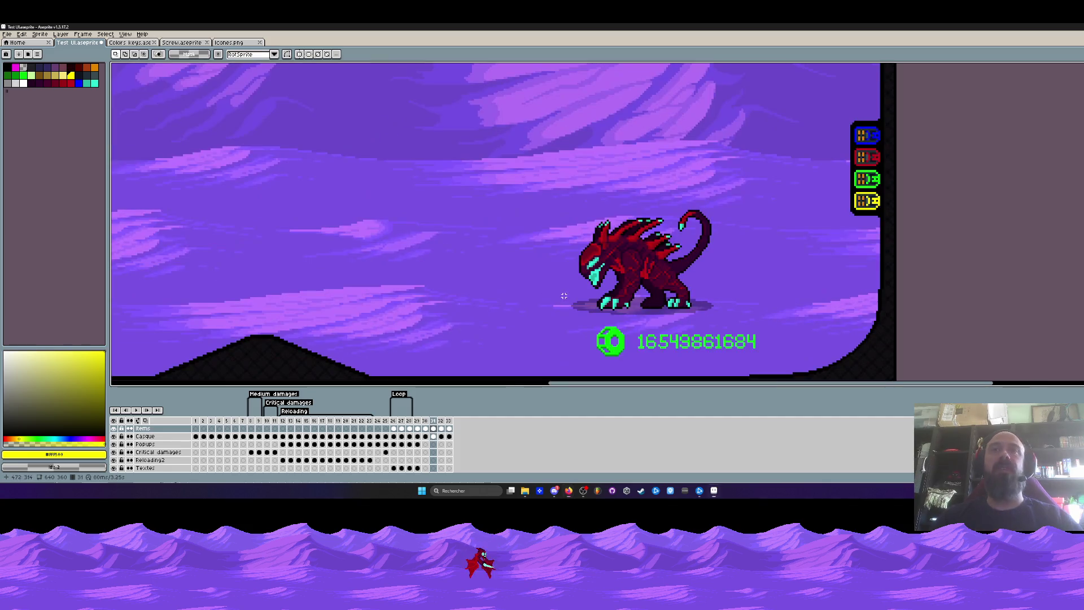
scroll(593, 288, down, 1)
Move the currency counter toward the top, undo the top-centre placement and deselect it
mouse_move(670, 339)
mouse_down()
mouse_move(728, 240)
mouse_move(728, 147)
mouse_move(576, 146)
mouse_up()
scroll(727, 240, down, 3)
scroll(576, 146, up, 3)
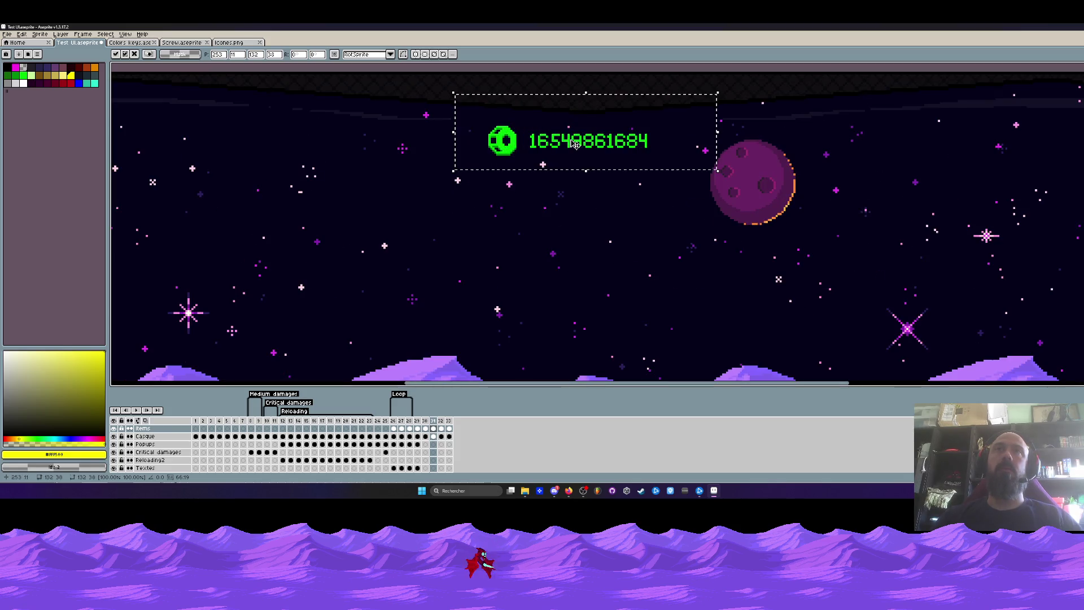
key(ctrl+z)
key(ctrl+z)
scroll(563, 144, down, 3)
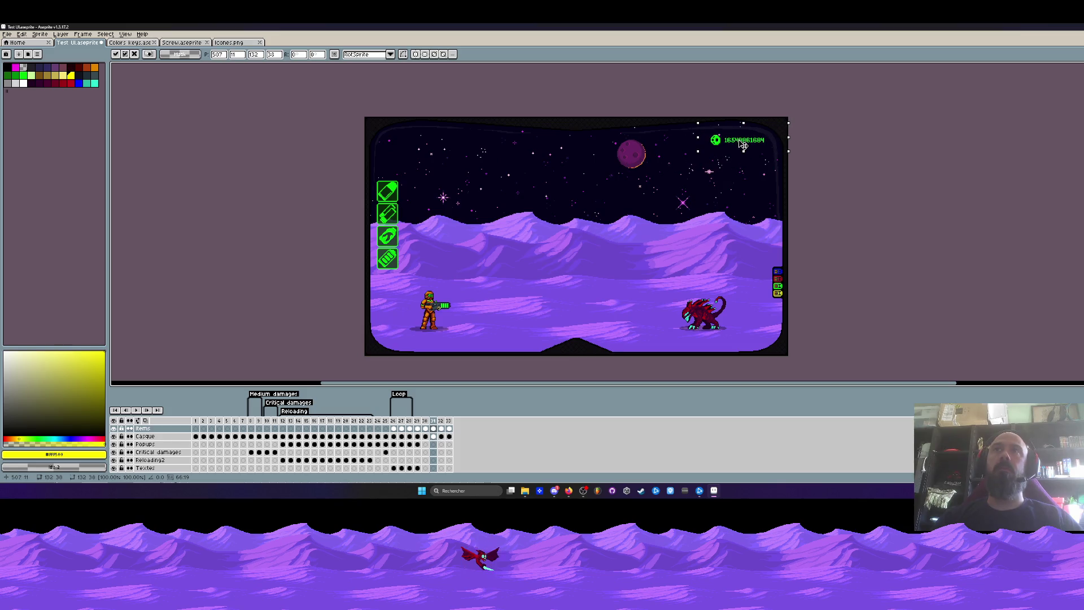
key(ctrl+d)
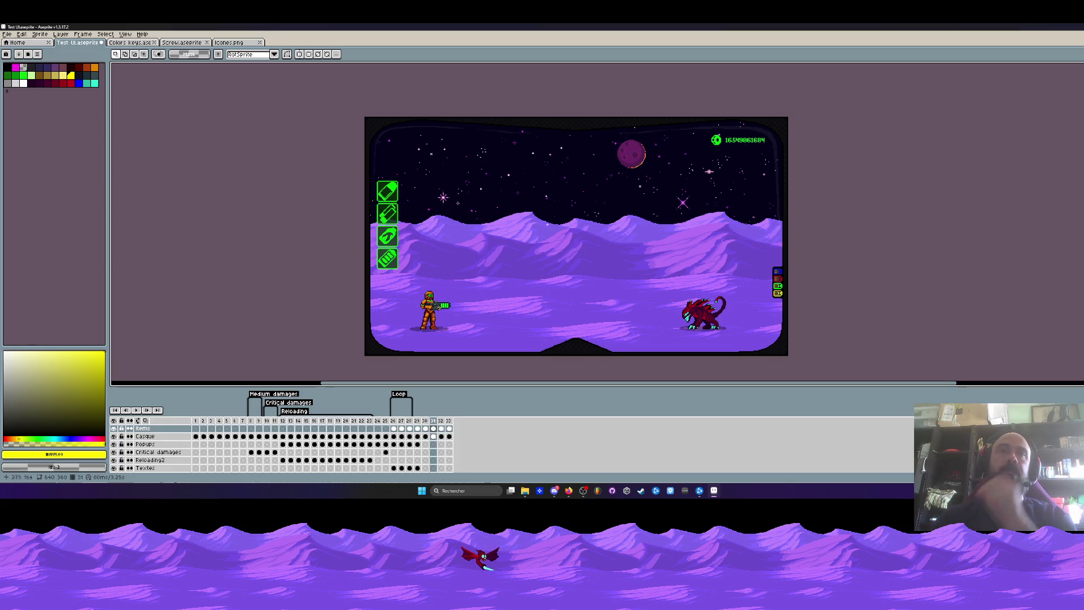
Flip between the final animation frames comparing the HUD, ending on a late frame after the Loop tag
click(420, 421)
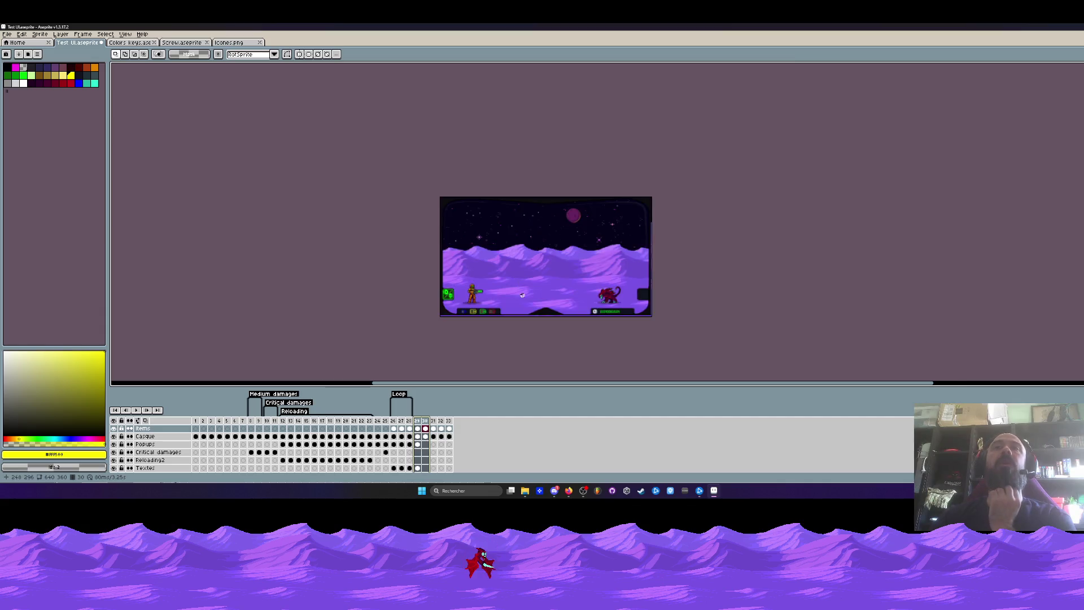
drag(516, 278, 509, 261)
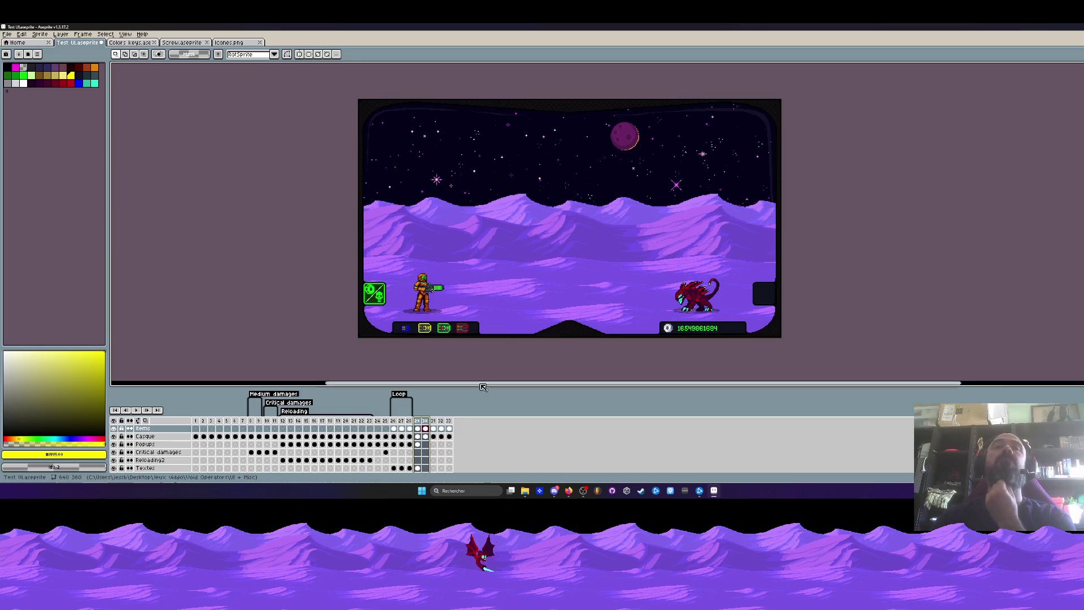
click(437, 422)
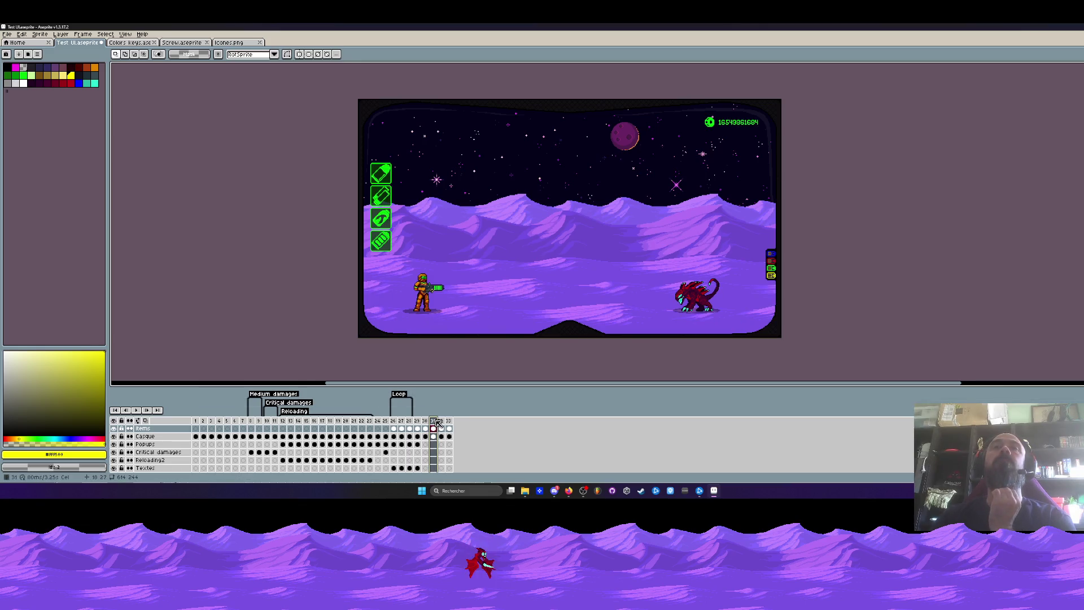
click(444, 422)
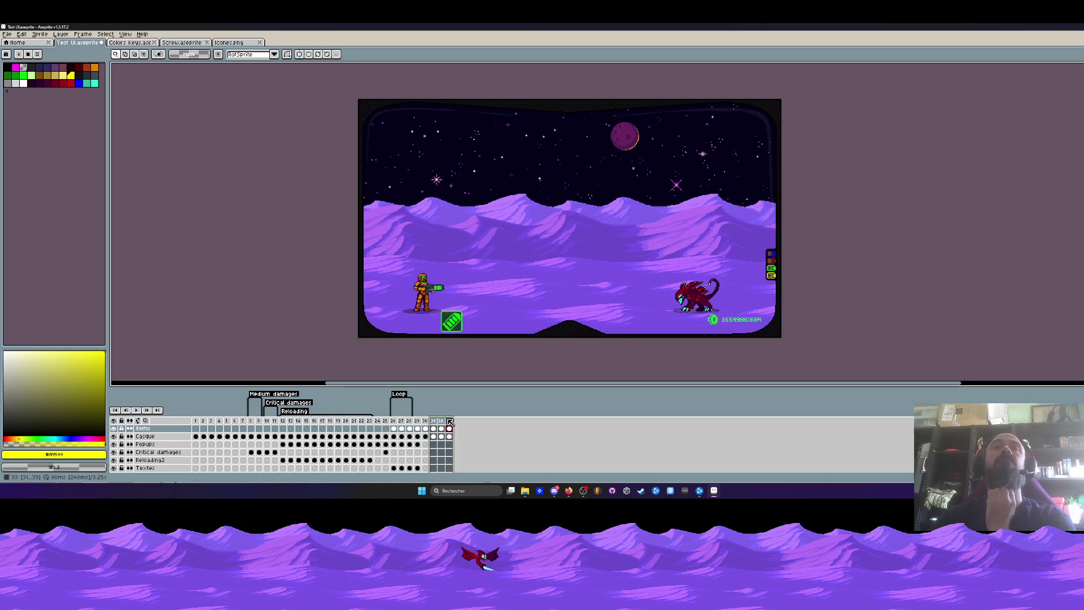
click(429, 422)
click(425, 423)
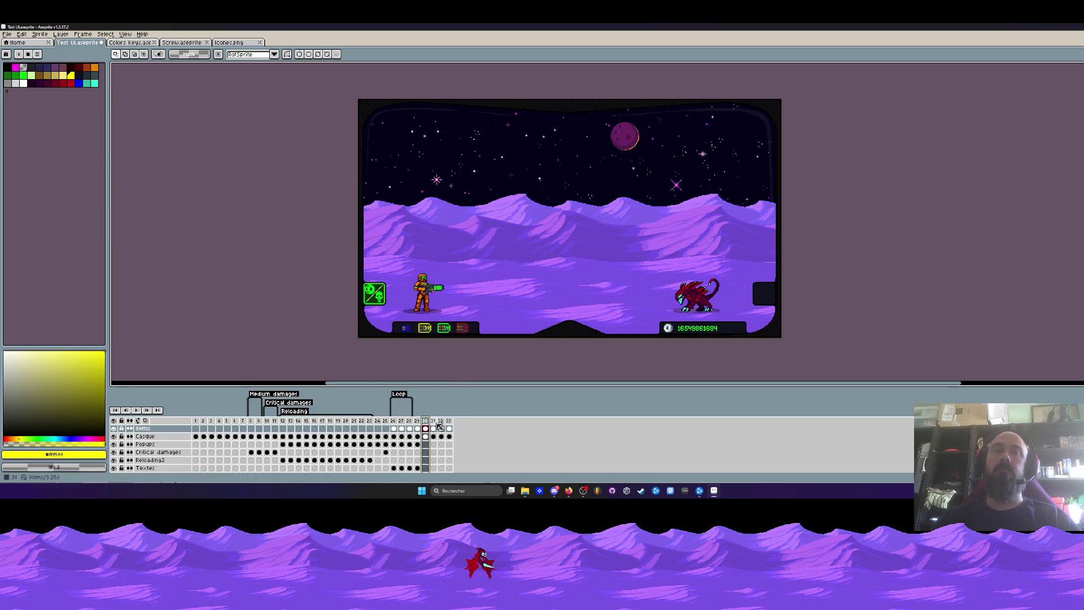
drag(439, 420, 426, 421)
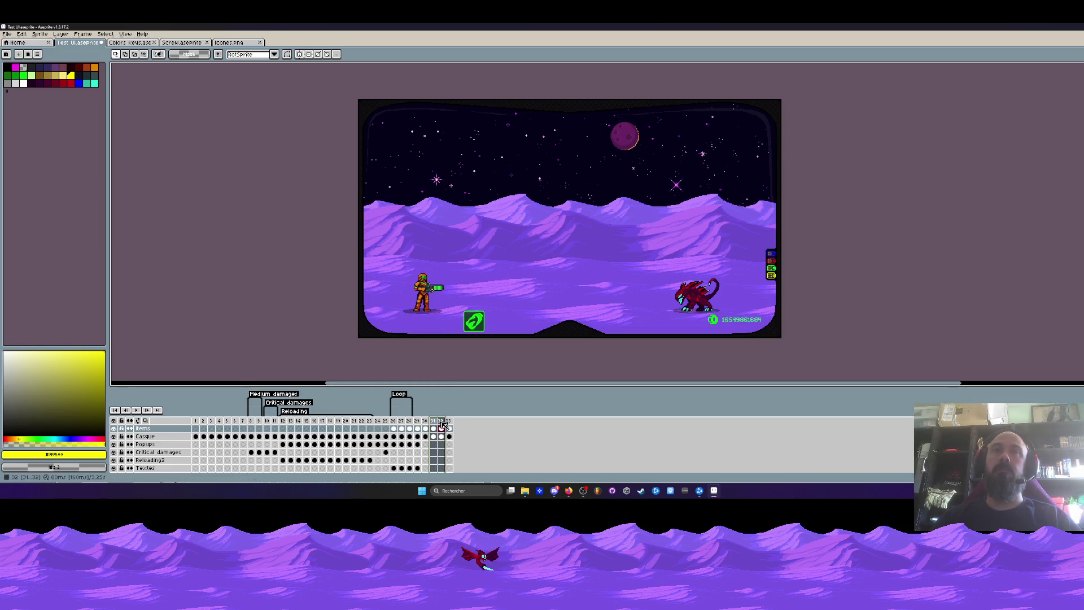
click(425, 422)
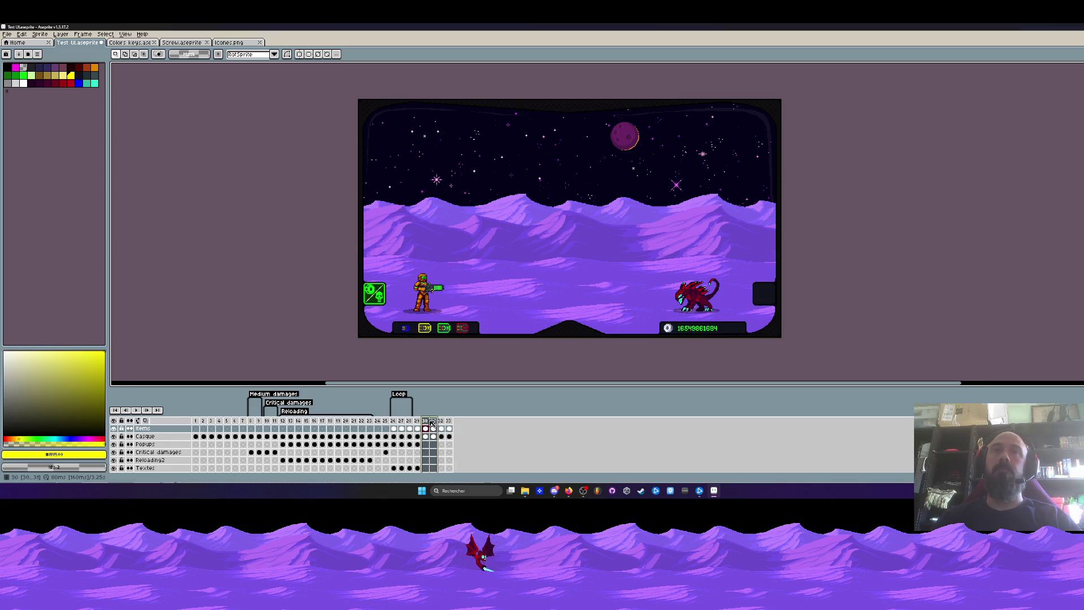
click(434, 421)
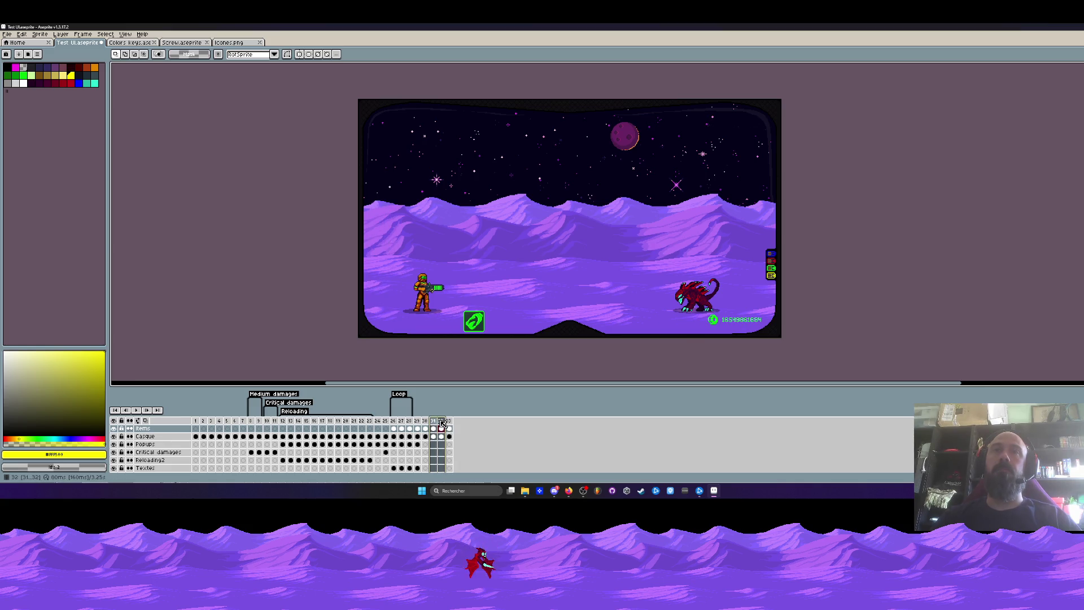
click(446, 421)
click(435, 421)
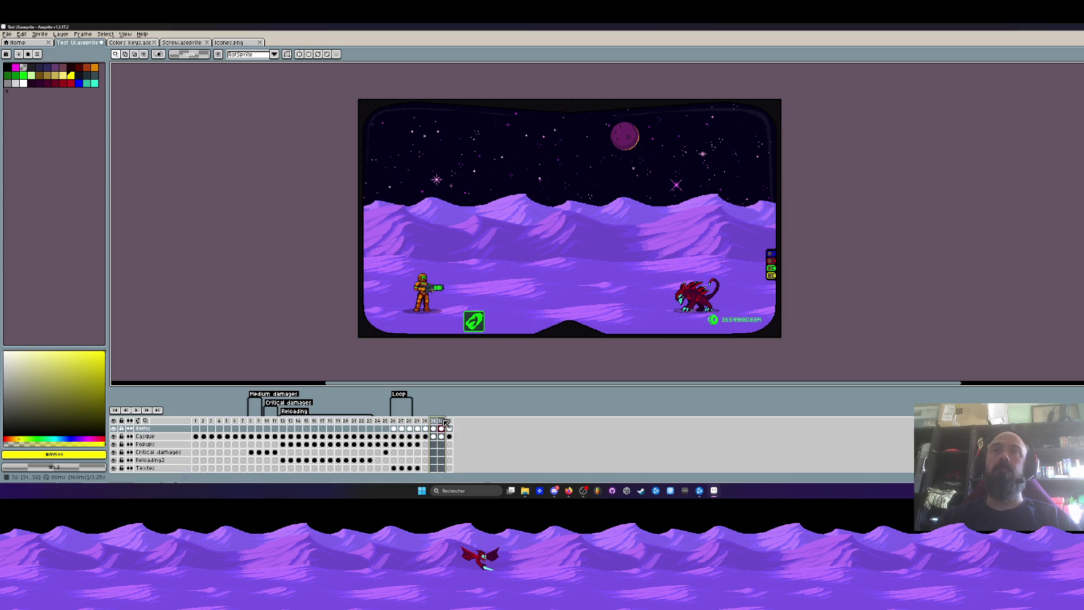
click(447, 421)
scroll(533, 284, down, 1)
scroll(533, 284, up, 1)
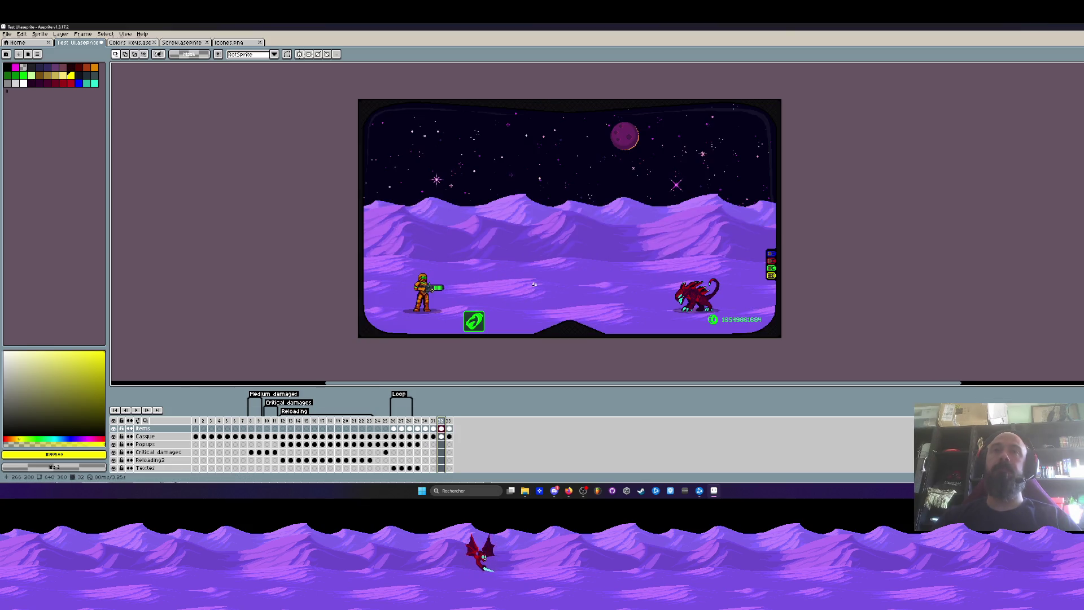
click(423, 421)
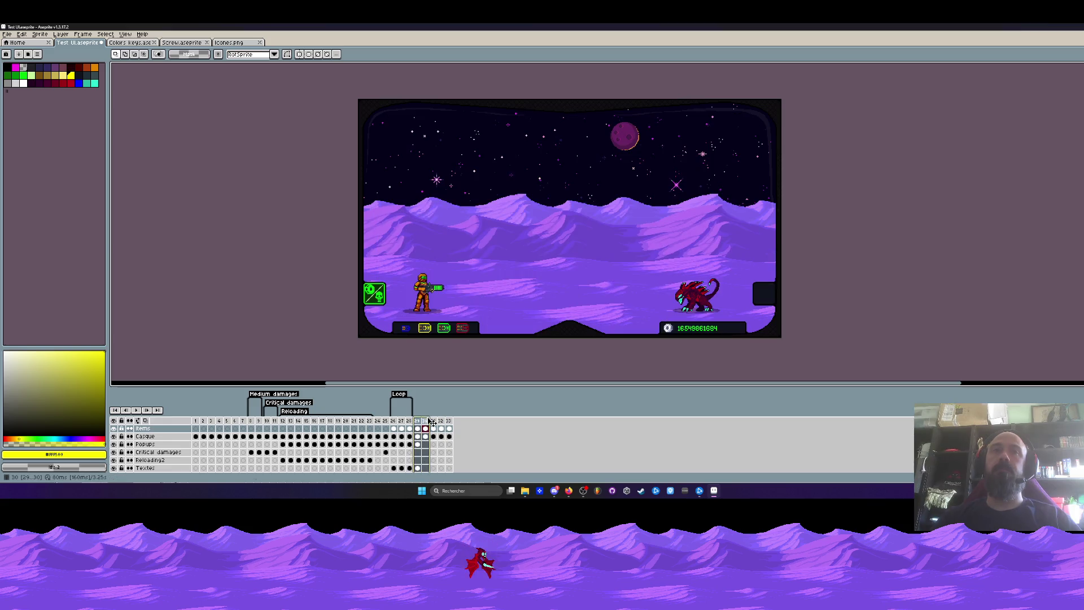
click(425, 421)
scroll(451, 320, down, 1)
scroll(451, 321, up, 1)
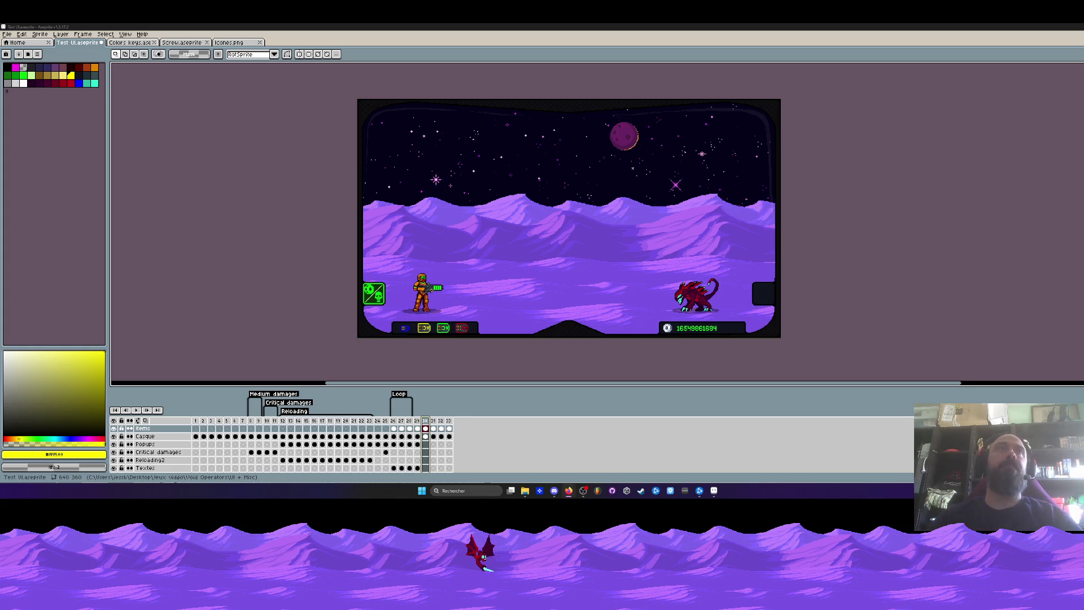
Switch to the desktop, close the Void Operators folder window and launch the VoidOperators executable
key(alt+Tab)
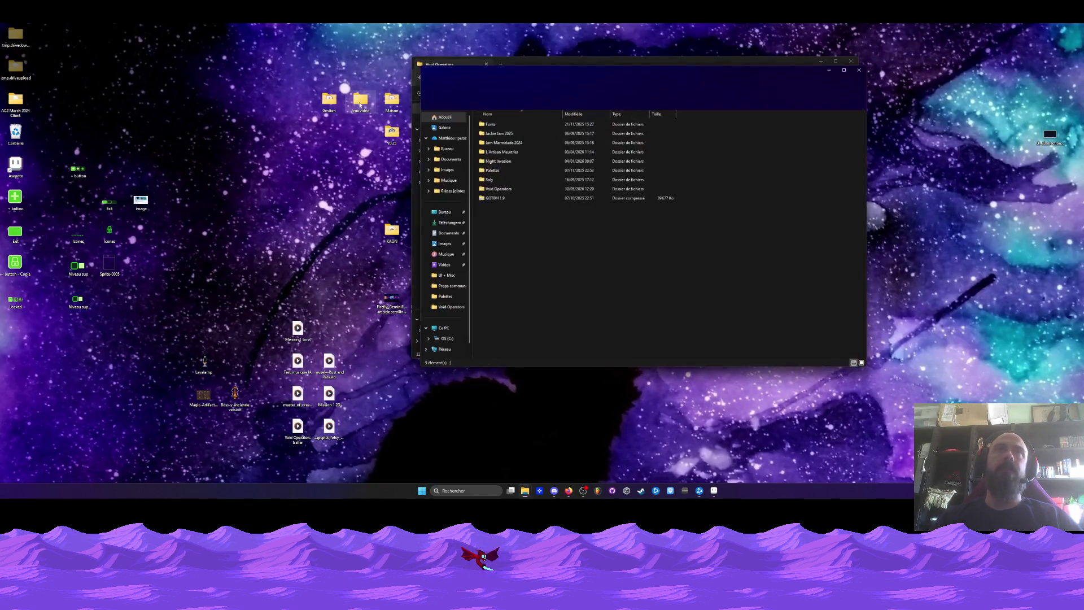
drag(762, 63, 750, 89)
click(813, 92)
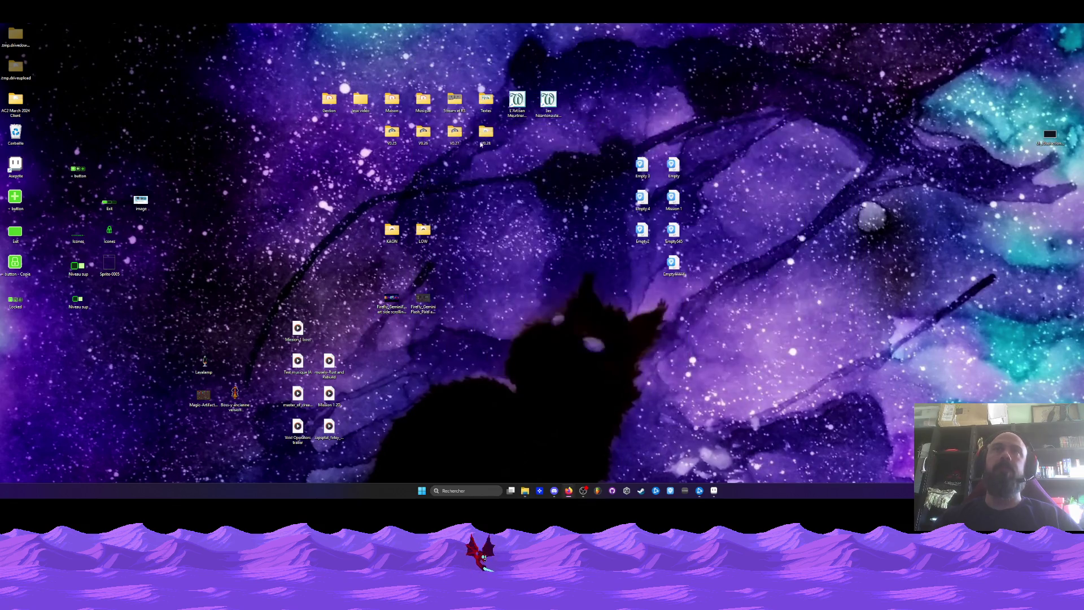
double_click(513, 188)
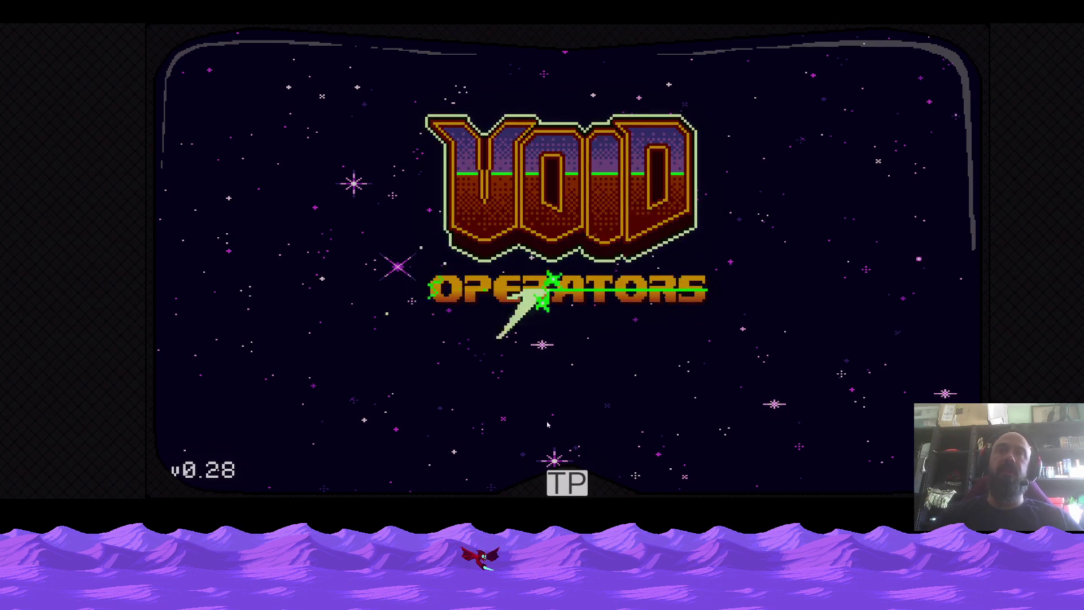
Start the level from the title screen, walk the soldier past the crate and cacti, then bring up the level selection list
key(space)
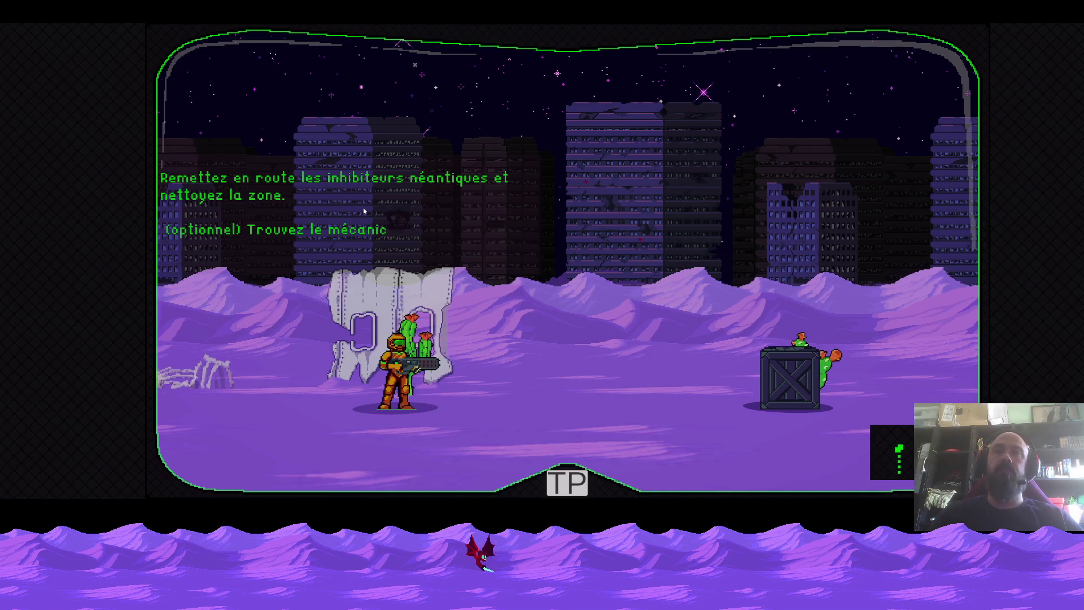
key(Right)
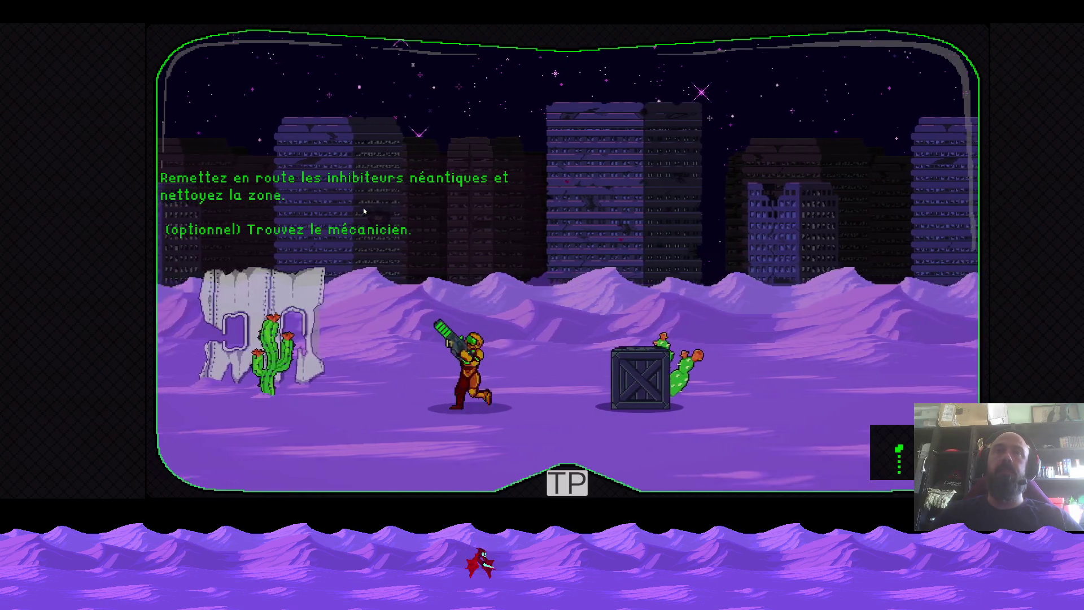
key(Left)
key(Right)
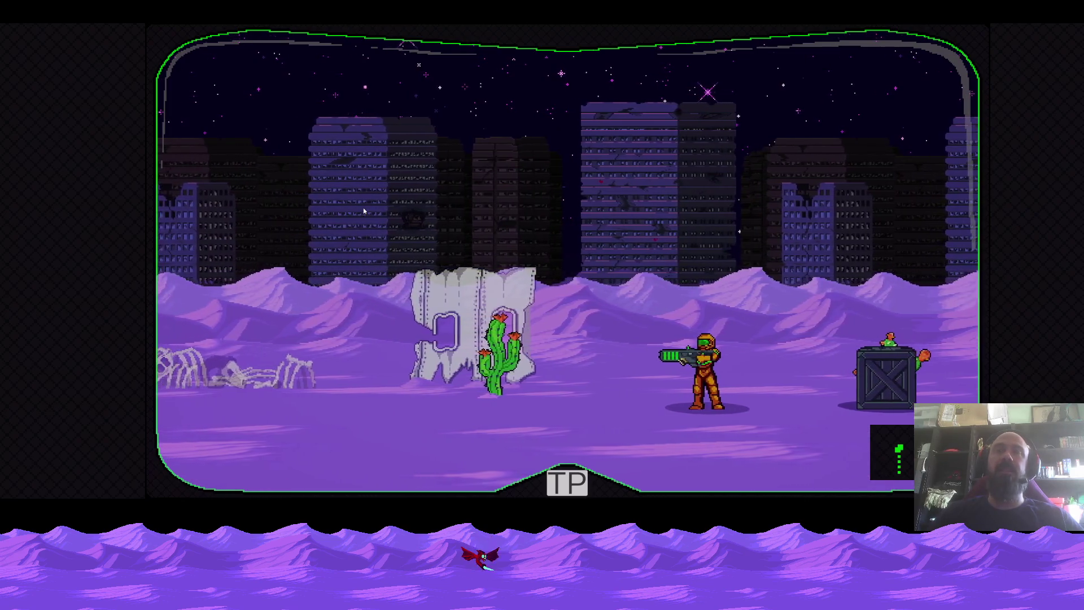
key(Left)
key(Right)
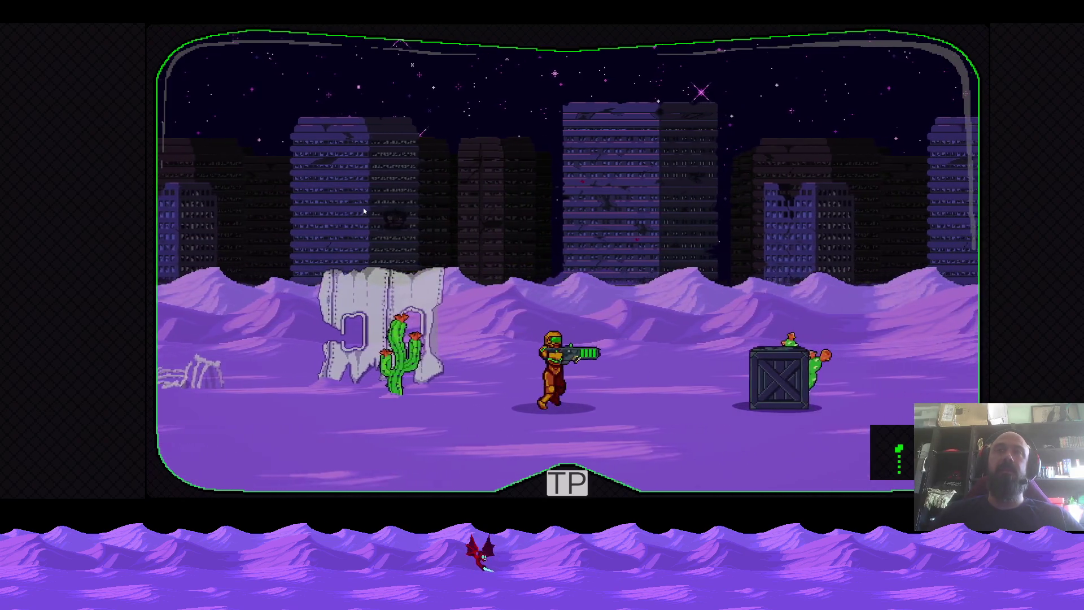
key(Right)
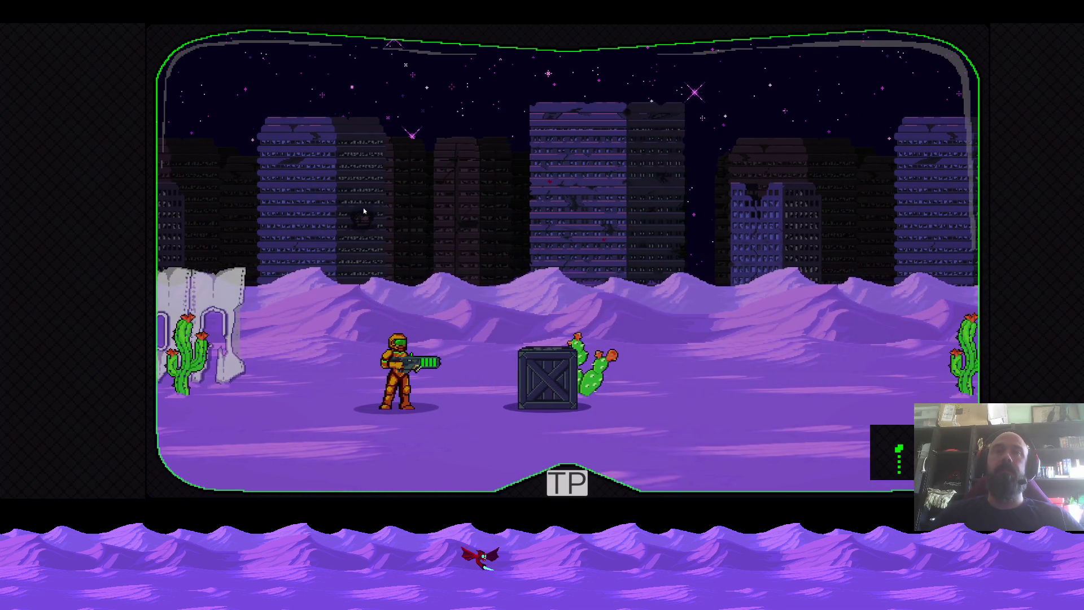
key(Down)
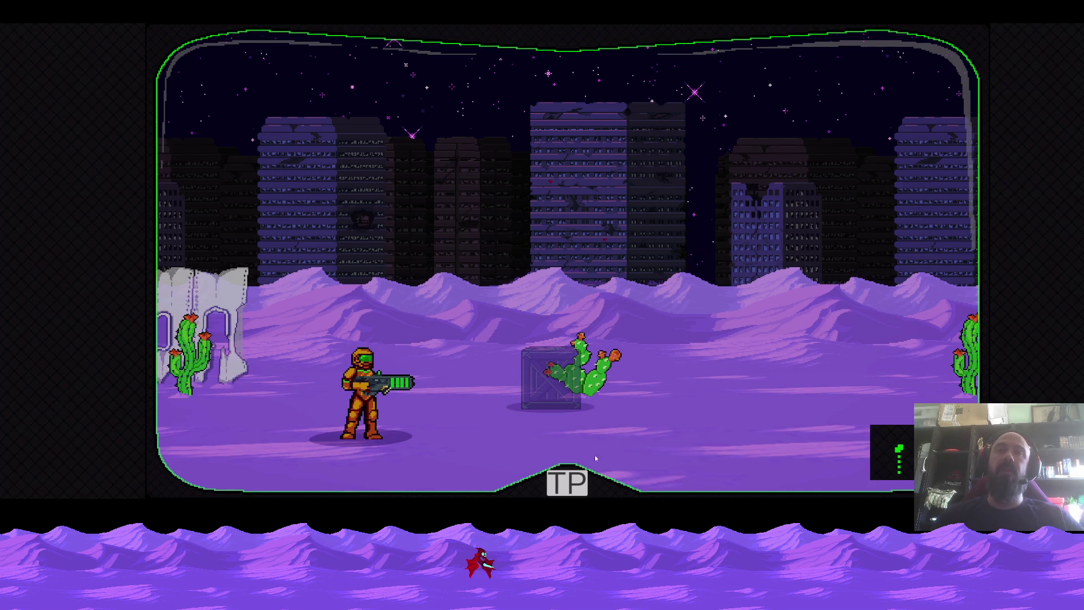
key(Escape)
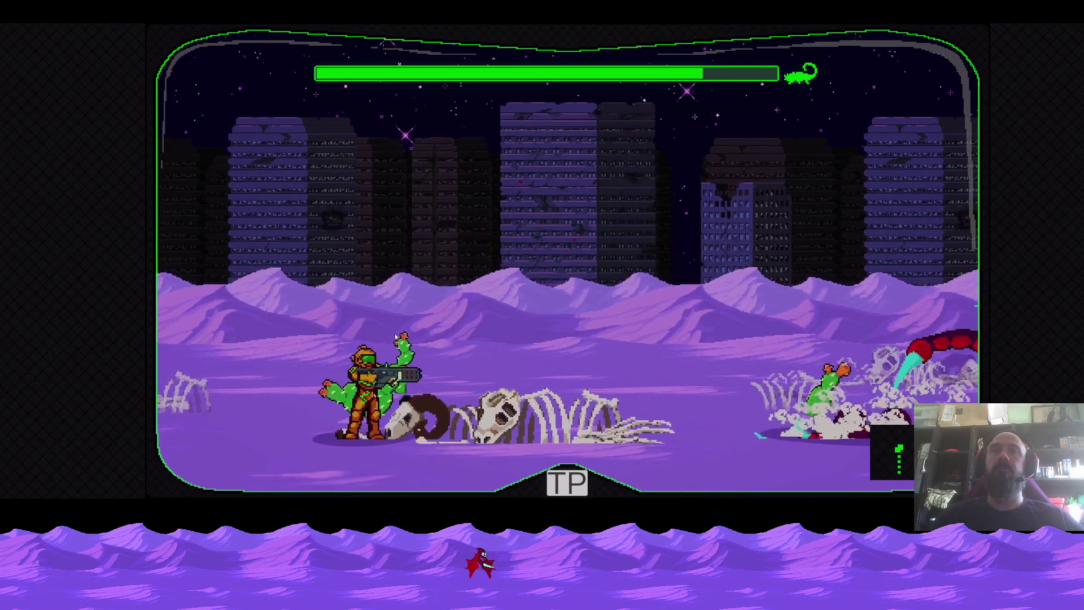
Pause the game and resume play via CONTINUER
key(Escape)
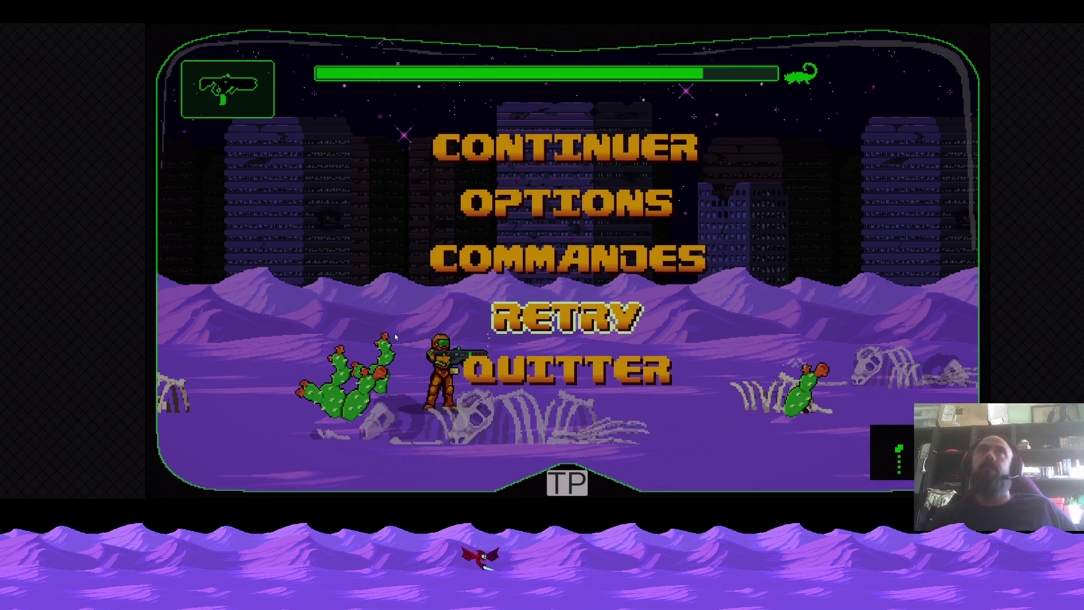
key(Down)
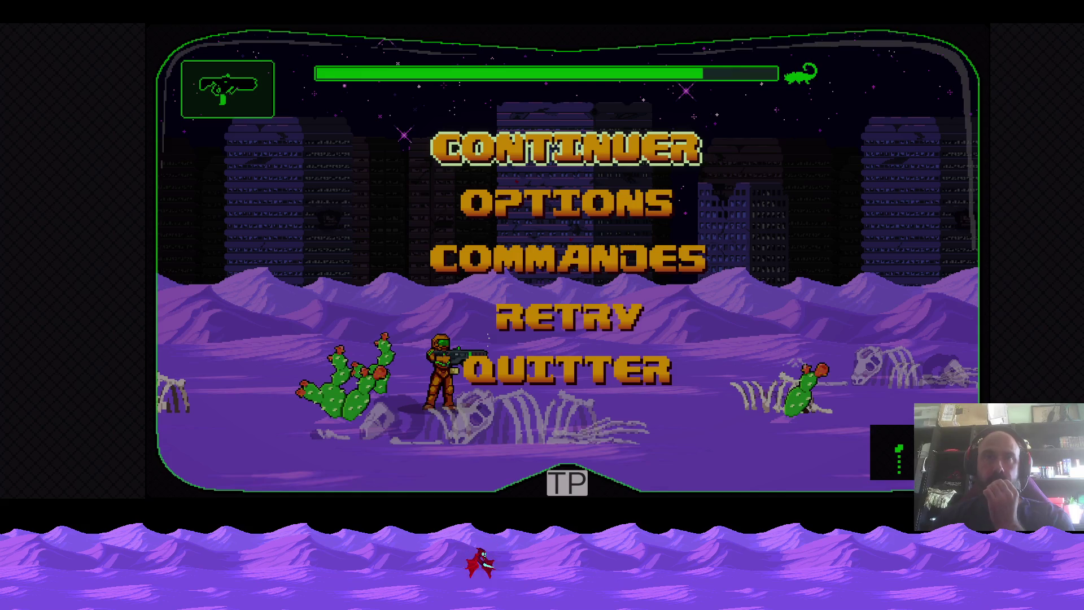
click(544, 150)
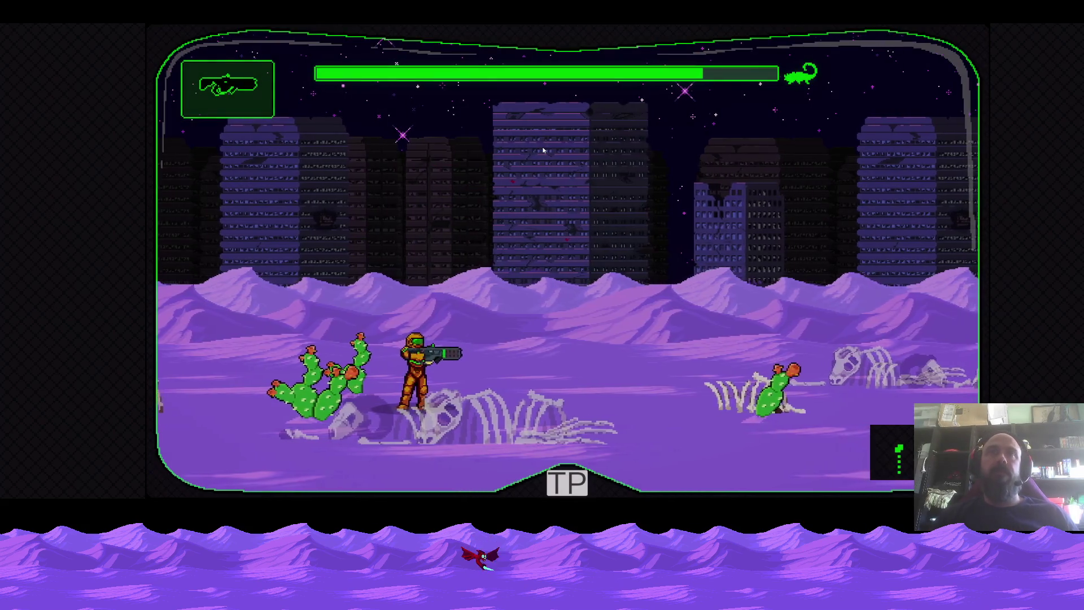
Walk right, bring up the mission list and load a new level from it
key(Right)
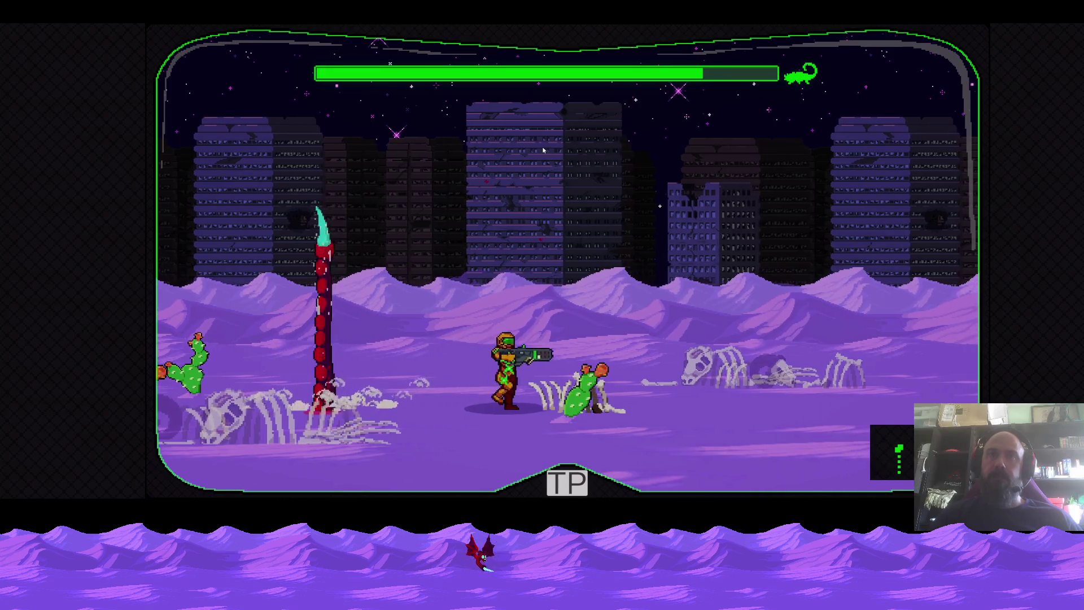
key(Escape)
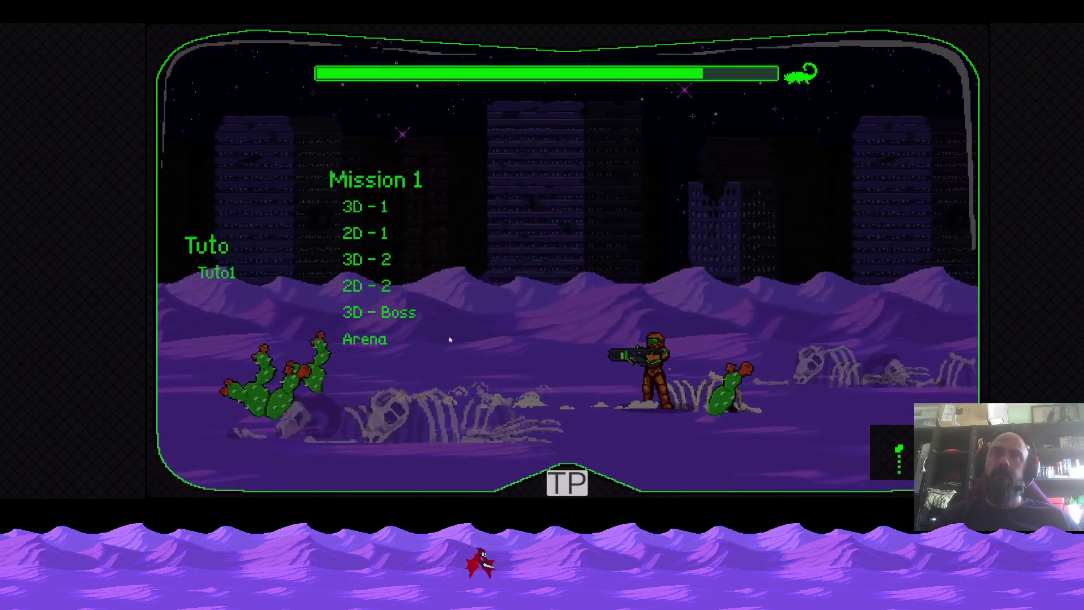
click(372, 261)
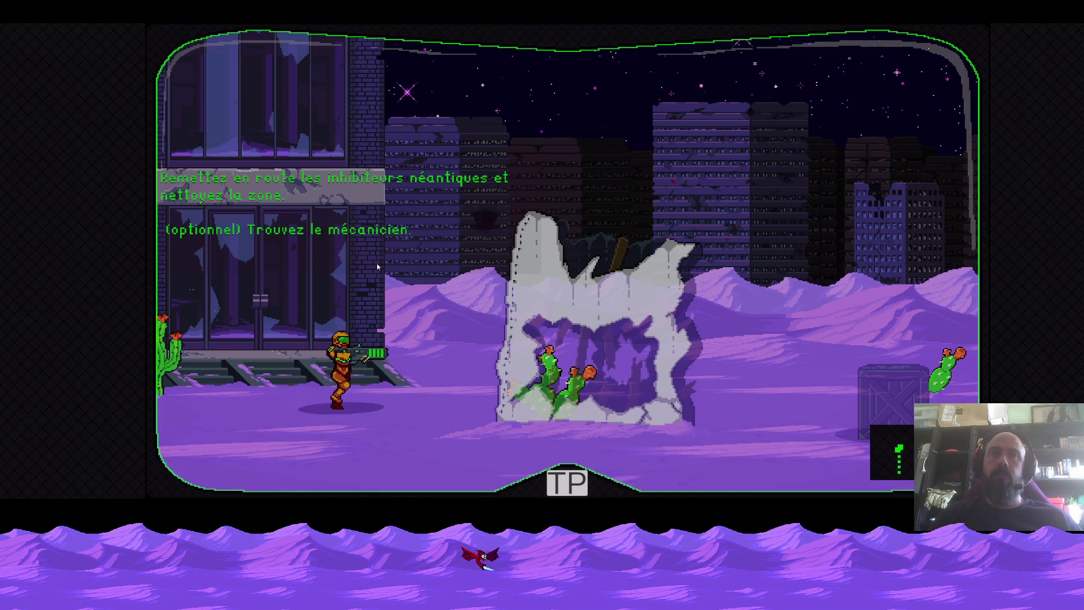
Walk into the level, jump onto the ruined wall and run toward the radar tower, turning to face the enemies
key(Right)
key(Right)
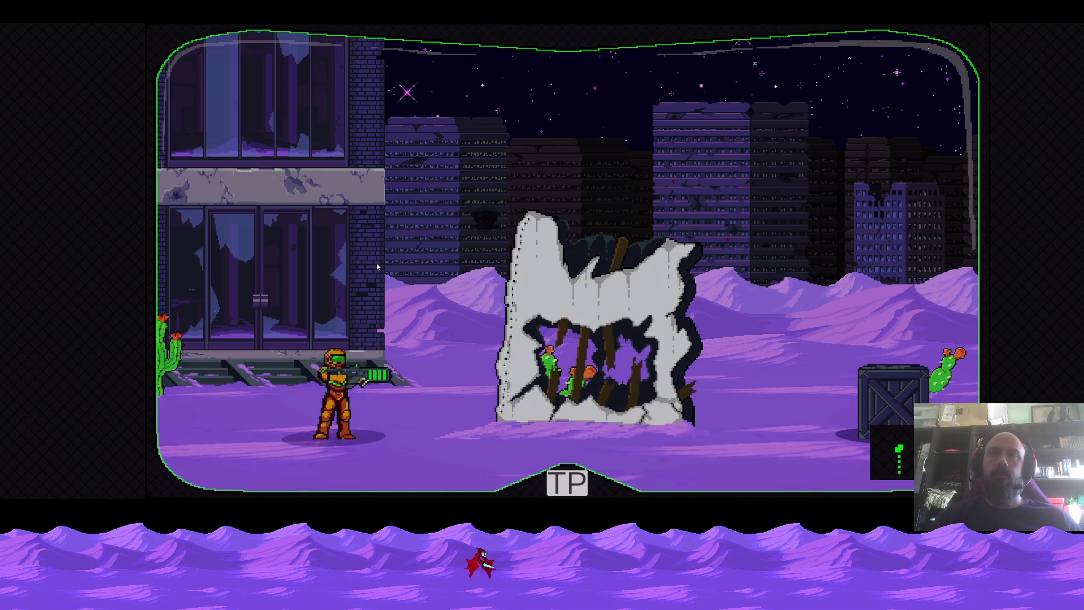
key(Right)
key(space)
key(Right)
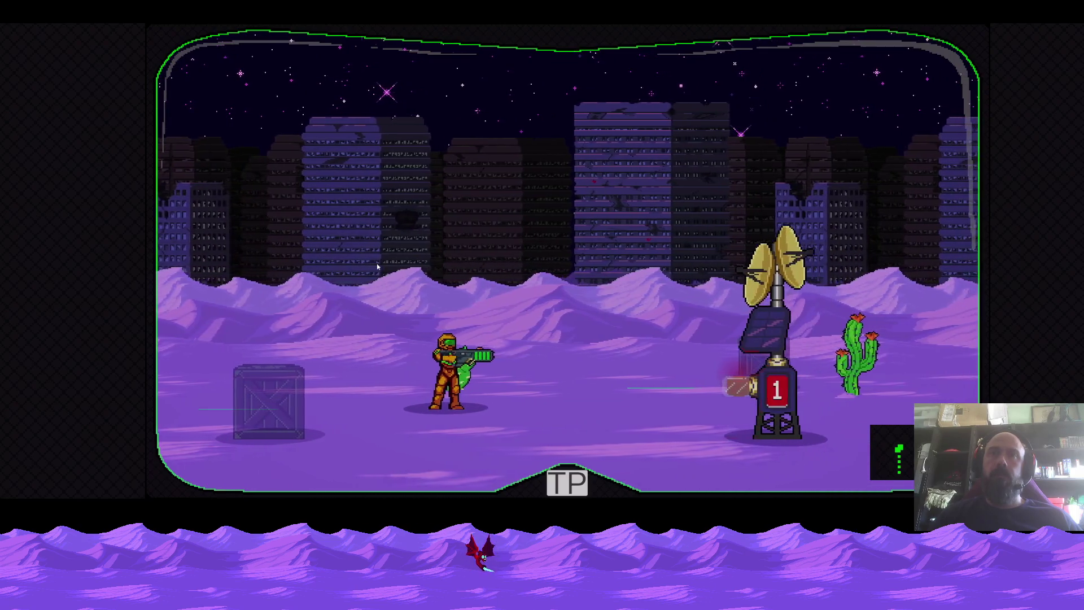
key(Left)
key(Left)
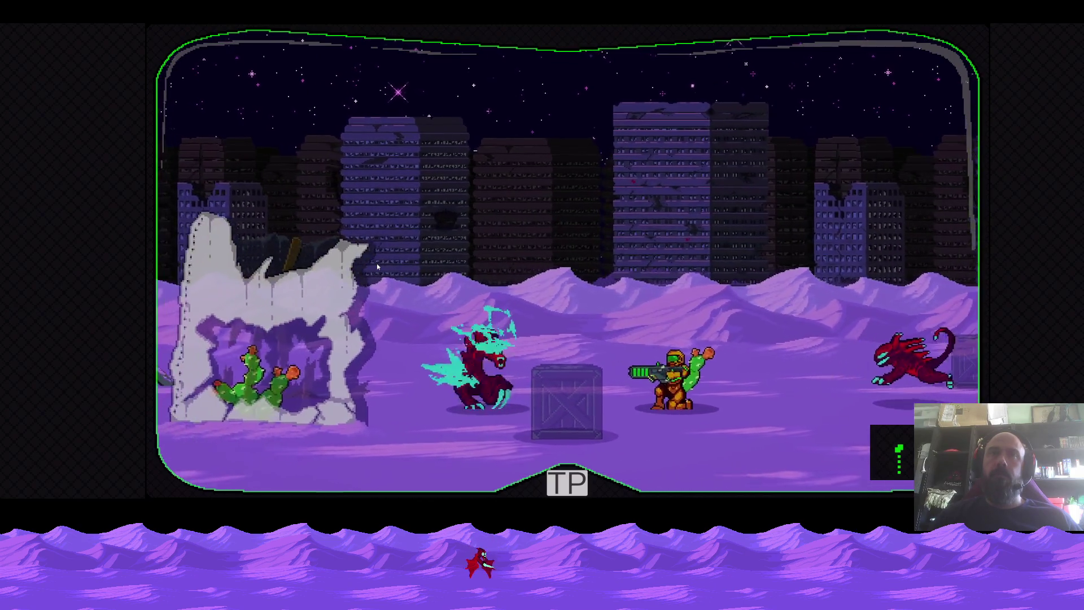
Fire at the approaching enemies while weaving left and right around the ruined wall
key(x)
key(Right)
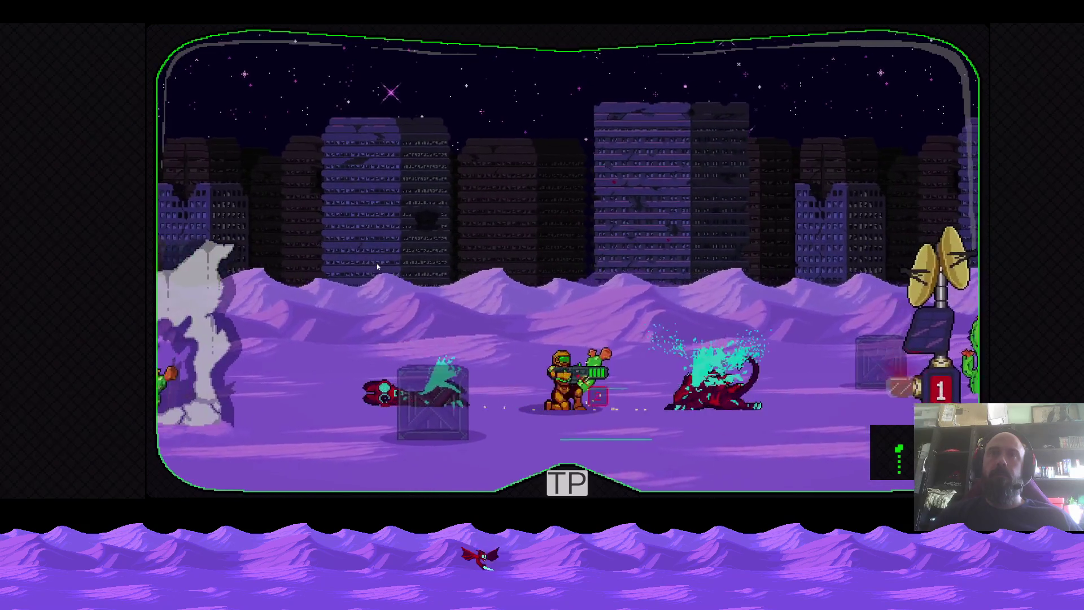
key(Left)
key(x)
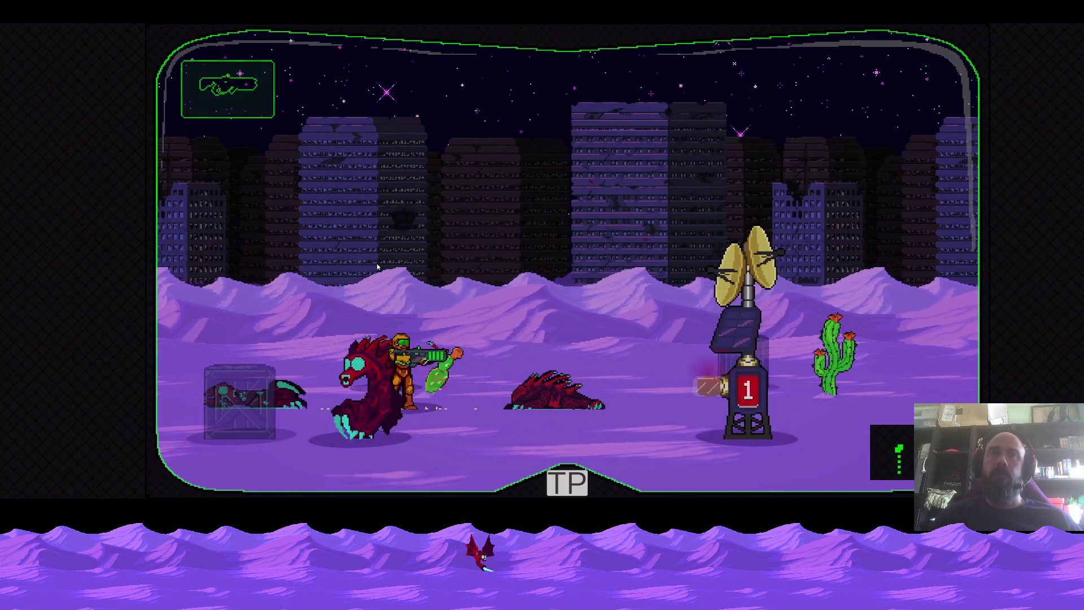
key(Right)
key(x)
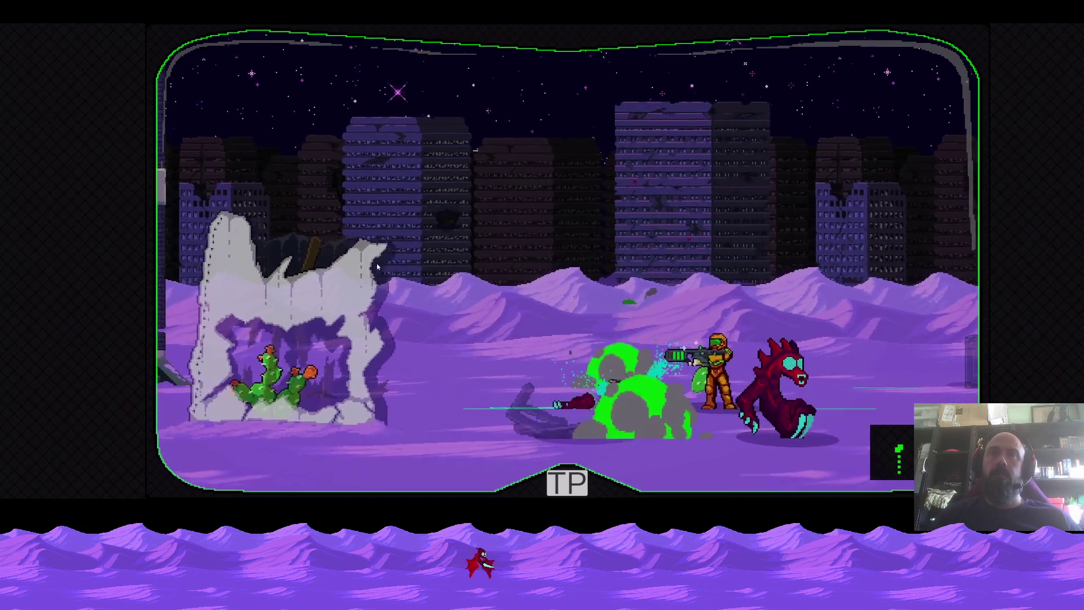
key(Left)
key(x)
key(Left)
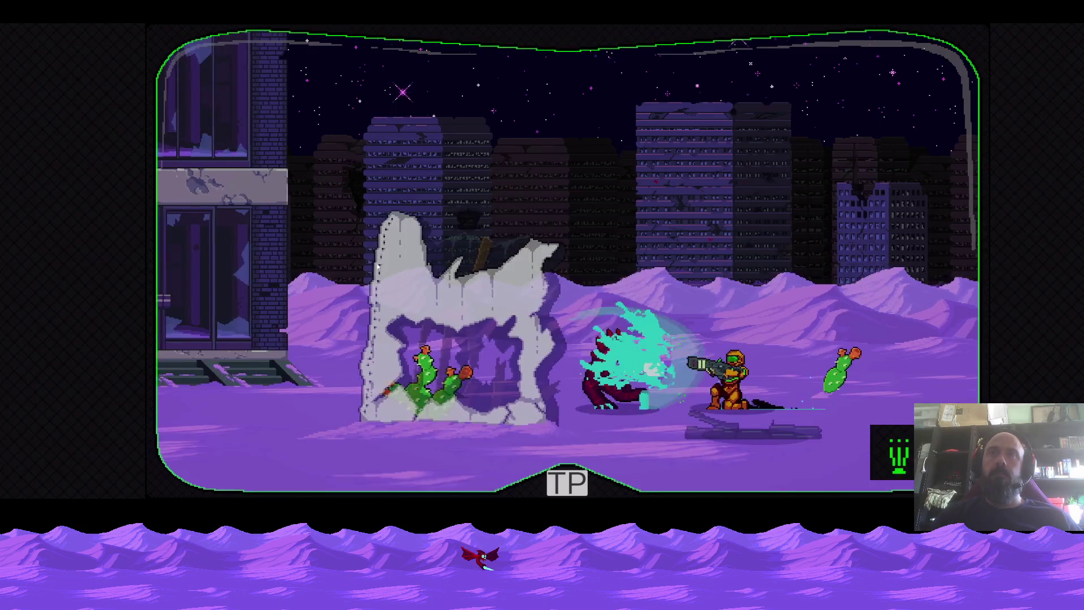
key(x)
key(Left)
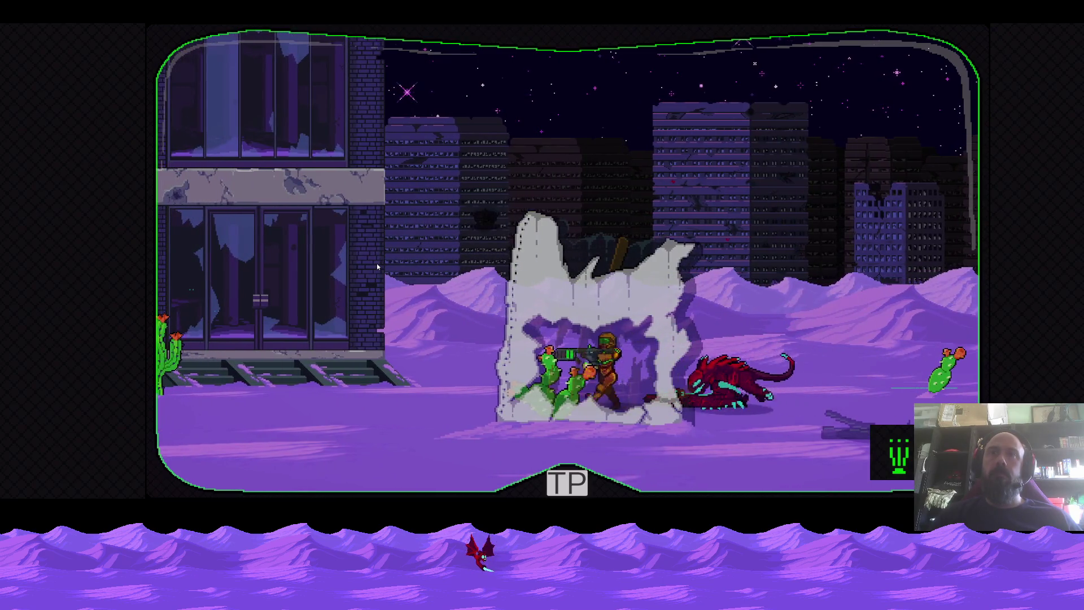
key(Right)
key(x)
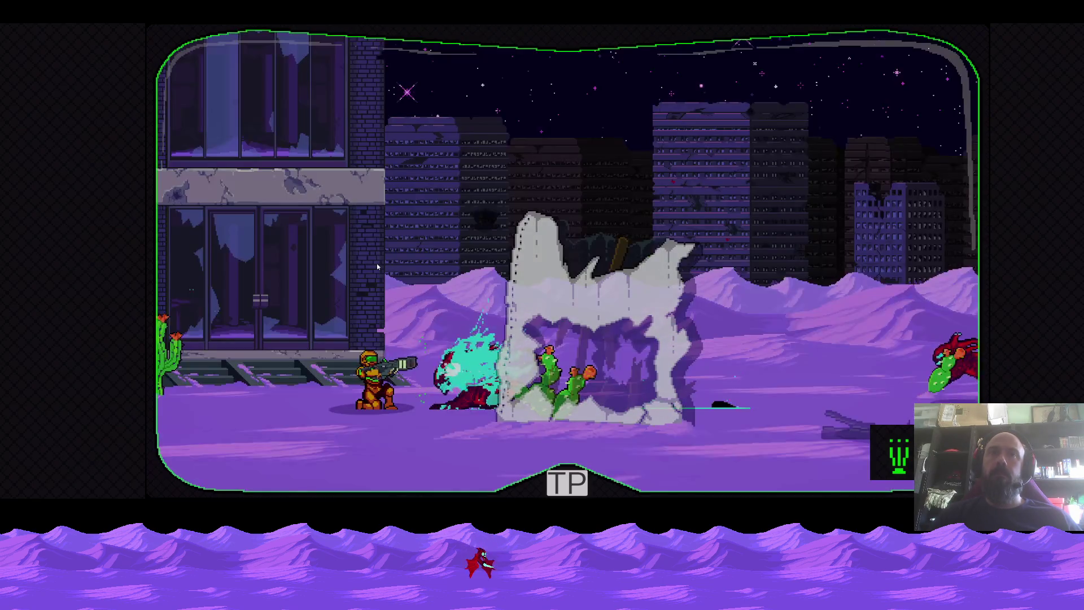
key(Right)
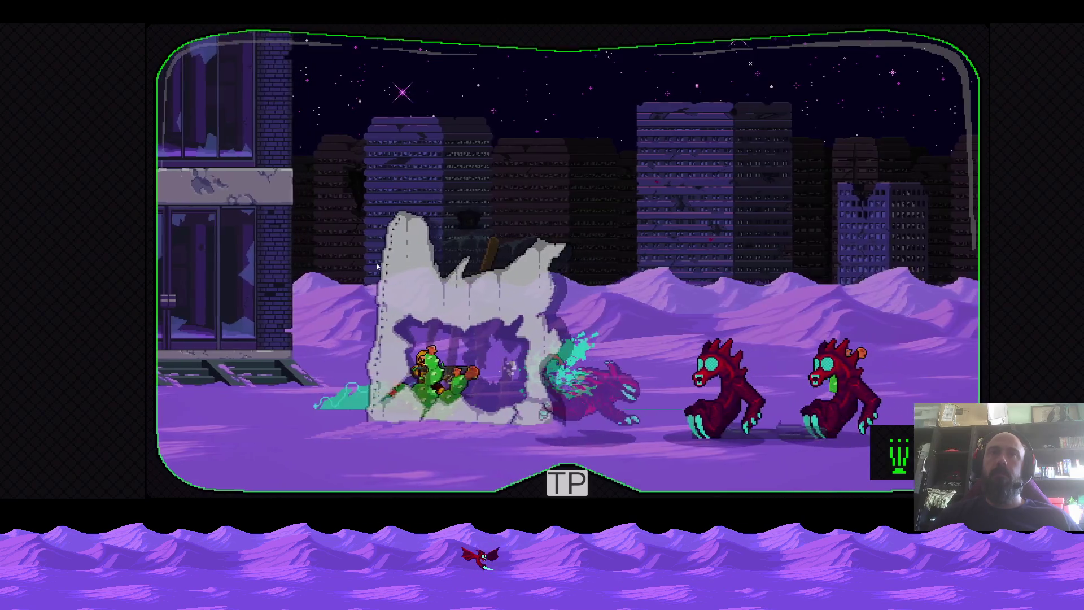
Attack the red beasts and advance right toward the satellite tower
key(Right)
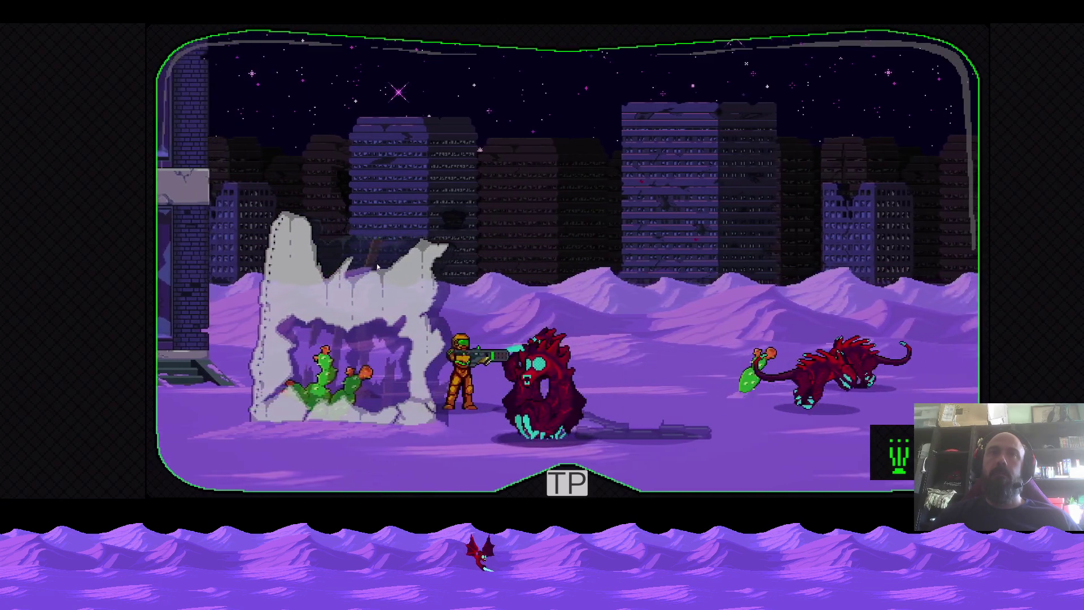
key(x)
key(Right)
key(x)
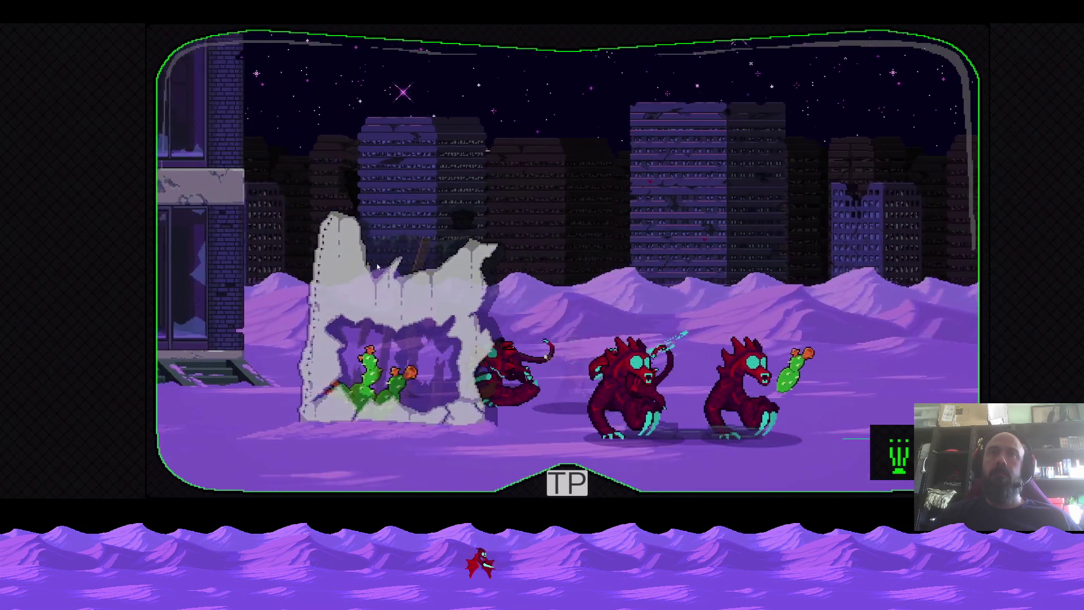
key(Right)
key(Right)
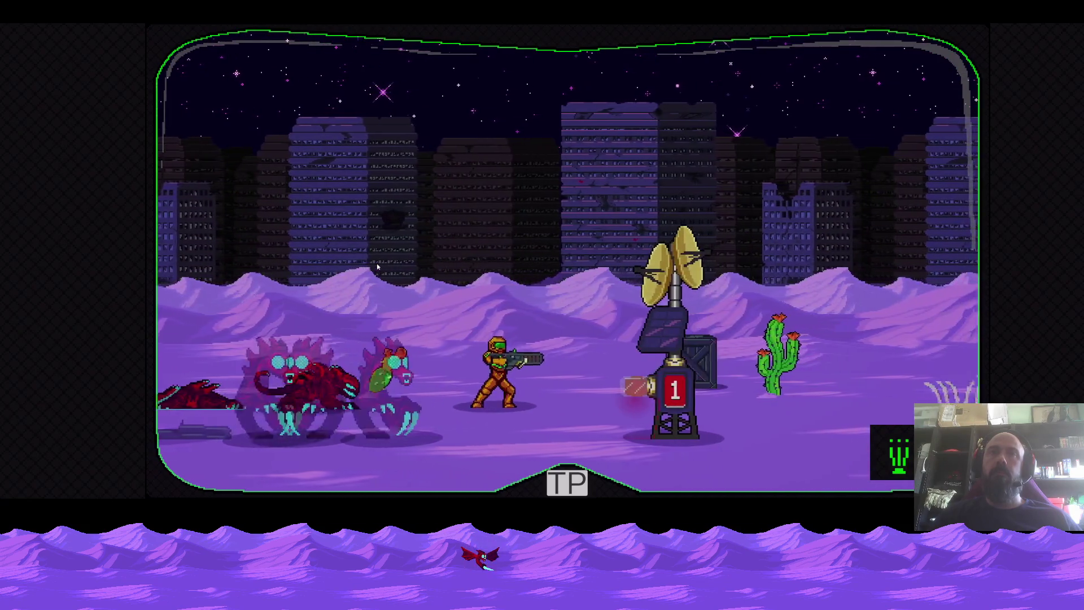
key(Left)
key(x)
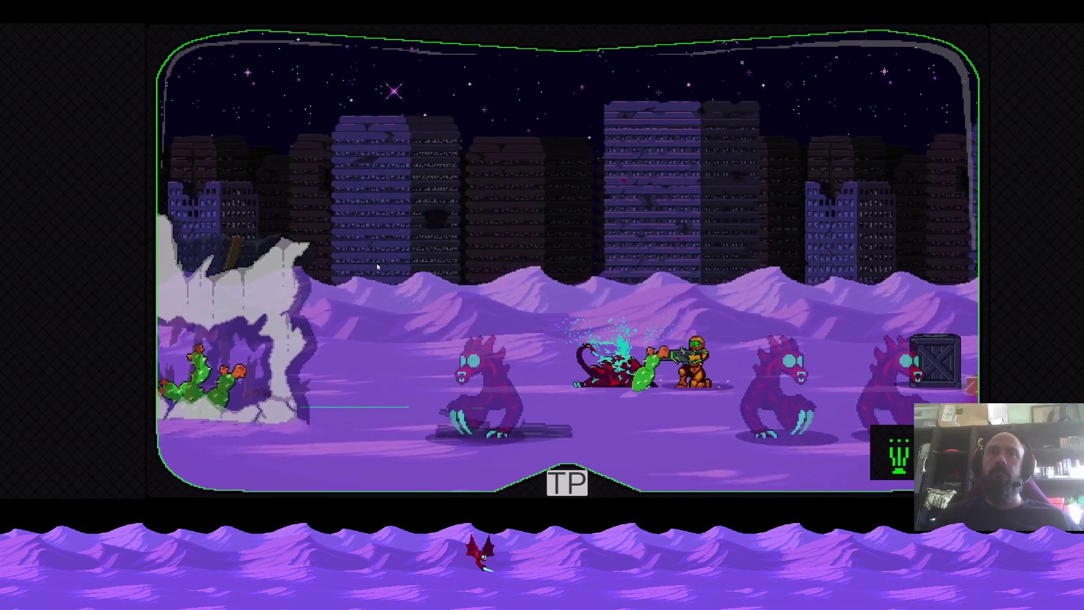
key(Right)
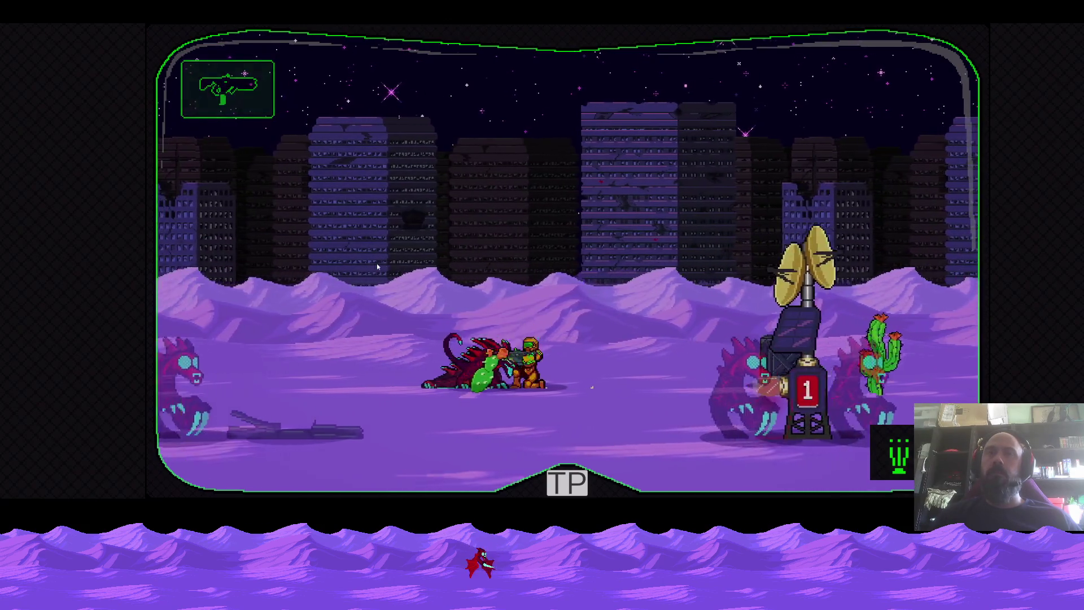
key(Left)
key(Right)
key(Right)
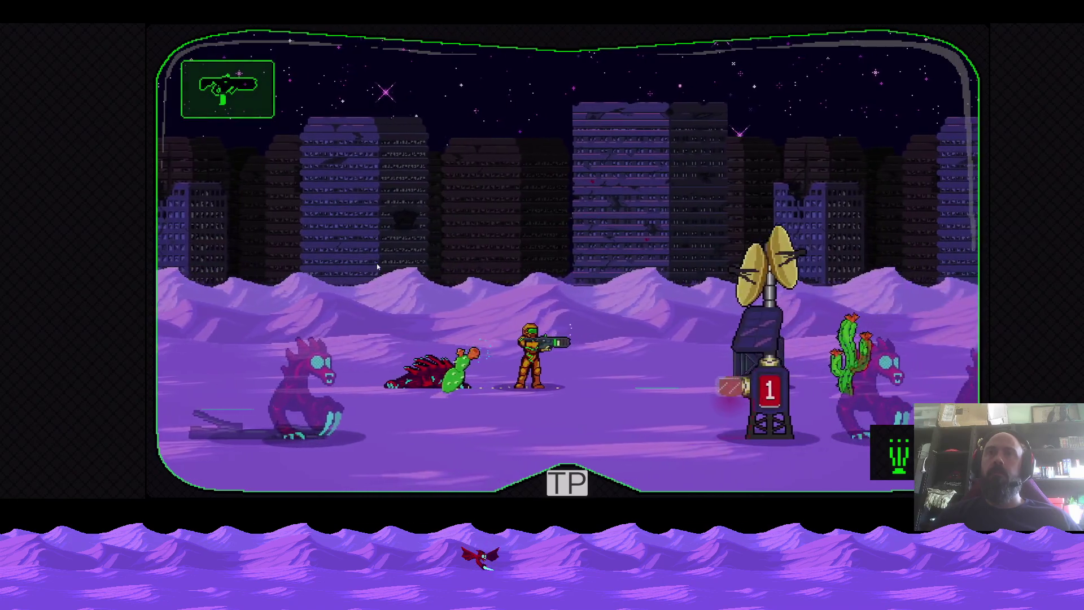
key(Right)
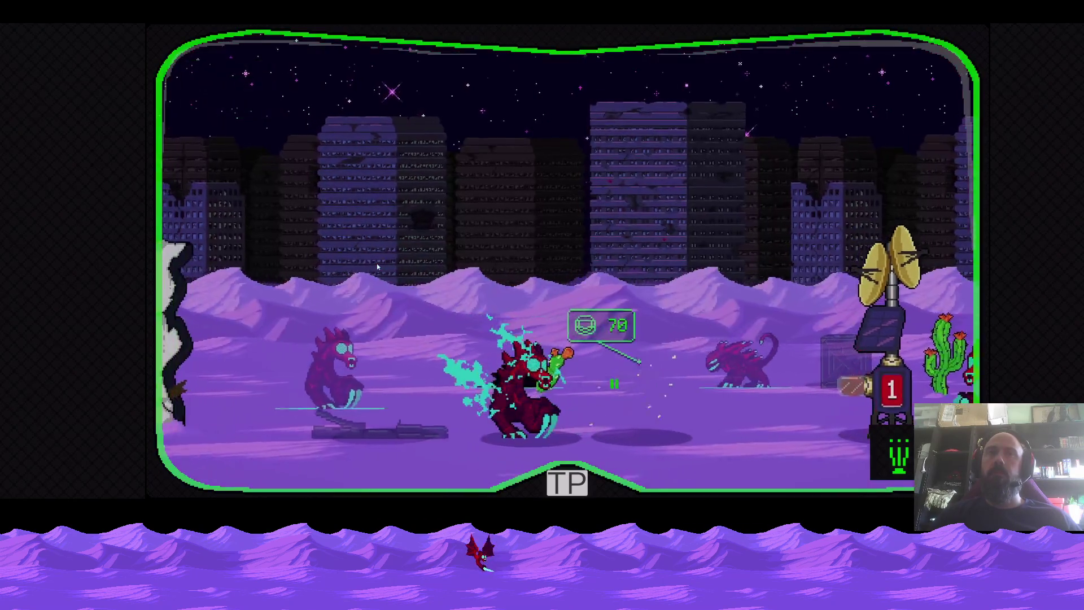
Fight off the surrounding beasts while moving to the satellite tower
key(x)
key(Right)
key(x)
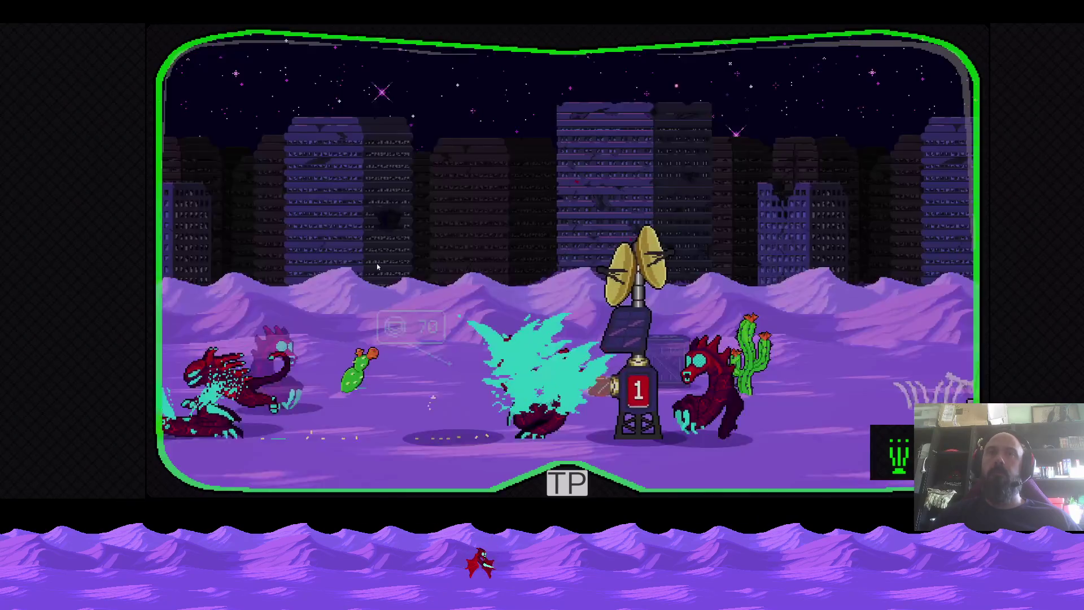
key(x)
key(Left)
key(x)
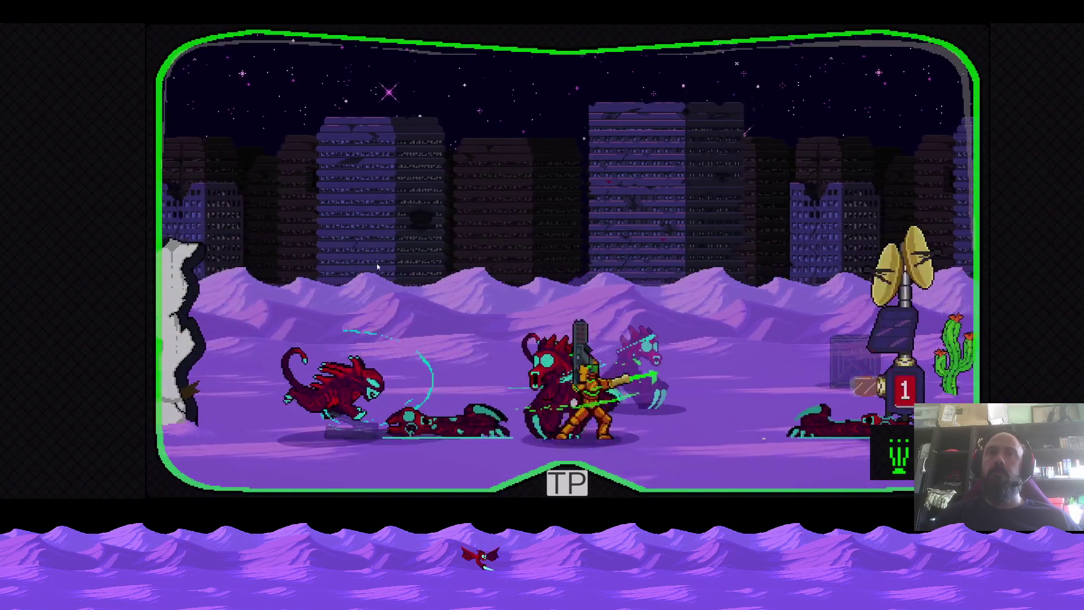
key(Left)
key(x)
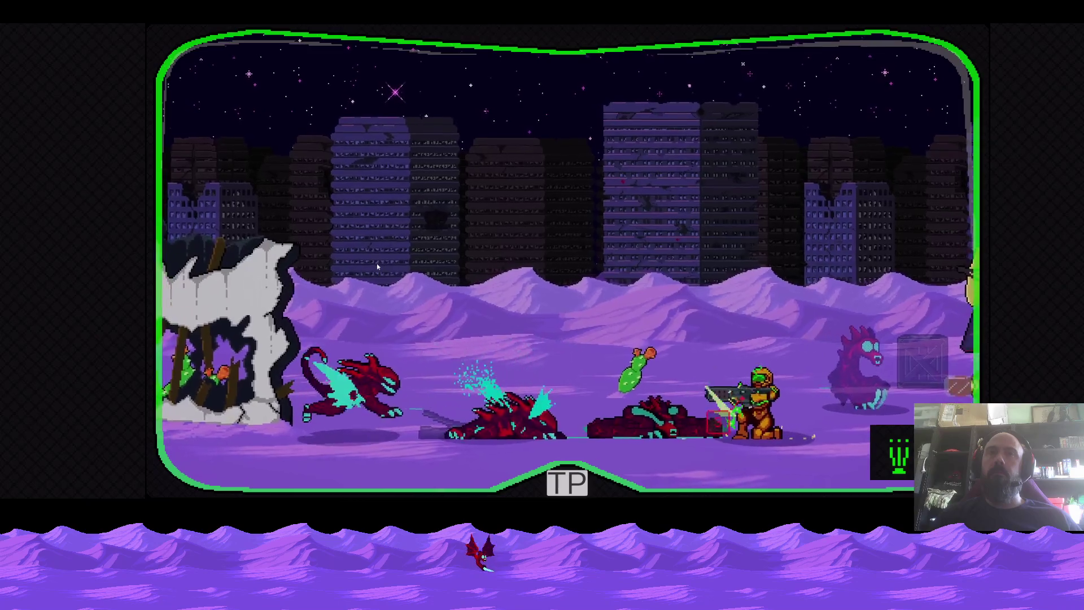
key(x)
key(Right)
key(x)
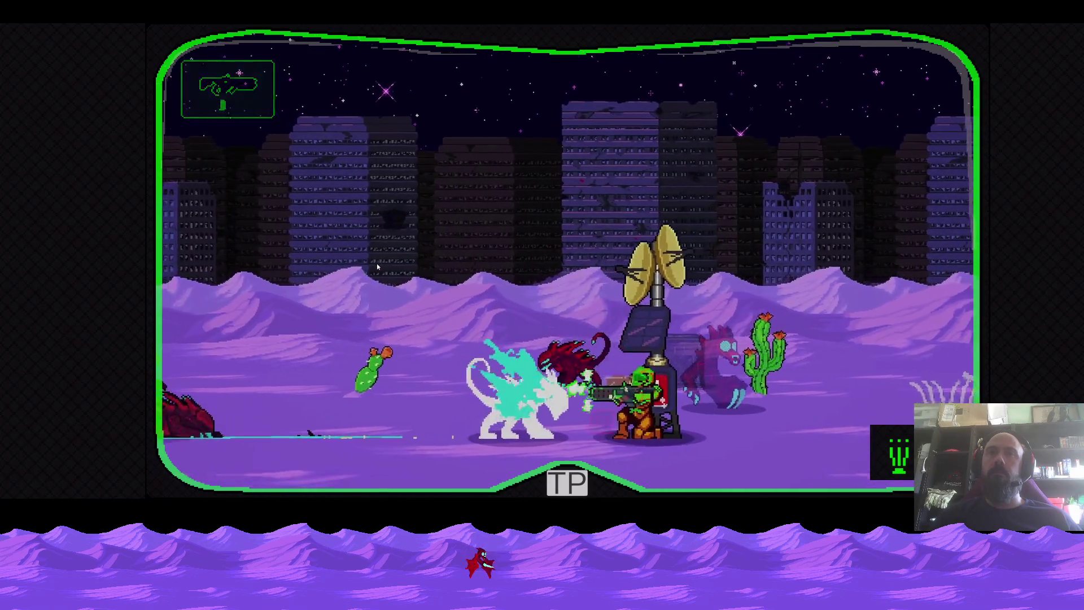
key(x)
key(x)
key(x)
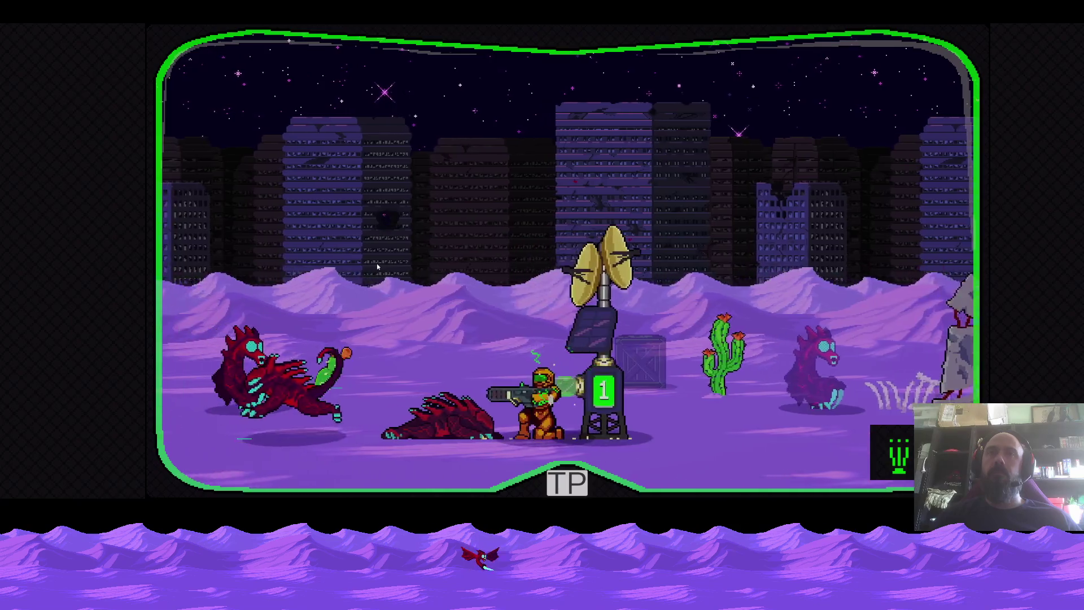
Keep moving back and forth shooting the approaching beast pack
key(x)
key(Left)
key(x)
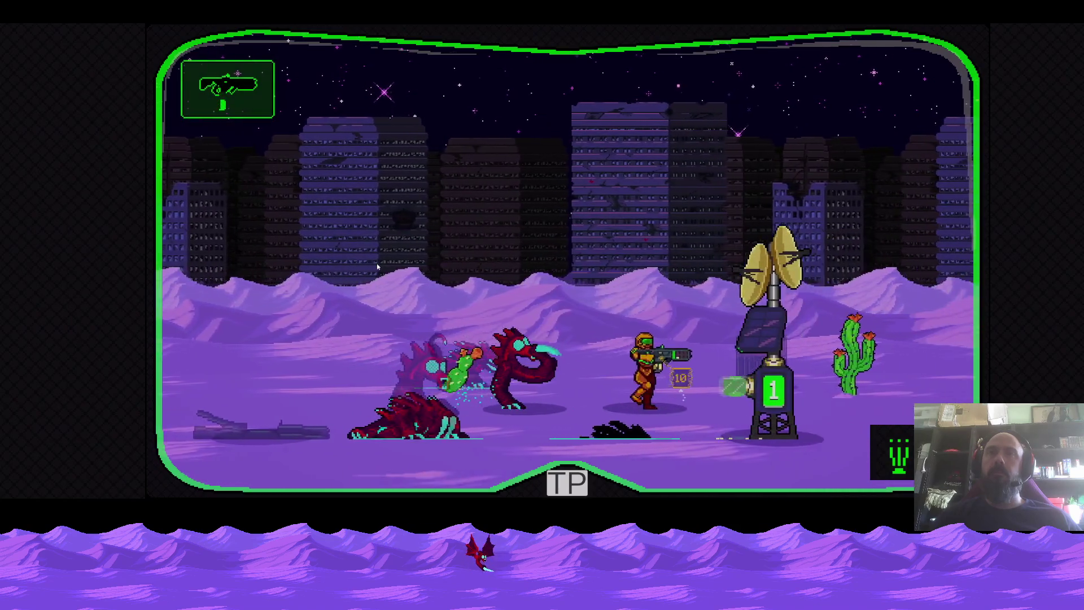
key(x)
key(Right)
key(x)
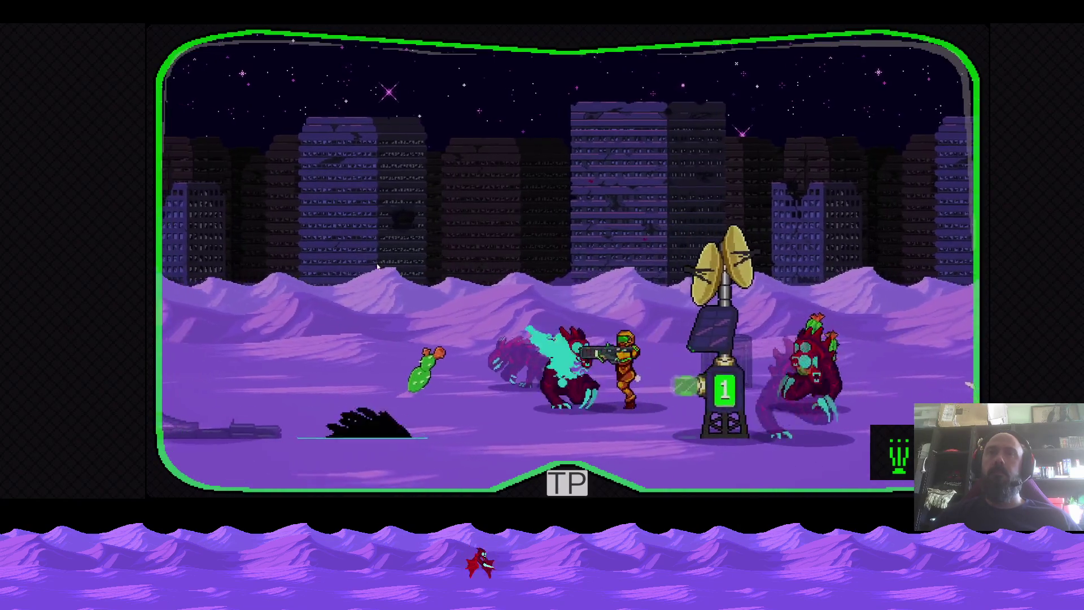
key(x)
key(Left)
key(x)
key(x)
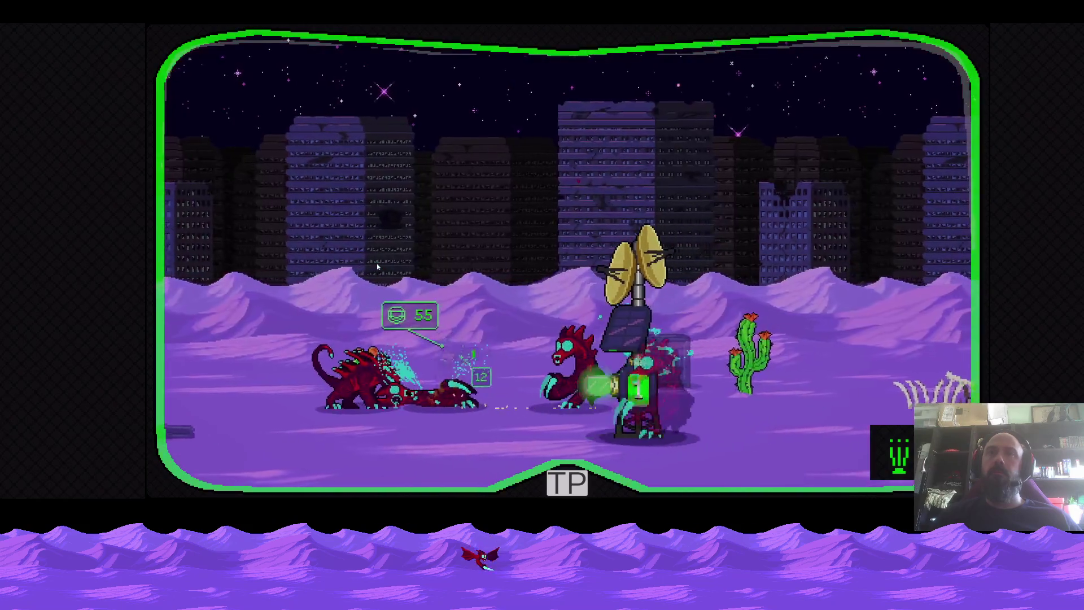
key(x)
key(x)
Battle the beasts around the turret, then start a screen capture with Win+Shift+S
key(Right)
key(x)
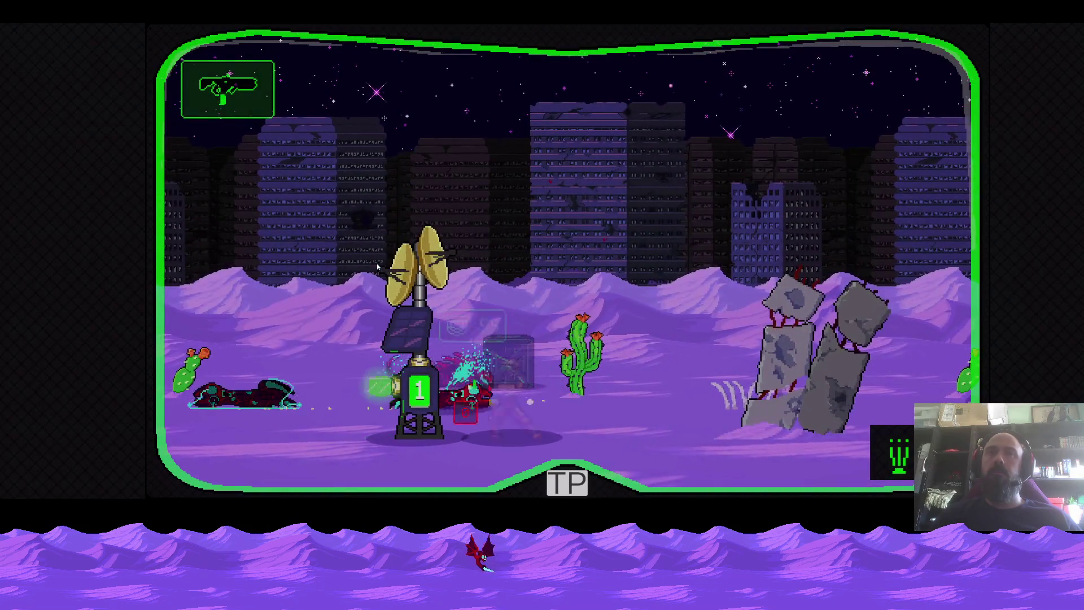
key(x)
key(Left)
key(x)
key(x)
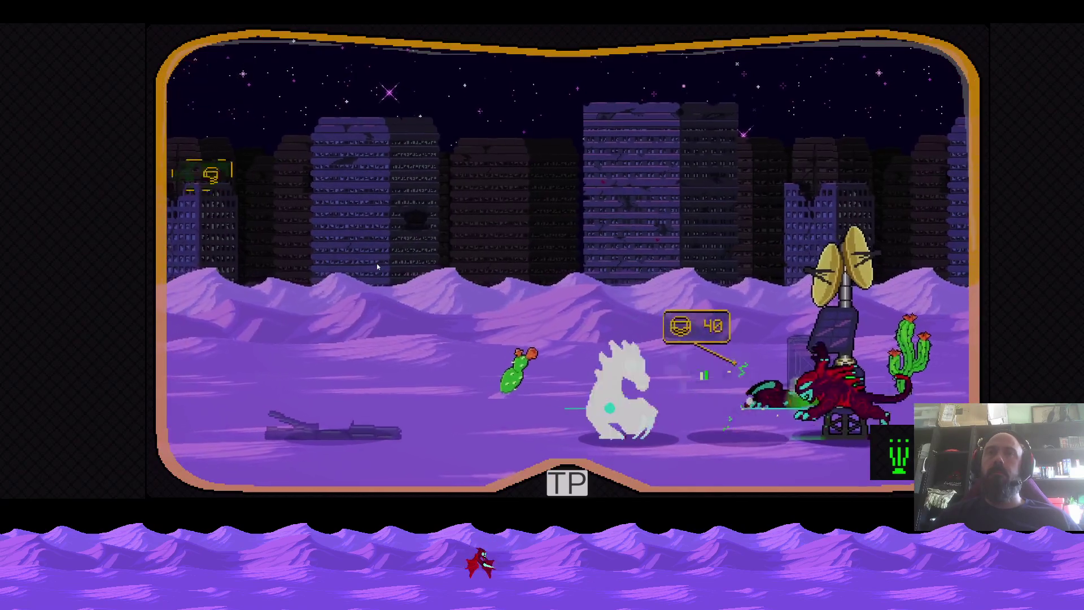
key(x)
key(x)
key(Left)
key(x)
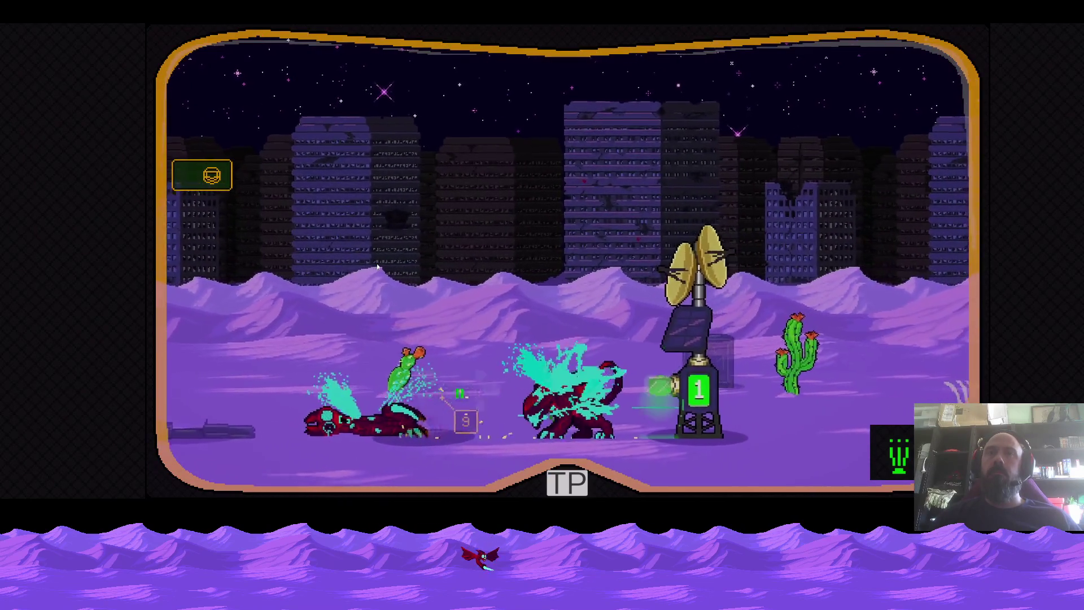
key(x)
key(x)
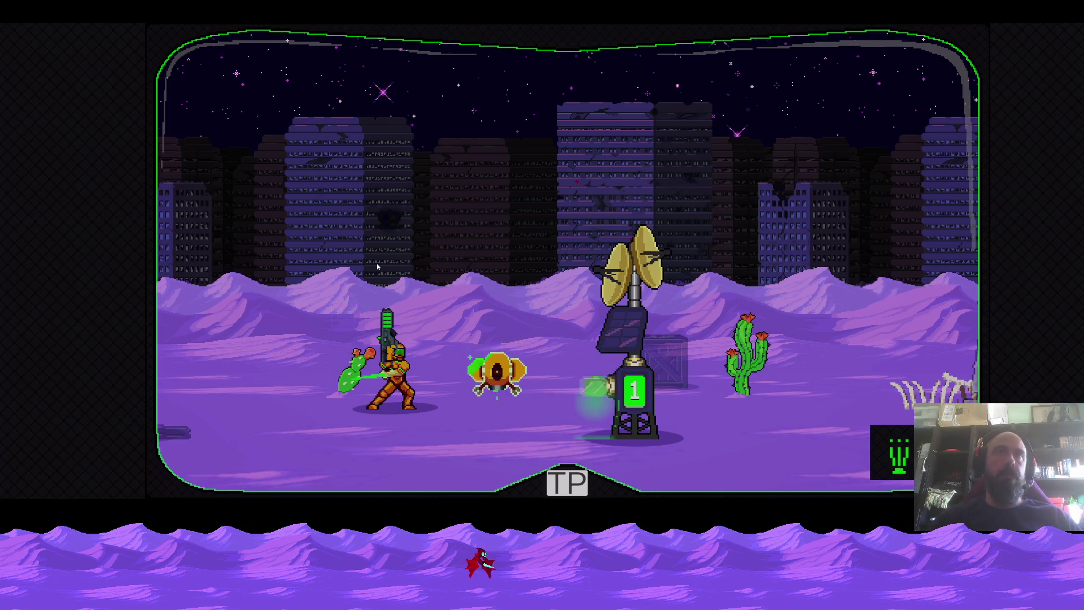
key(super+shift+s)
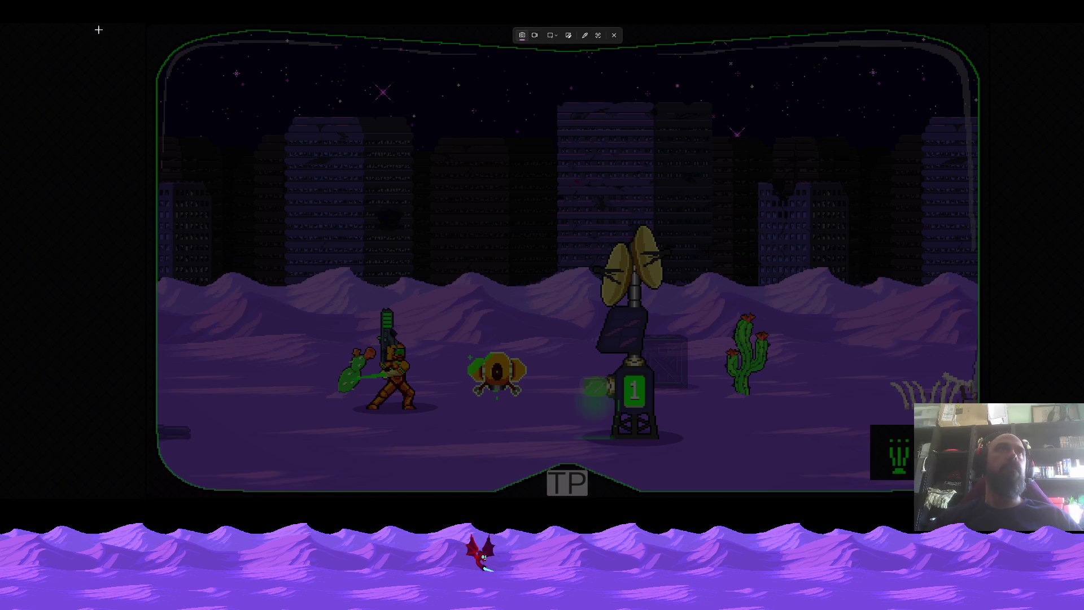
Snip the whole game scene, close the game and bring the Aseprite mockup back to the front
drag(95, 28, 1049, 500)
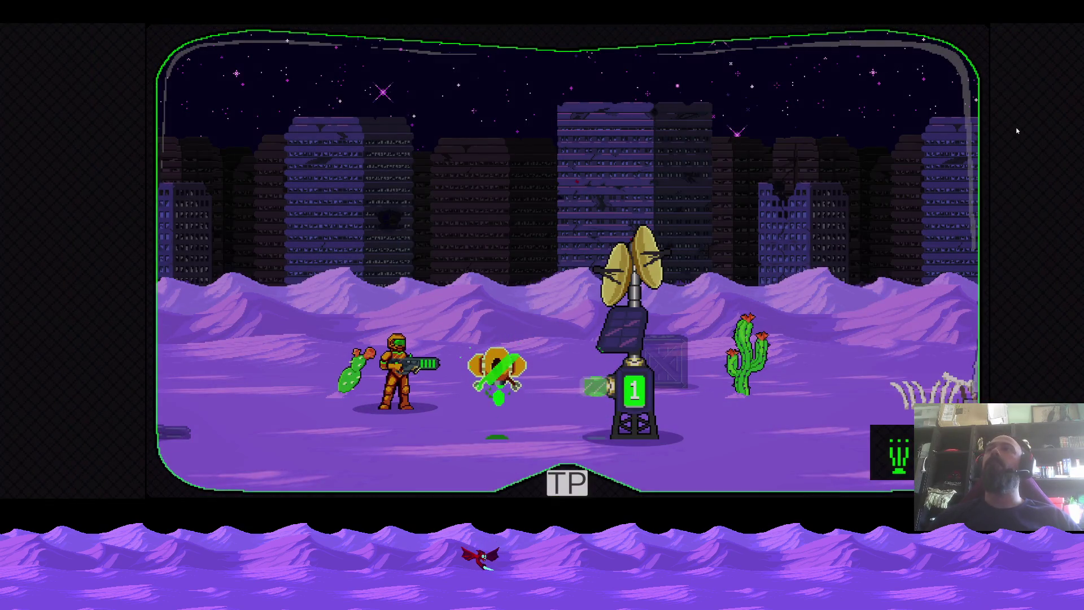
key(alt+Tab)
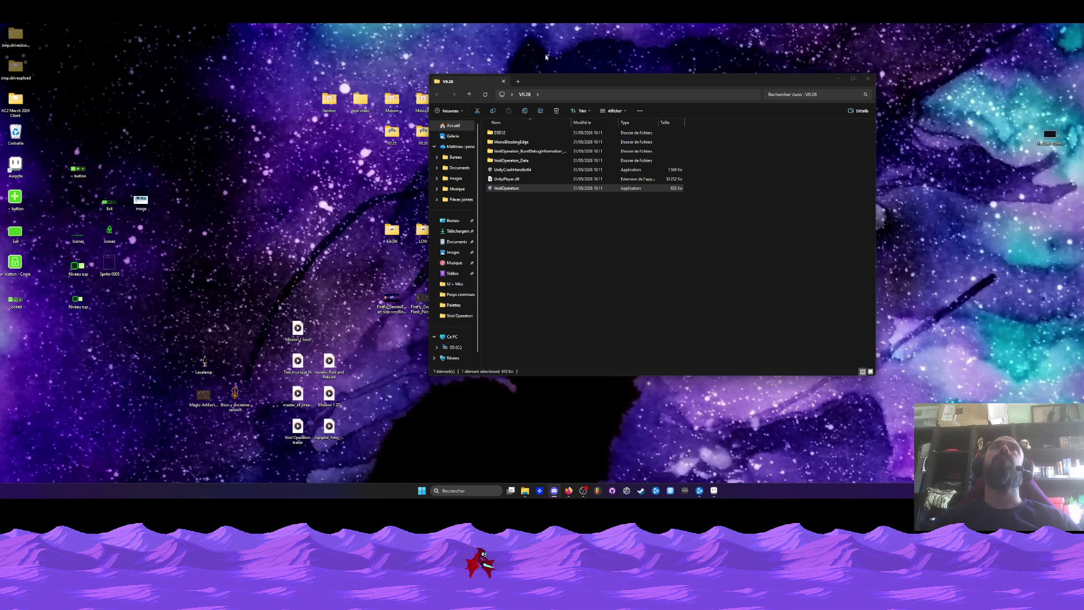
click(713, 490)
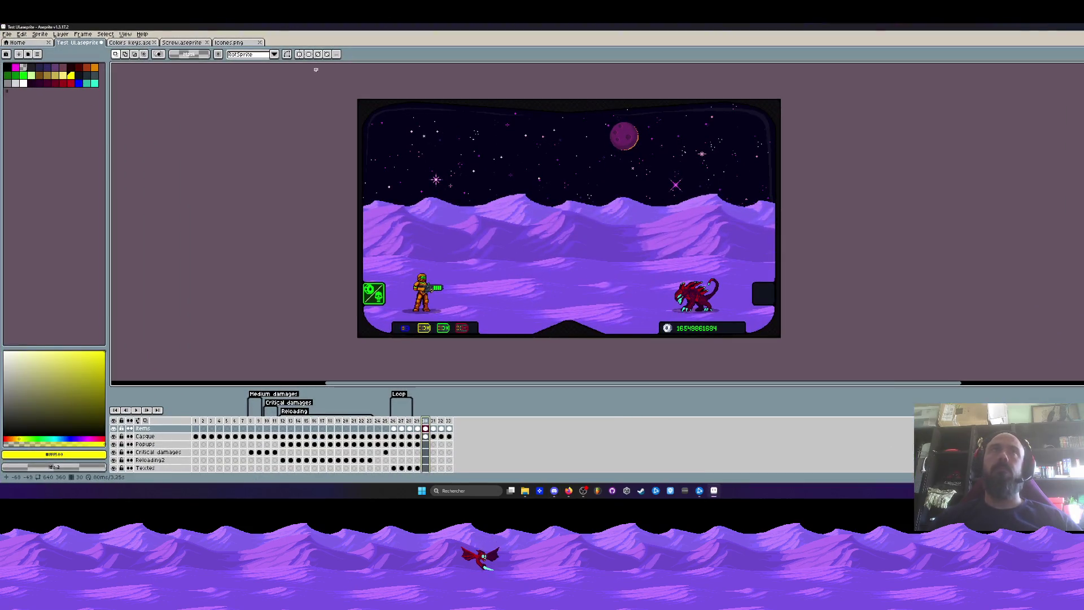
click(452, 425)
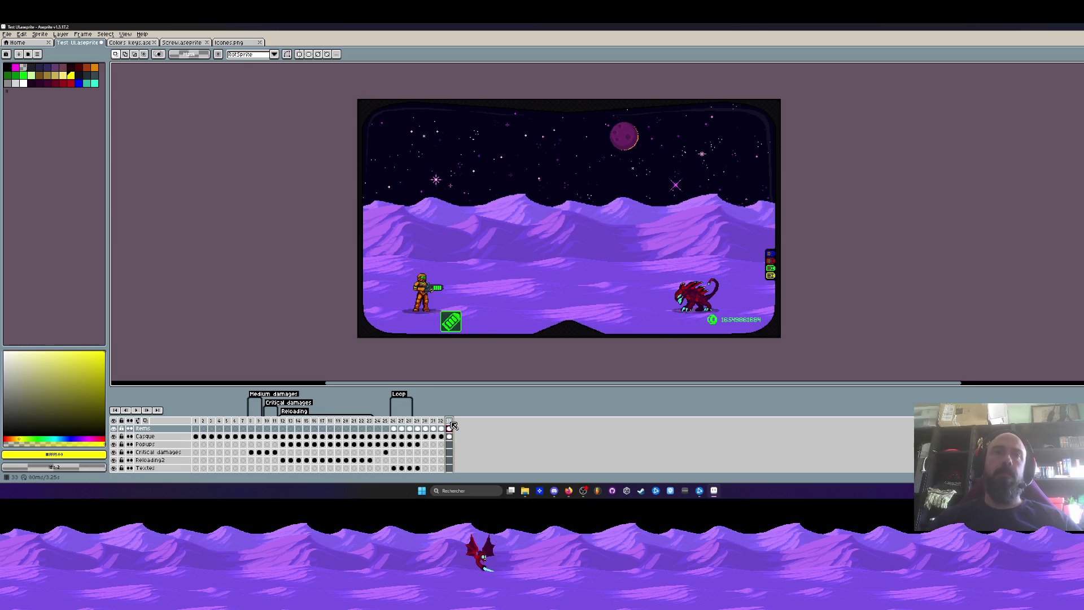
key(alt+n)
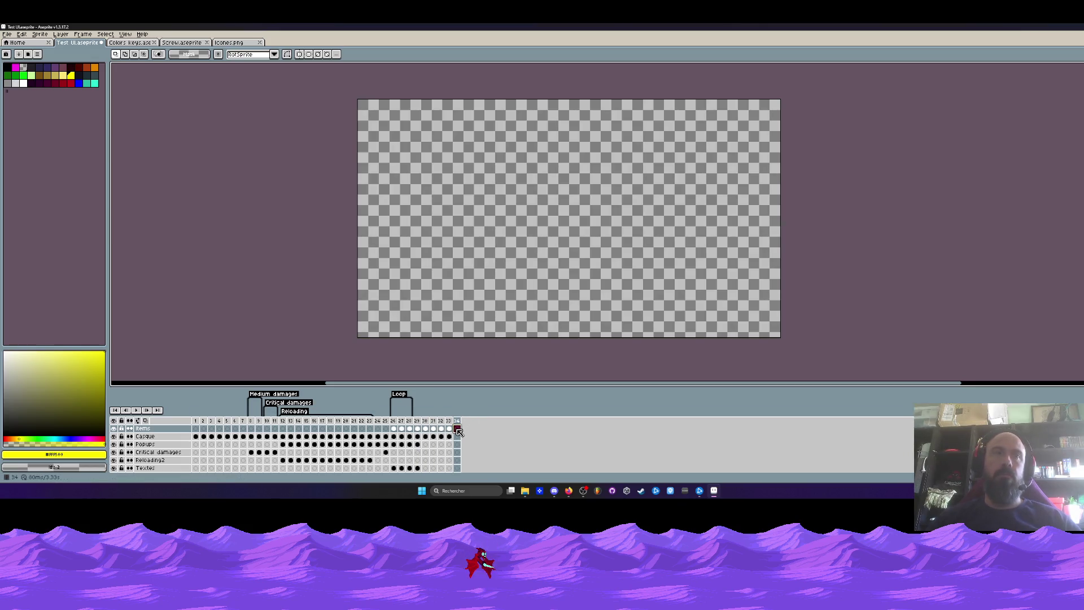
scroll(460, 445, down, 2)
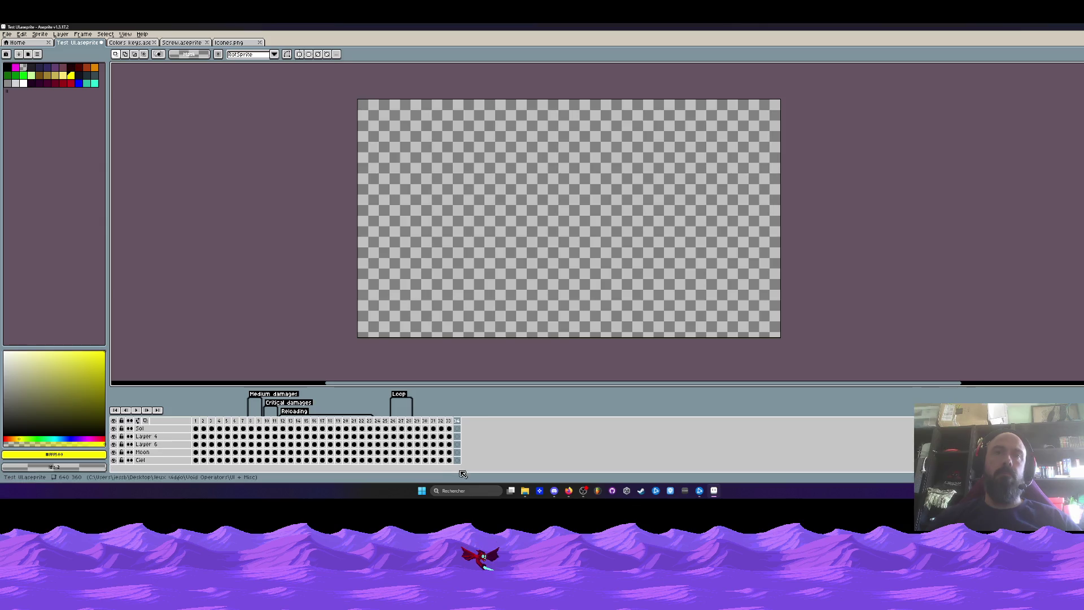
scroll(458, 461, down, 2)
scroll(510, 240, down, 1)
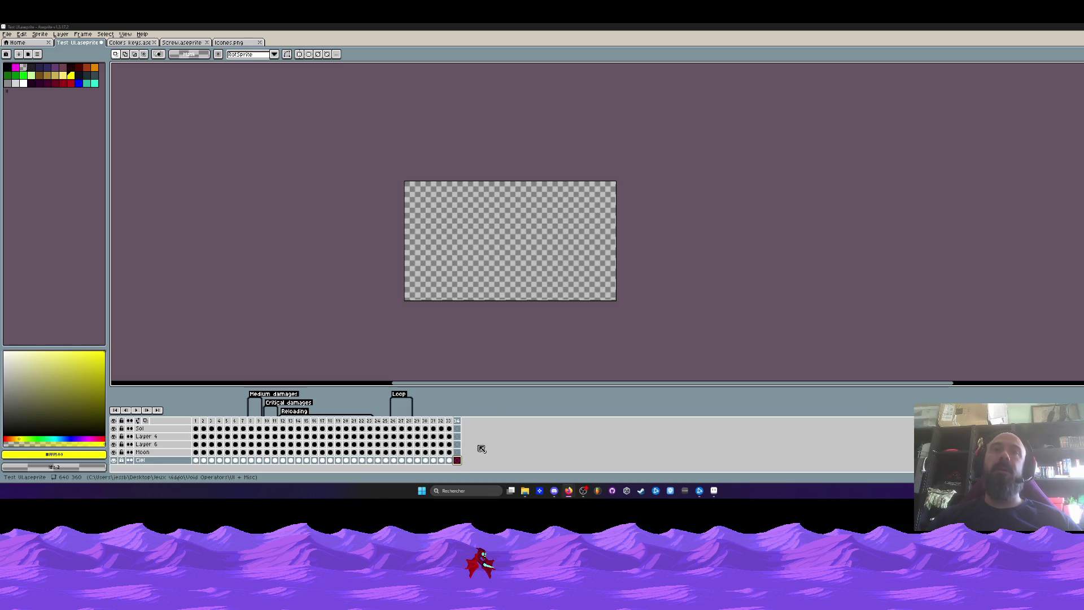
scroll(468, 249, up, 1)
key(ctrl+v)
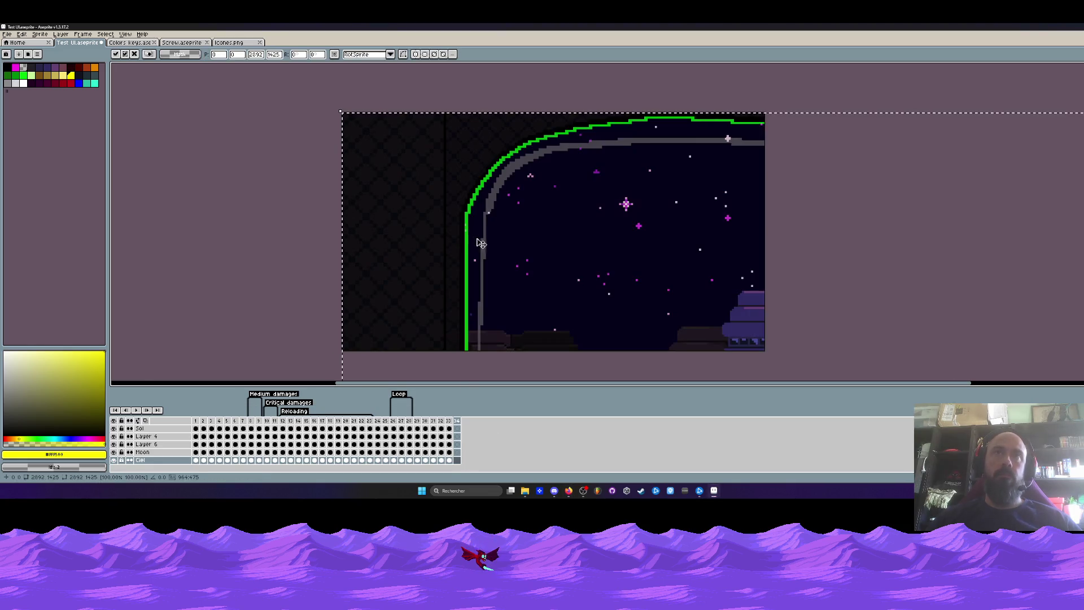
scroll(468, 250, down, 3)
scroll(509, 241, up, 1)
mouse_move(807, 376)
mouse_down()
mouse_move(583, 267)
mouse_move(729, 246)
mouse_up()
scroll(724, 244, up, 2)
scroll(724, 244, up, 2)
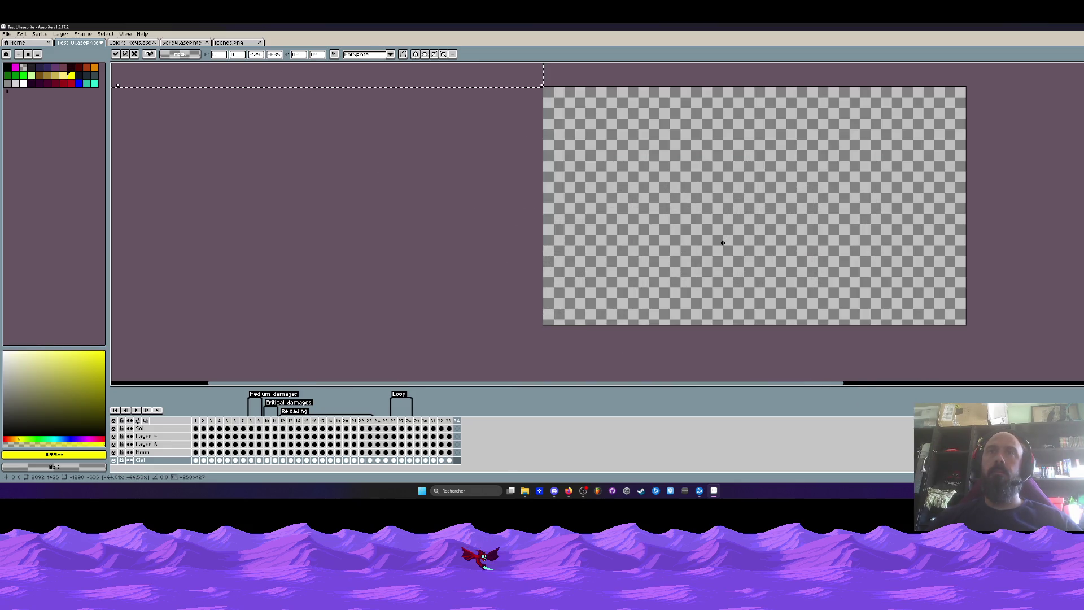
key(ctrl+d)
scroll(724, 244, down, 4)
key(ctrl+v)
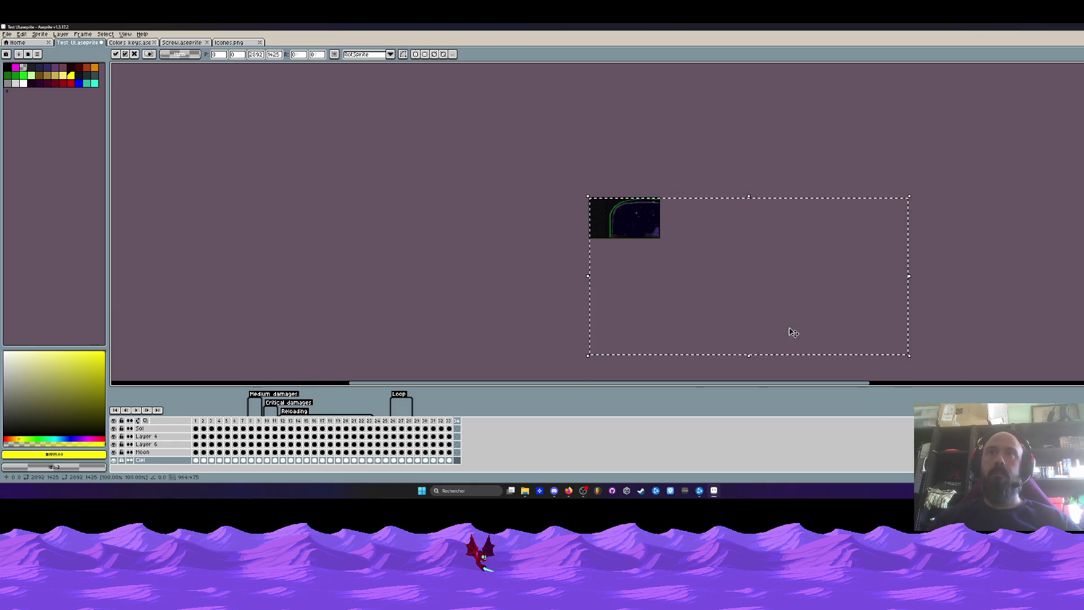
drag(907, 356, 676, 244)
scroll(671, 245, up, 2)
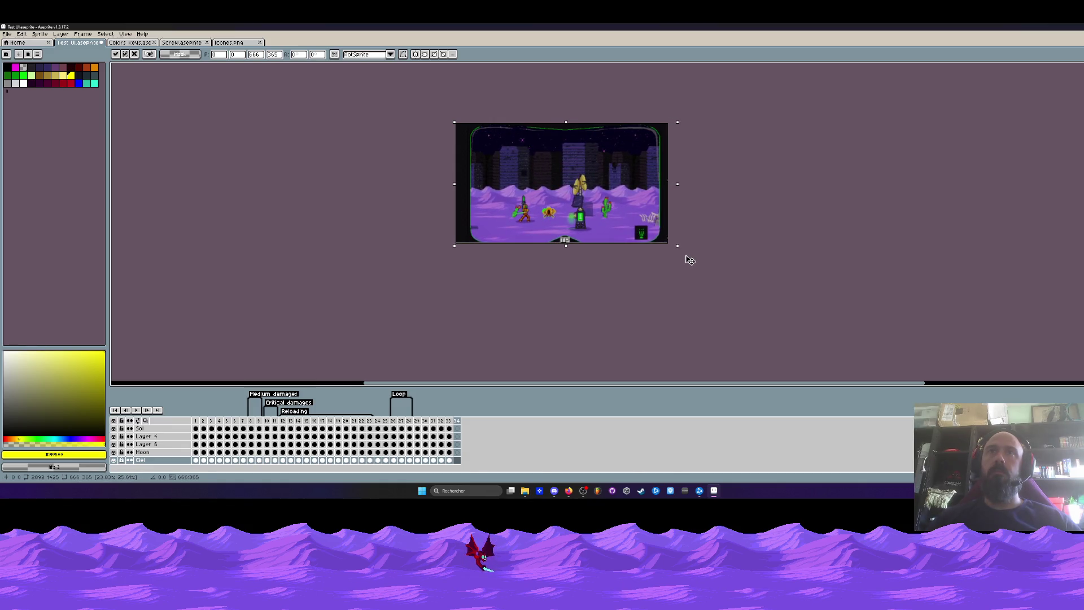
scroll(629, 233, up, 2)
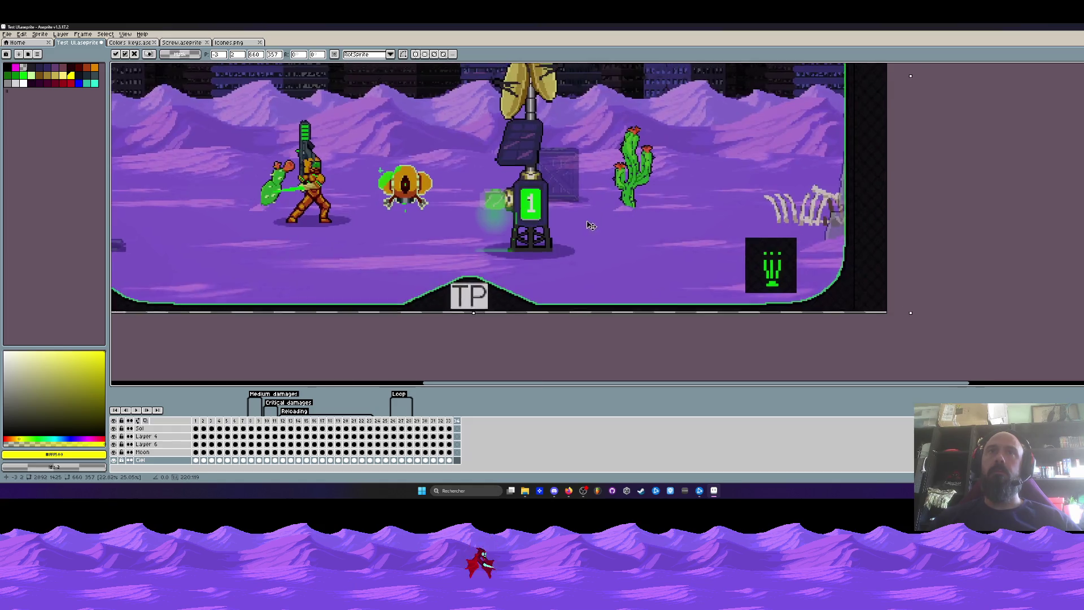
scroll(606, 251, down, 1)
drag(607, 251, 615, 266)
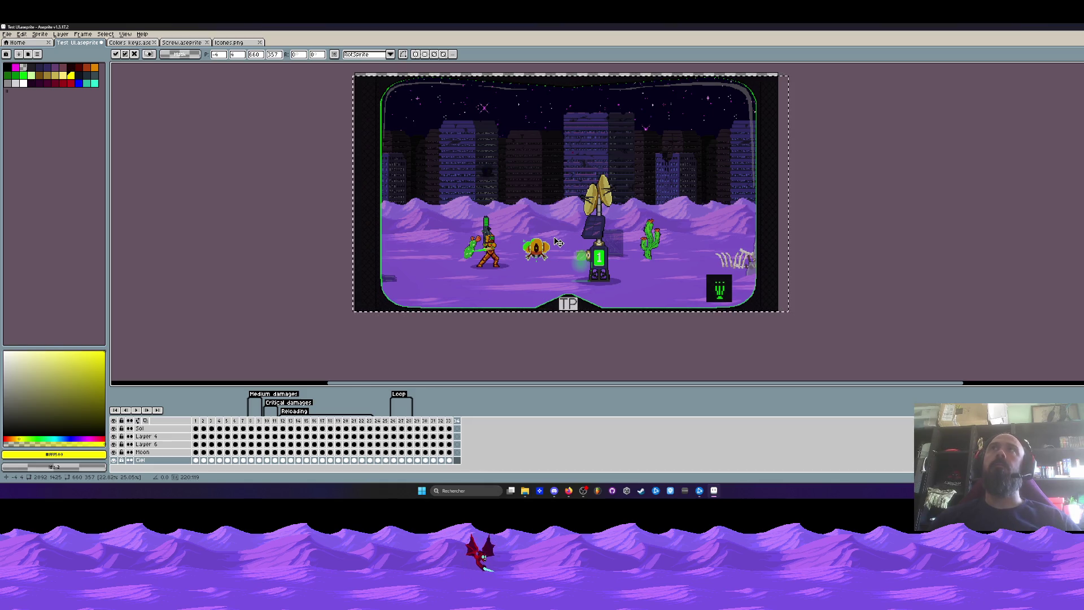
scroll(558, 242, down, 1)
scroll(551, 223, up, 1)
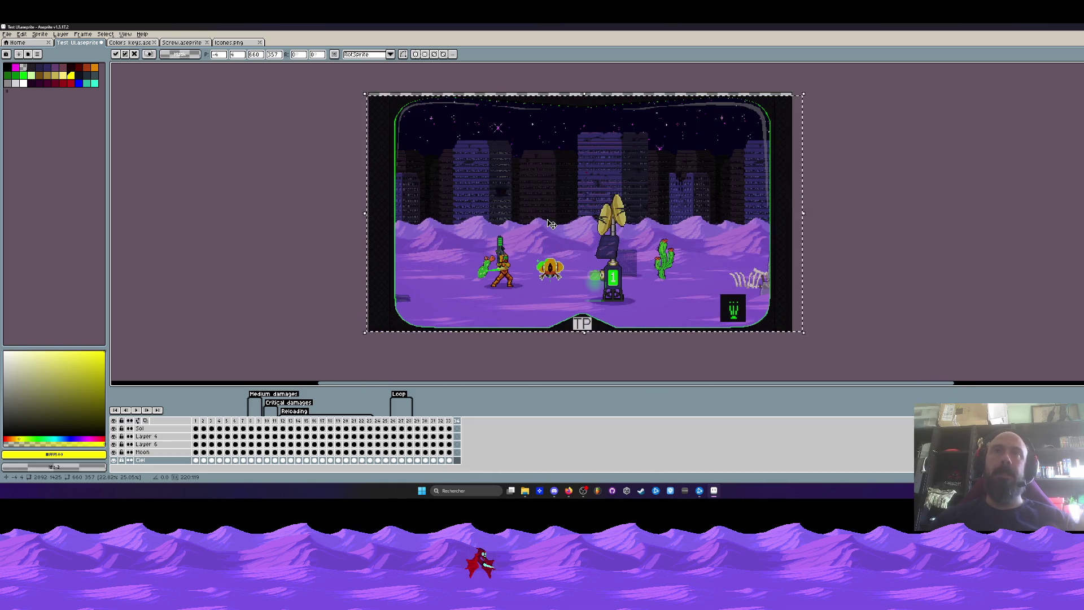
scroll(551, 224, up, 1)
scroll(550, 224, down, 1)
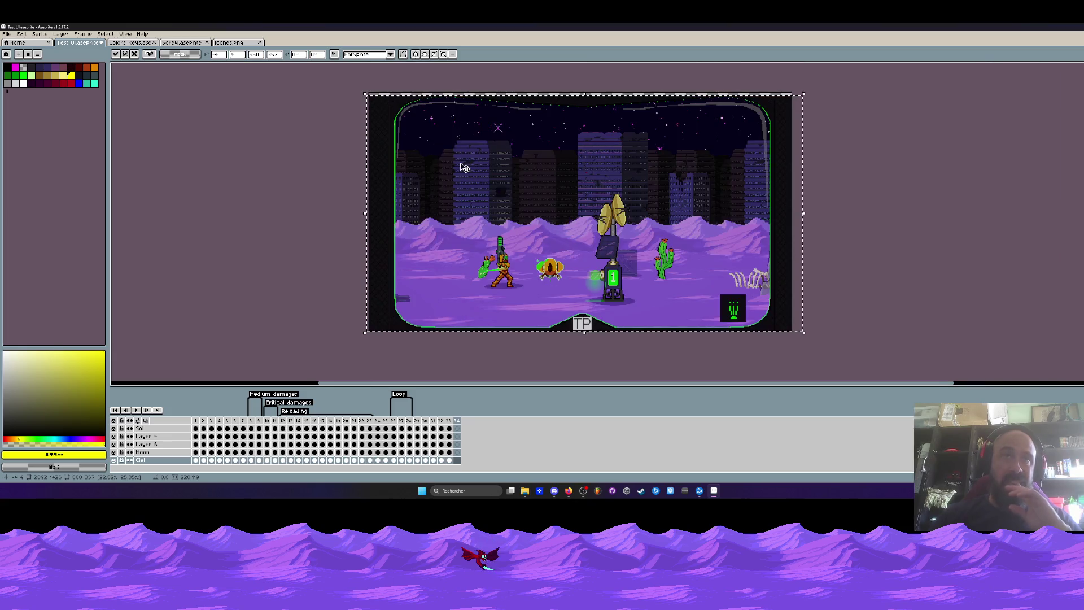
click(231, 43)
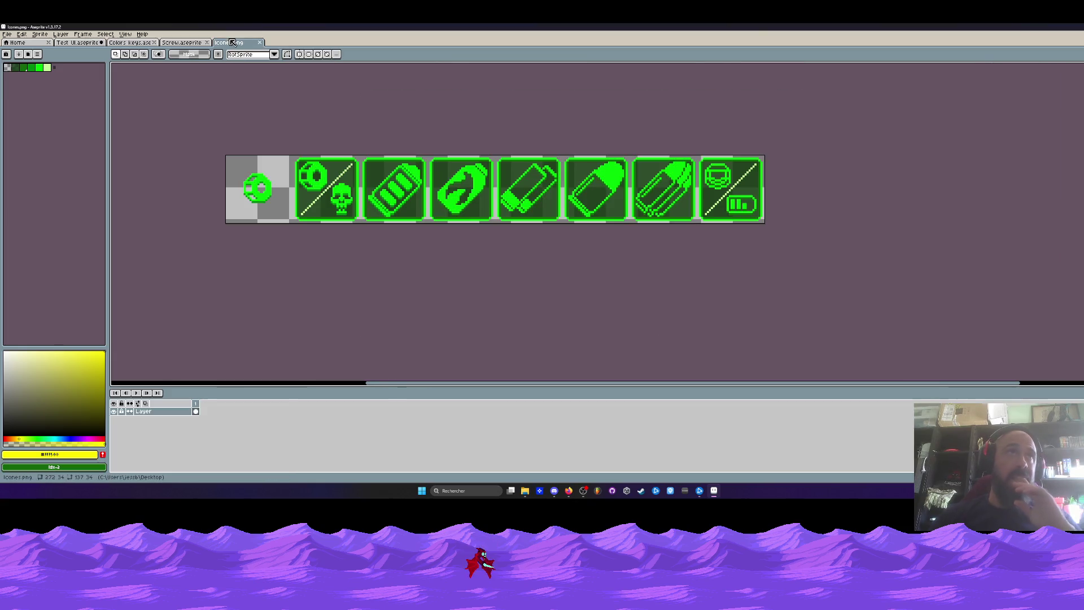
View the Screw and Colors keys sprites, then return to the Test UI mockup
click(192, 42)
click(127, 43)
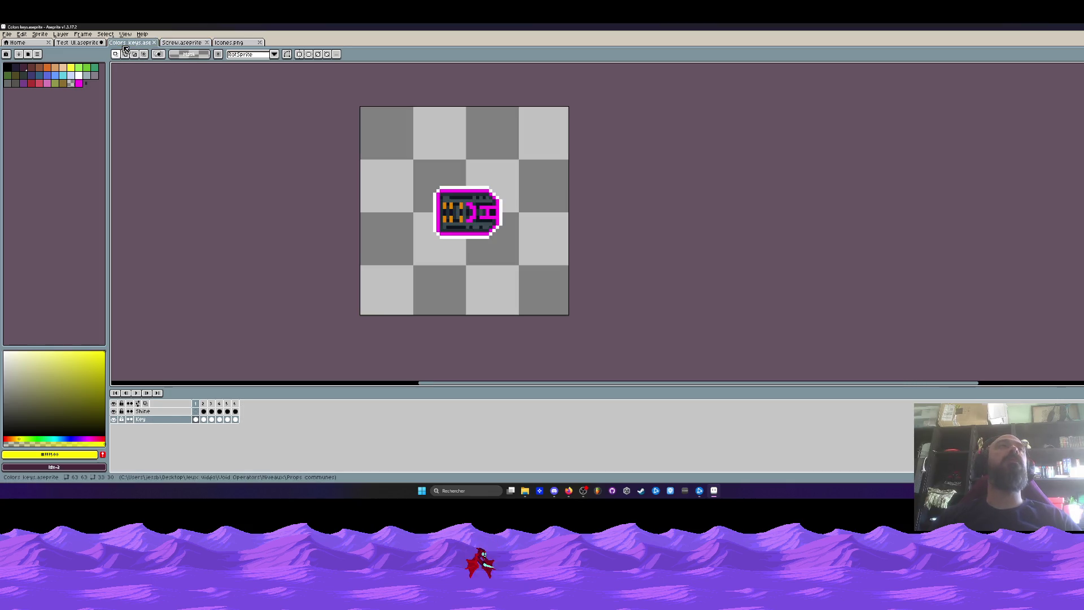
click(81, 42)
scroll(542, 212, down, 2)
scroll(542, 212, up, 2)
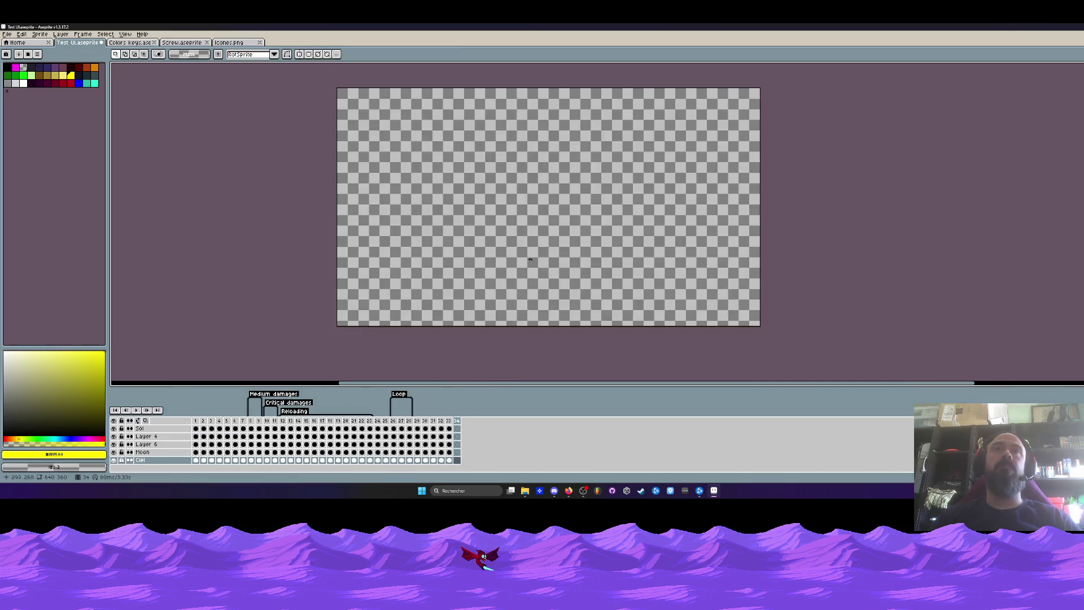
scroll(404, 196, down, 2)
scroll(403, 197, up, 2)
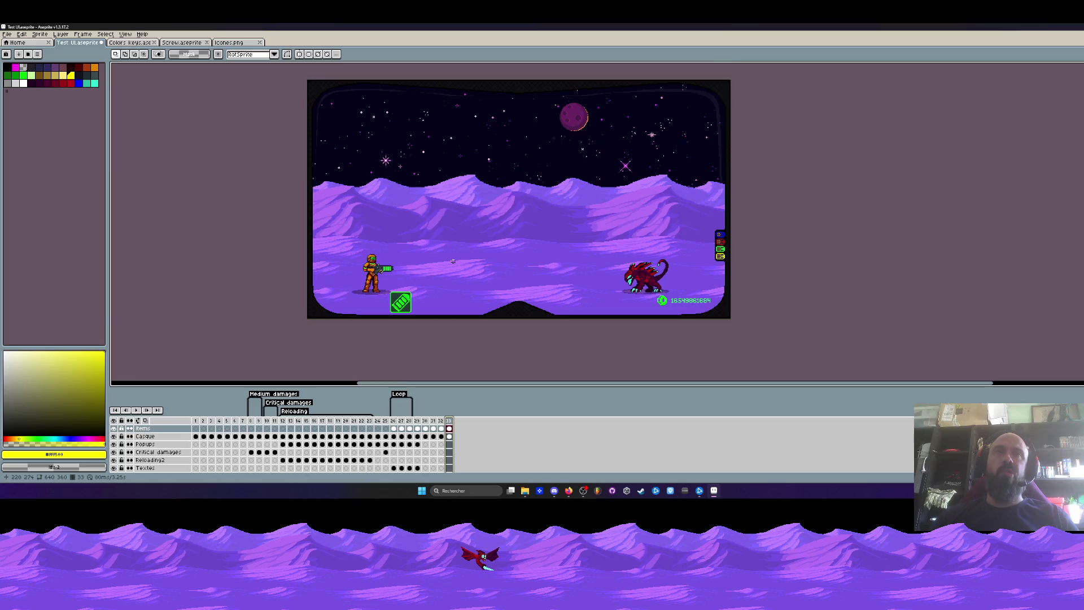
scroll(453, 262, down, 1)
scroll(454, 262, up, 1)
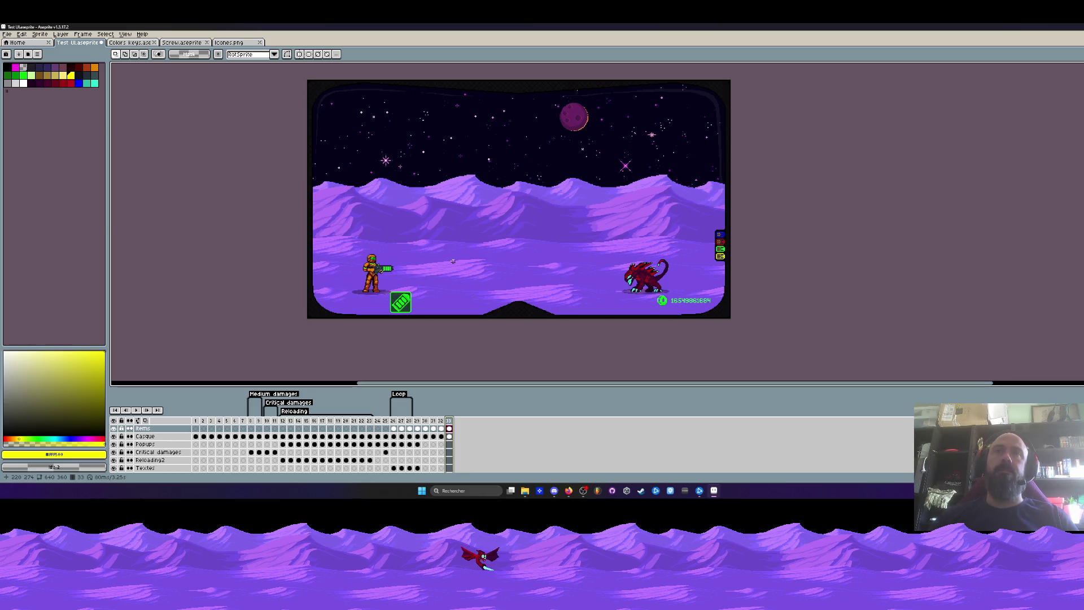
Scrub through the upgrade-menu, gameplay, scorpion-boss and early frames in the timeline
drag(395, 427, 419, 426)
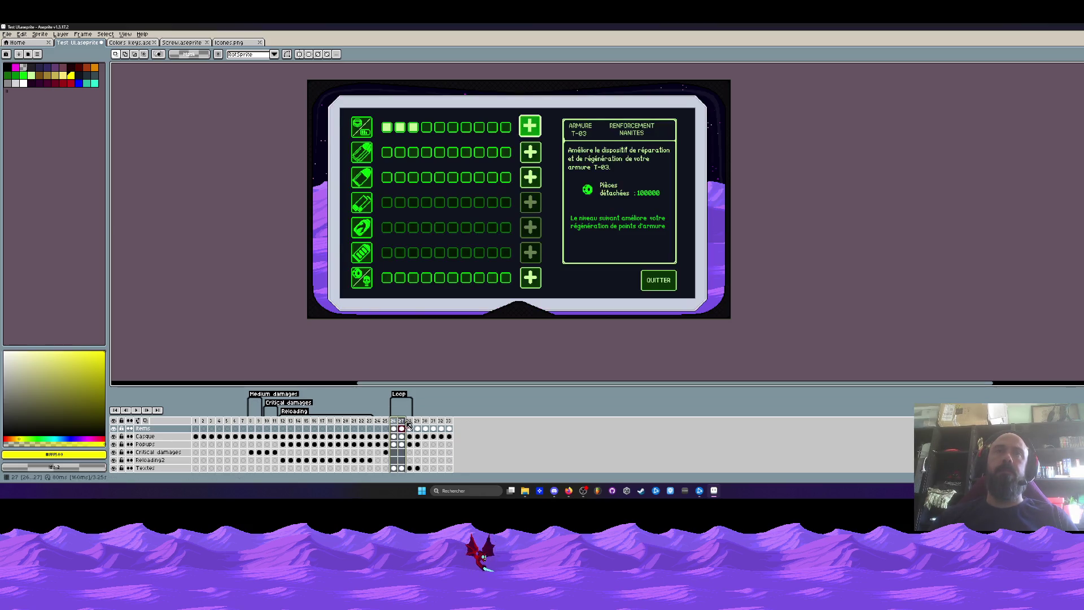
click(284, 430)
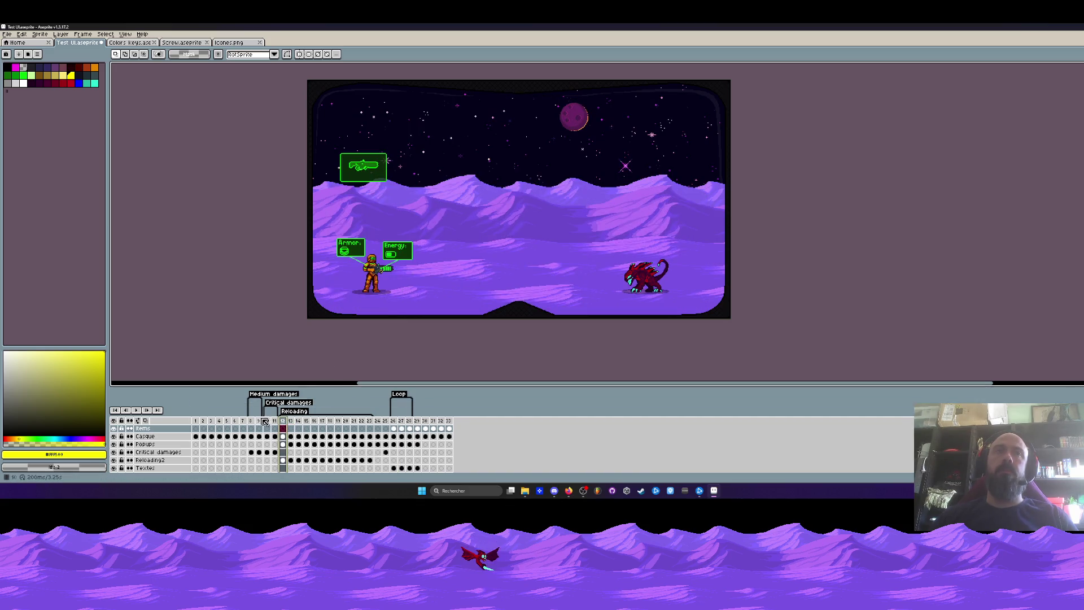
drag(252, 428, 378, 432)
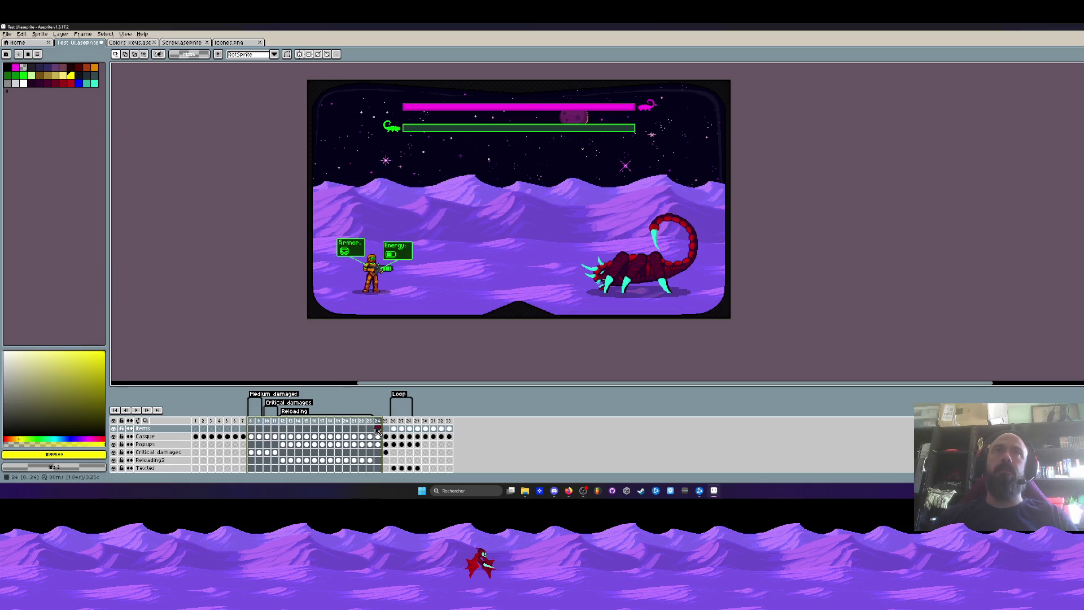
drag(377, 429, 372, 431)
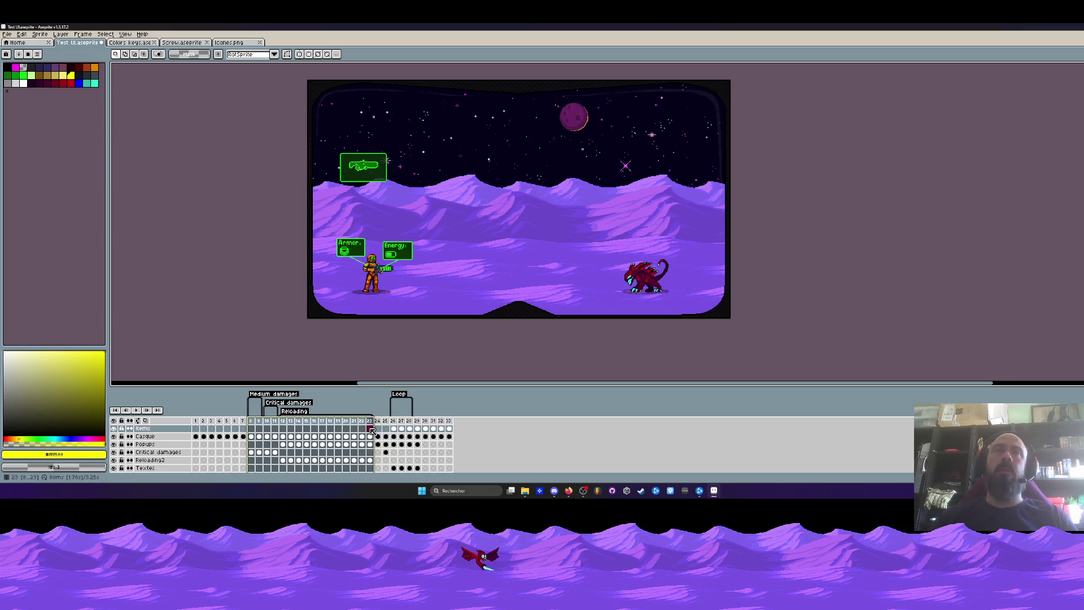
click(203, 424)
drag(204, 423, 354, 427)
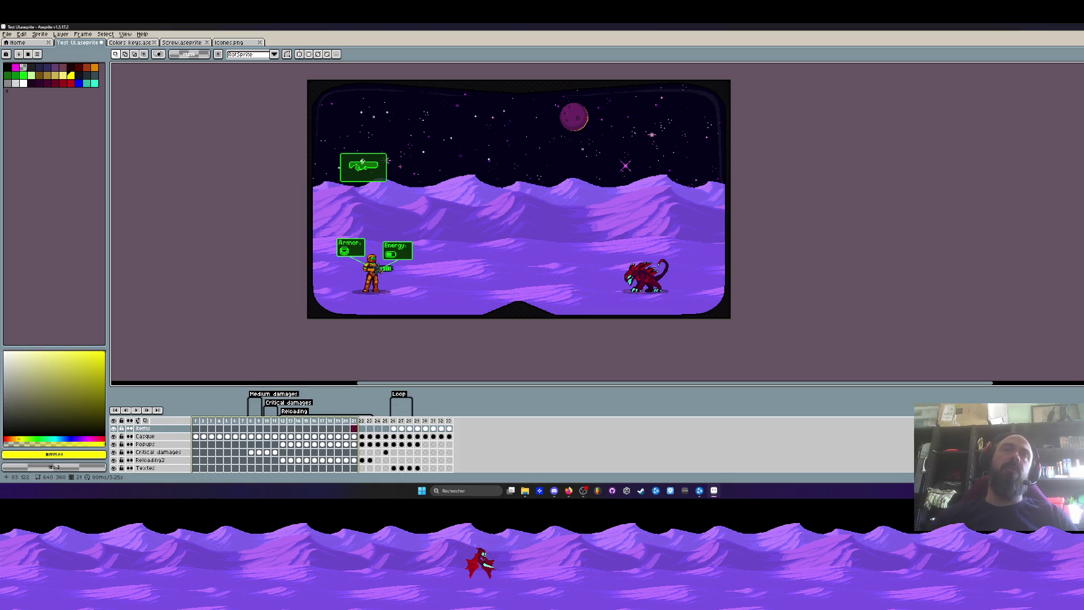
scroll(364, 170, up, 3)
scroll(365, 169, down, 1)
scroll(365, 169, down, 2)
scroll(365, 170, up, 2)
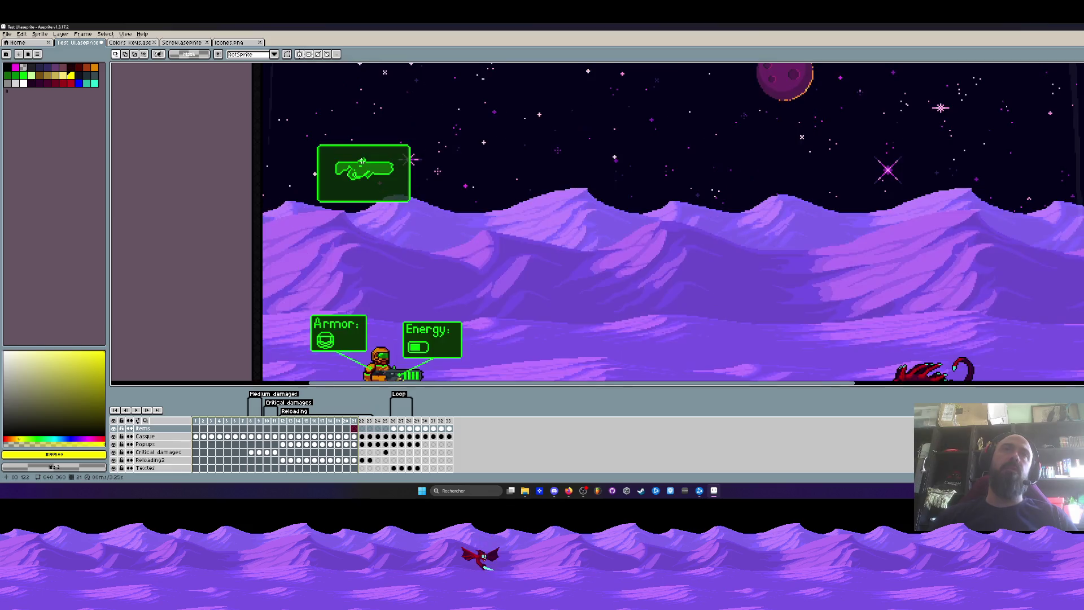
scroll(364, 169, down, 2)
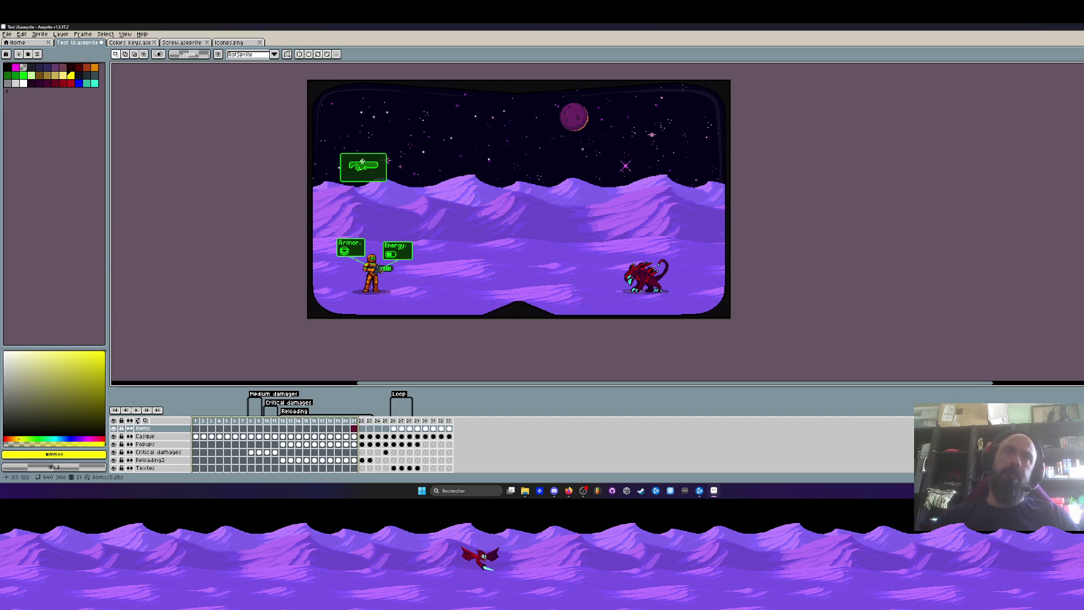
Compare the upgrade menu and battle frames, then land on the frame with the new bottom HUD layout
click(399, 420)
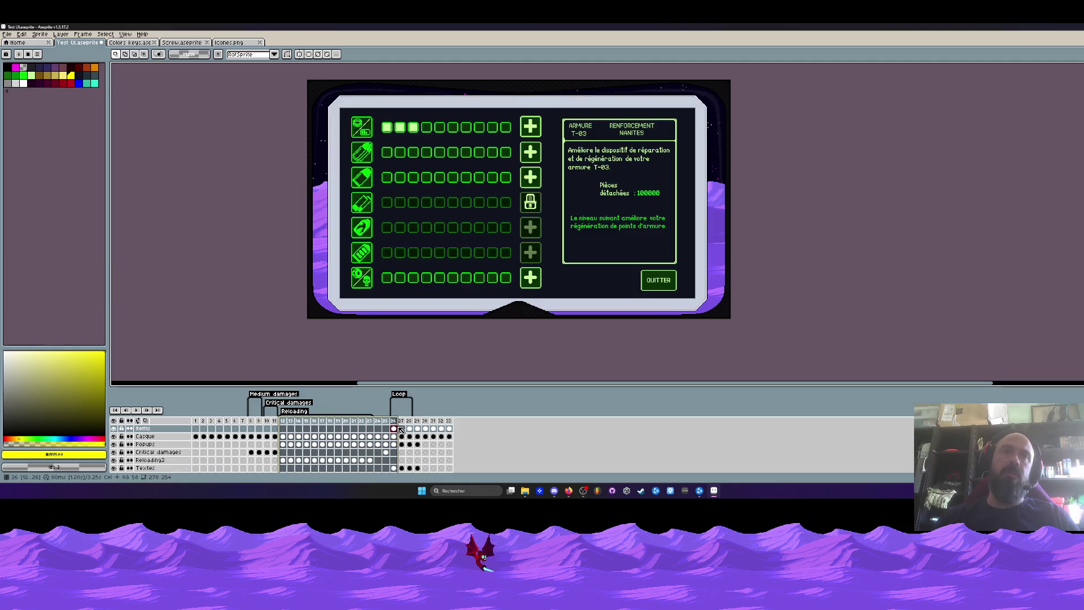
click(386, 421)
click(391, 422)
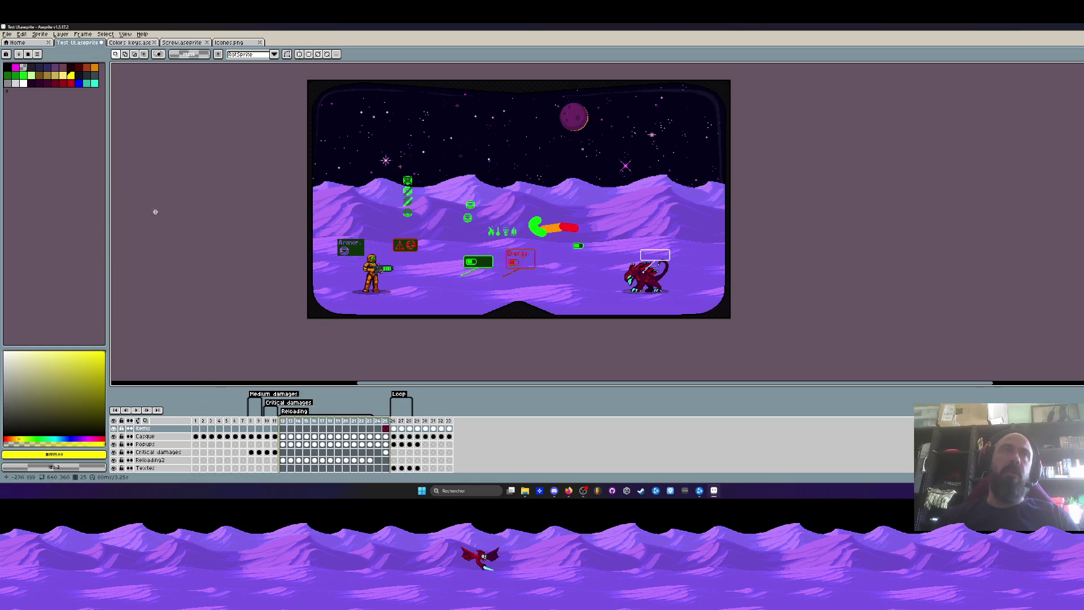
click(448, 421)
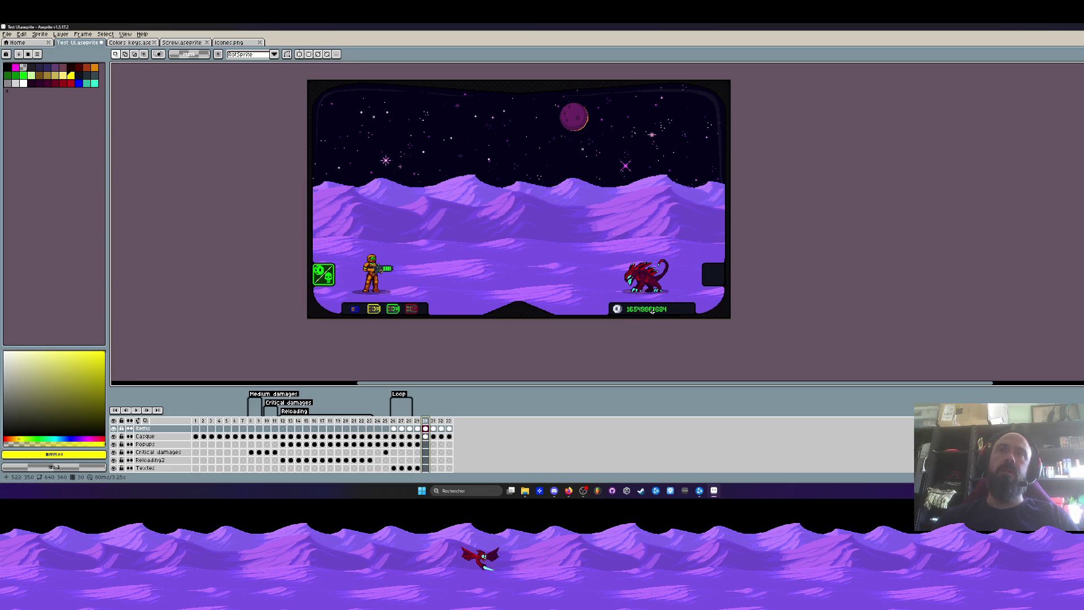
scroll(678, 271, up, 3)
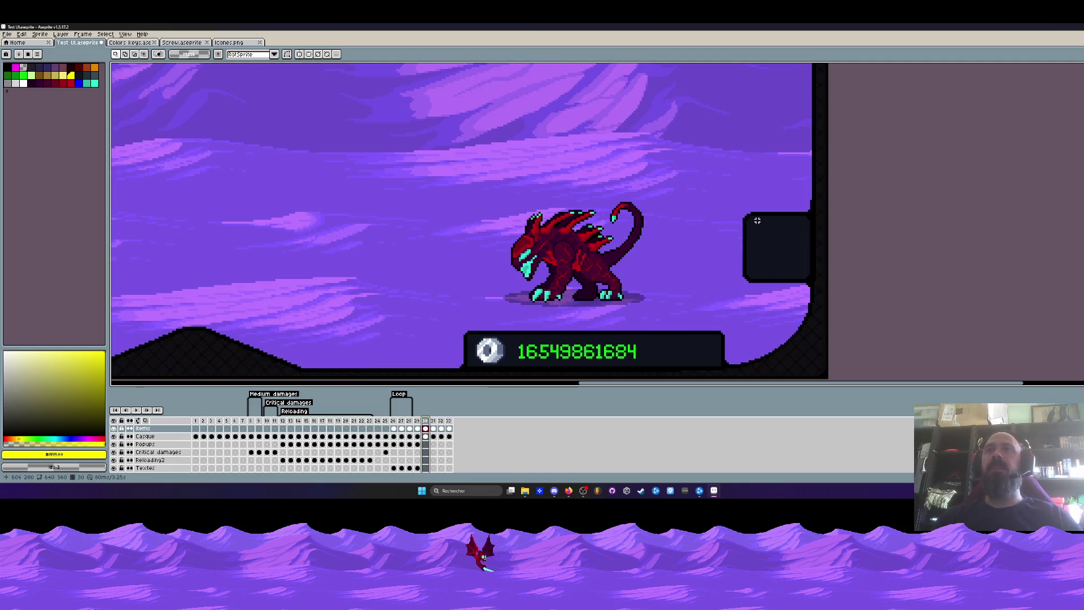
scroll(713, 289, down, 3)
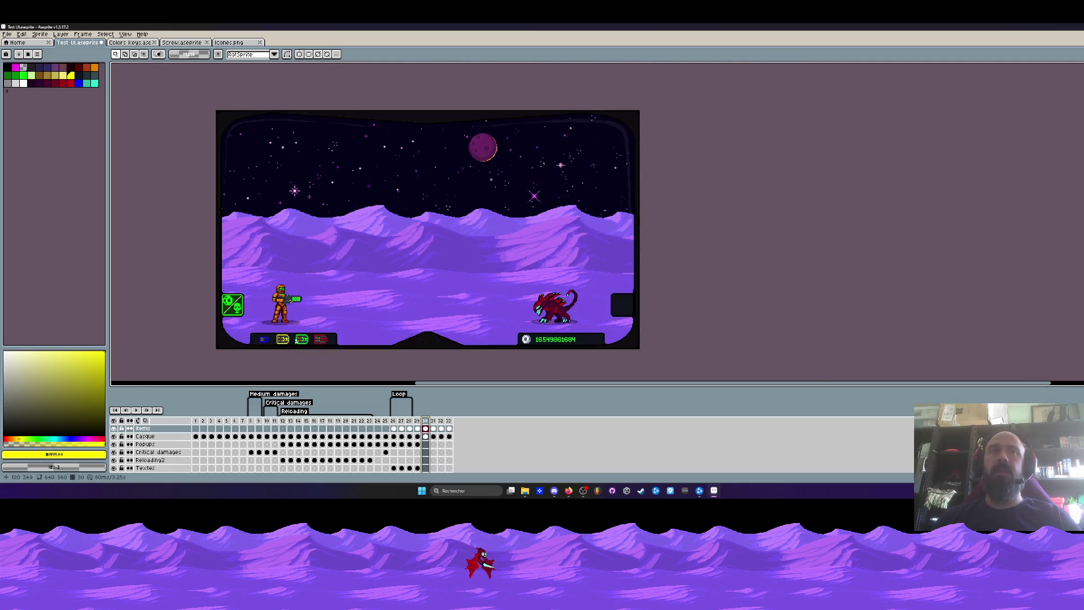
scroll(219, 316, up, 1)
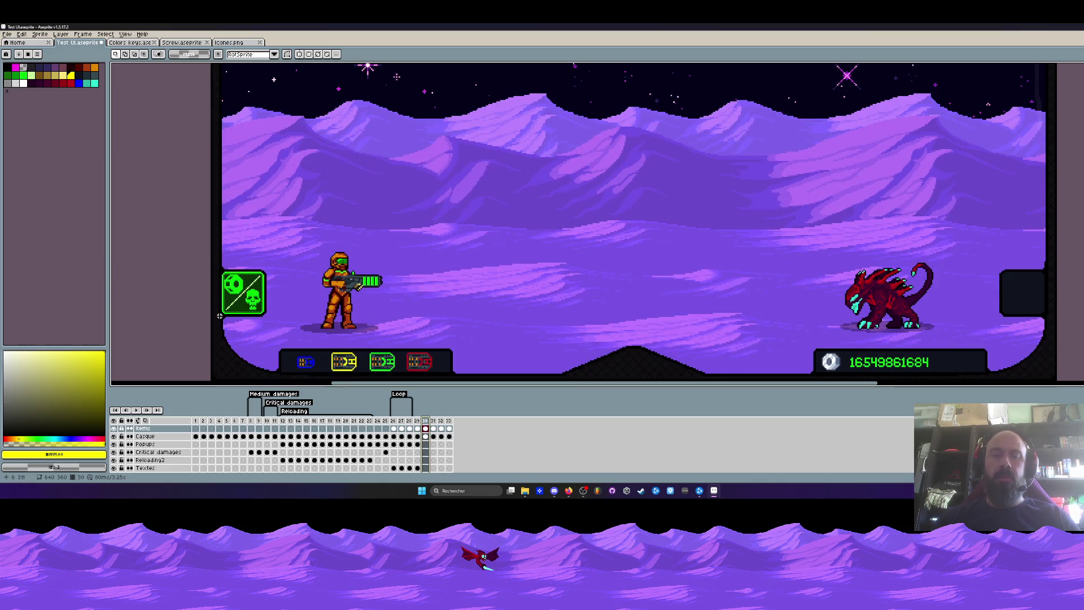
scroll(218, 315, up, 1)
scroll(231, 266, down, 3)
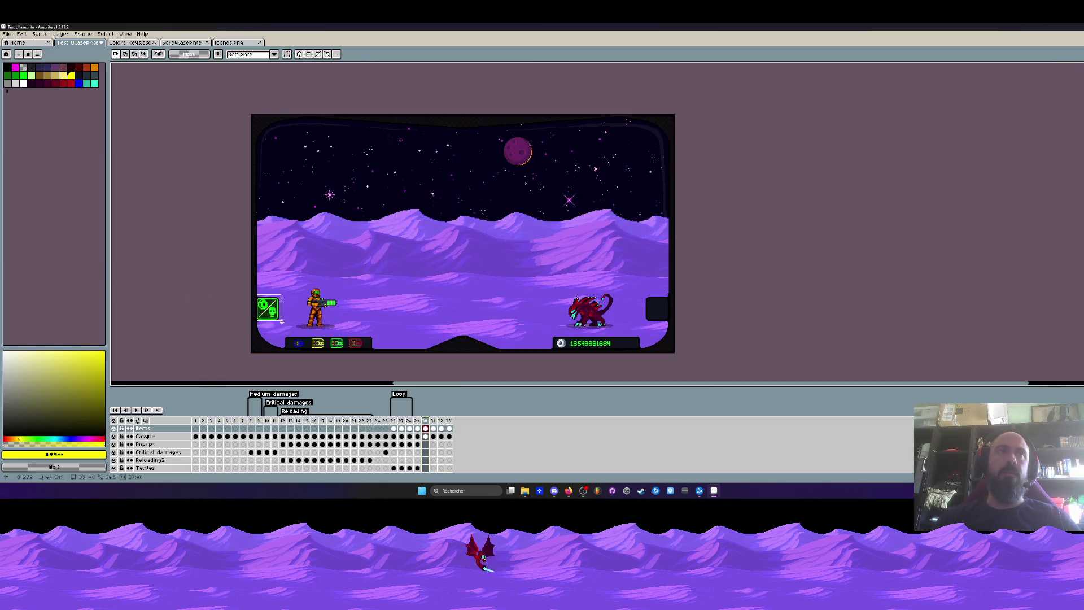
scroll(280, 306, up, 2)
Delete the green skull icon at the left edge from the Items layer
drag(223, 271, 291, 320)
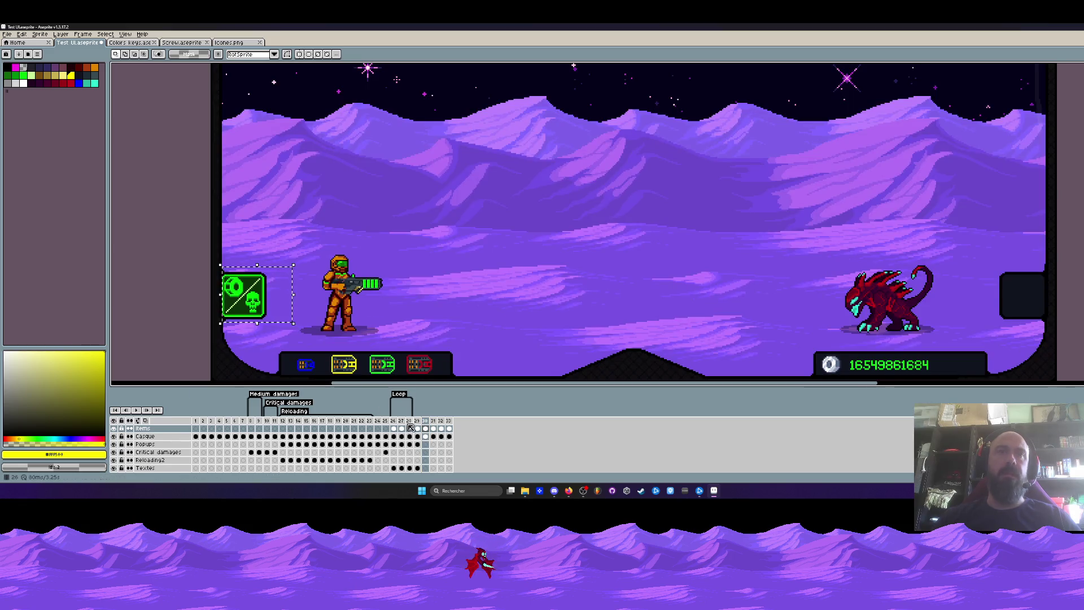
click(429, 437)
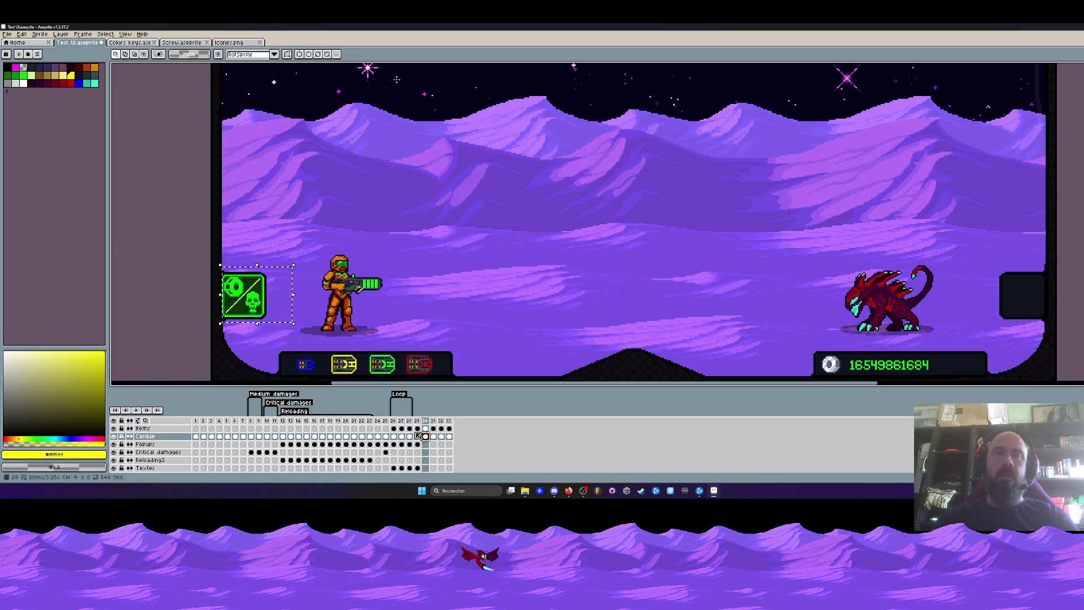
key(ctrl+d)
click(428, 429)
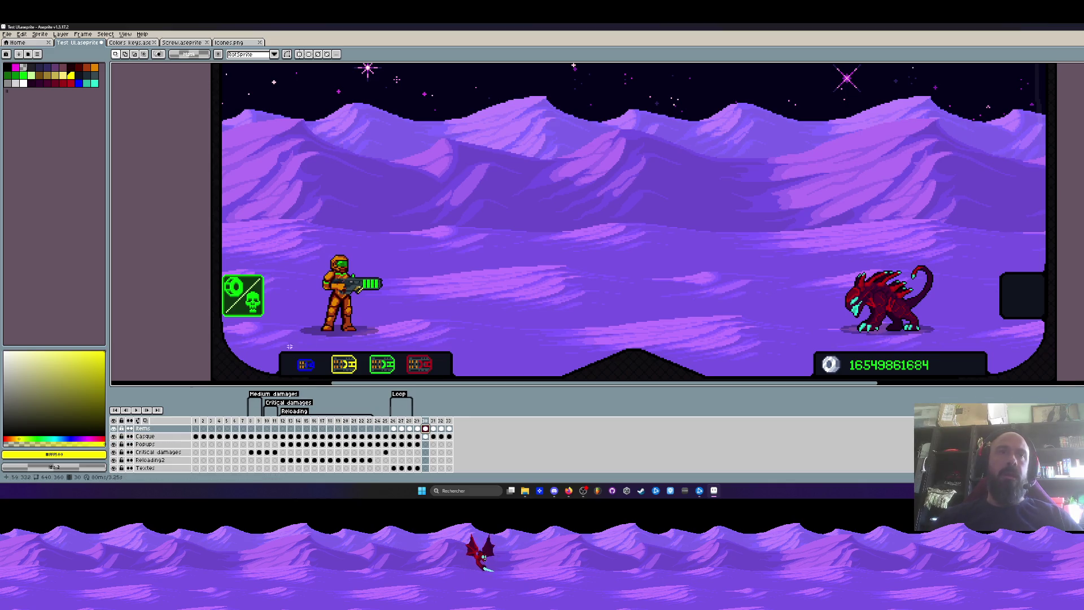
drag(224, 271, 272, 323)
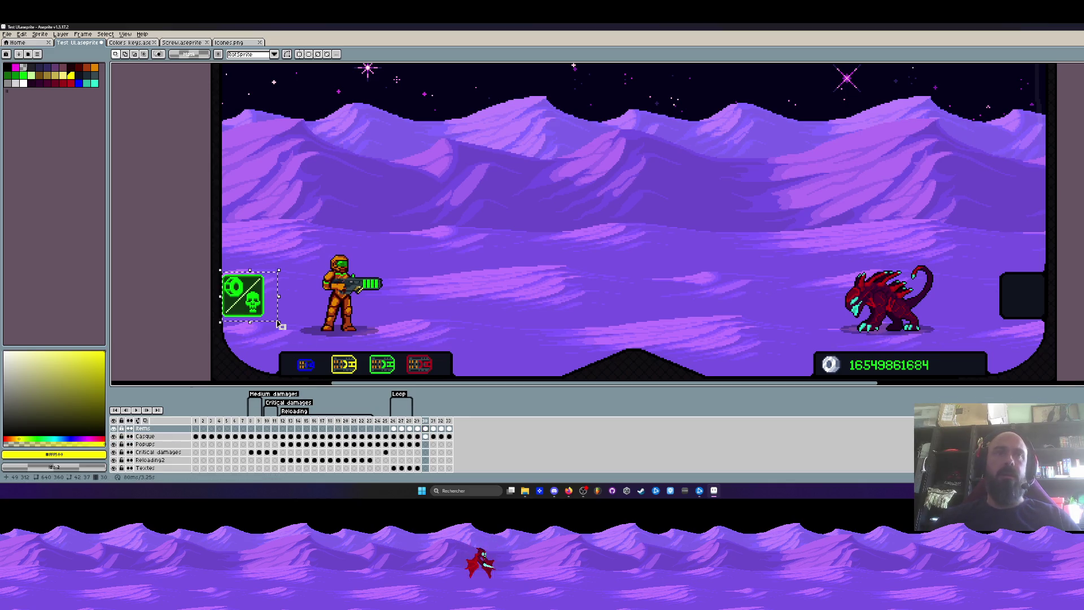
key(Delete)
scroll(264, 348, up, 3)
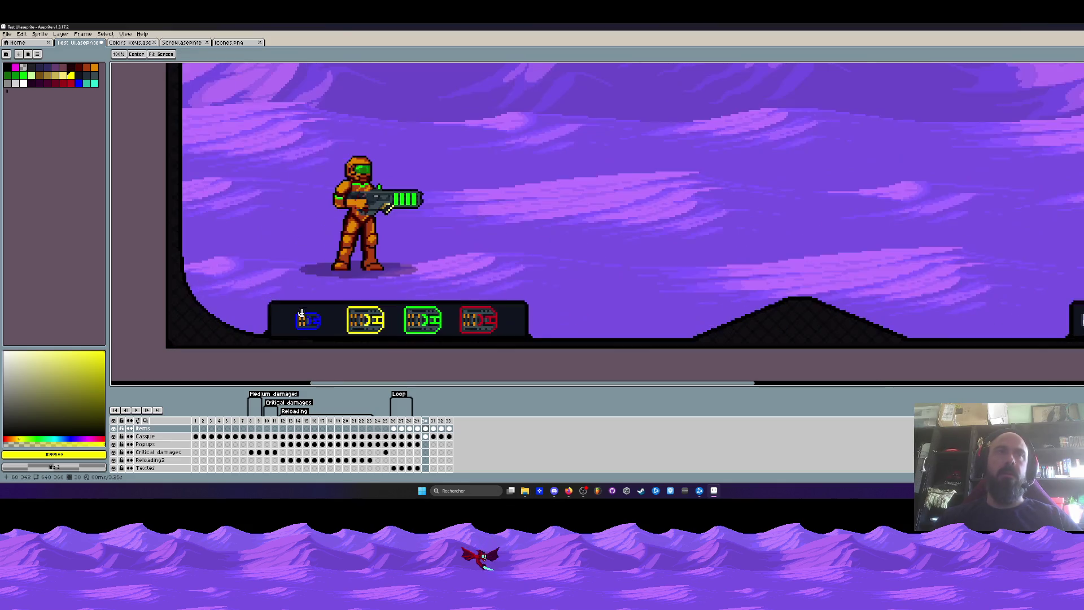
Probe the key bar, dark box and counter with marquees, then sample the box's dark colour with the Eyedropper
drag(261, 298, 561, 323)
scroll(560, 324, down, 3)
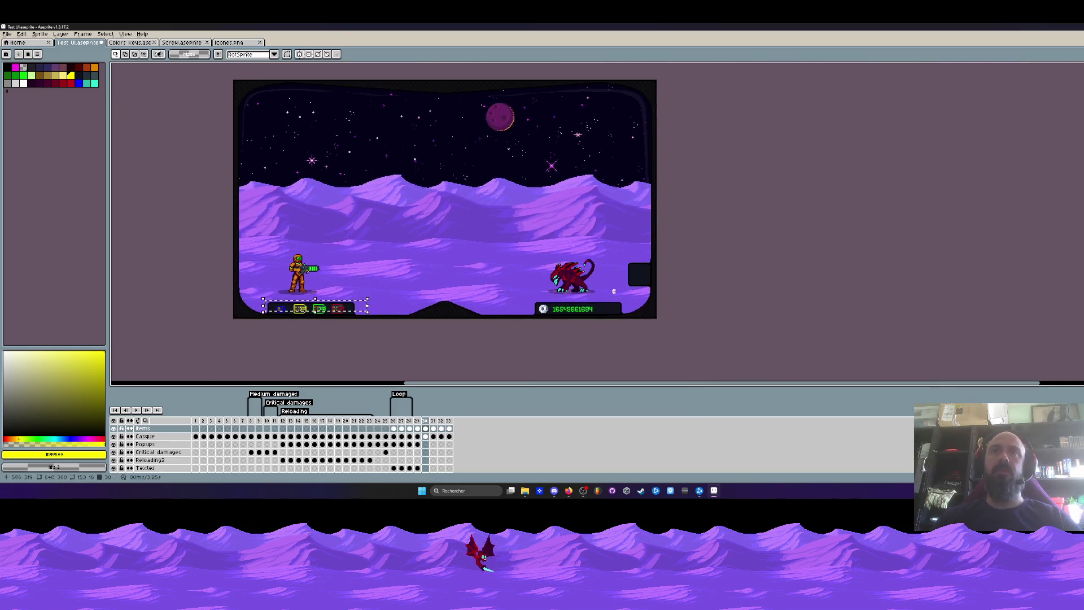
scroll(649, 254, up, 3)
scroll(650, 237, up, 1)
drag(629, 222, 690, 279)
scroll(649, 254, down, 1)
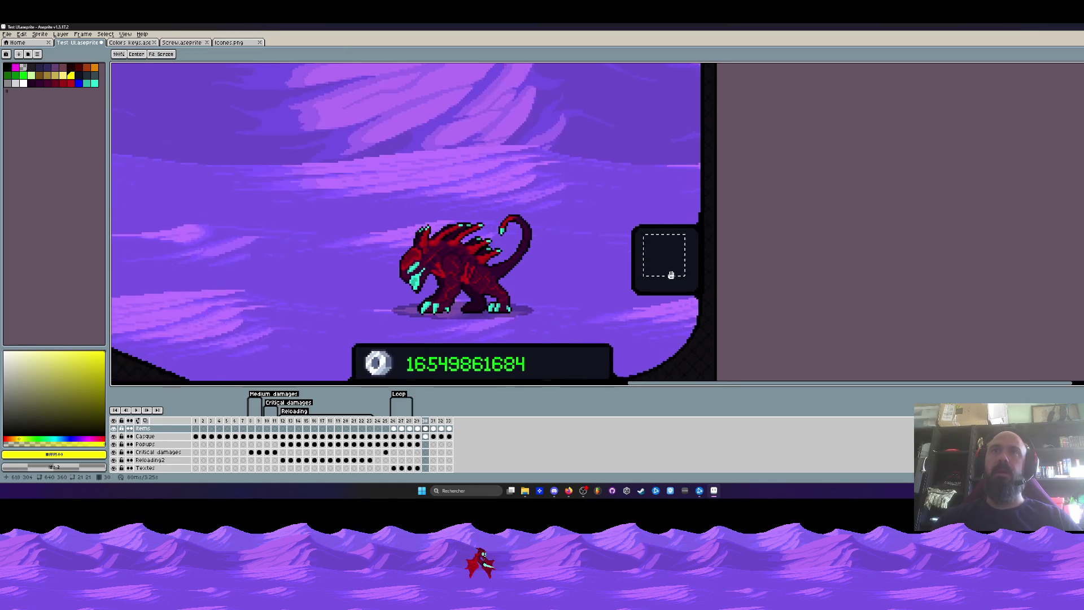
scroll(649, 254, down, 1)
drag(294, 286, 612, 348)
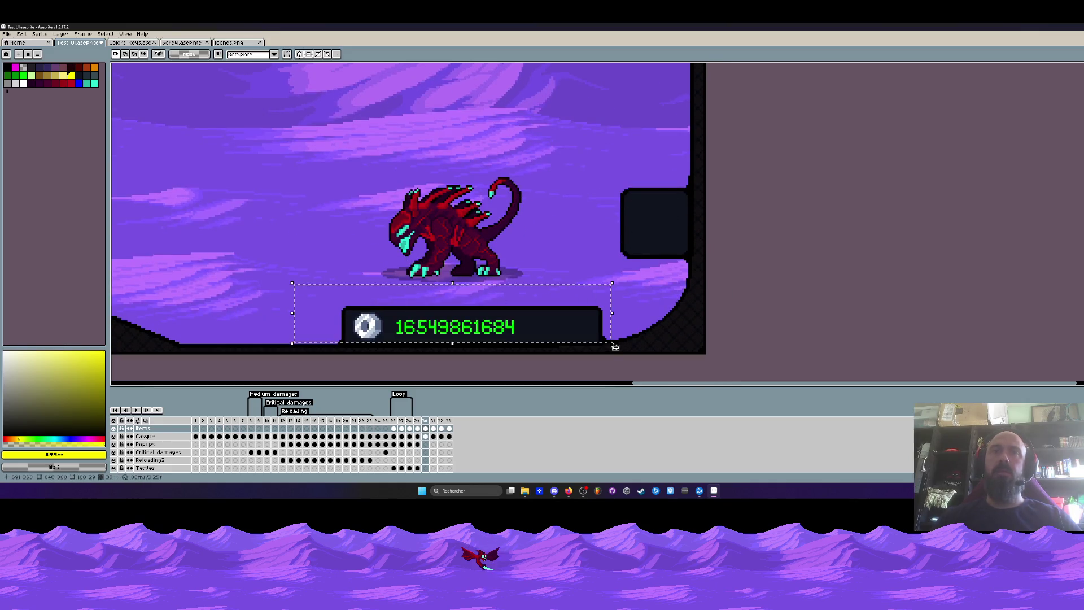
click(636, 259)
drag(576, 252, 621, 314)
click(659, 311)
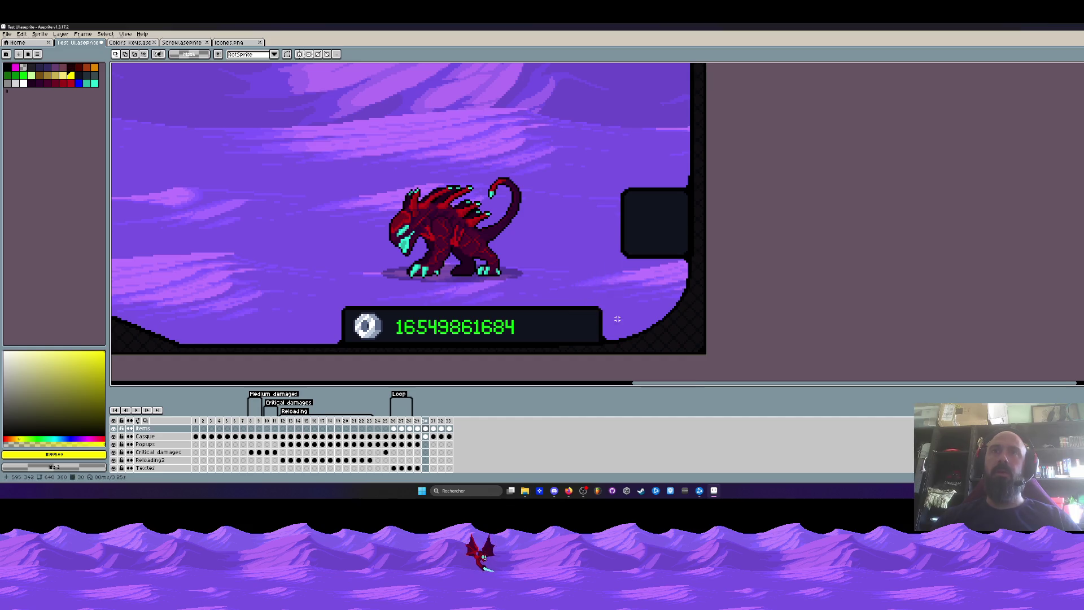
scroll(659, 312, up, 1)
scroll(621, 315, down, 1)
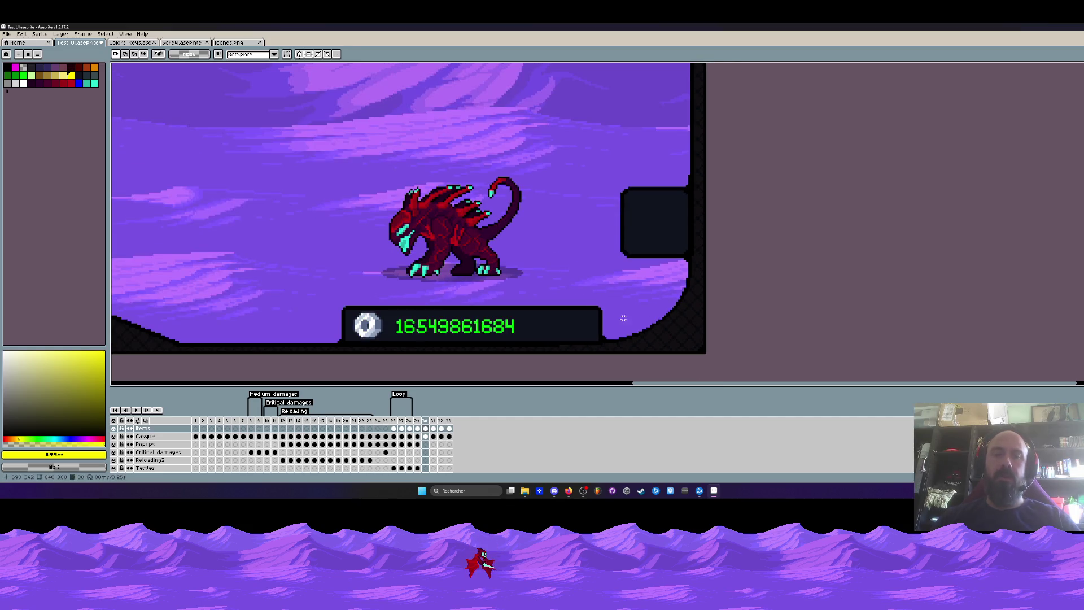
key(i)
click(646, 255)
scroll(645, 255, up, 1)
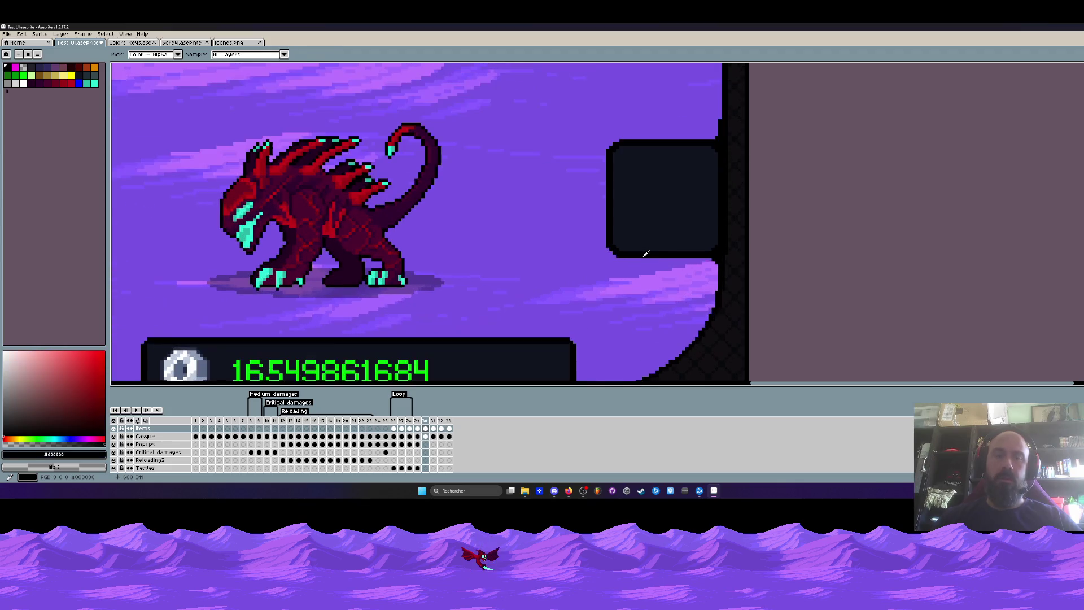
scroll(645, 255, up, 1)
drag(646, 254, 653, 221)
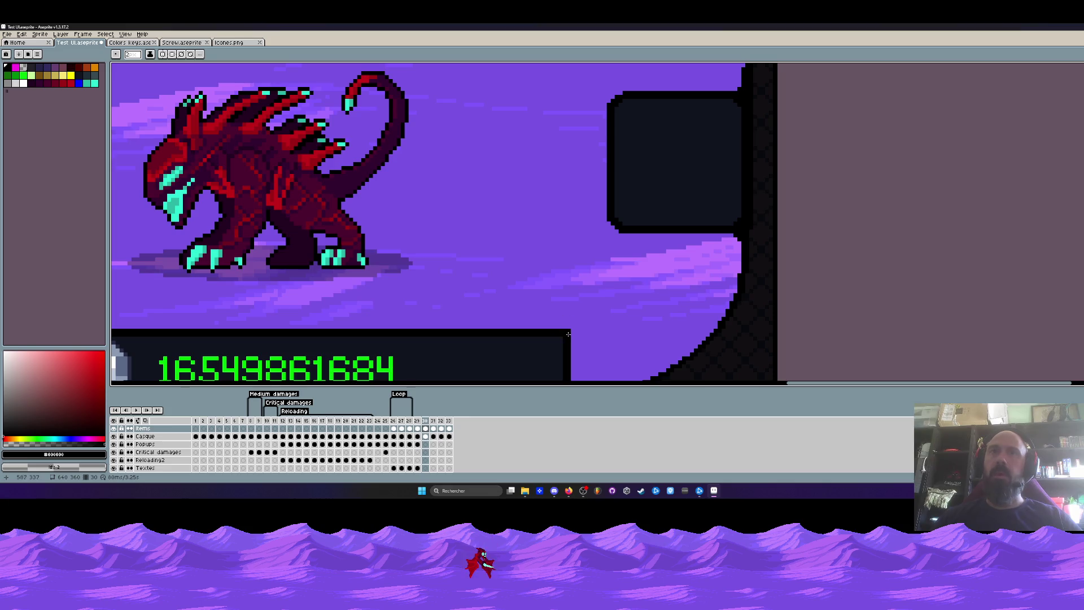
drag(568, 334, 711, 238)
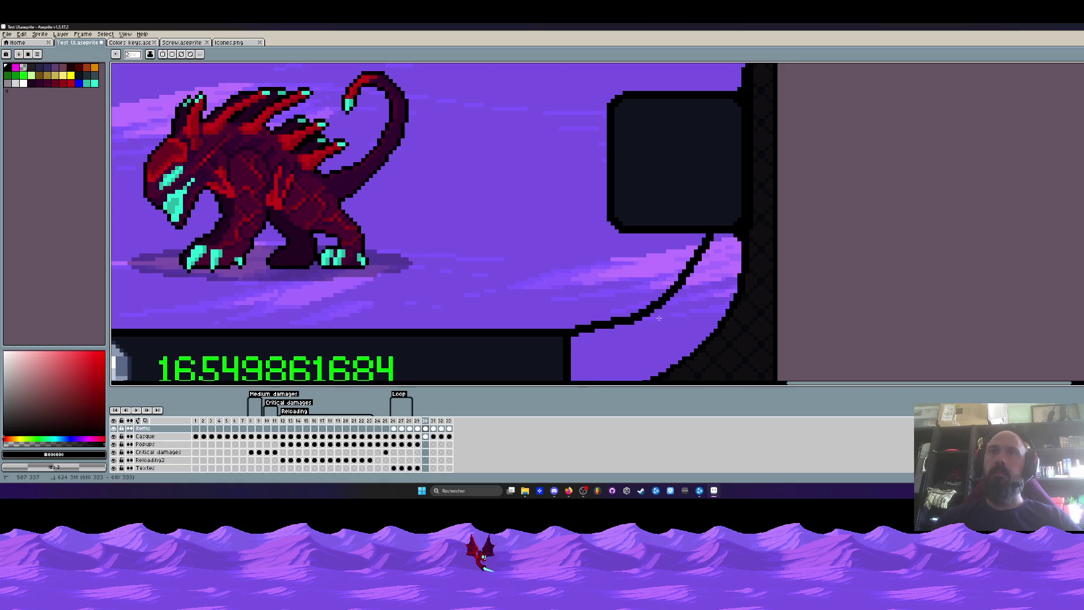
key(Escape)
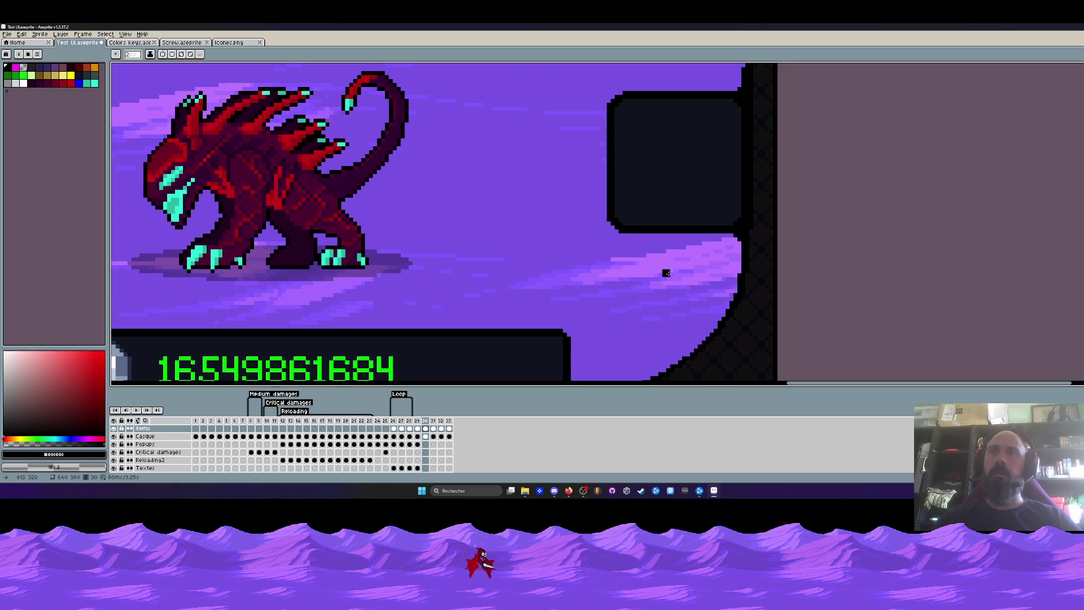
drag(570, 336, 675, 235)
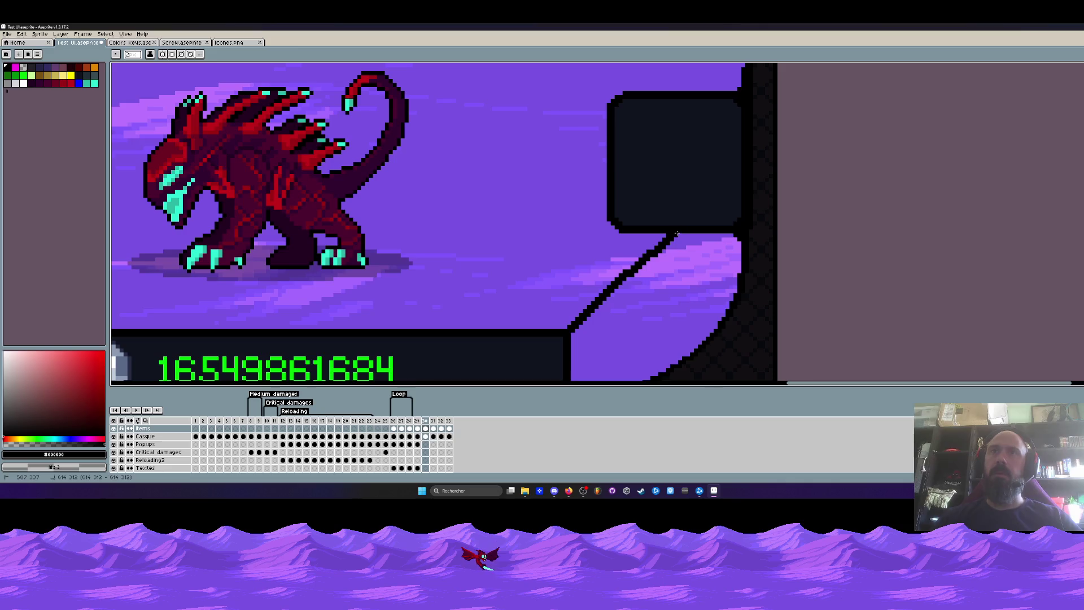
scroll(686, 295, down, 1)
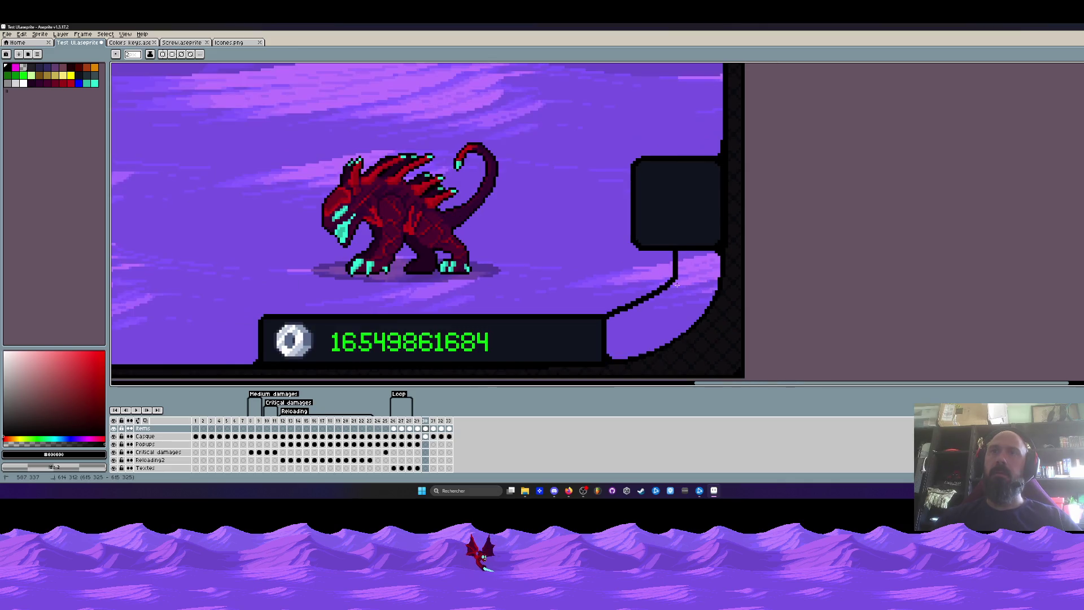
scroll(681, 292, down, 1)
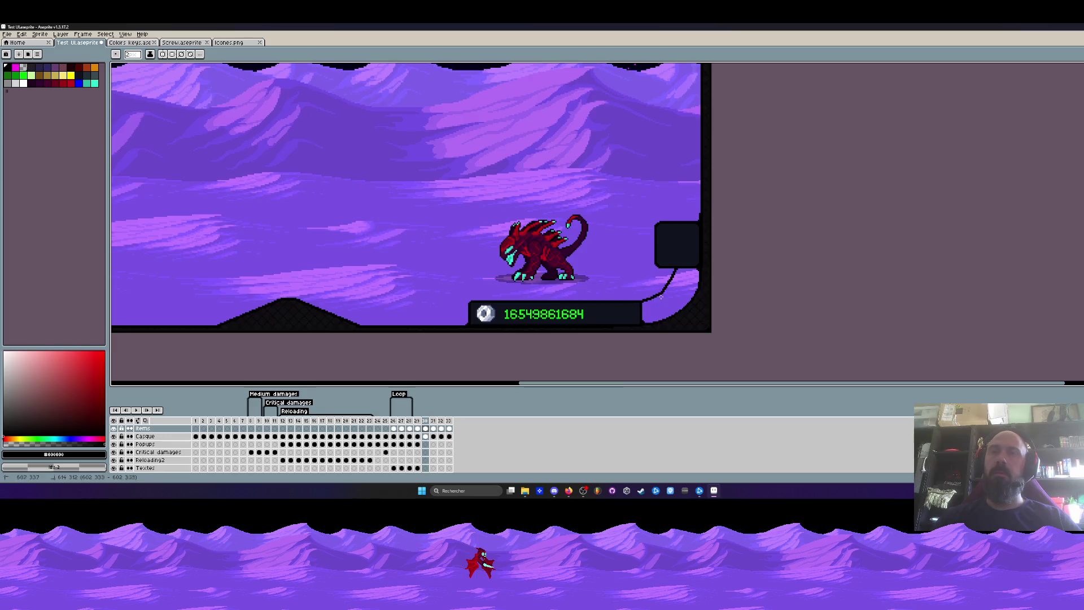
scroll(661, 297, up, 1)
drag(655, 290, 696, 241)
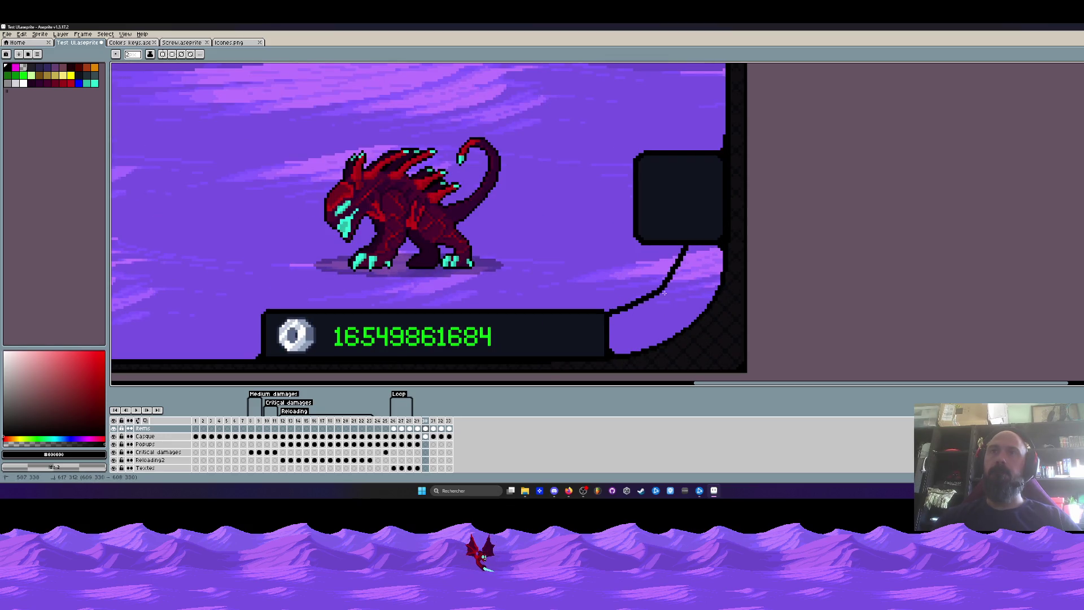
drag(695, 308, 666, 291)
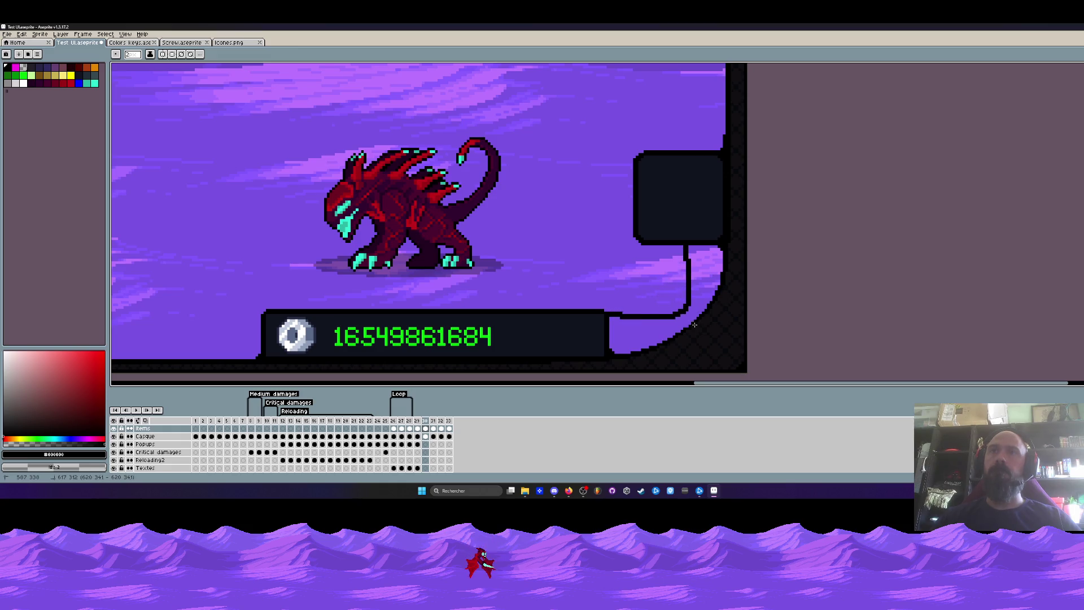
scroll(666, 291, down, 3)
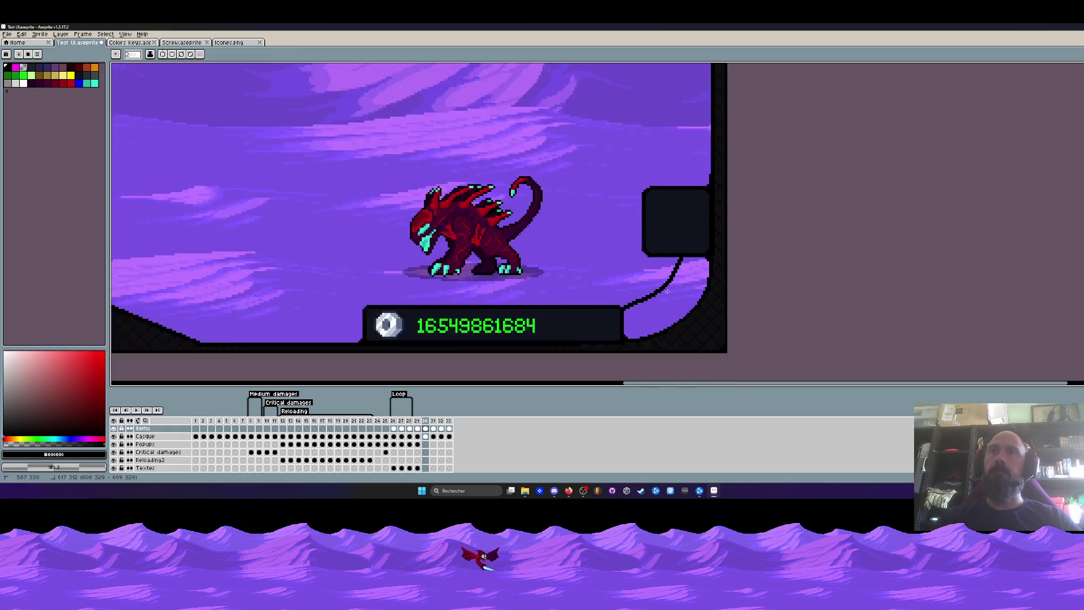
scroll(666, 291, down, 2)
scroll(669, 291, up, 2)
scroll(669, 292, up, 2)
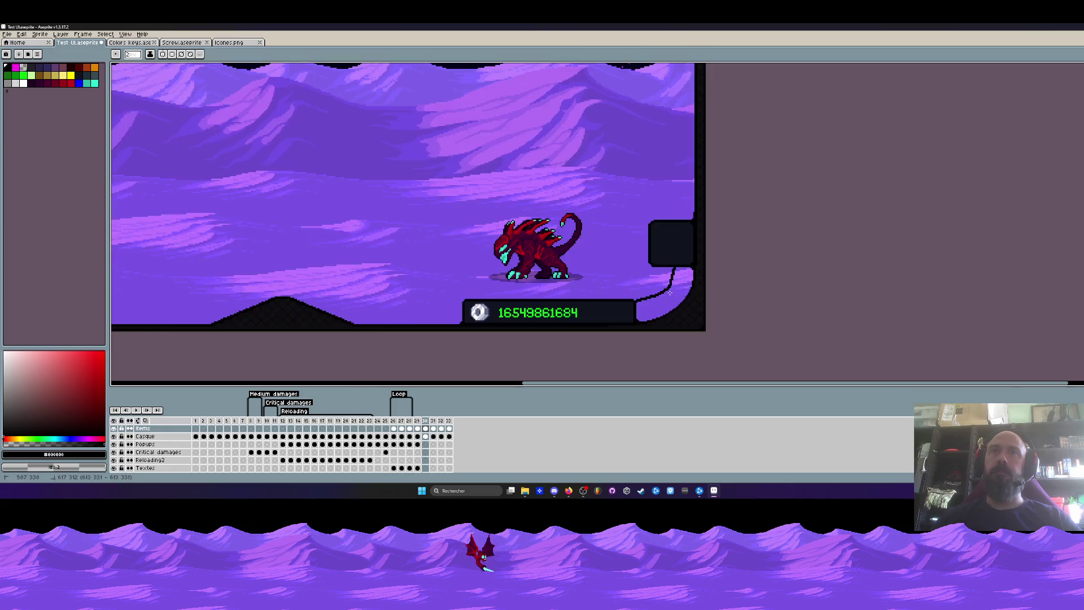
scroll(669, 292, up, 1)
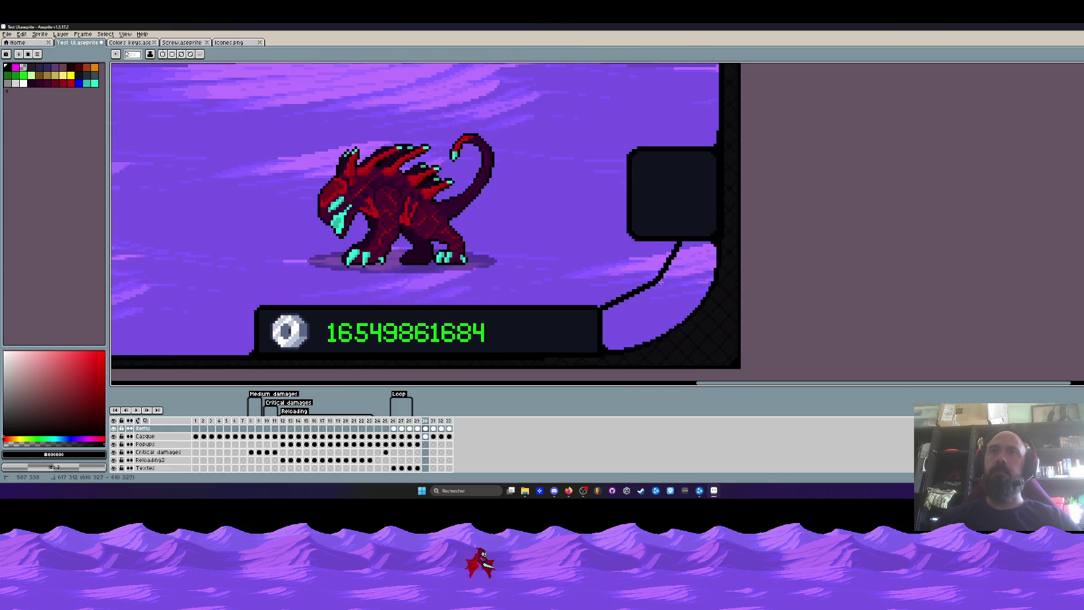
key(ctrl+z)
scroll(669, 254, up, 1)
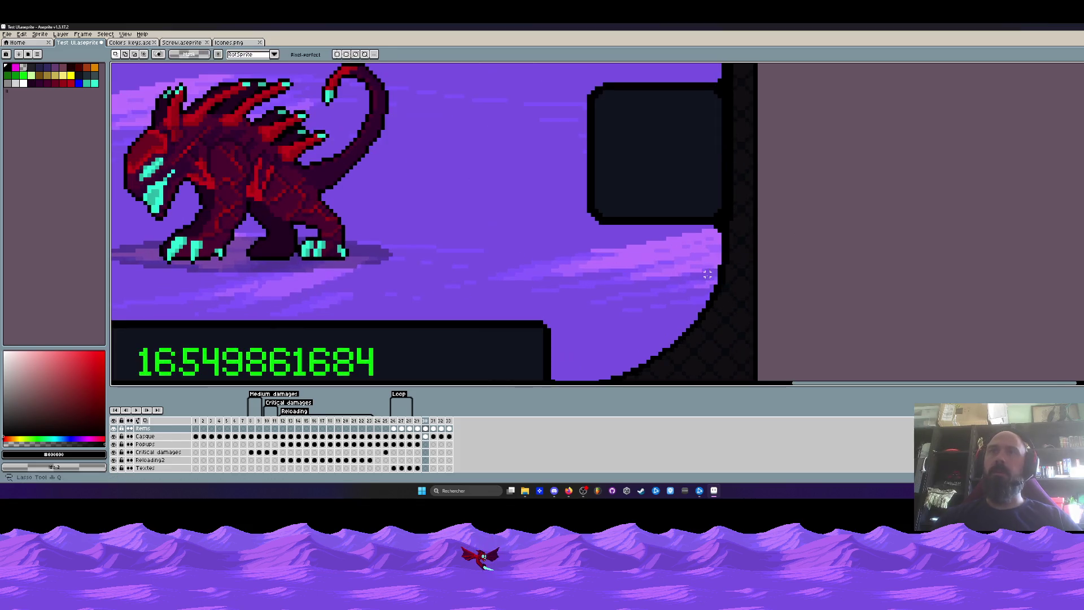
scroll(669, 254, up, 1)
key(b)
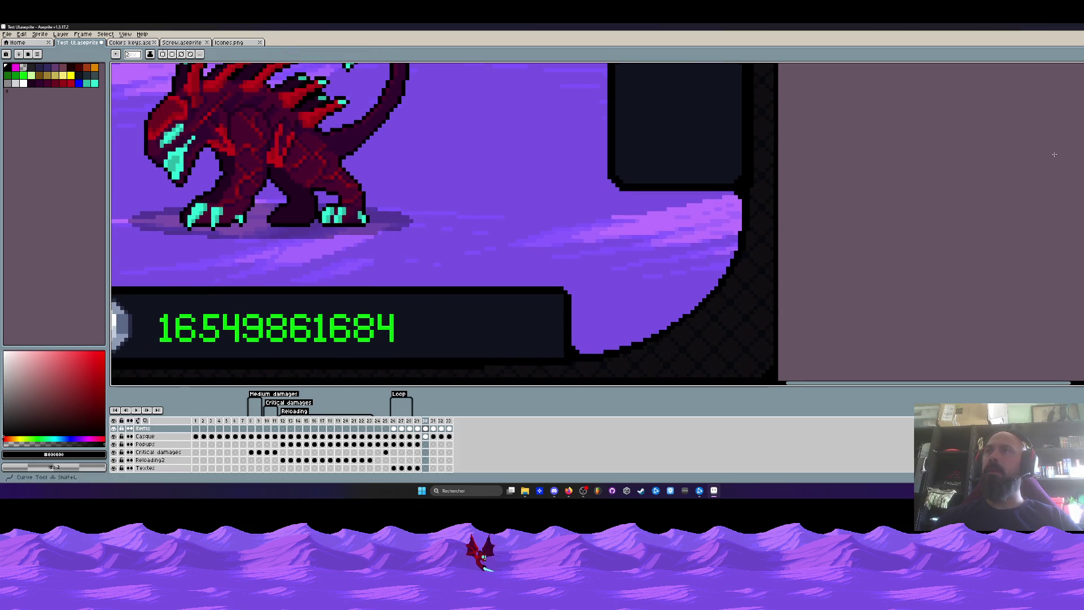
key(alt)
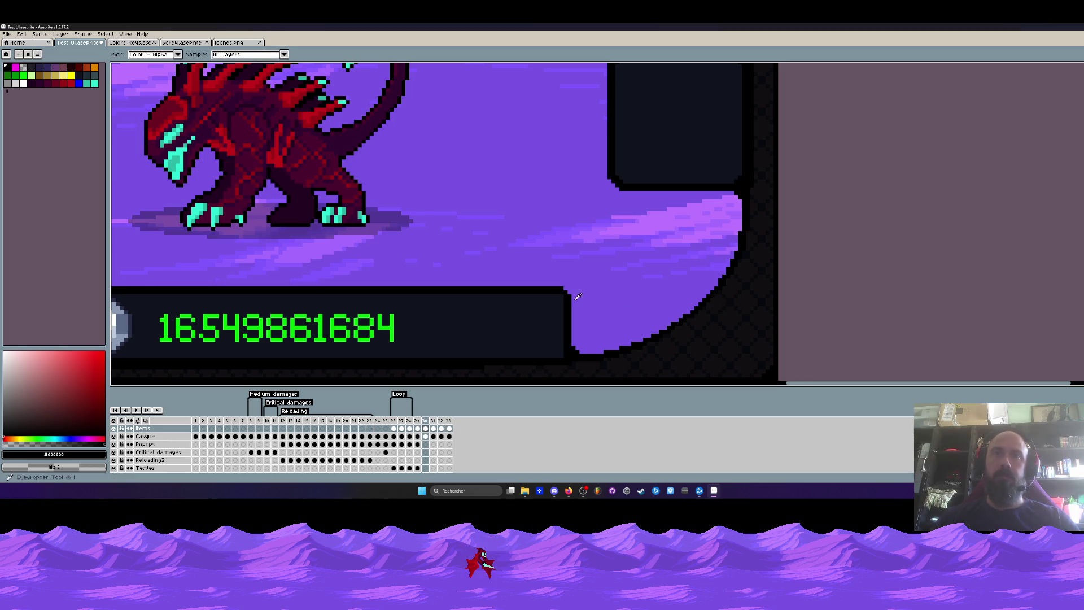
scroll(569, 292, up, 2)
scroll(569, 292, down, 1)
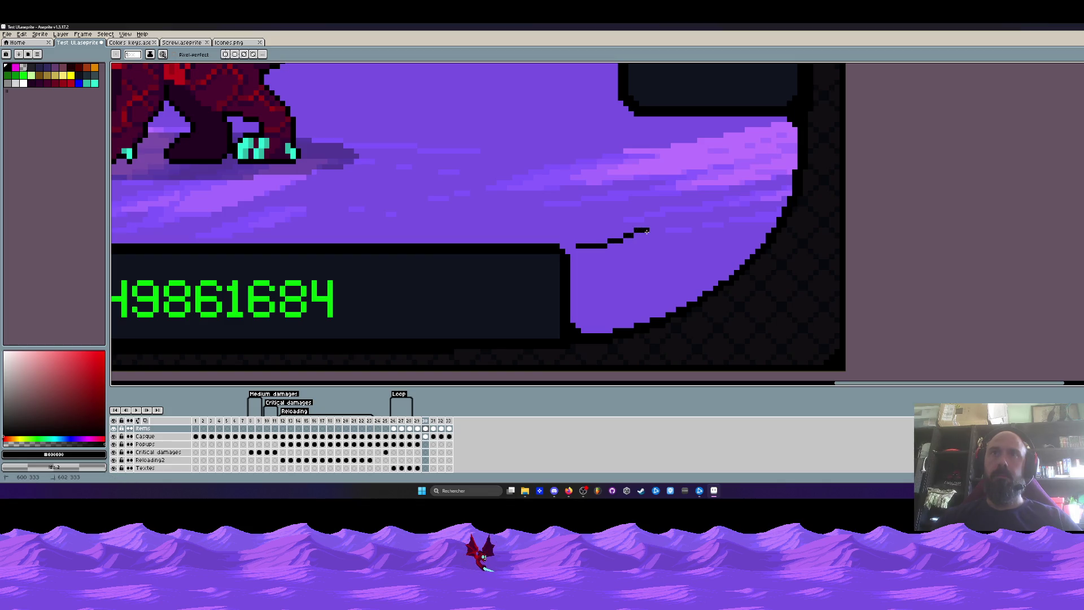
scroll(657, 224, up, 1)
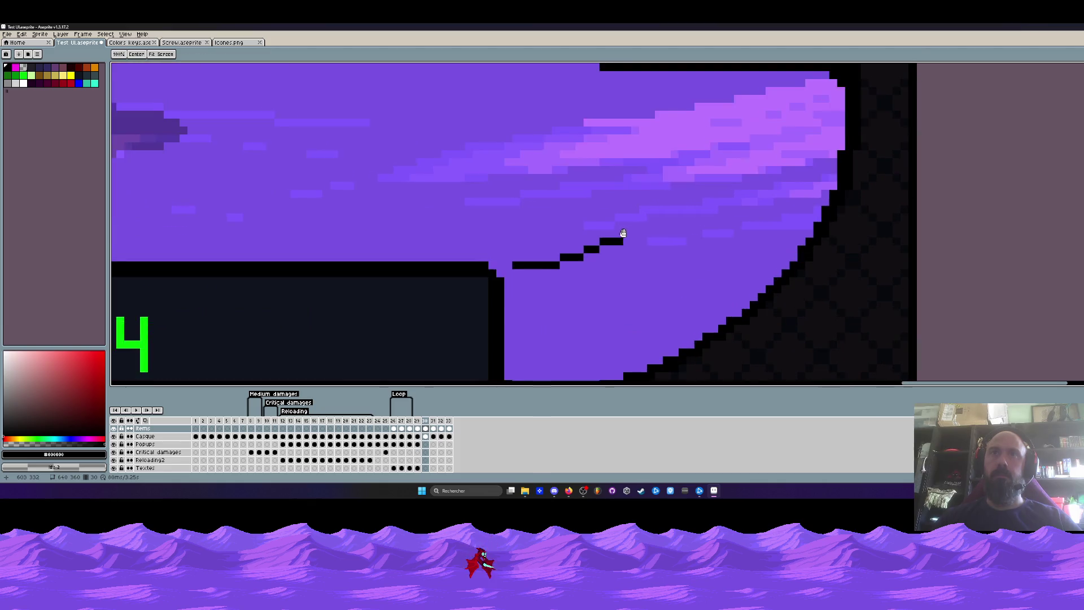
scroll(626, 233, up, 1)
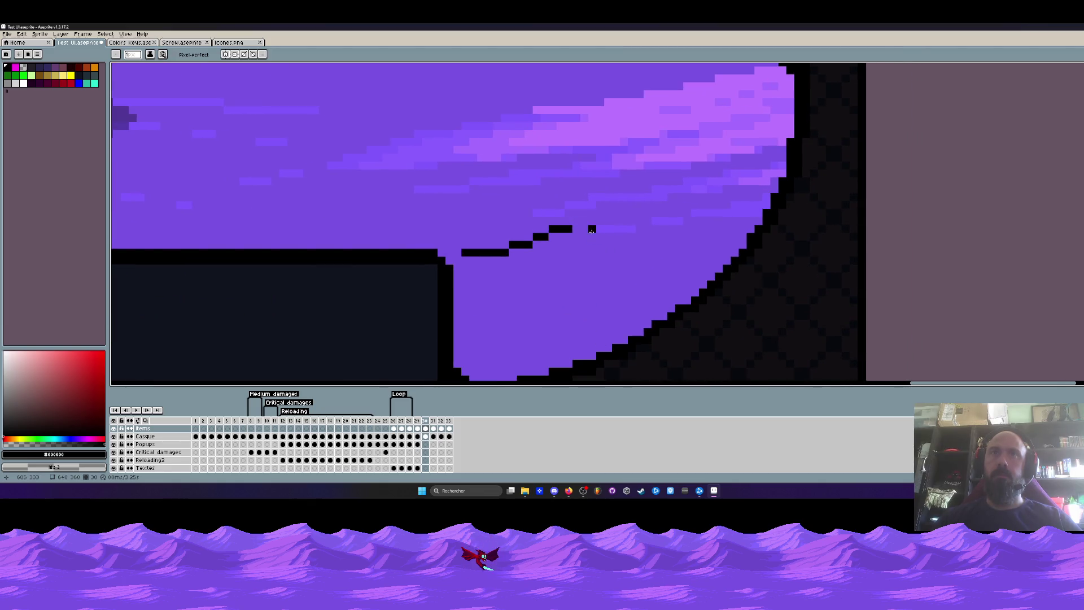
Build the stepped dark line pixel by pixel from the bar toward the box, undoing misplaced pixels
click(582, 229)
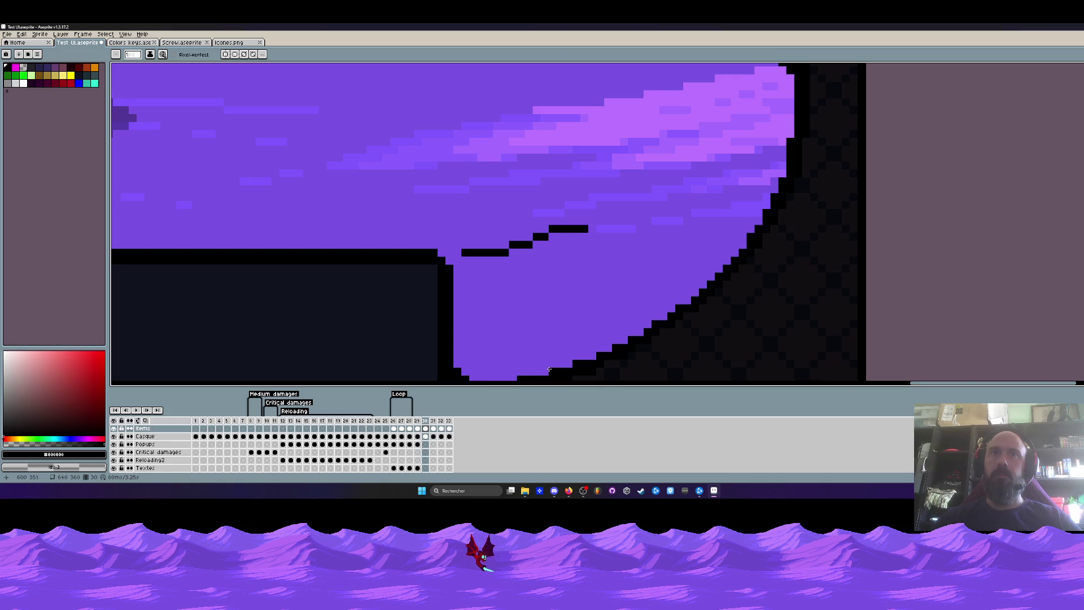
key(ctrl+z)
key(ctrl+z)
key(ctrl+z)
key(ctrl+z)
key(ctrl+z)
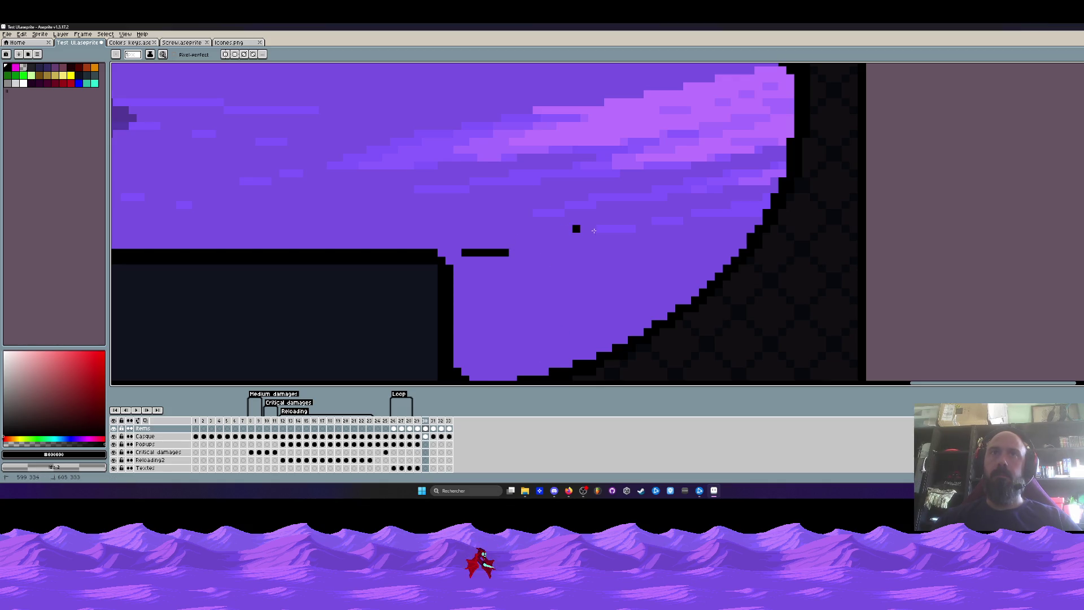
key(ctrl+z)
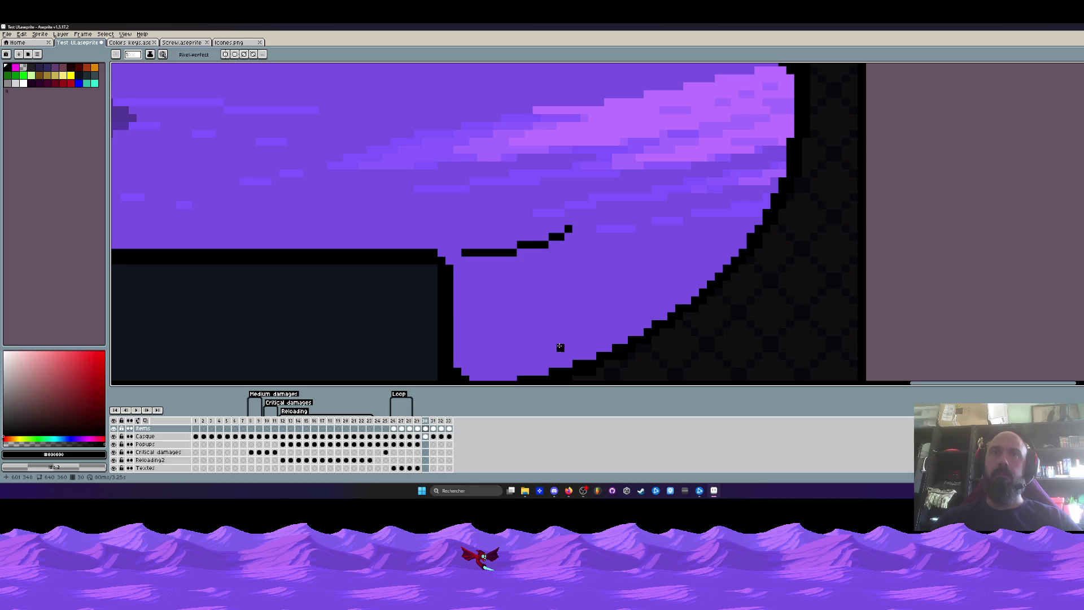
click(576, 229)
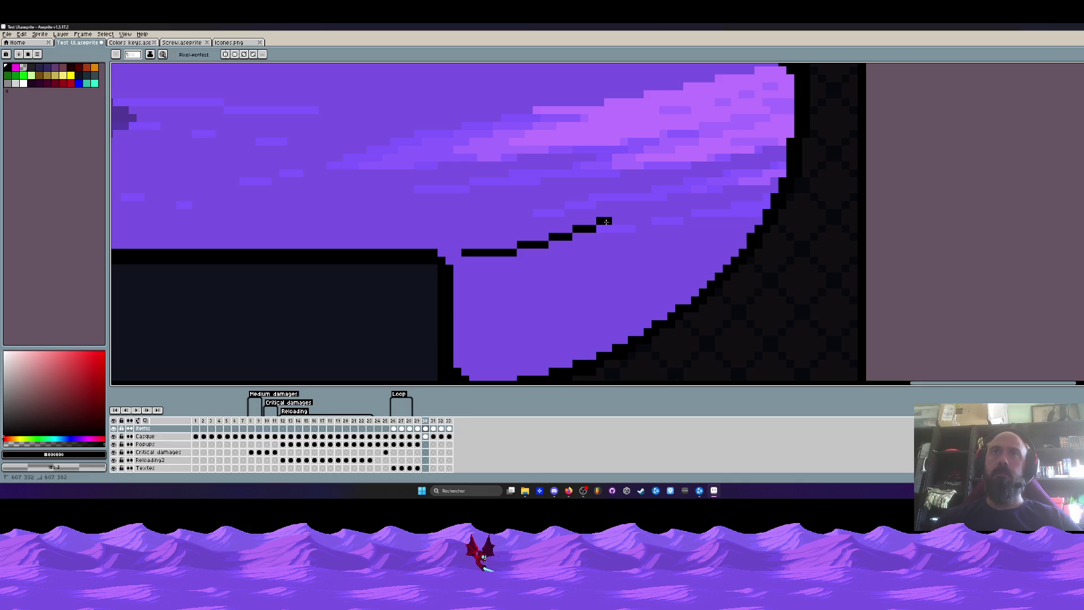
click(606, 221)
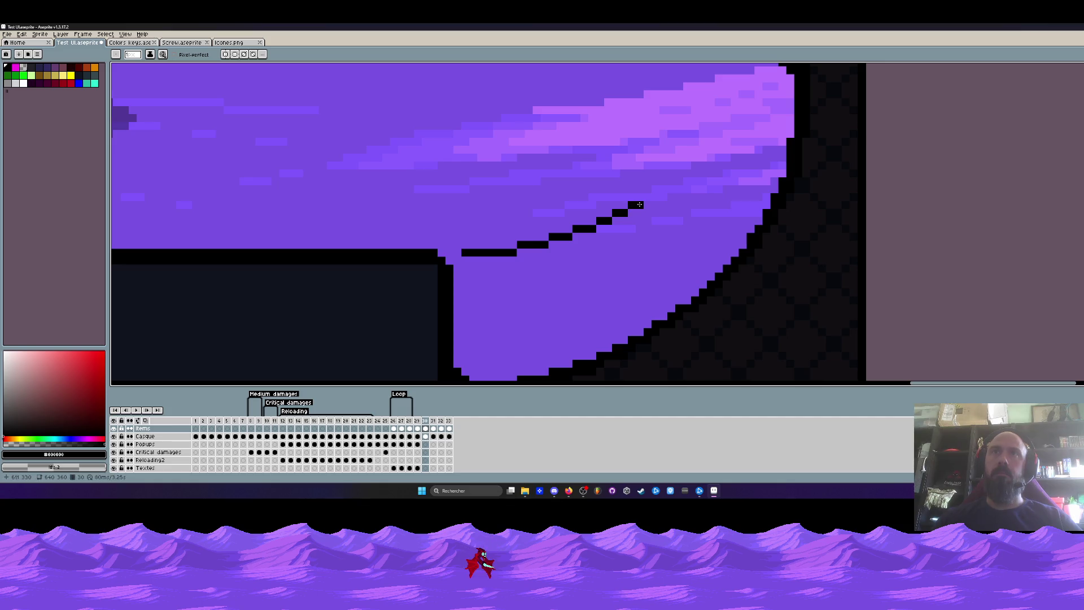
drag(643, 196, 638, 211)
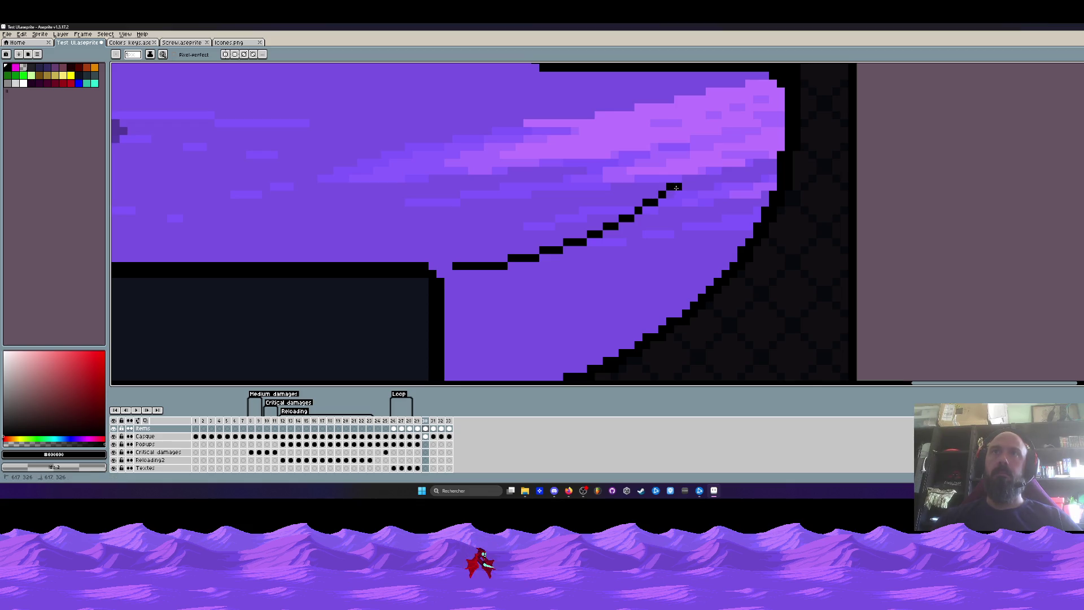
drag(670, 186, 696, 165)
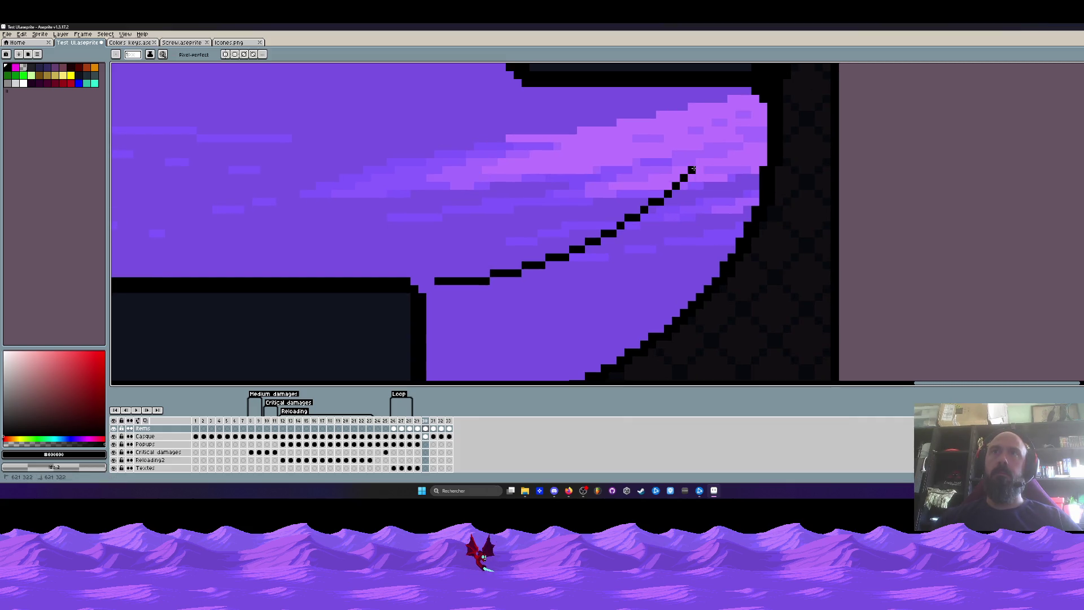
scroll(700, 162, down, 3)
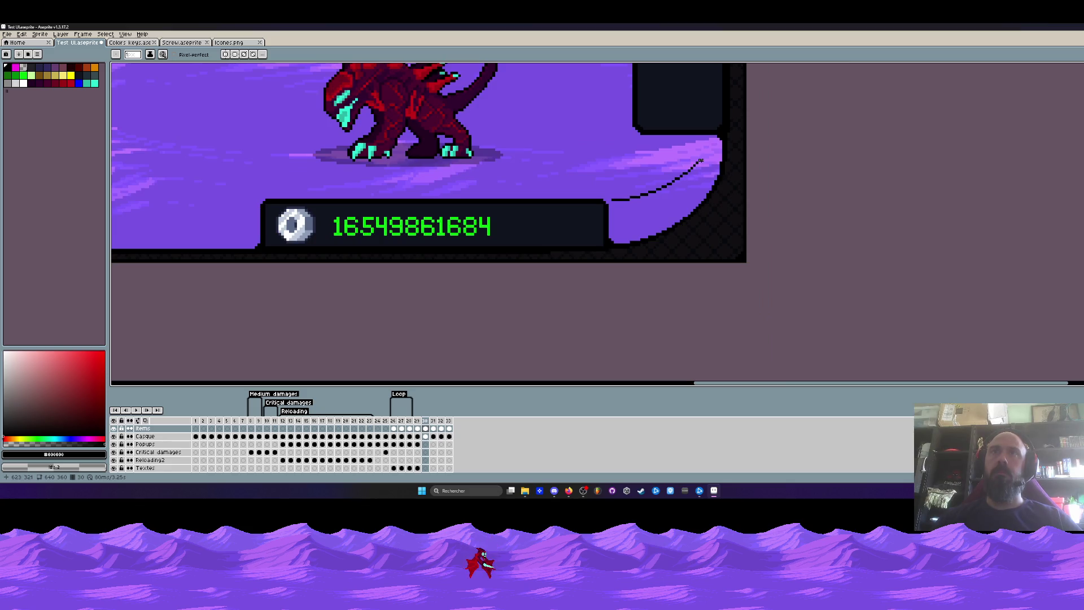
scroll(700, 161, up, 3)
scroll(700, 161, up, 2)
Draw and thicken the curve down from the box, undoing a bad stroke and lightening pixels
mouse_move(699, 124)
mouse_down()
mouse_move(669, 207)
mouse_move(542, 281)
mouse_up()
mouse_move(695, 182)
mouse_down()
mouse_move(644, 238)
mouse_move(545, 290)
mouse_move(686, 182)
mouse_up()
key(ctrl+z)
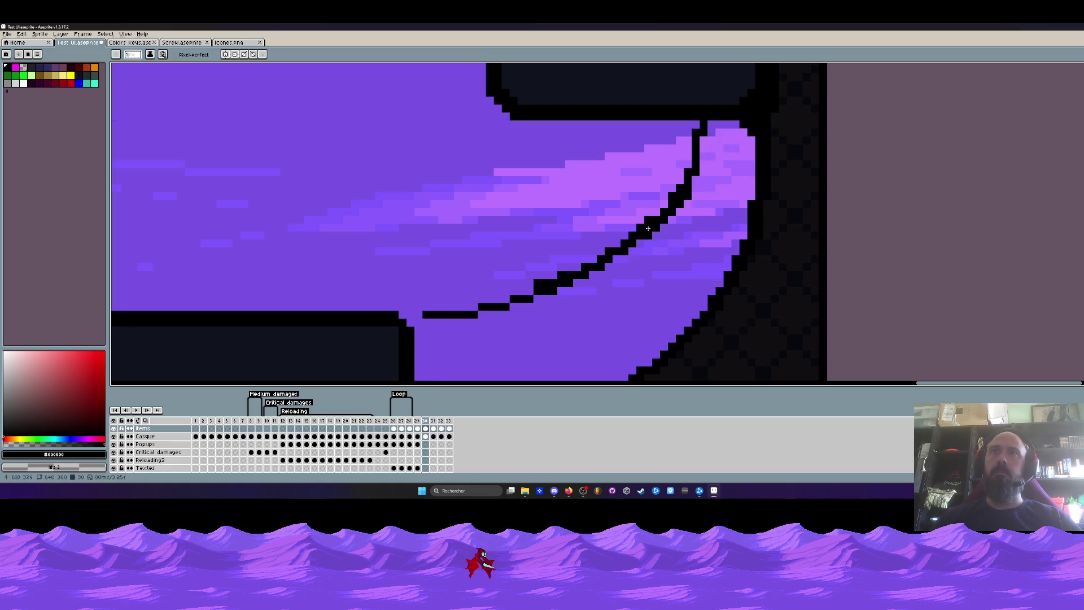
drag(628, 248, 664, 221)
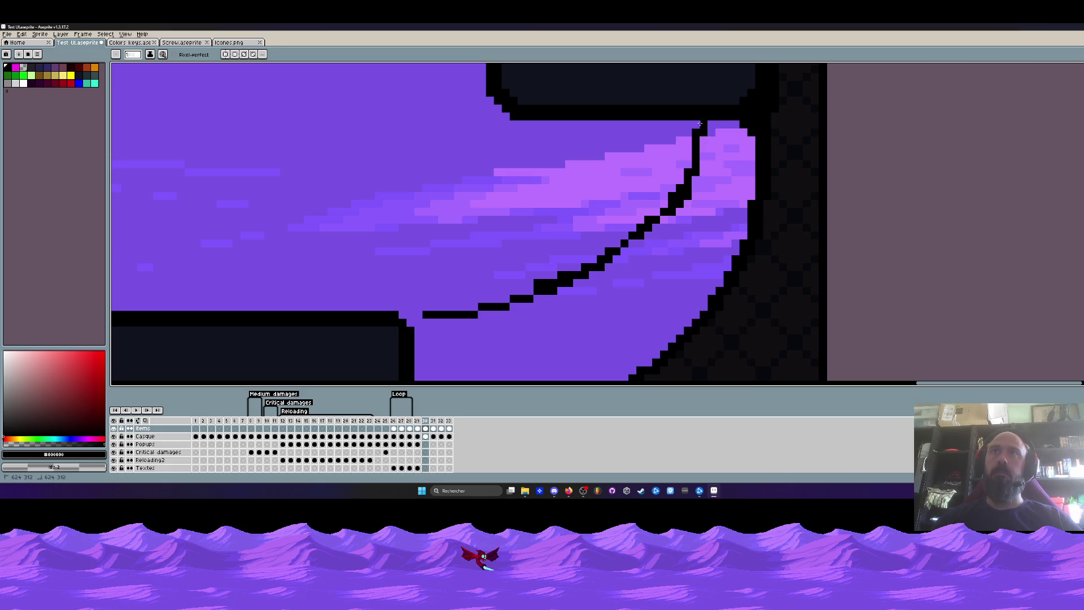
Thicken the curve from the box downward and erase stray dark pixels along its outline
drag(700, 125, 647, 223)
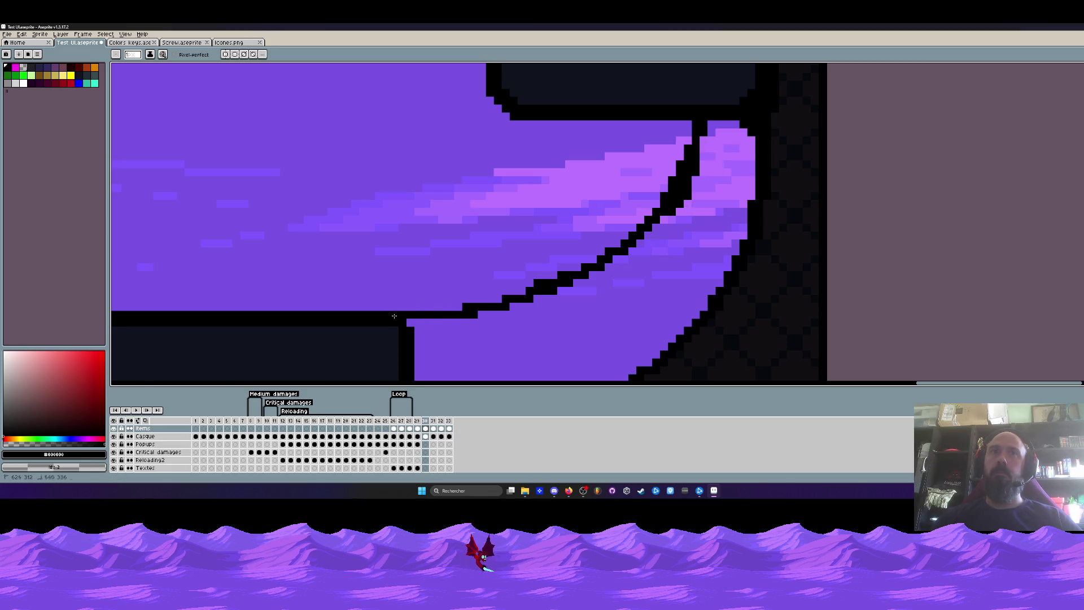
scroll(394, 316, down, 2)
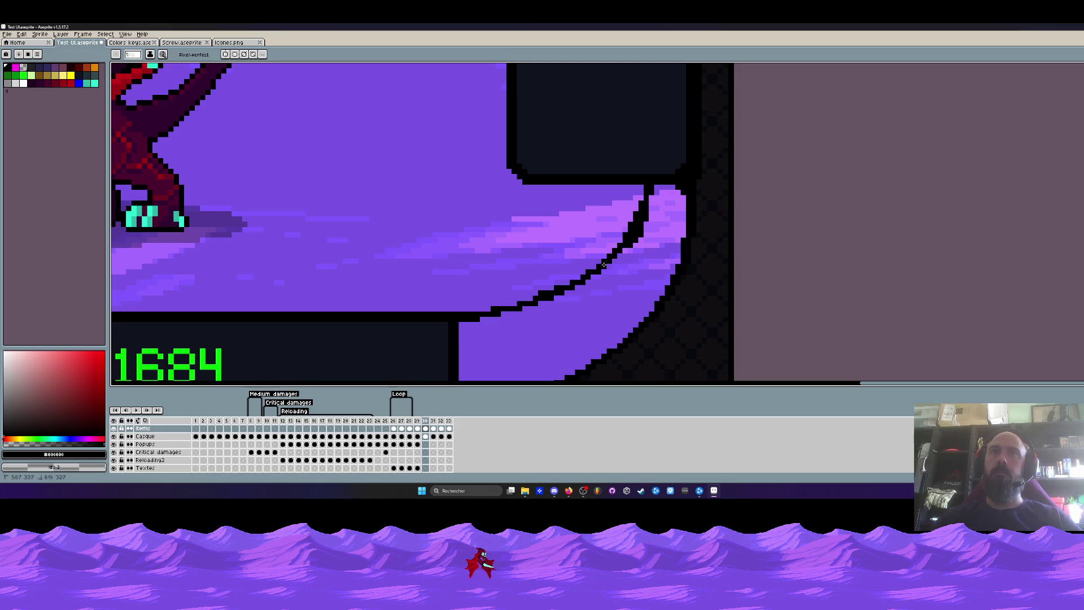
drag(657, 205, 659, 188)
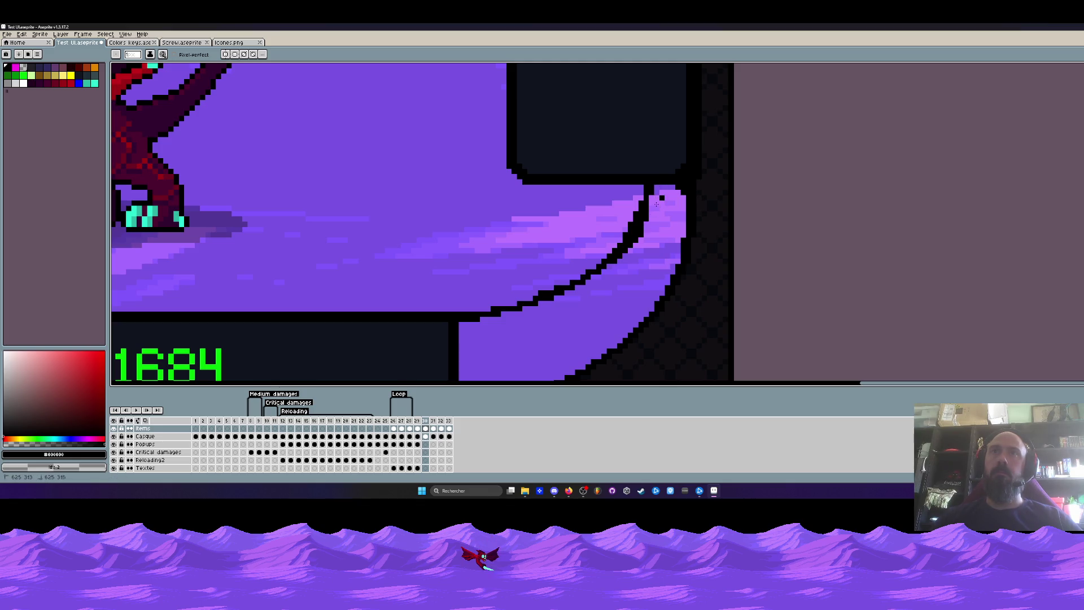
drag(611, 261, 662, 197)
scroll(659, 214, down, 3)
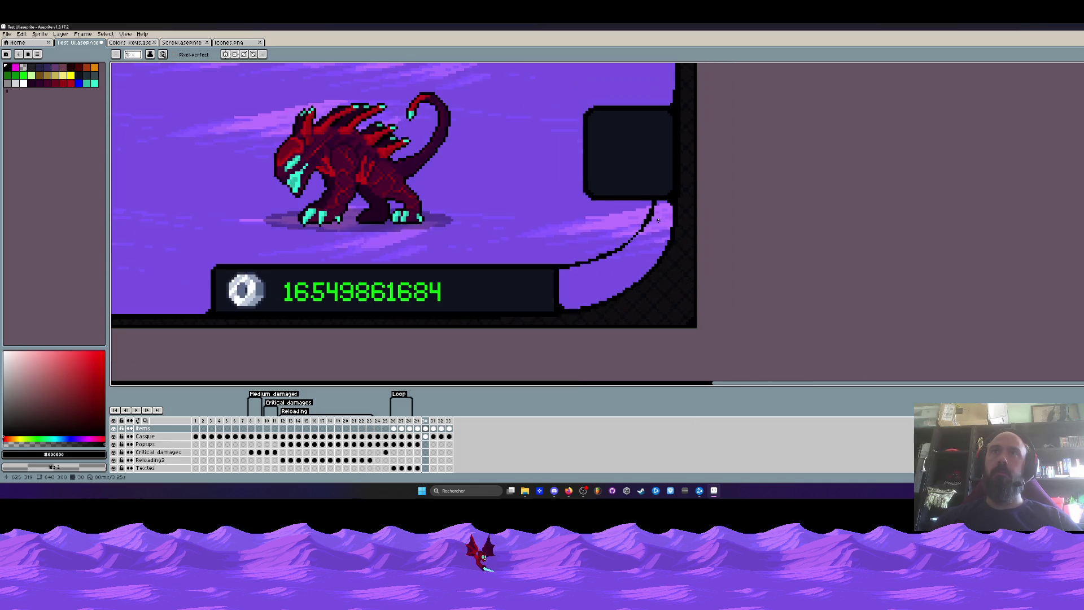
scroll(657, 229, down, 4)
scroll(593, 229, down, 2)
scroll(593, 229, up, 1)
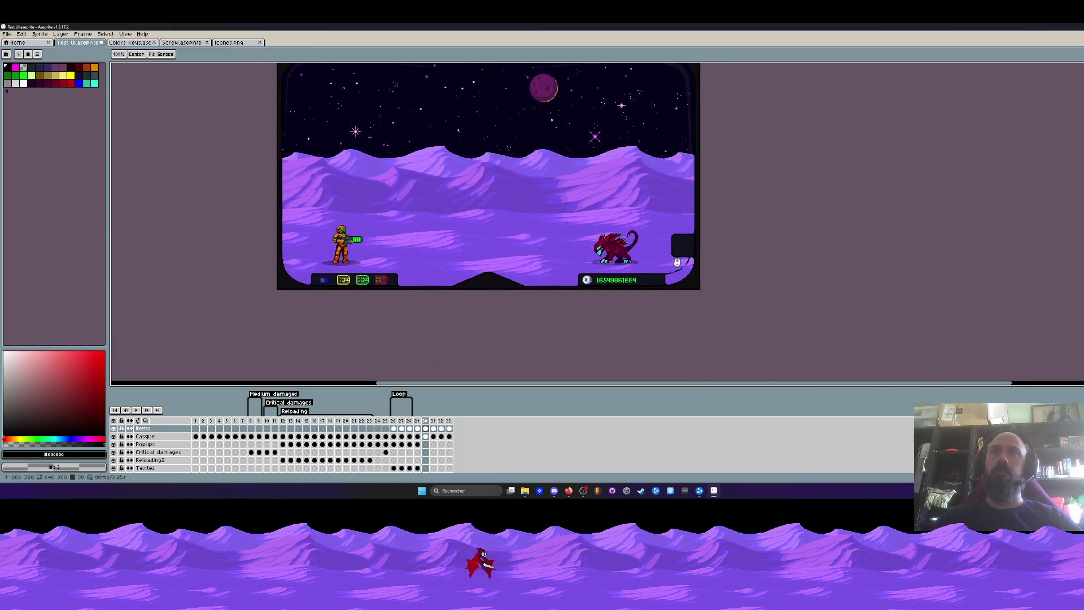
scroll(688, 266, up, 5)
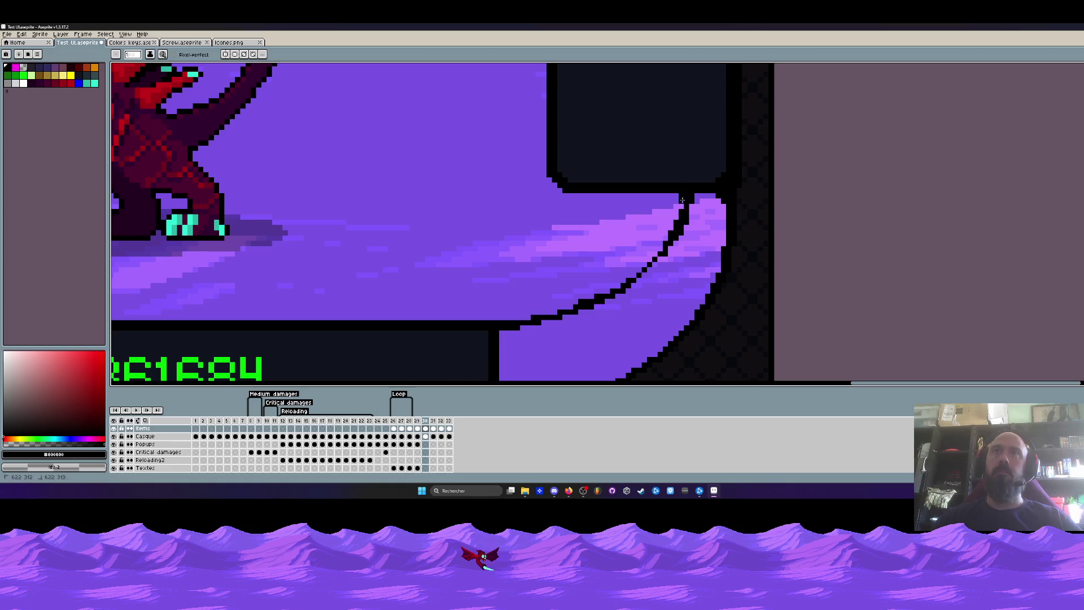
Thin and redraw the dark curve outline from the box down toward the counter bar
mouse_move(684, 197)
mouse_down()
mouse_move(634, 270)
mouse_move(680, 227)
mouse_up()
drag(596, 292, 664, 239)
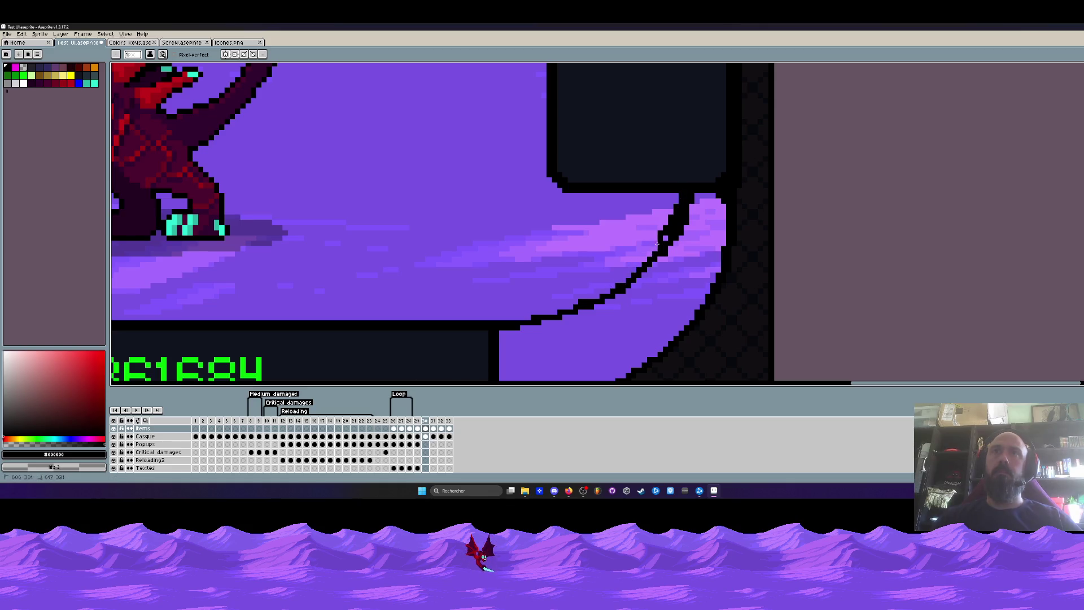
drag(677, 195, 662, 236)
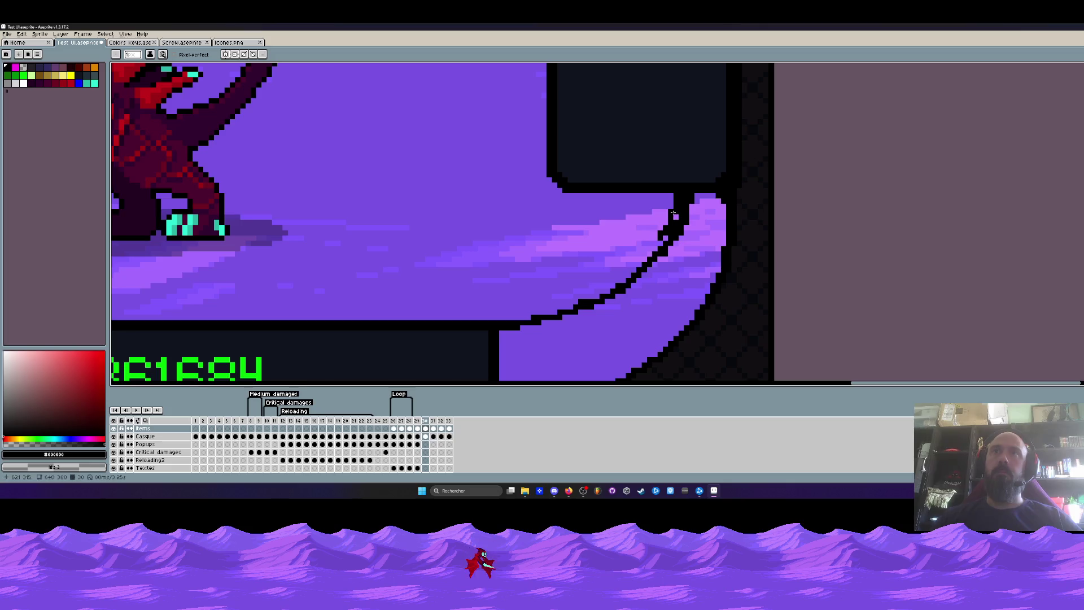
mouse_move(676, 198)
mouse_down()
mouse_move(665, 238)
mouse_move(616, 282)
mouse_up()
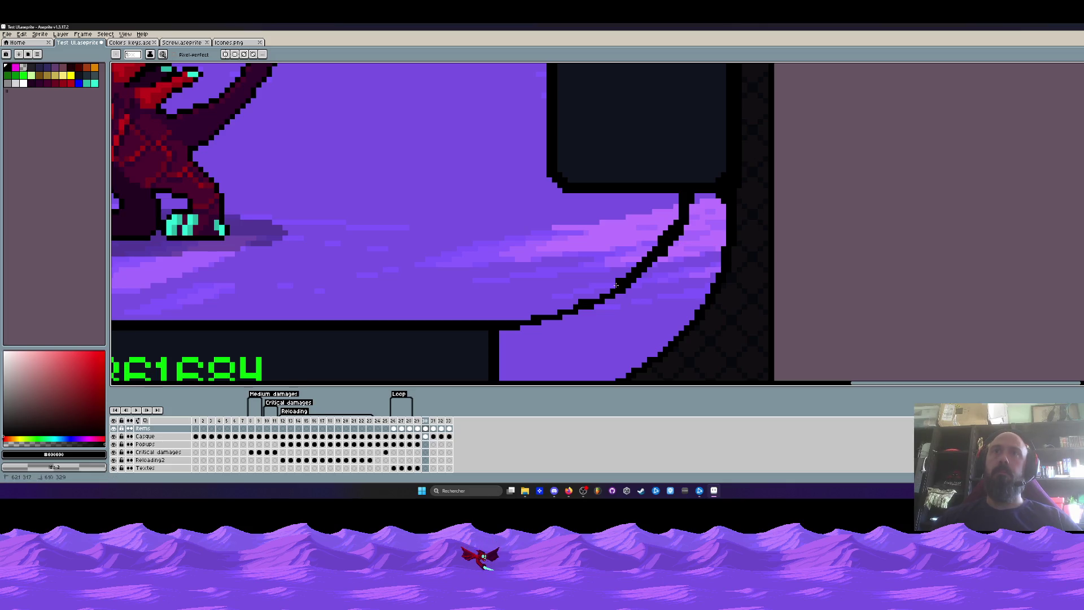
scroll(543, 318, down, 3)
scroll(543, 319, down, 1)
scroll(551, 313, up, 2)
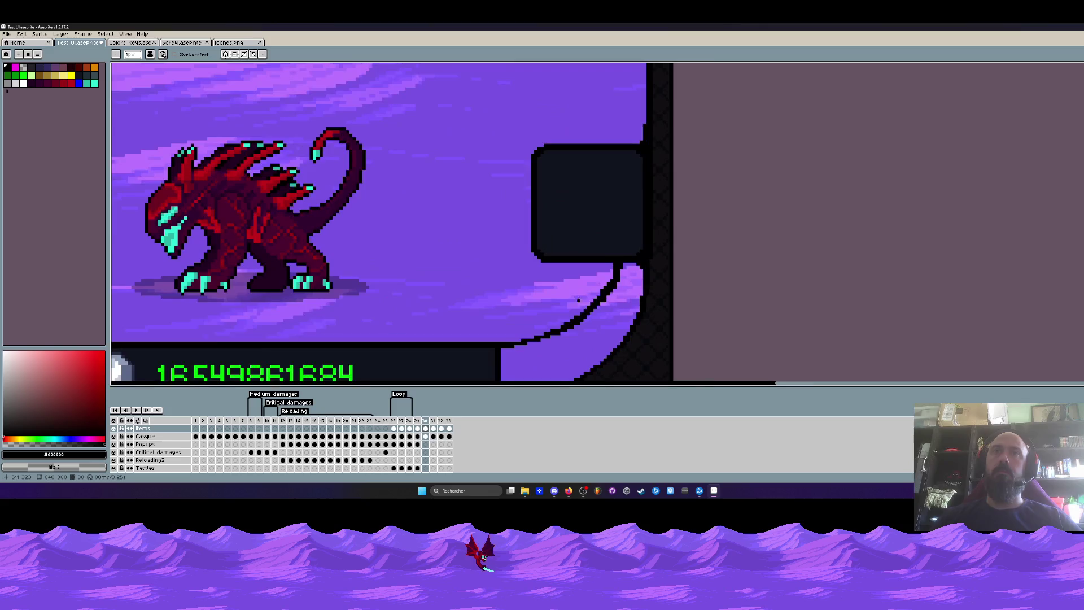
scroll(563, 308, up, 2)
scroll(563, 308, up, 1)
drag(627, 243, 606, 279)
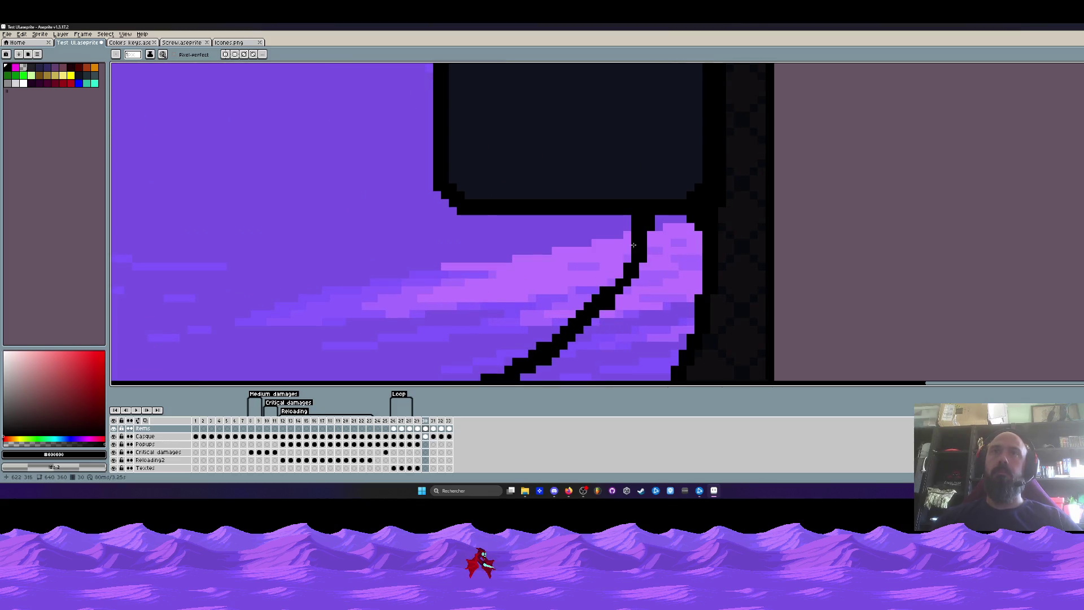
drag(630, 231, 629, 216)
scroll(628, 227, down, 3)
scroll(618, 255, up, 1)
scroll(612, 274, up, 2)
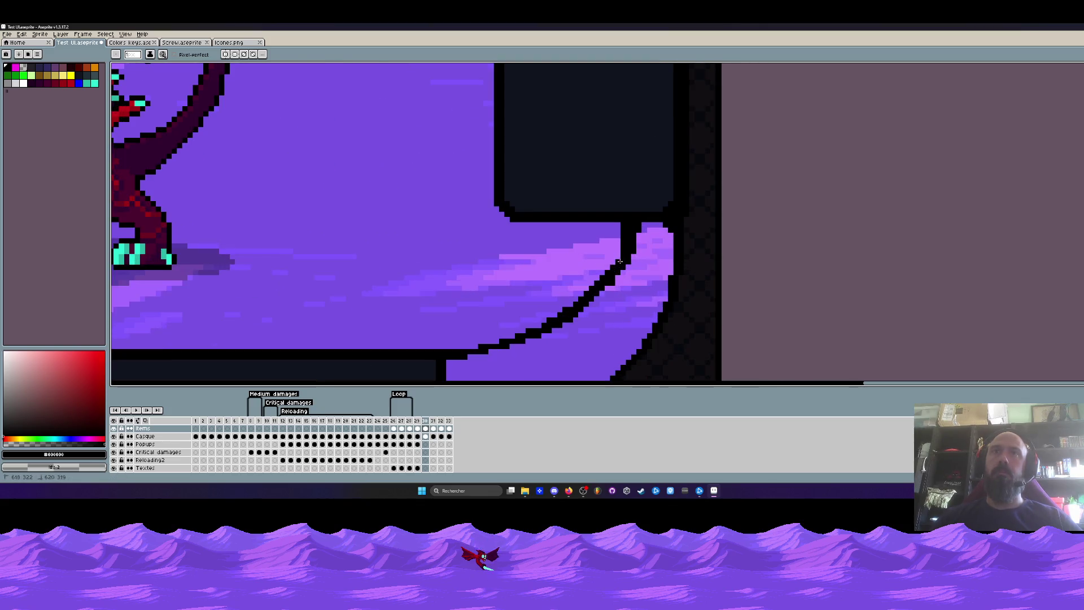
Thicken the curve down to the bar, touch up a few pixels, then erase the black curve beneath the box
drag(611, 274, 464, 348)
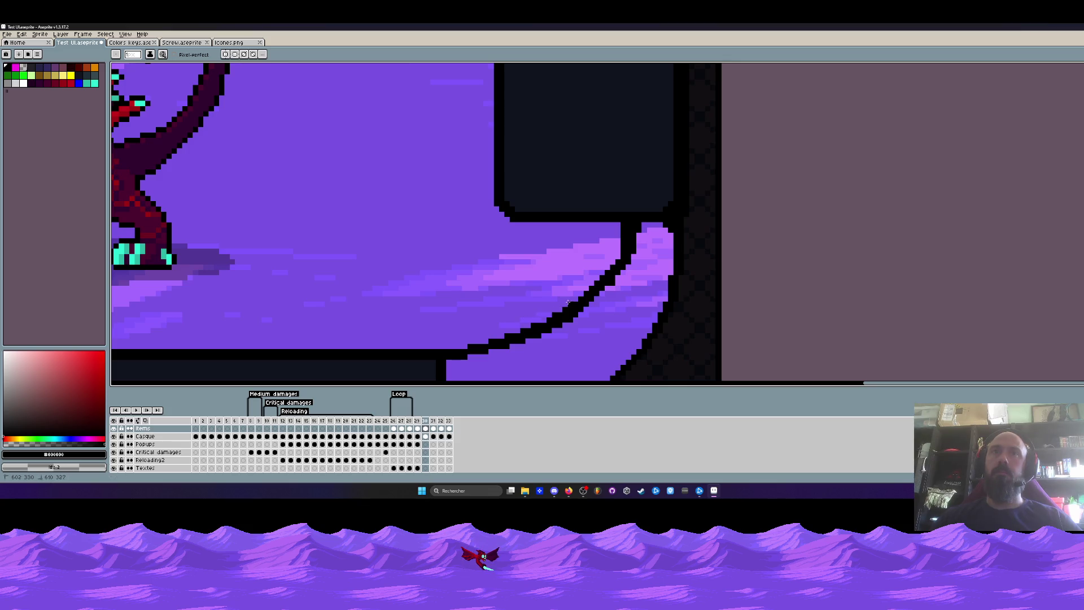
click(625, 243)
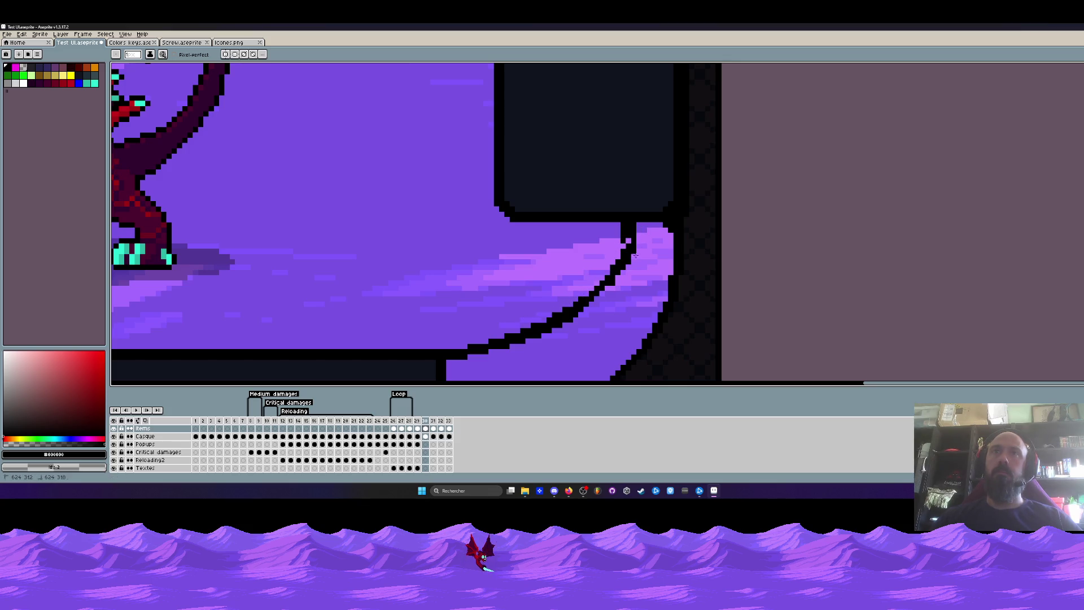
click(631, 236)
scroll(634, 228, down, 3)
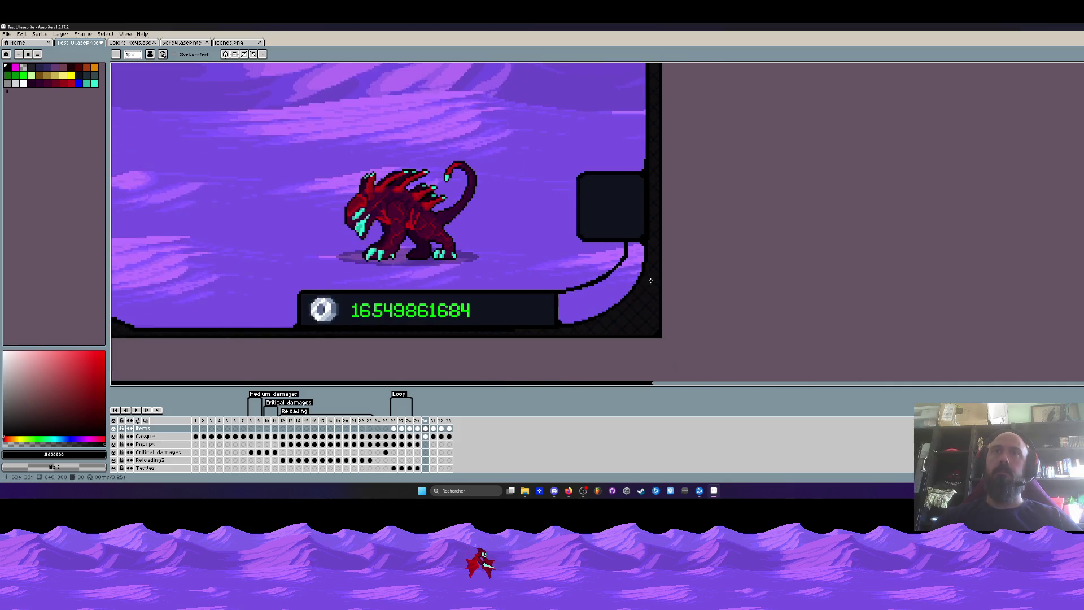
scroll(649, 279, down, 3)
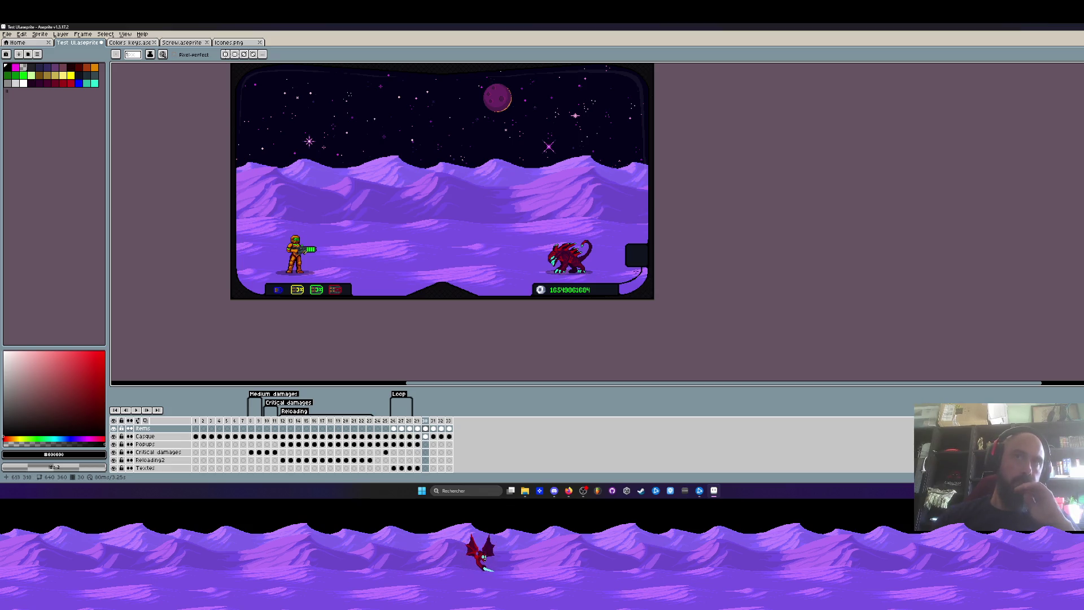
scroll(613, 258, up, 3)
scroll(613, 258, up, 3)
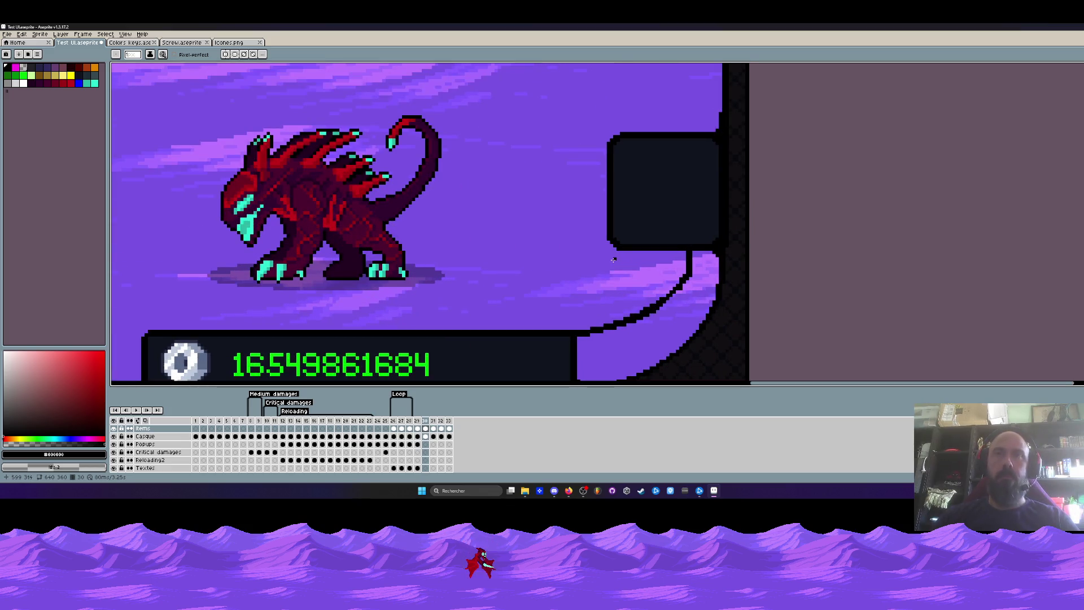
mouse_move(689, 254)
mouse_down()
mouse_move(682, 284)
mouse_move(581, 334)
mouse_up()
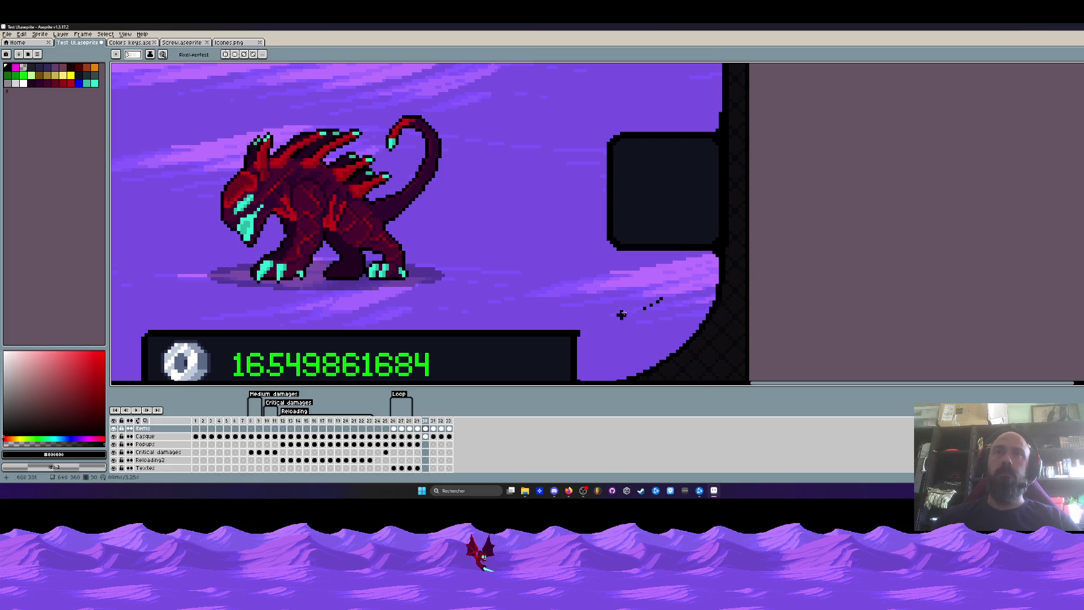
scroll(645, 309, up, 2)
scroll(593, 296, up, 1)
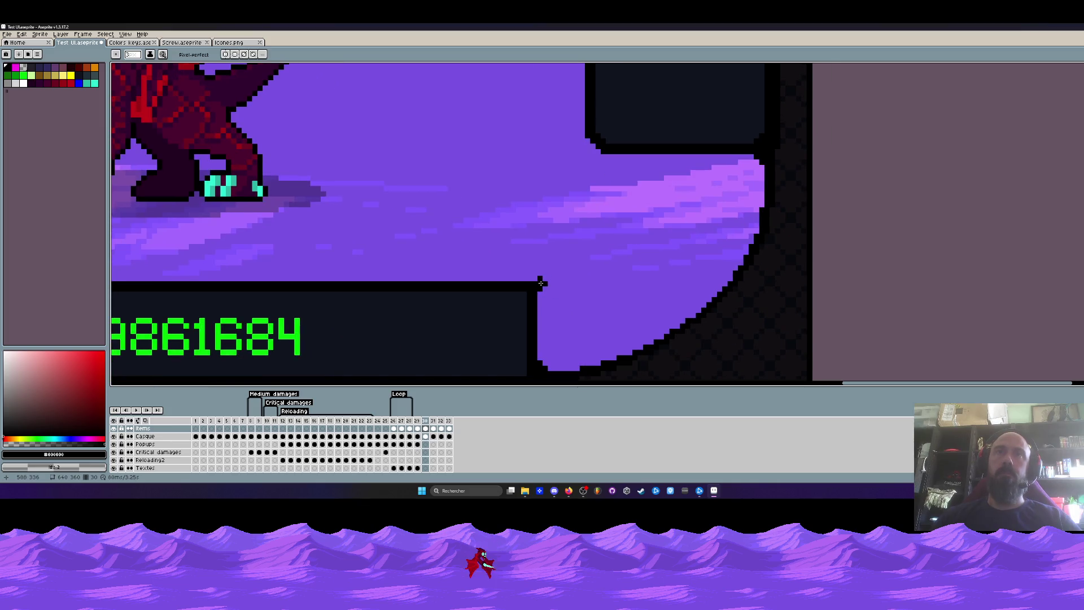
scroll(566, 275, down, 1)
scroll(569, 276, down, 1)
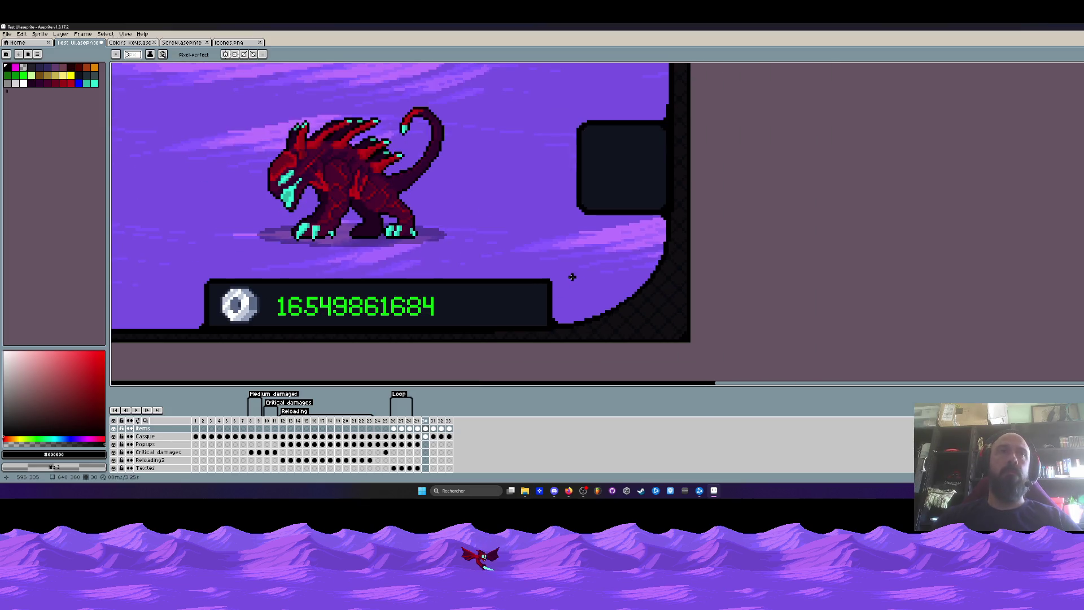
scroll(568, 278, up, 1)
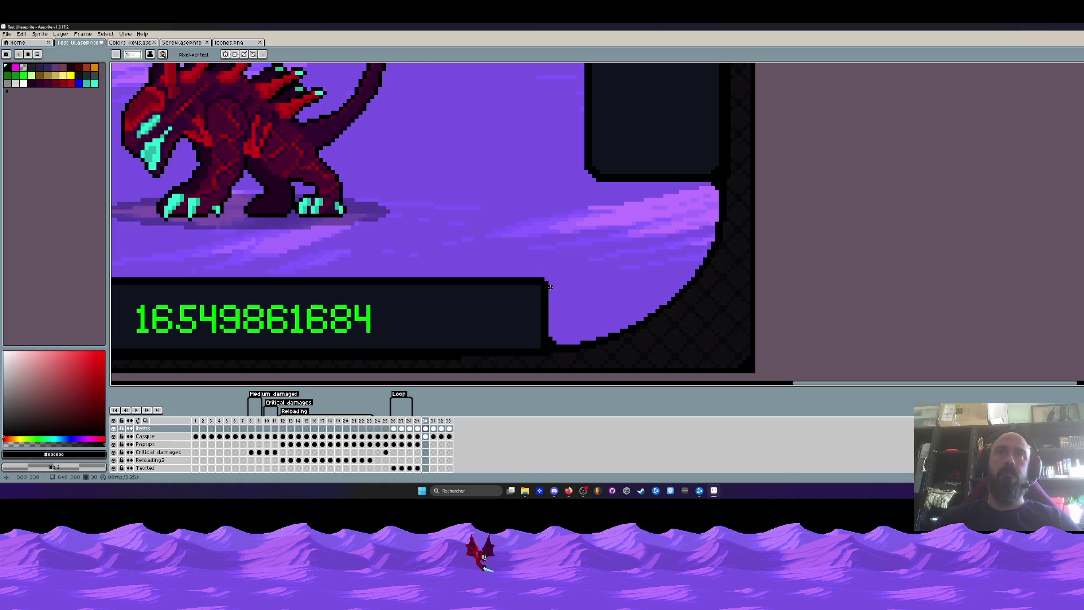
scroll(567, 278, down, 1)
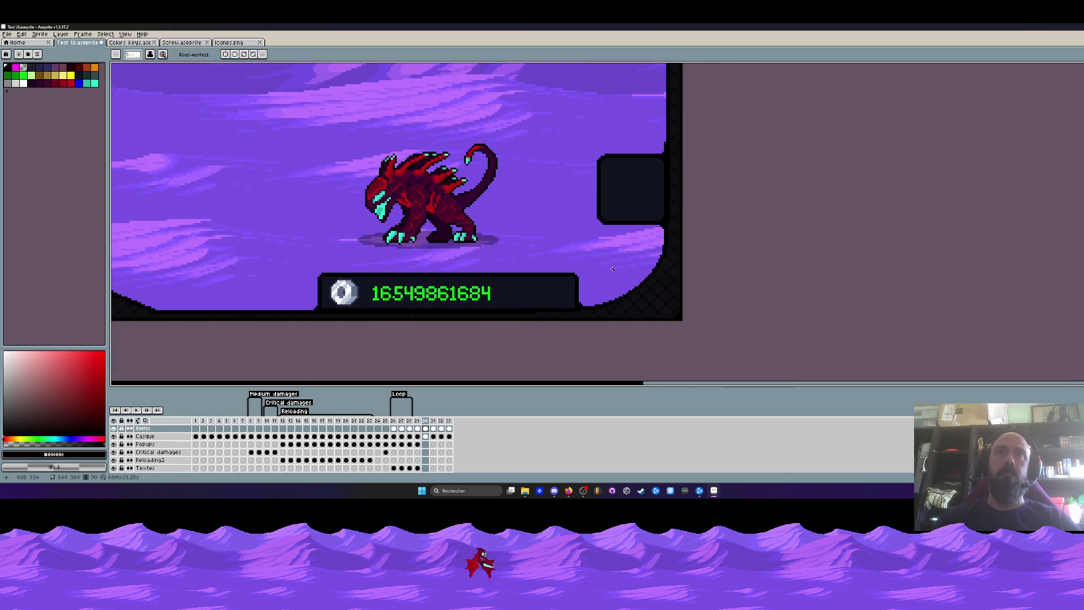
scroll(613, 267, down, 1)
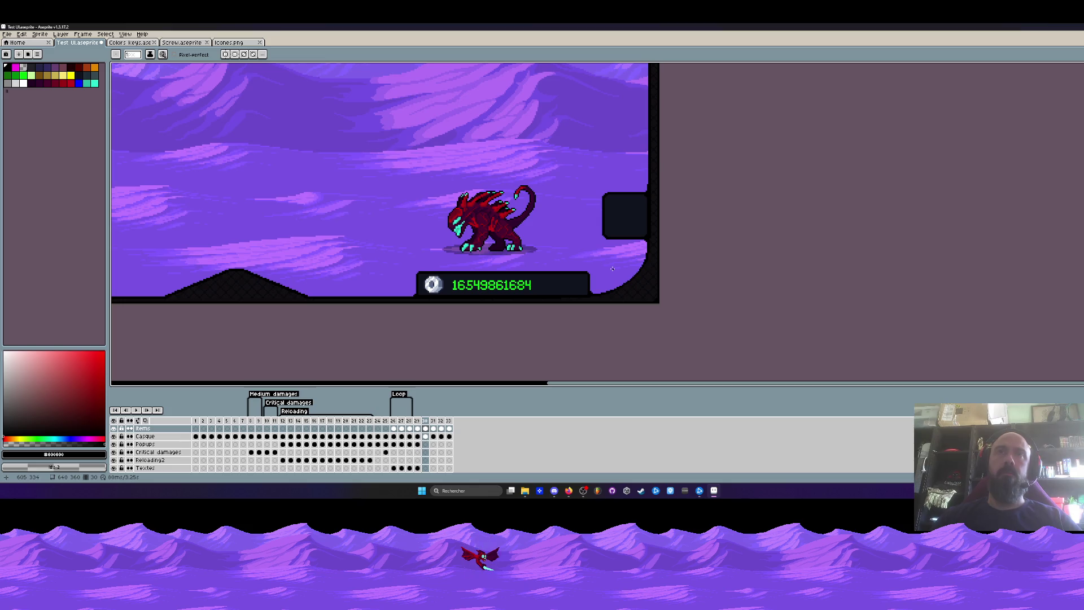
scroll(612, 268, up, 1)
scroll(612, 268, up, 1)
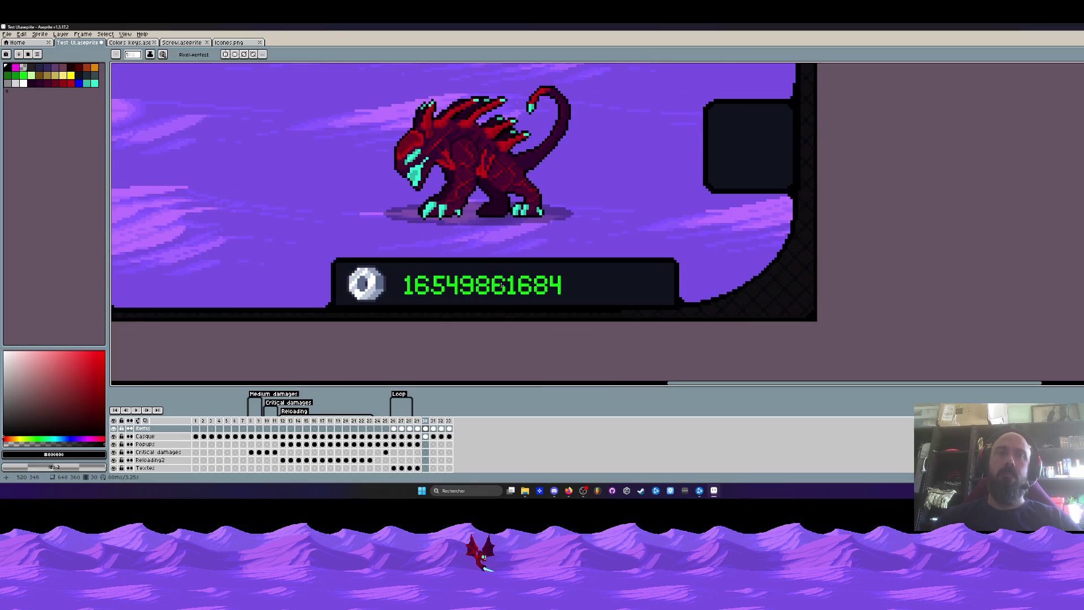
Marquee the trailing digits 61684 and delete them so the counter reads 165498
key(m)
scroll(508, 280, up, 1)
drag(349, 268, 694, 319)
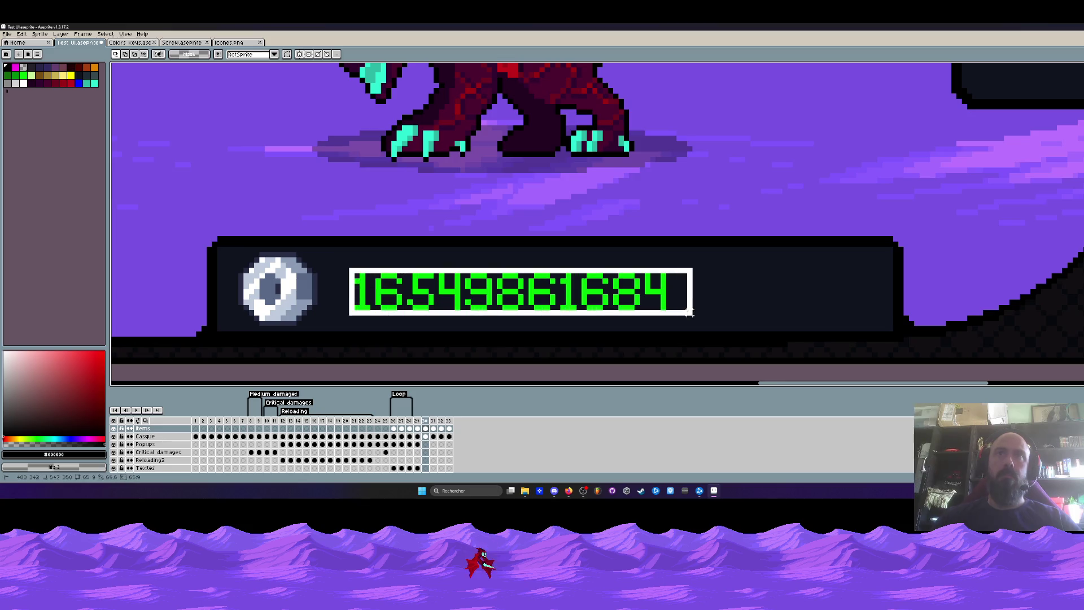
click(467, 265)
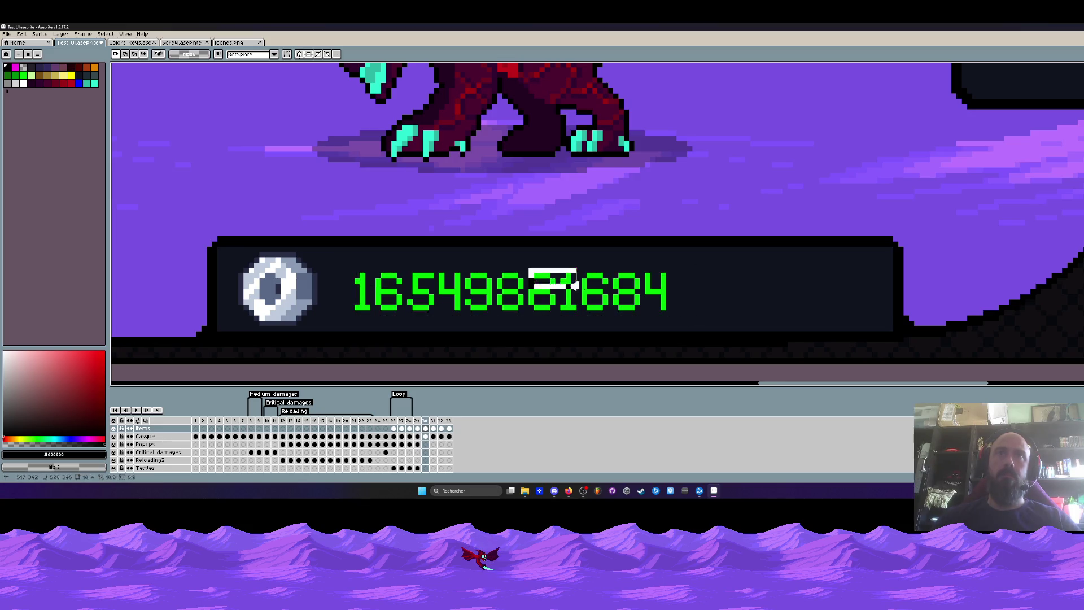
drag(526, 266, 723, 314)
key(Delete)
scroll(578, 296, down, 1)
scroll(579, 296, down, 2)
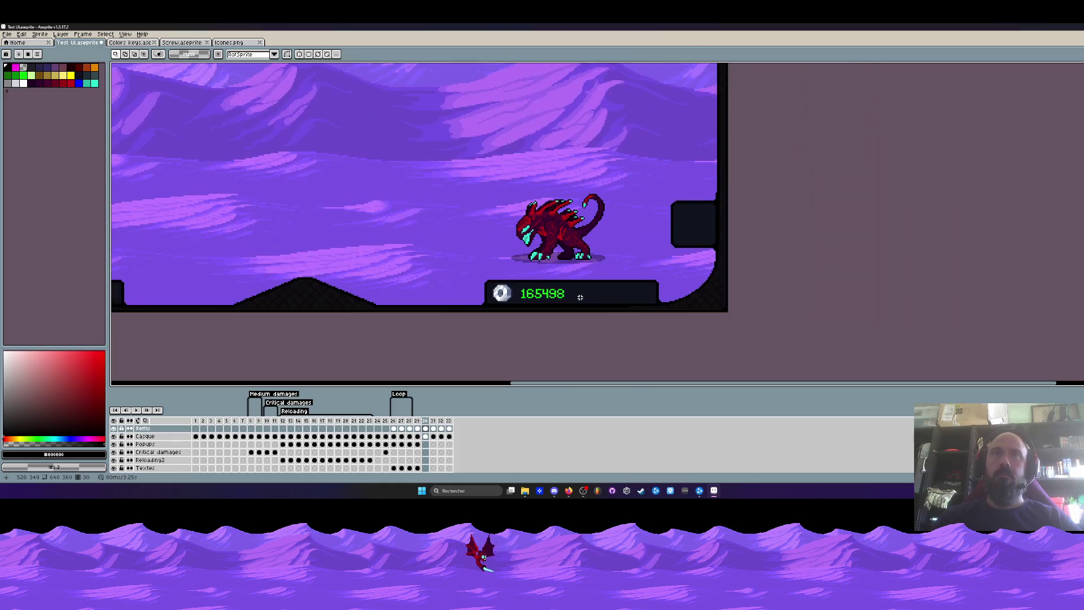
scroll(579, 296, down, 1)
scroll(578, 295, down, 1)
scroll(264, 259, up, 2)
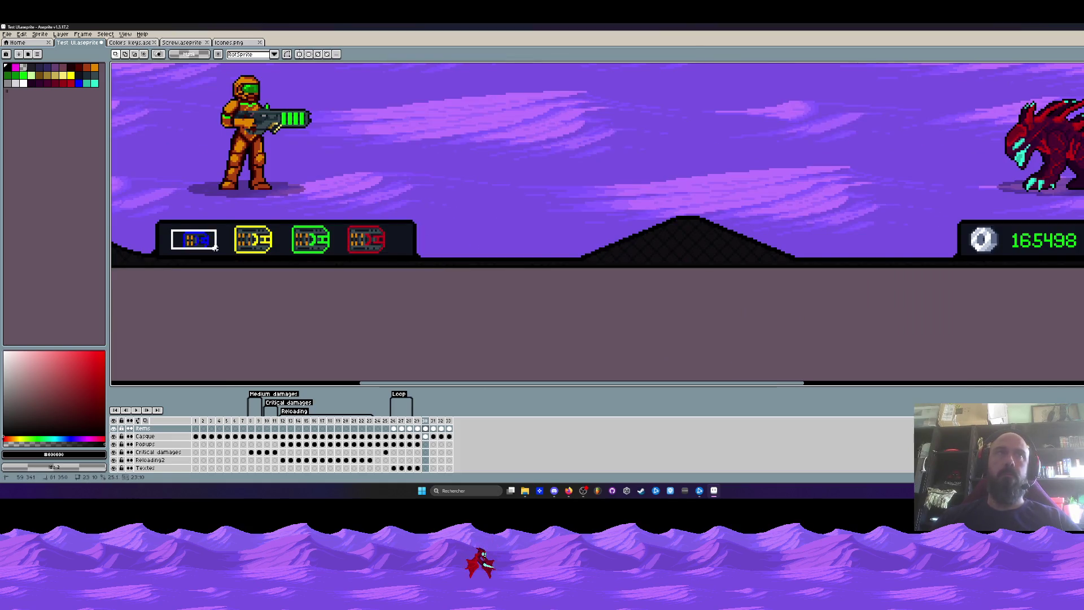
mouse_move(170, 226)
mouse_down()
mouse_move(220, 256)
mouse_move(730, 245)
mouse_up()
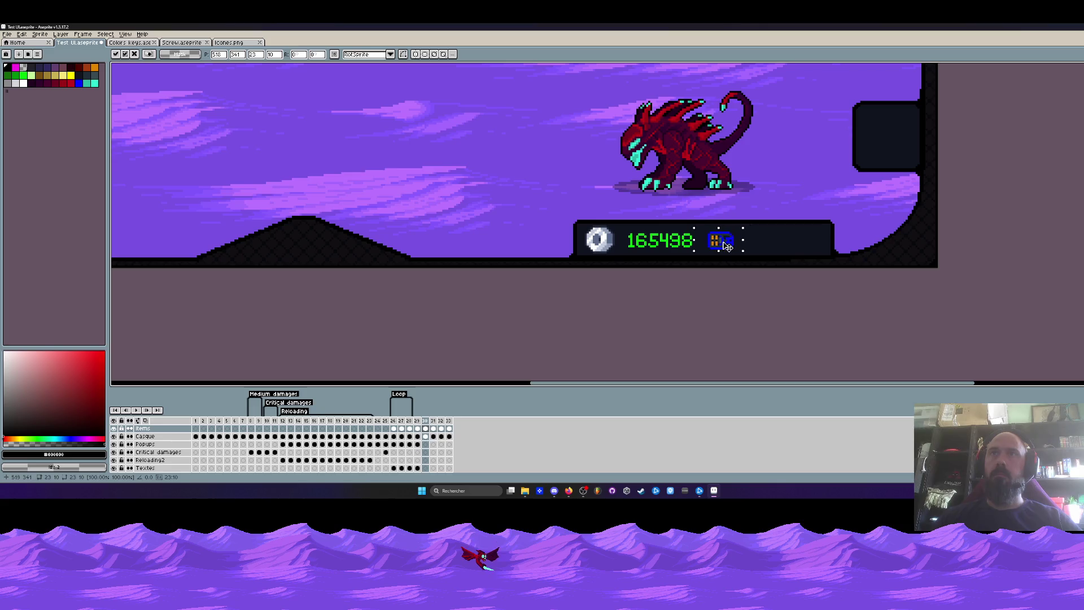
Draw a vertical separator line right after the 165498 counter with the Pencil
key(Escape)
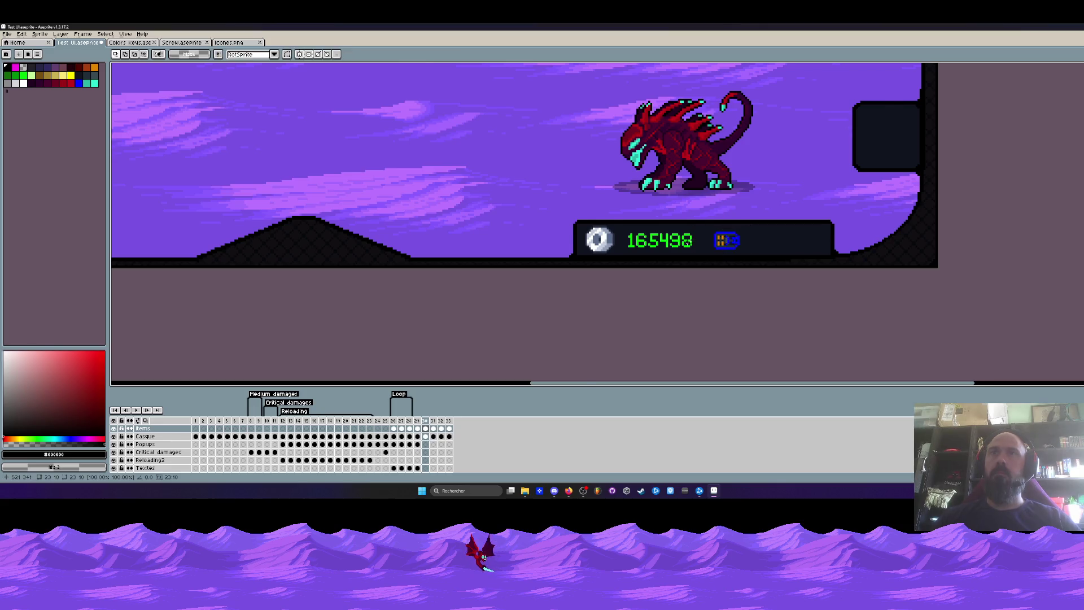
scroll(731, 246, up, 1)
click(38, 78)
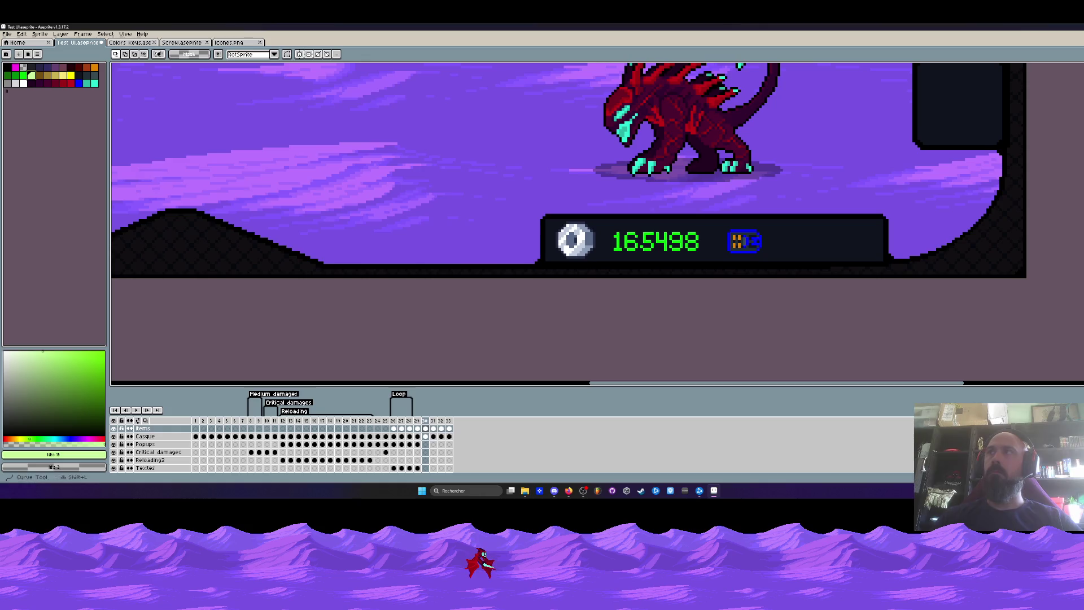
key(b)
scroll(725, 231, up, 1)
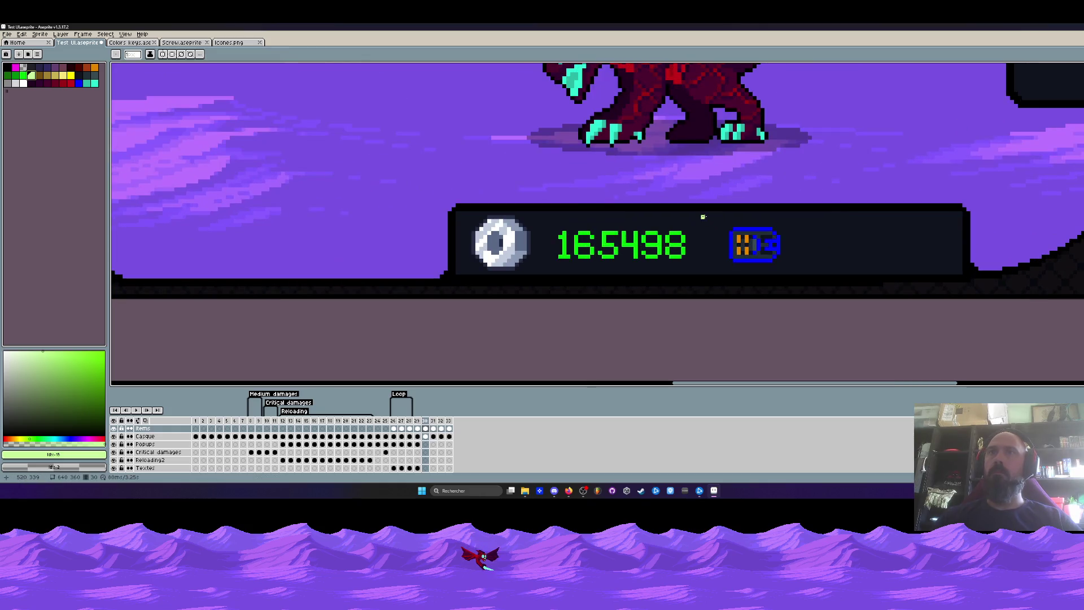
drag(706, 232, 706, 269)
scroll(706, 255, down, 3)
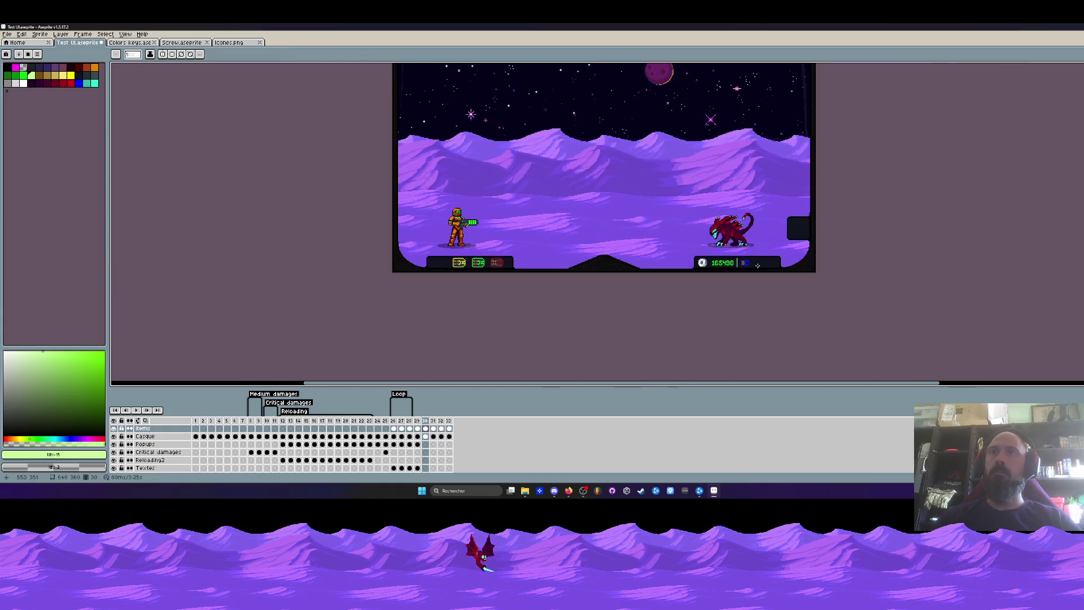
scroll(555, 261, up, 3)
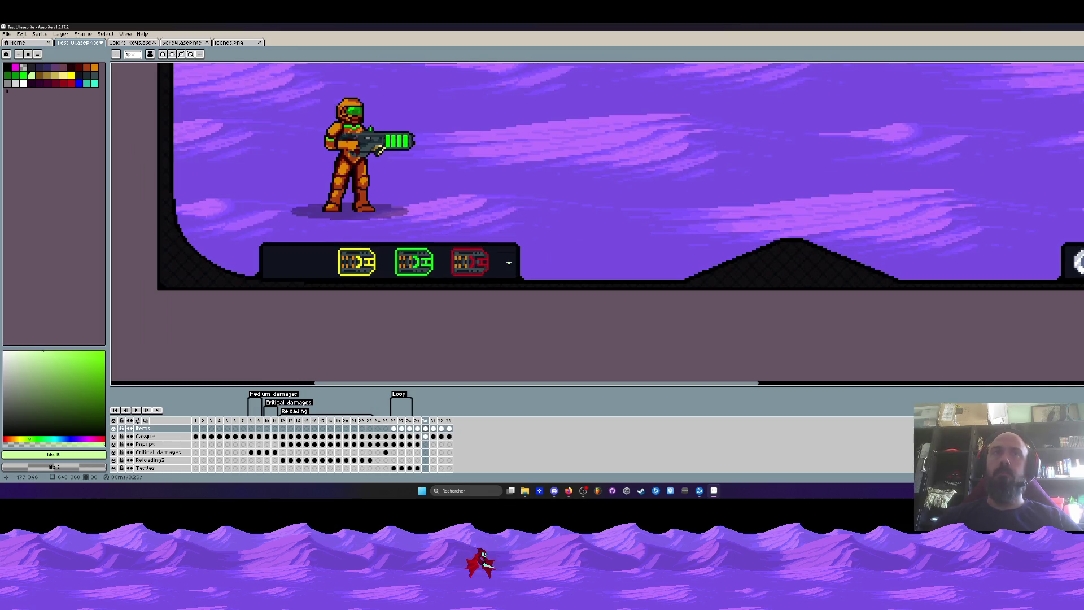
Marquee the bottom-left dark panel on the Casque layer and delete it
key(m)
scroll(508, 263, up, 1)
drag(248, 227, 674, 280)
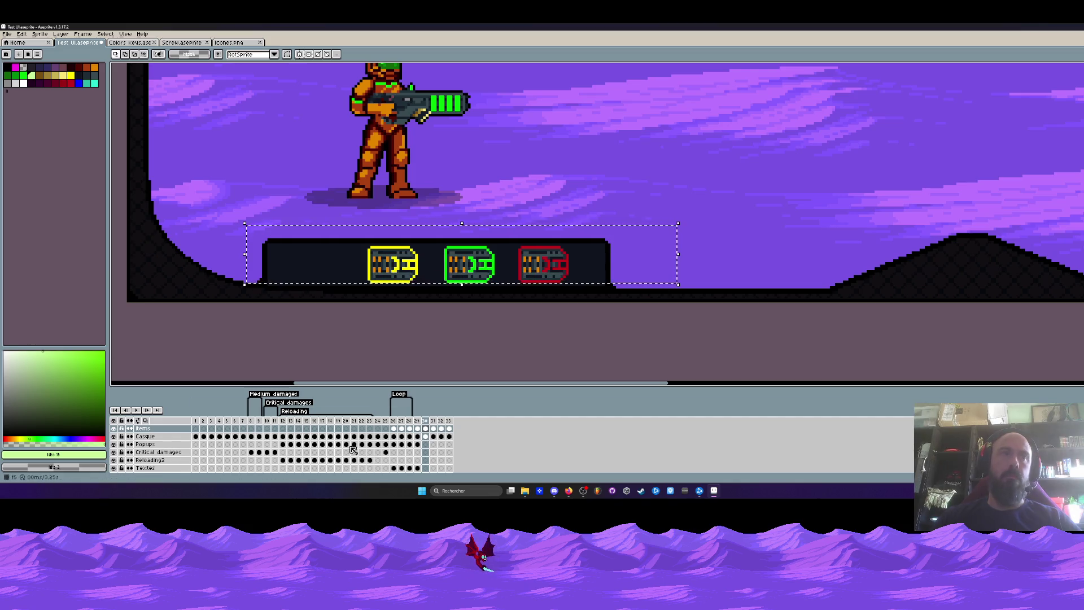
click(430, 437)
key(Delete)
scroll(508, 255, up, 1)
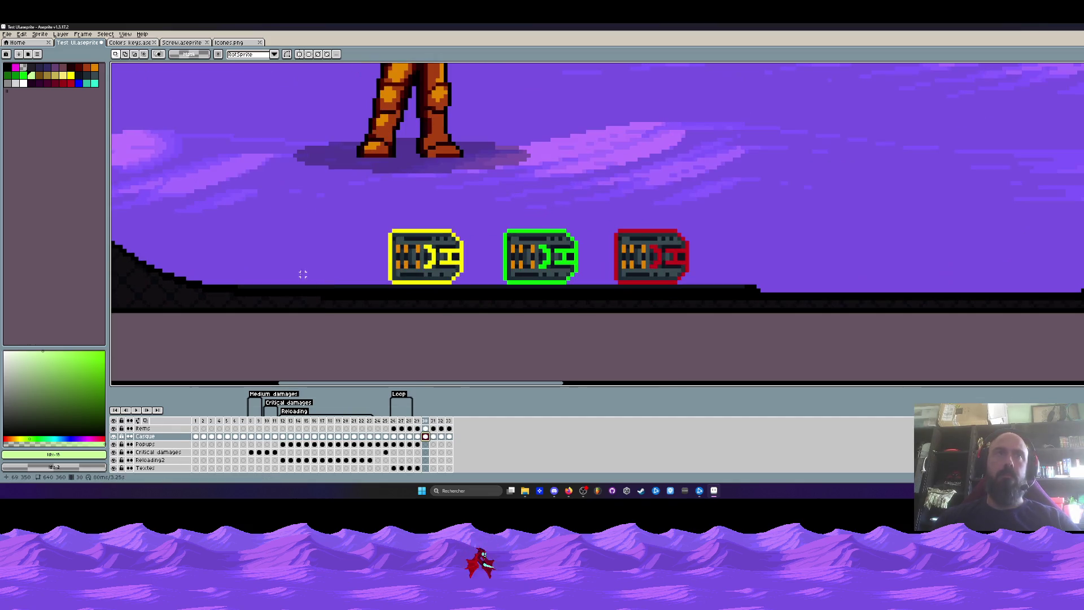
Delete the three key icons on the Items layer and clear the selection outline
click(427, 429)
mouse_move(348, 217)
mouse_down()
mouse_move(721, 284)
mouse_move(239, 255)
mouse_up()
key(Delete)
key(Down)
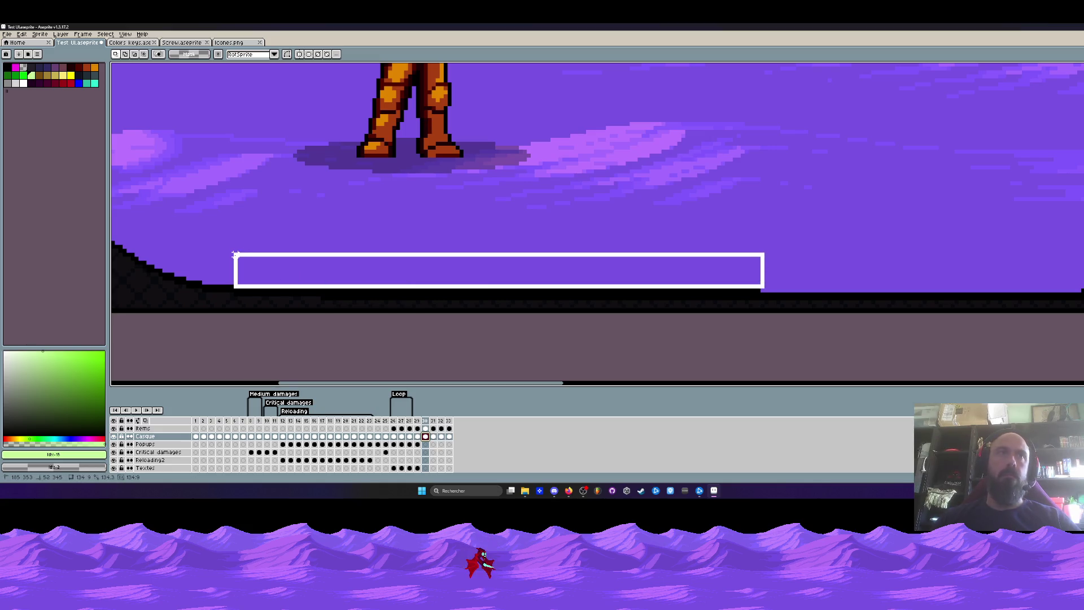
key(Escape)
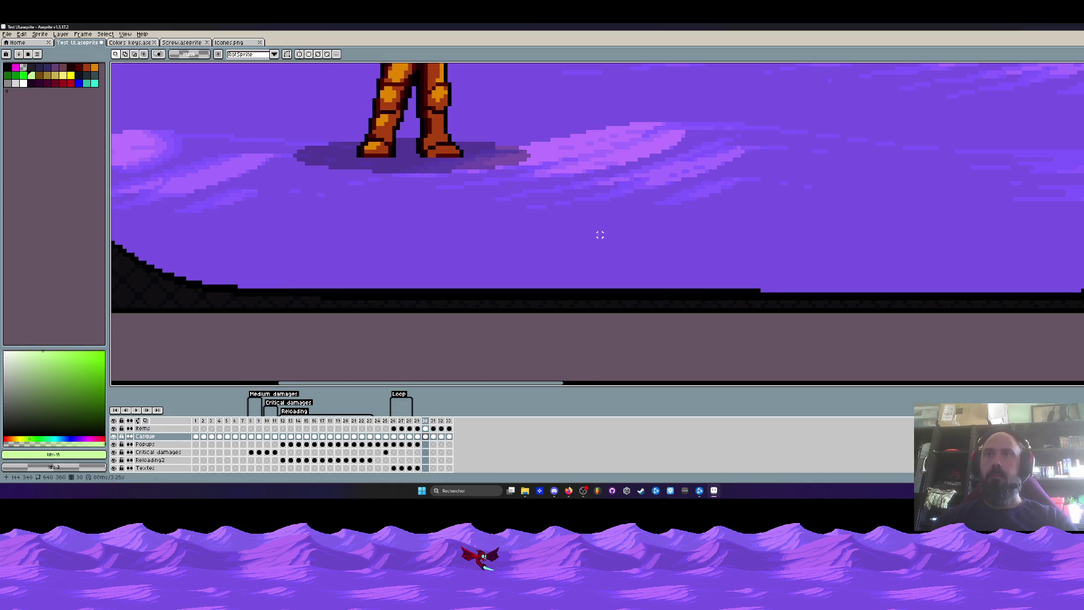
scroll(593, 211, down, 2)
scroll(709, 242, down, 2)
drag(656, 245, 665, 296)
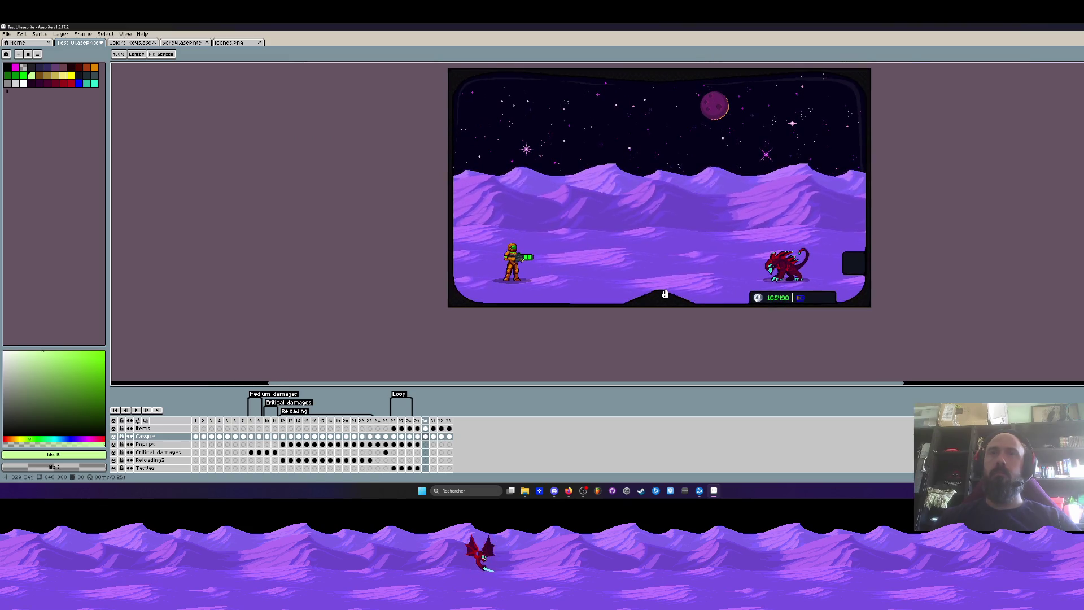
key(m)
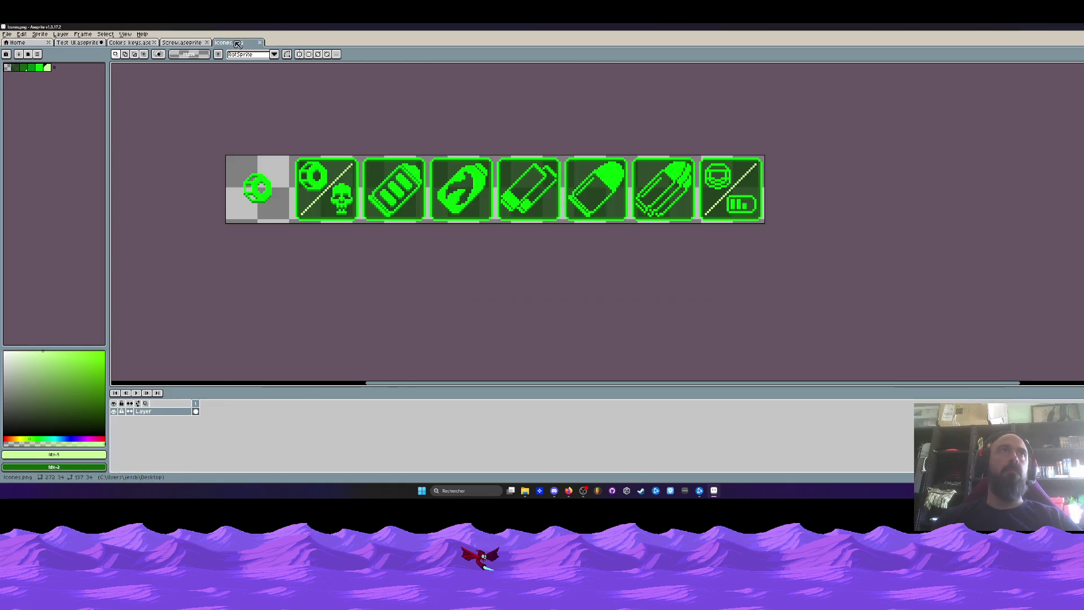
Select the fifth green icon in icones.png and tab back through the sprites to Test UI
key(ctrl+Tab)
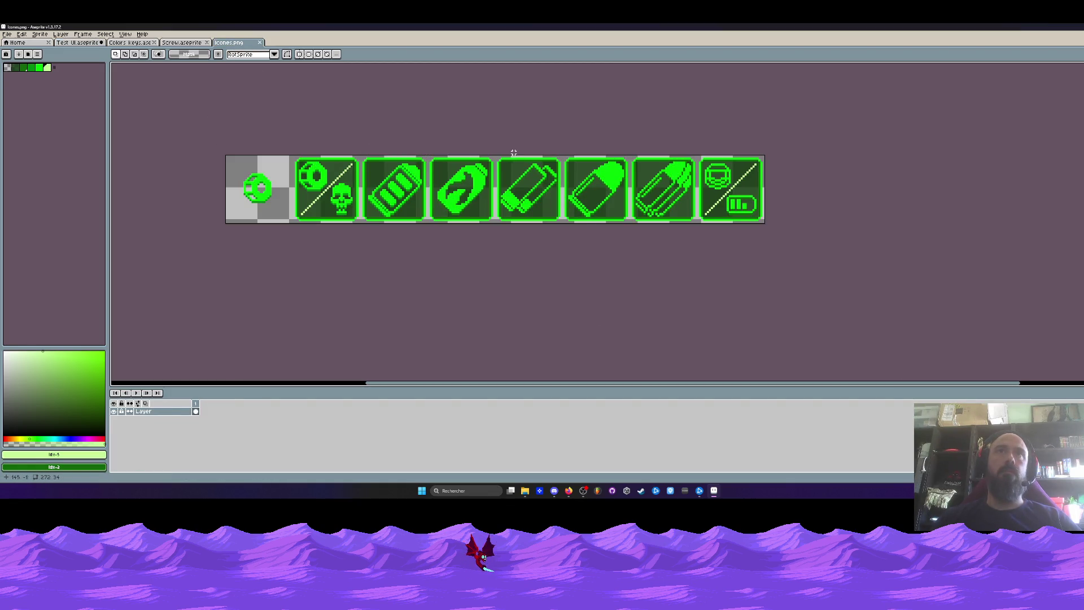
drag(498, 154, 560, 223)
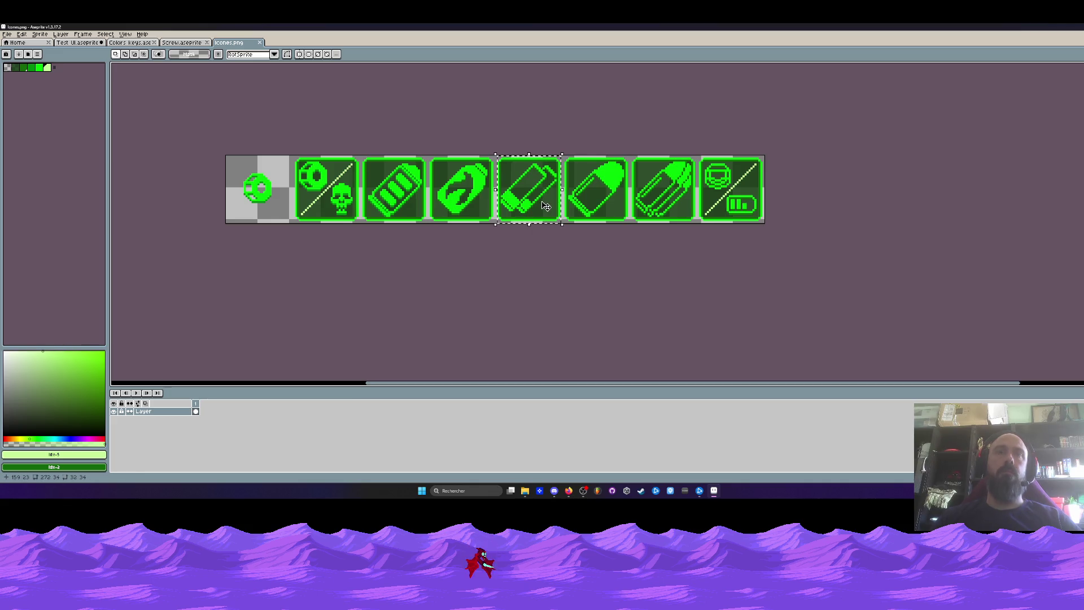
click(182, 43)
click(78, 42)
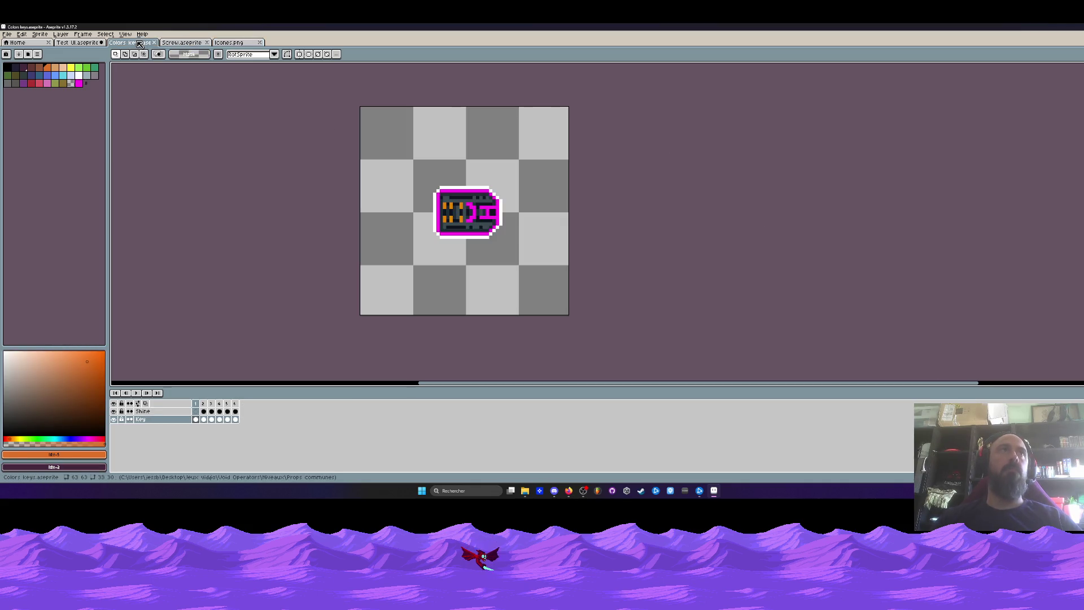
click(78, 43)
scroll(763, 237, up, 2)
scroll(805, 246, up, 2)
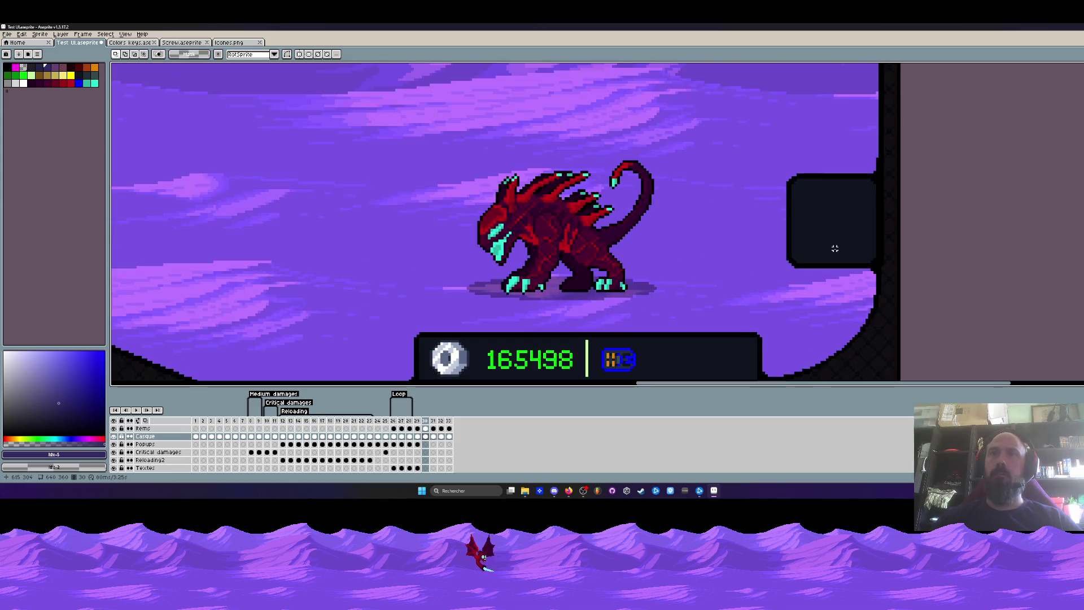
Paste the green ammo icon and position it inside the dark right-edge box
key(ctrl+v)
mouse_move(615, 222)
mouse_down()
mouse_move(833, 224)
mouse_move(843, 245)
mouse_up()
scroll(843, 244, up, 1)
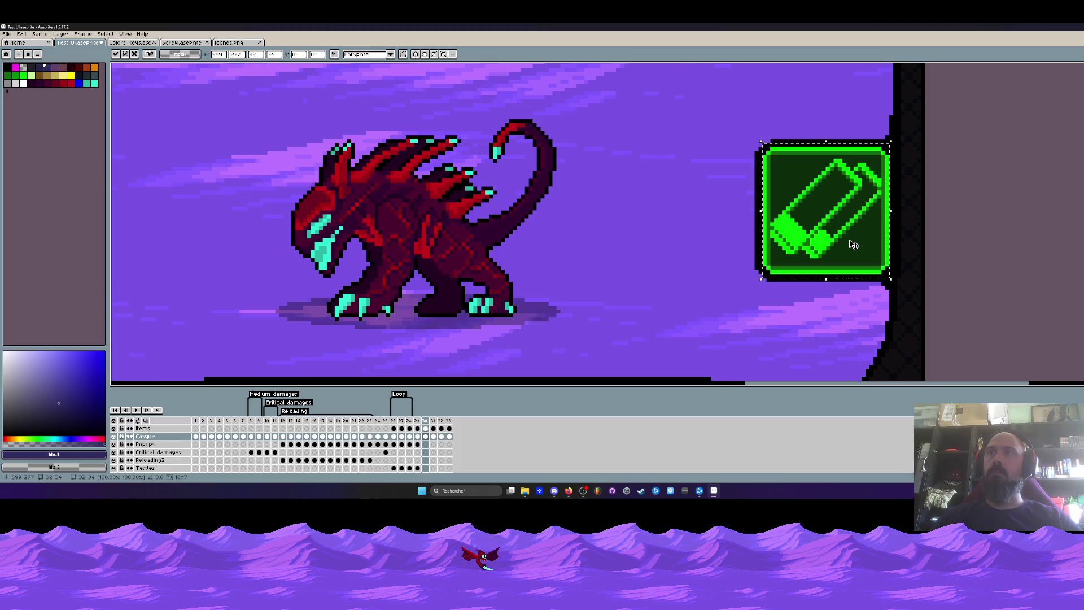
scroll(849, 245, up, 2)
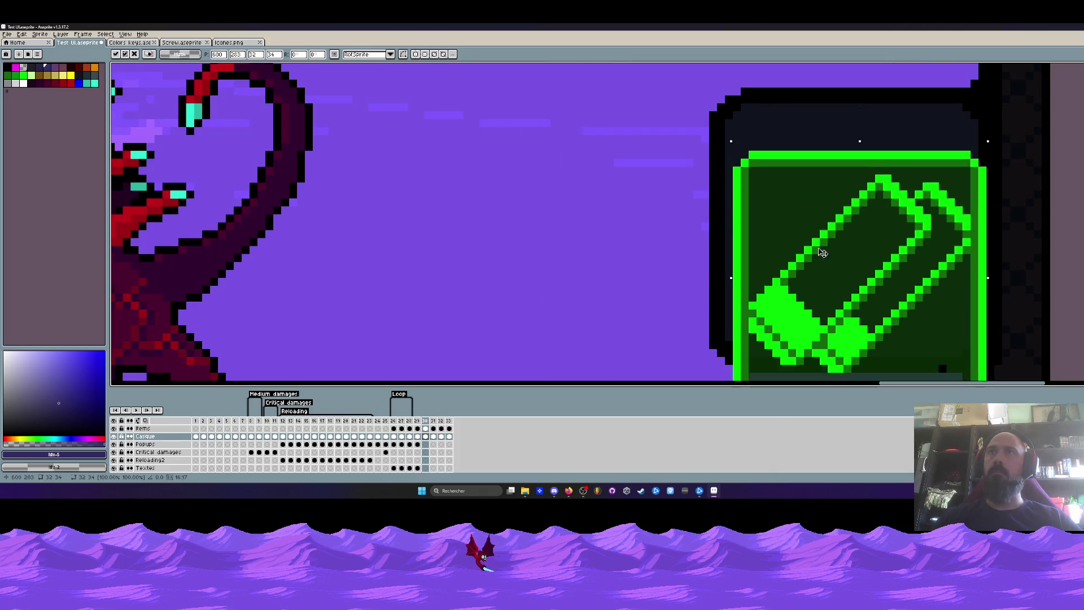
mouse_move(805, 246)
mouse_down()
mouse_move(816, 205)
mouse_move(861, 247)
mouse_up()
scroll(815, 205, down, 2)
scroll(815, 204, down, 3)
scroll(847, 219, up, 1)
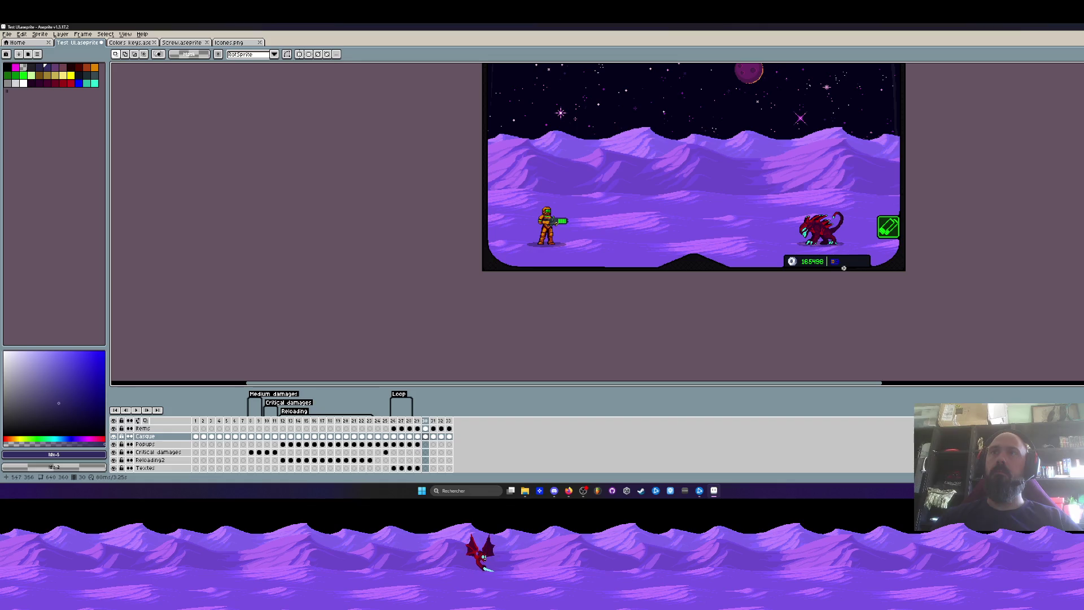
scroll(854, 264, up, 3)
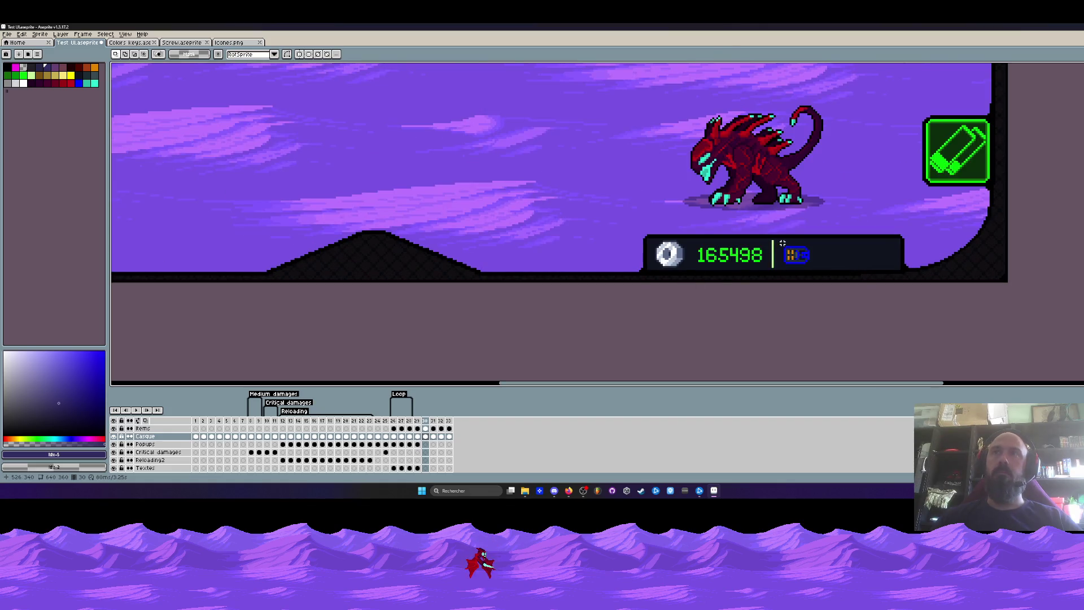
Ctrl-drag copies of the blue key icon to make a row of four, then deselect
click(798, 255)
scroll(816, 265, up, 1)
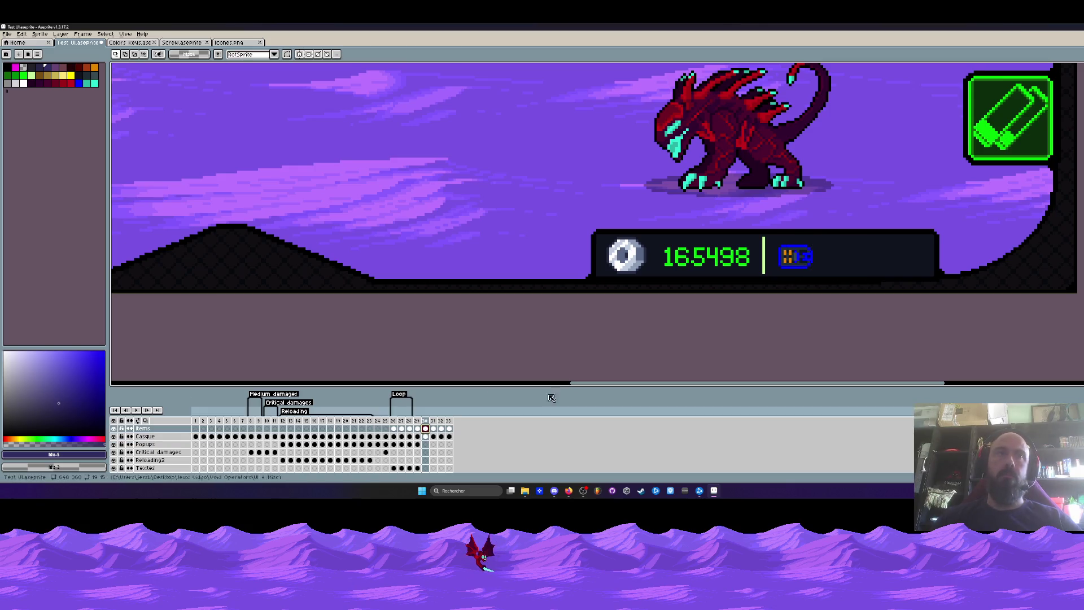
scroll(834, 271, up, 1)
click(803, 253)
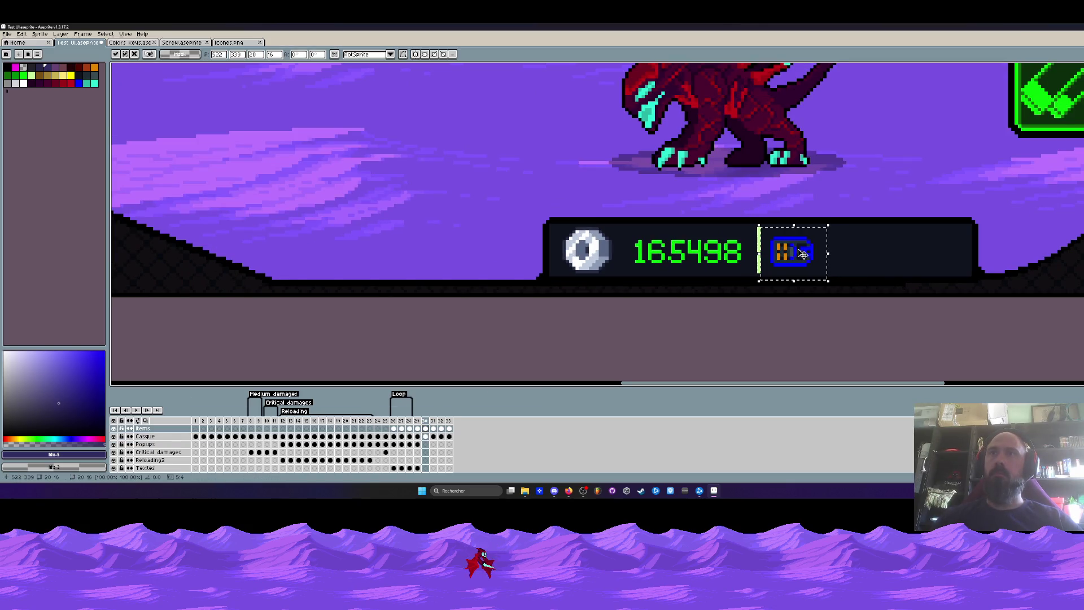
drag(825, 256, 948, 256)
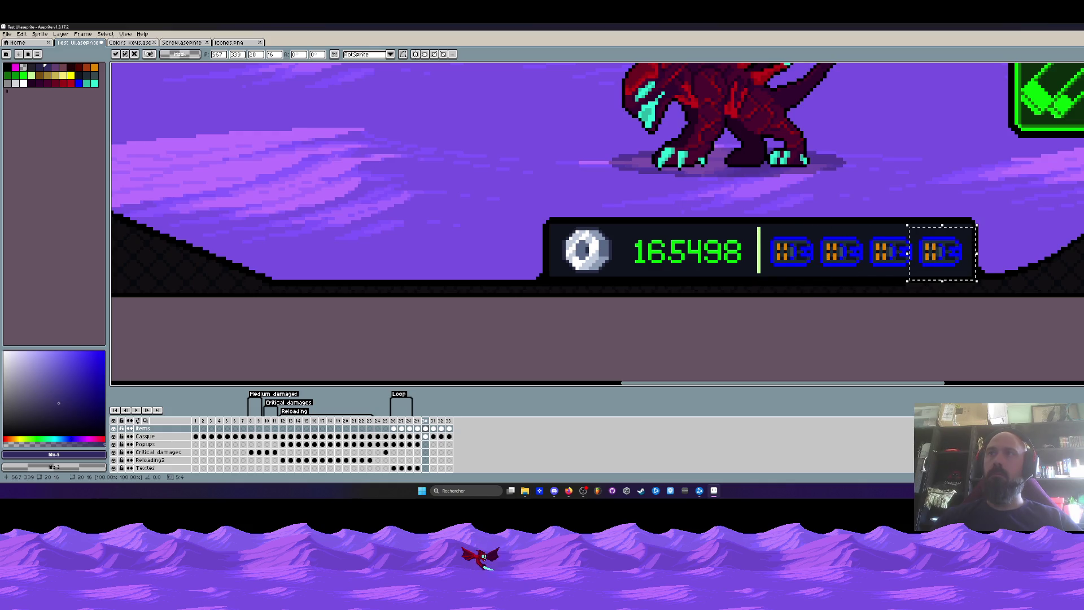
drag(766, 231, 974, 275)
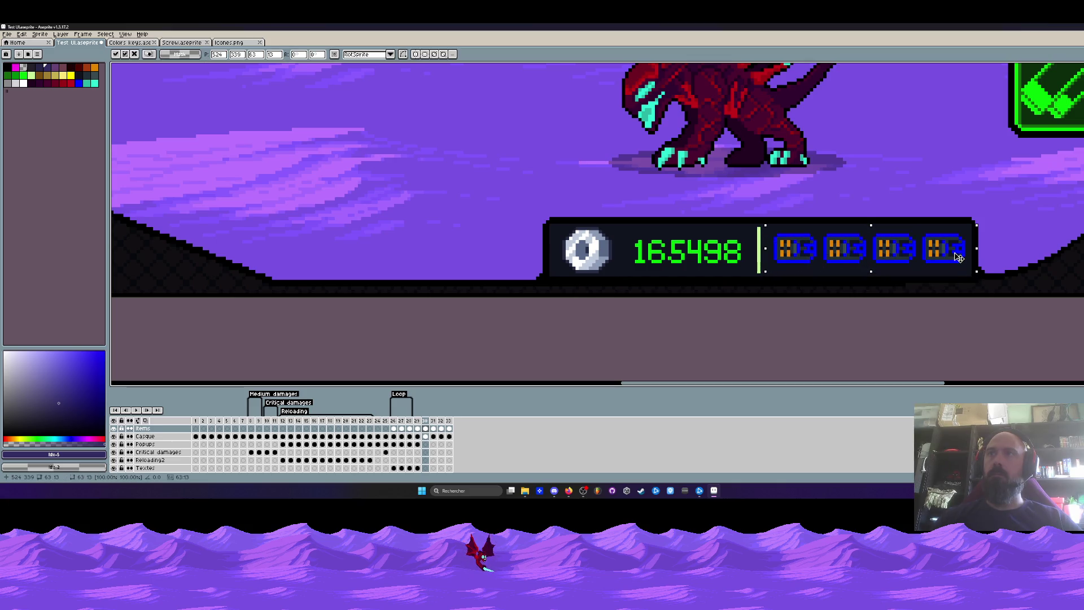
key(ctrl+d)
scroll(958, 257, down, 3)
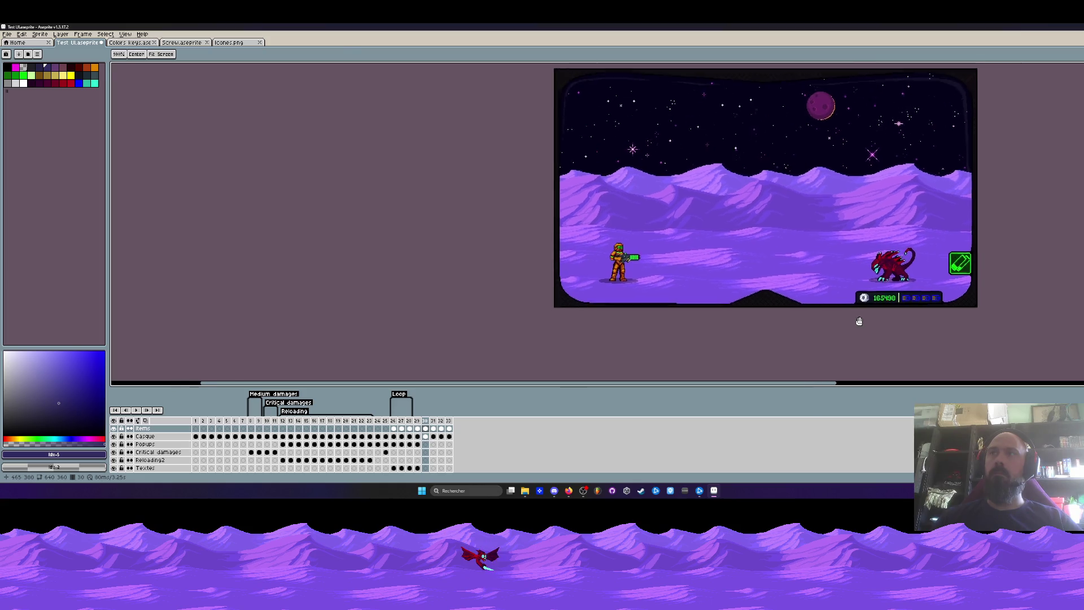
Marquee a generous area around the green ammo icon, then jump to the shop-screen frame
drag(906, 284, 850, 333)
key(v)
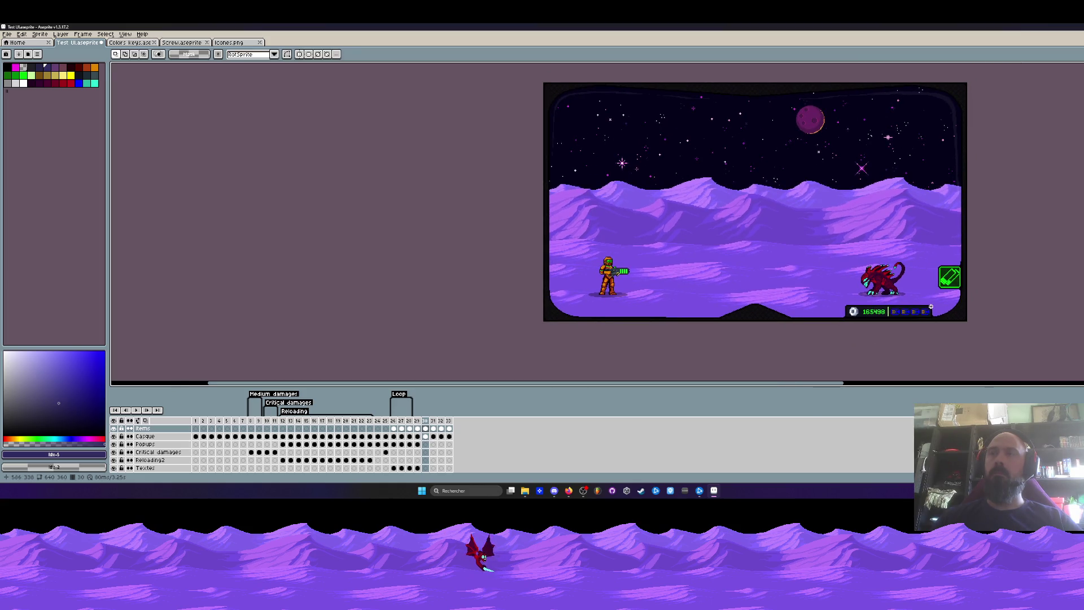
scroll(932, 305, up, 3)
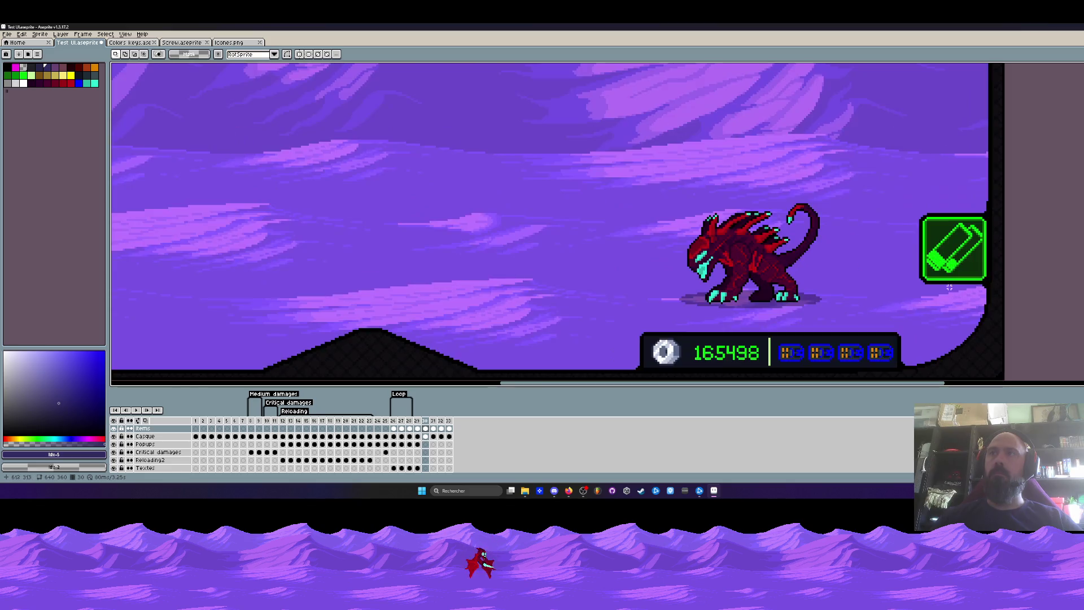
drag(898, 201, 988, 290)
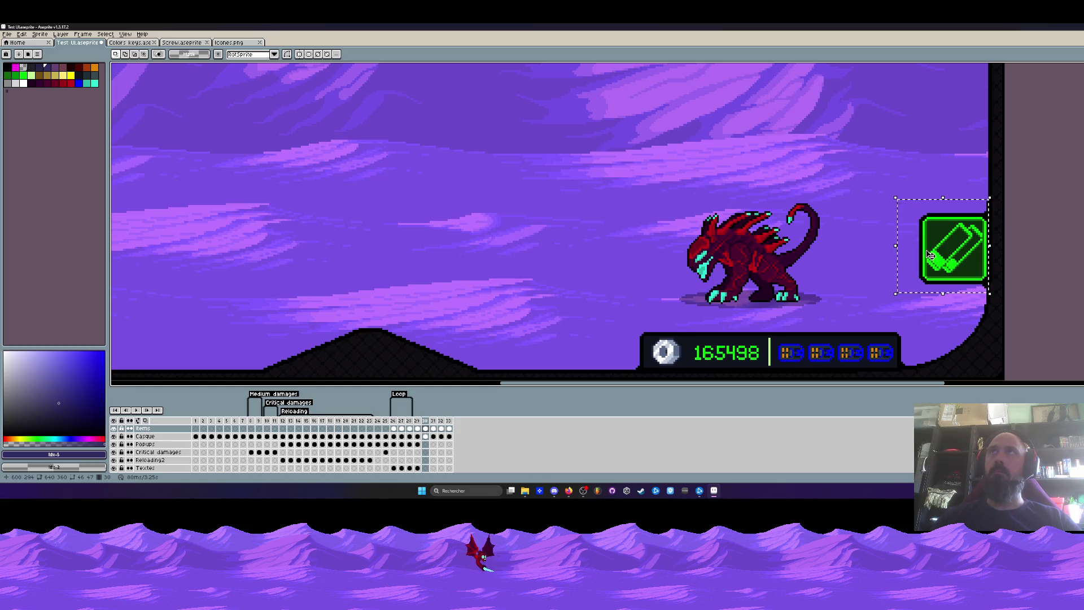
key(ctrl+d)
drag(882, 182, 984, 292)
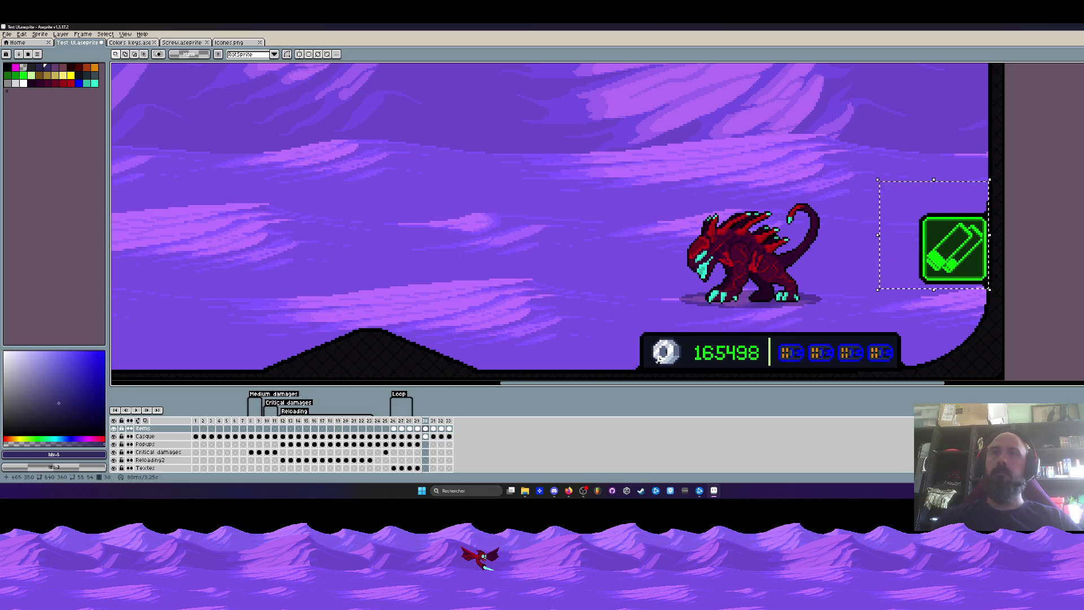
click(423, 438)
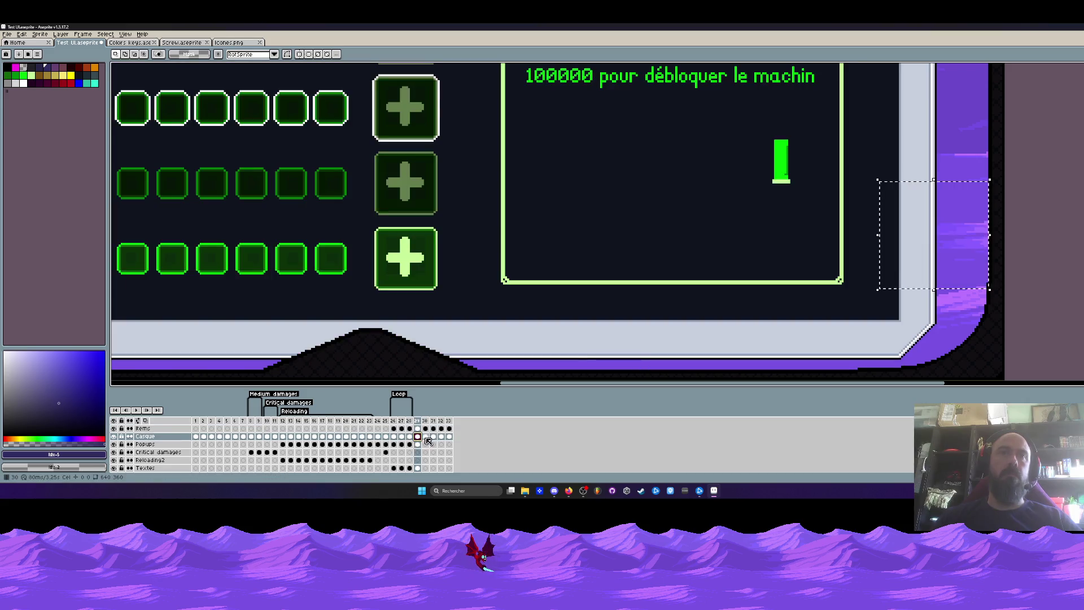
click(448, 436)
key(ctrl+0)
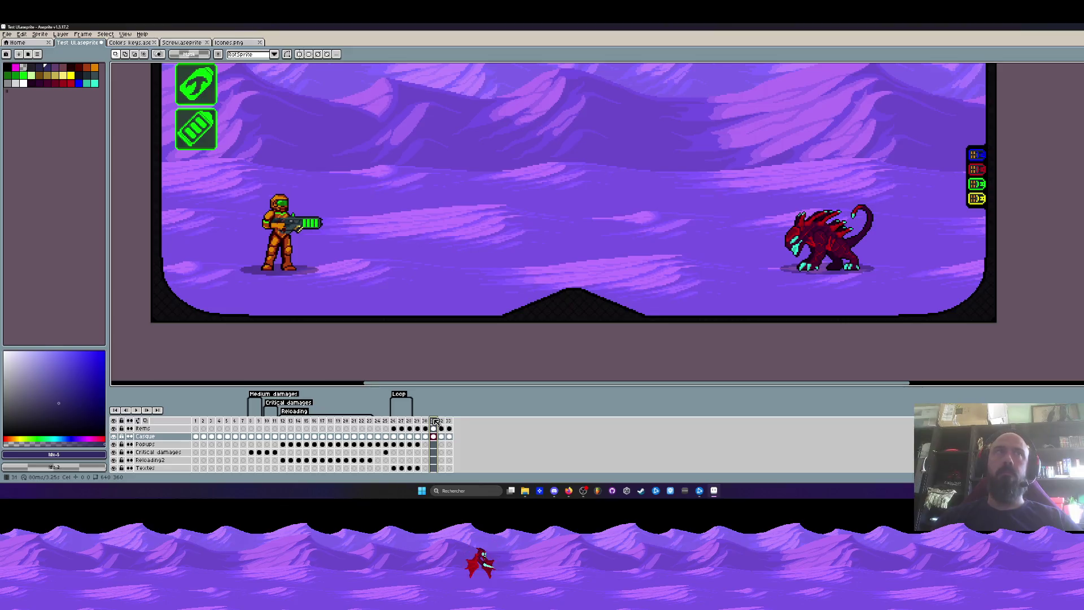
click(442, 421)
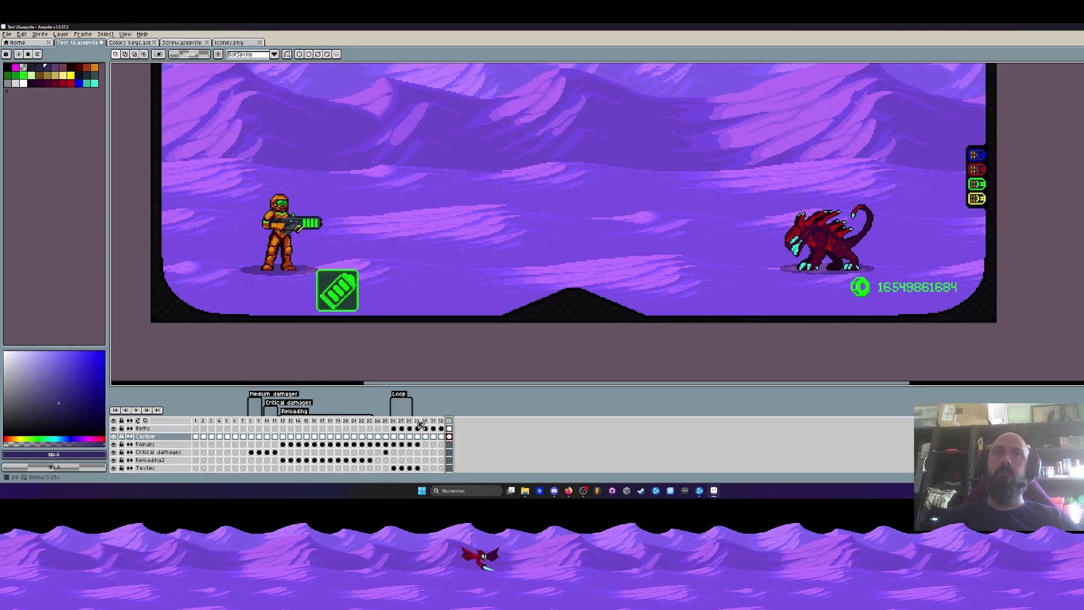
click(421, 423)
scroll(424, 212, down, 2)
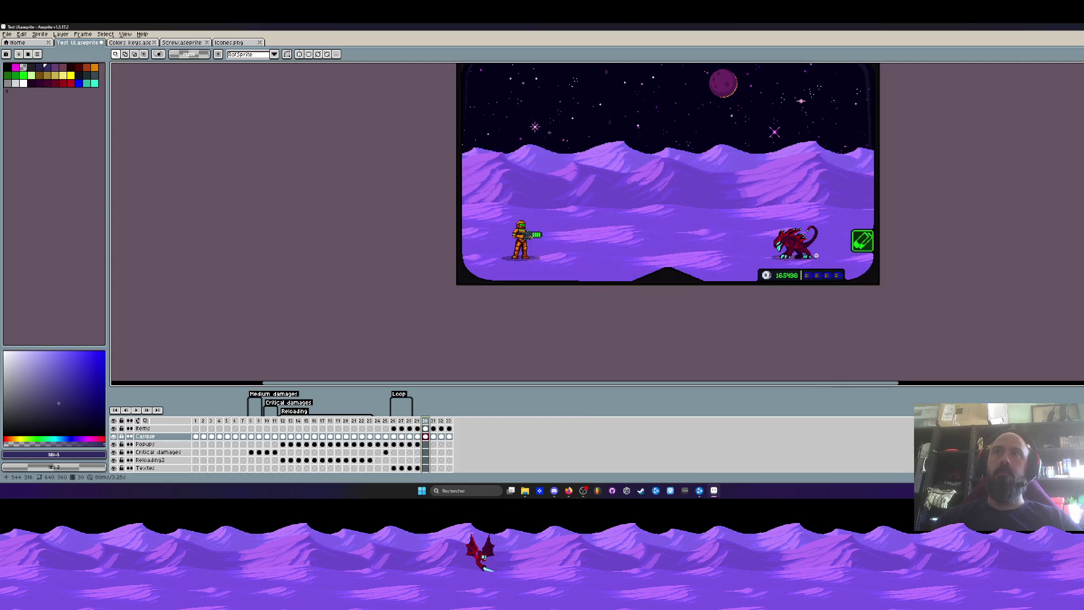
drag(816, 255, 745, 310)
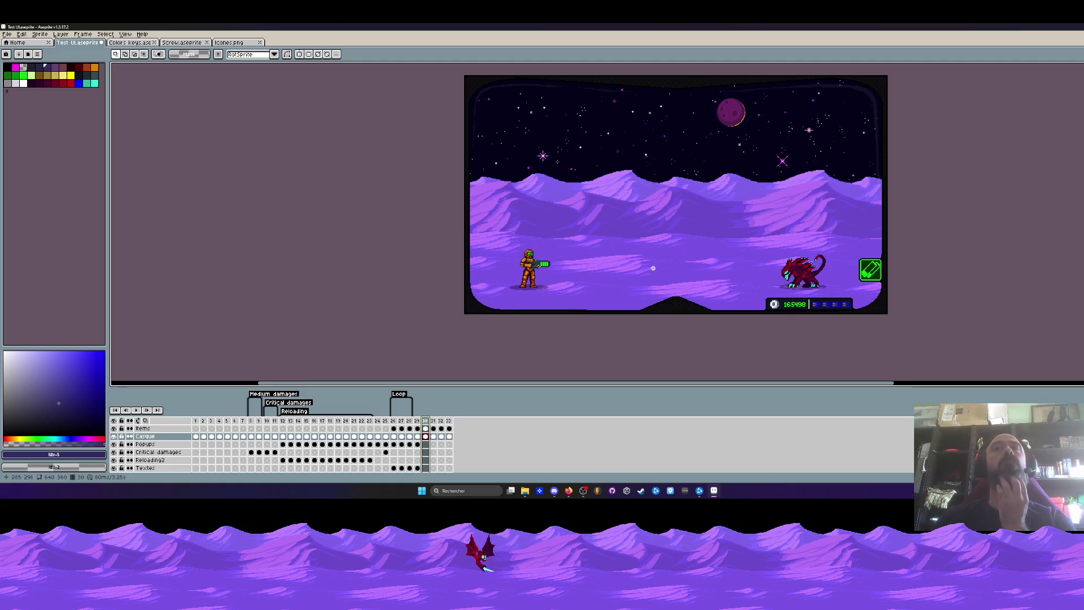
scroll(867, 309, up, 2)
scroll(839, 288, up, 2)
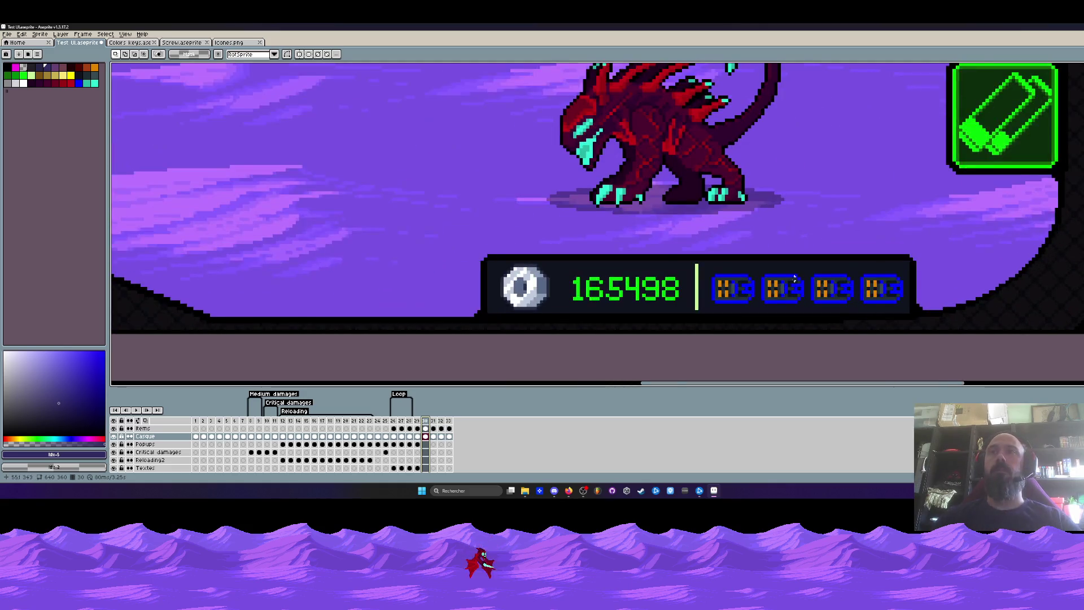
scroll(821, 280, up, 1)
scroll(814, 272, up, 1)
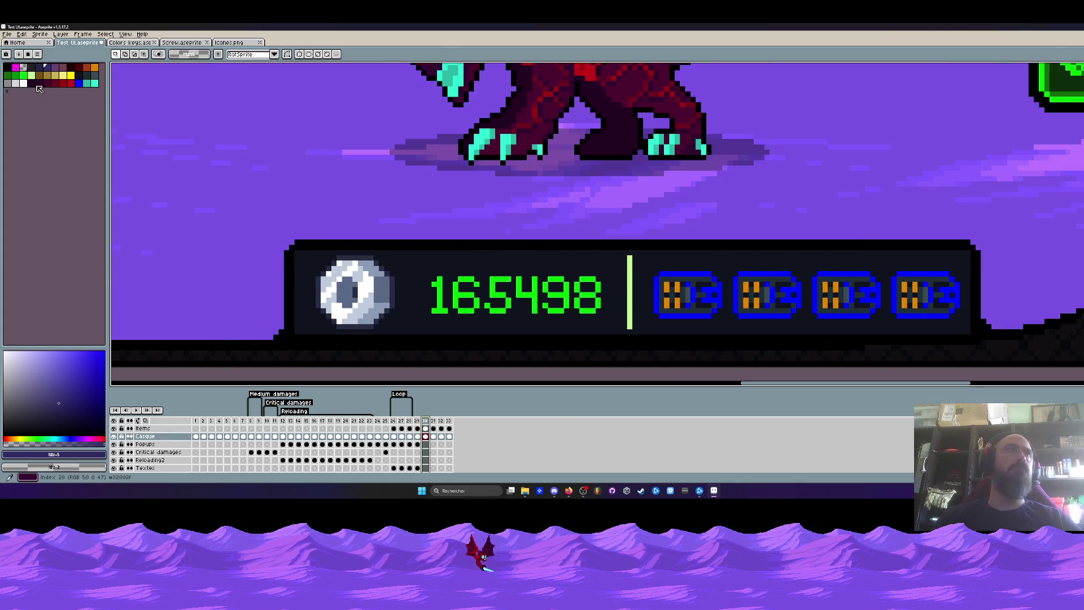
Recolour the rightmost battery's blue outline and column grey from the palette
click(10, 87)
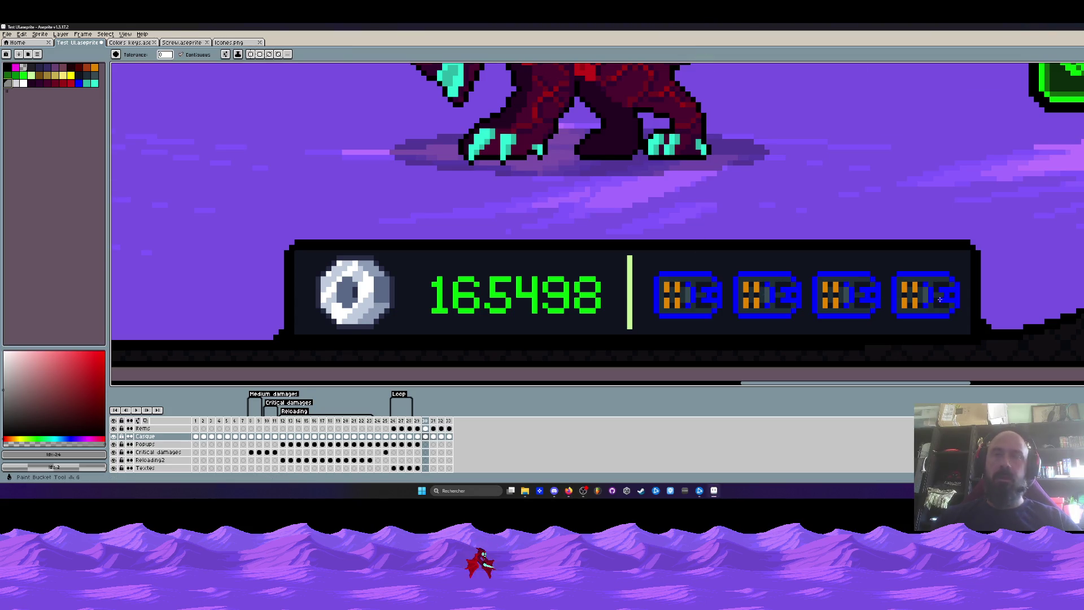
scroll(763, 292, up, 3)
scroll(866, 235, down, 1)
scroll(866, 234, down, 3)
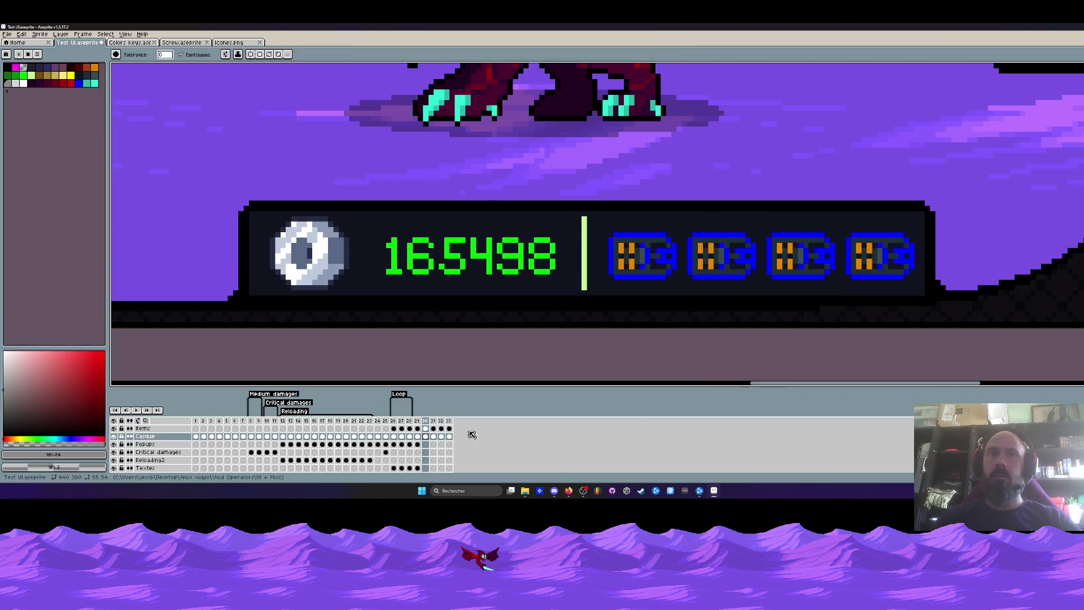
scroll(894, 225, up, 3)
click(894, 225)
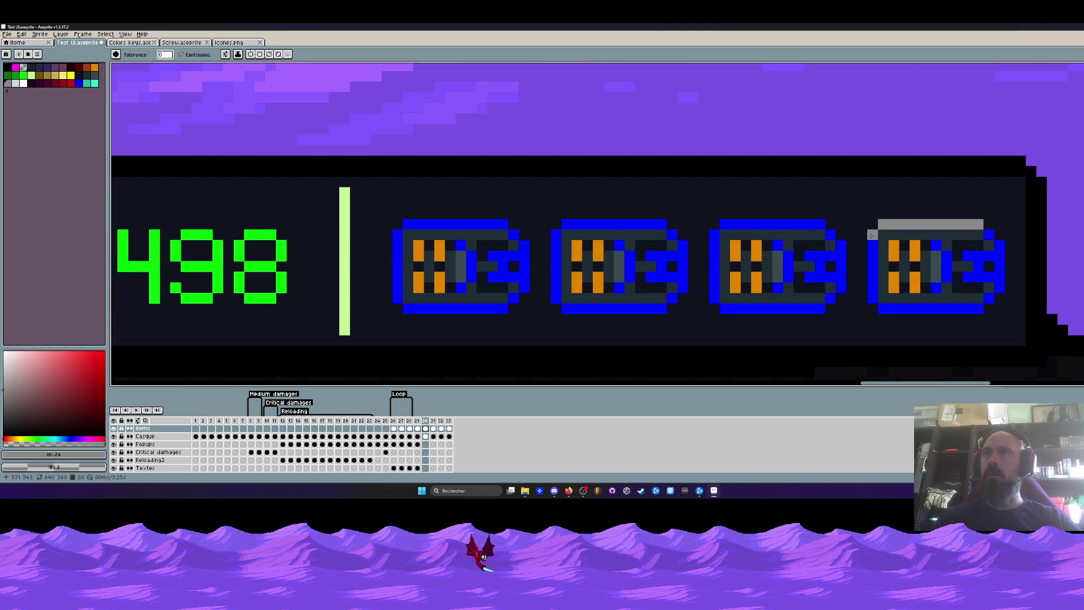
drag(937, 246, 939, 281)
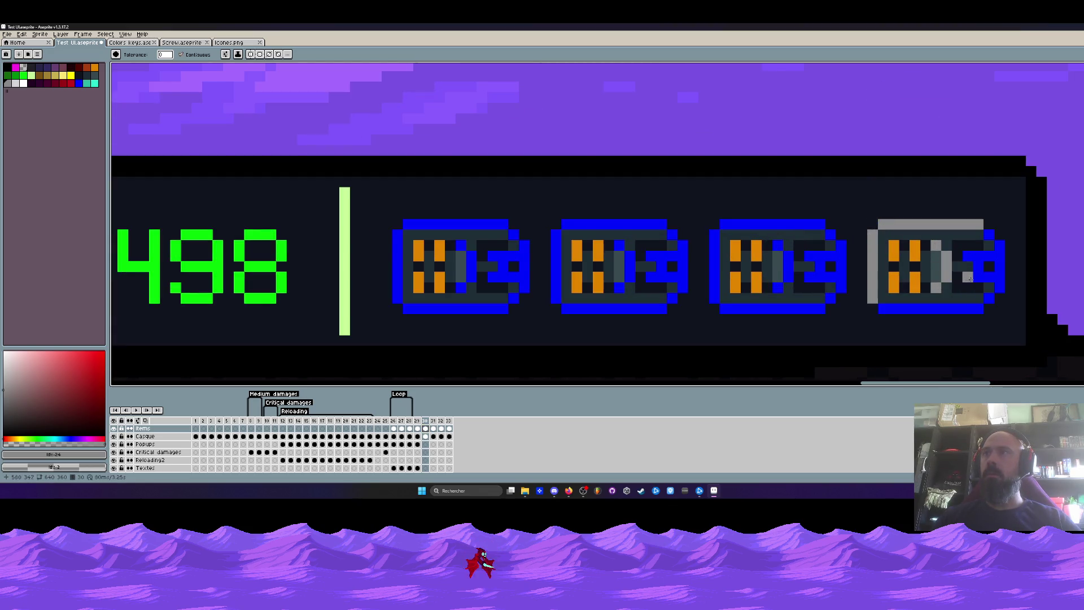
click(970, 278)
click(978, 299)
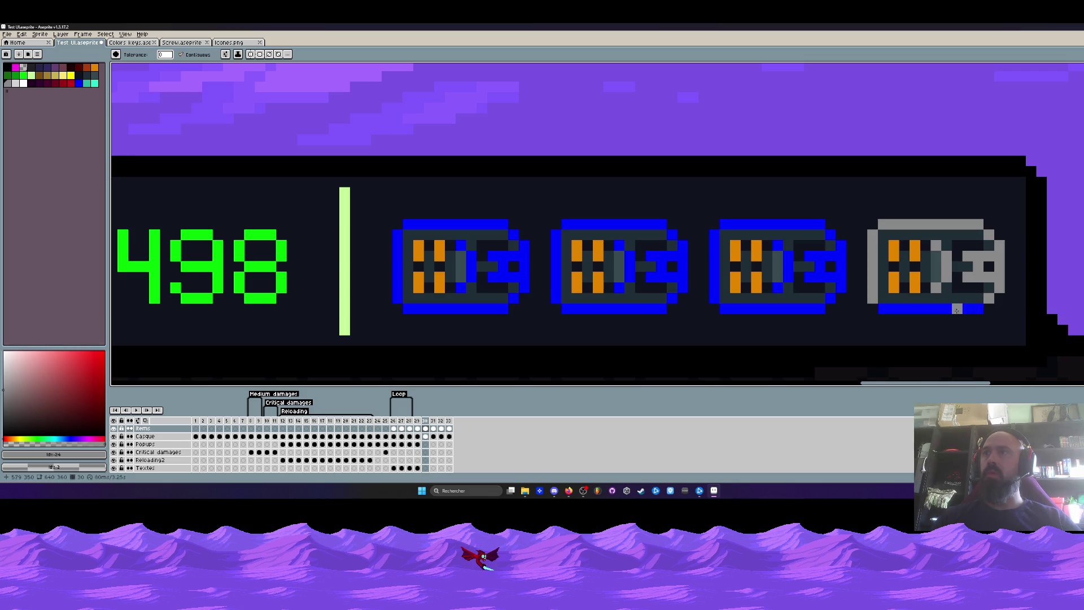
scroll(965, 288, down, 3)
scroll(966, 288, down, 2)
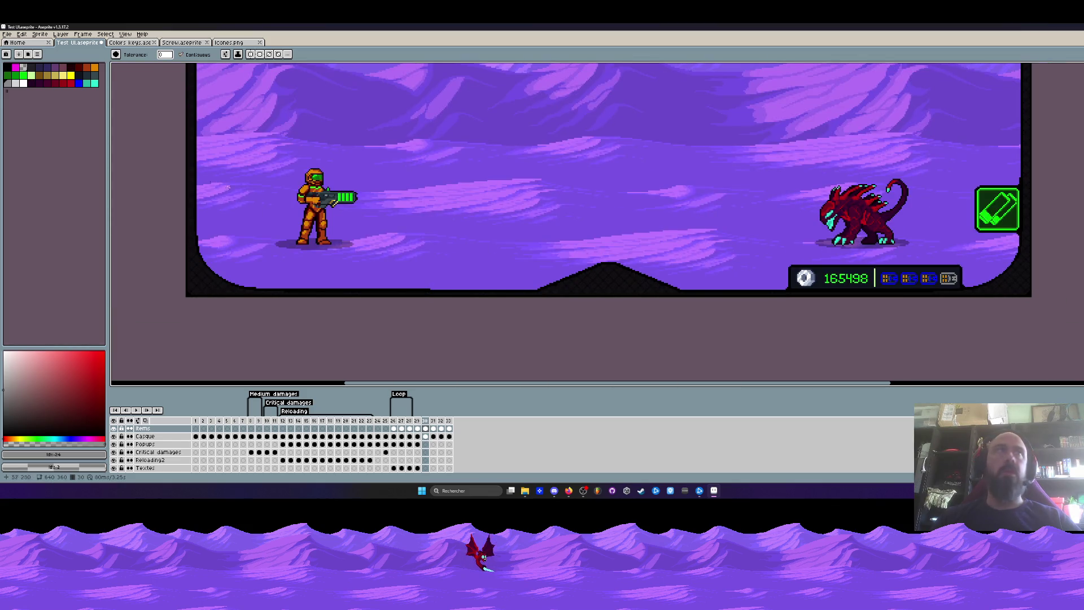
Darken the battery's edges and inner details in dark teal, covering every orange bar
click(95, 79)
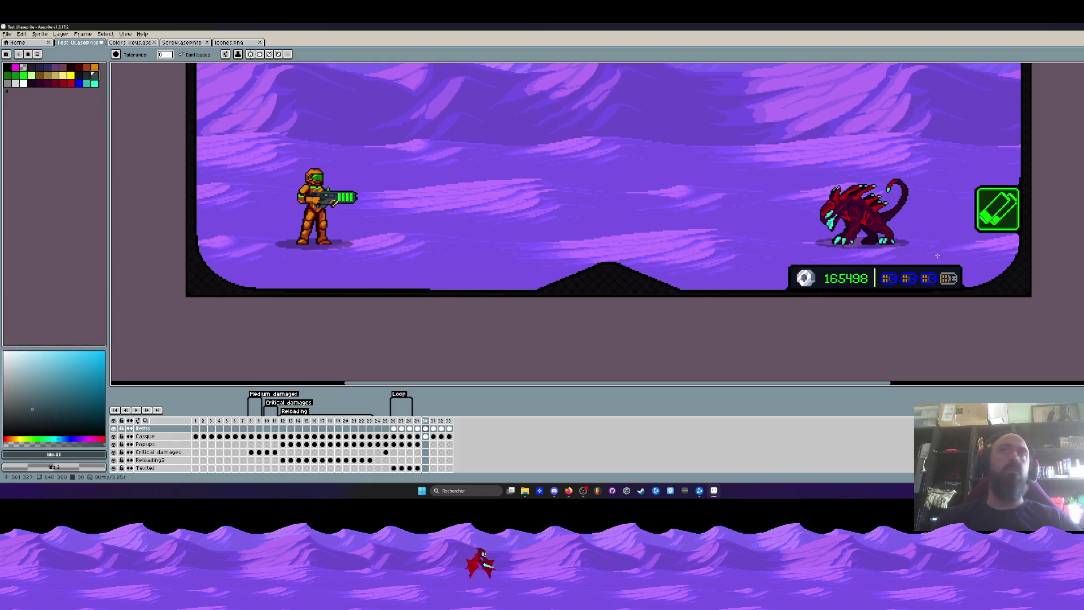
scroll(864, 271, up, 1)
scroll(898, 262, up, 1)
scroll(910, 262, up, 1)
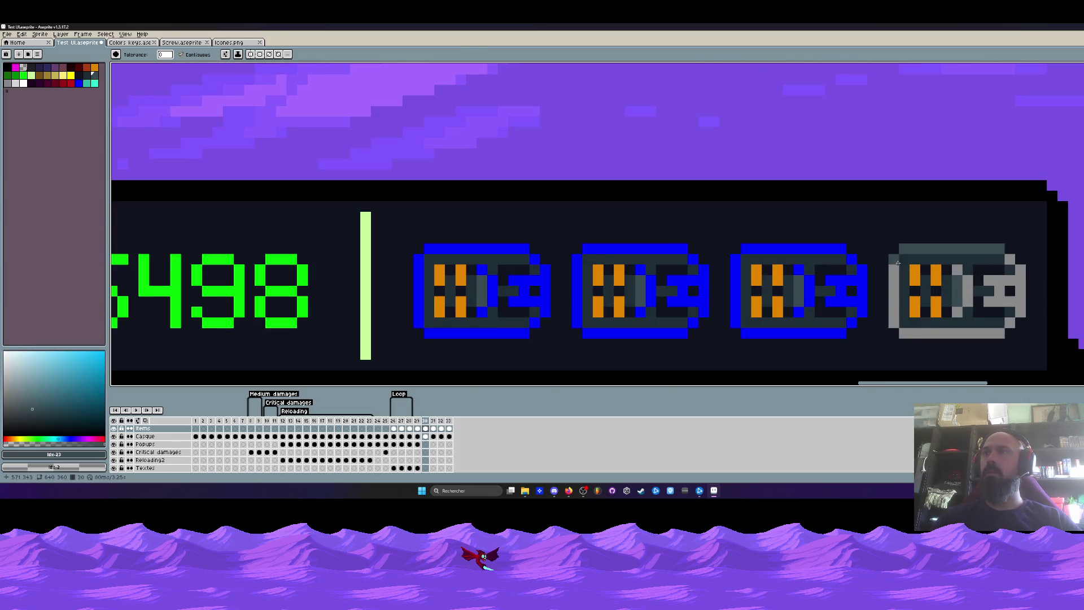
mouse_move(910, 262)
mouse_down()
mouse_move(894, 322)
mouse_move(1000, 333)
mouse_up()
mouse_move(966, 298)
mouse_down()
mouse_move(978, 271)
mouse_move(1010, 269)
mouse_move(1010, 320)
mouse_up()
scroll(1010, 320, down, 3)
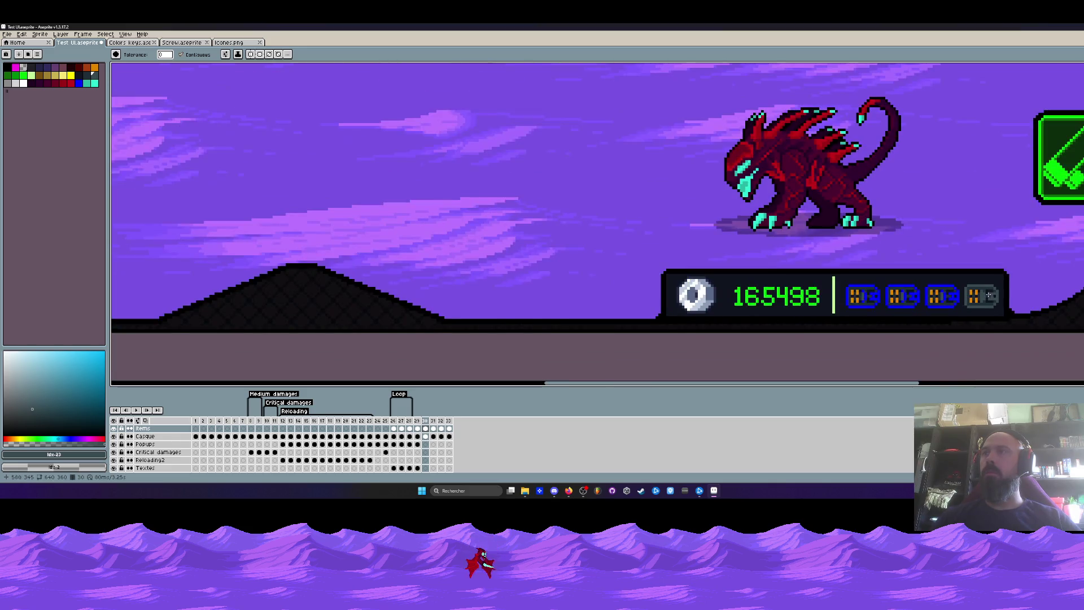
scroll(978, 298, up, 1)
scroll(978, 298, up, 1)
scroll(978, 299, up, 1)
drag(978, 289, 979, 305)
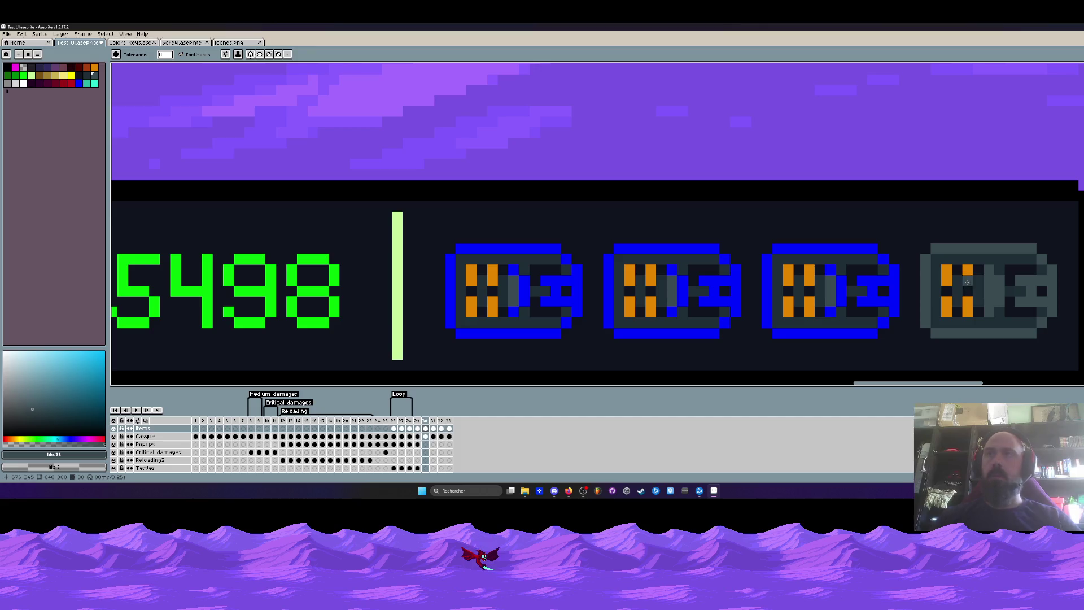
drag(940, 270, 957, 313)
drag(979, 276, 970, 300)
click(972, 301)
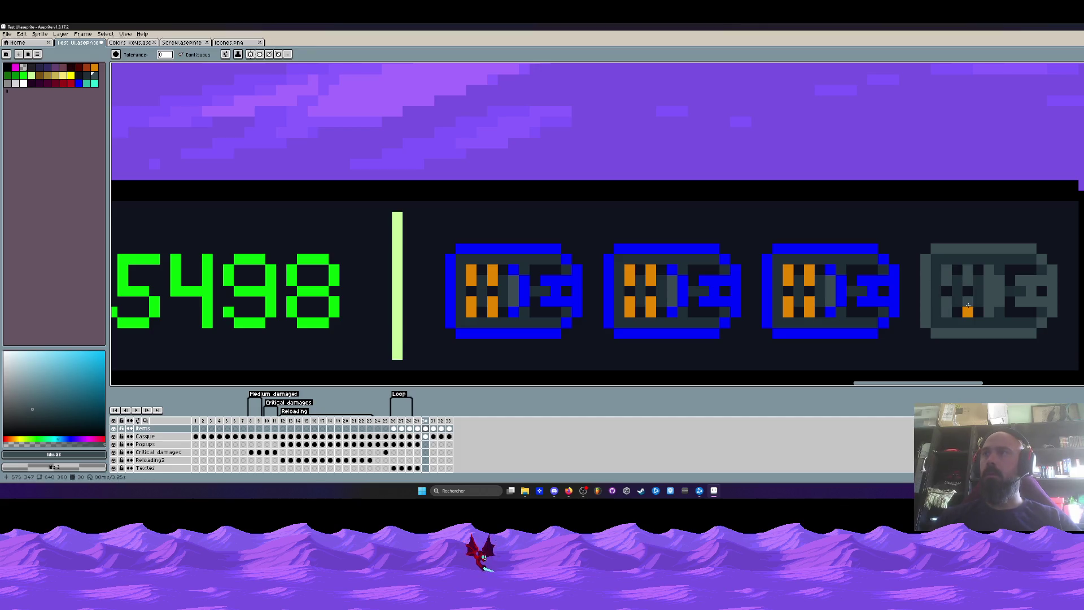
scroll(971, 300, down, 3)
scroll(948, 298, up, 1)
scroll(934, 298, up, 2)
key(m)
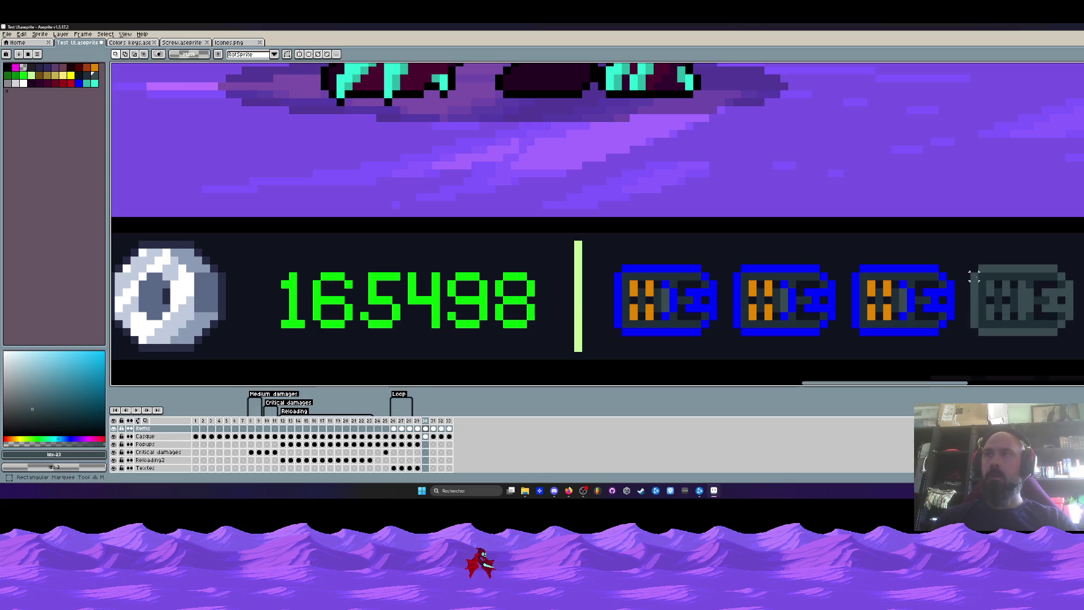
Copy the dark rightmost battery onto the second battery slot
drag(969, 256, 1082, 346)
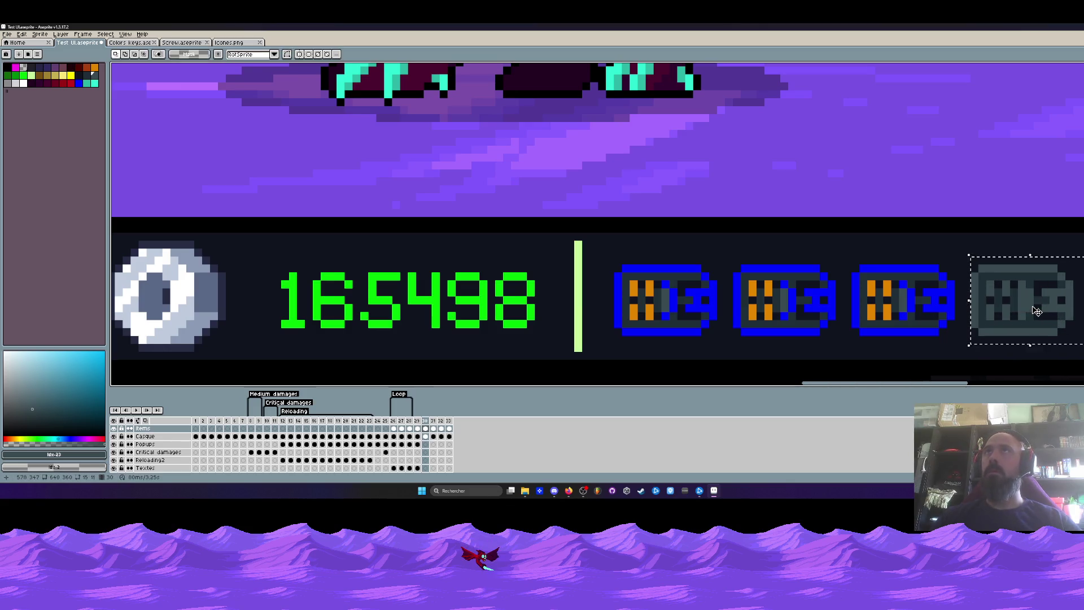
drag(1035, 310, 796, 310)
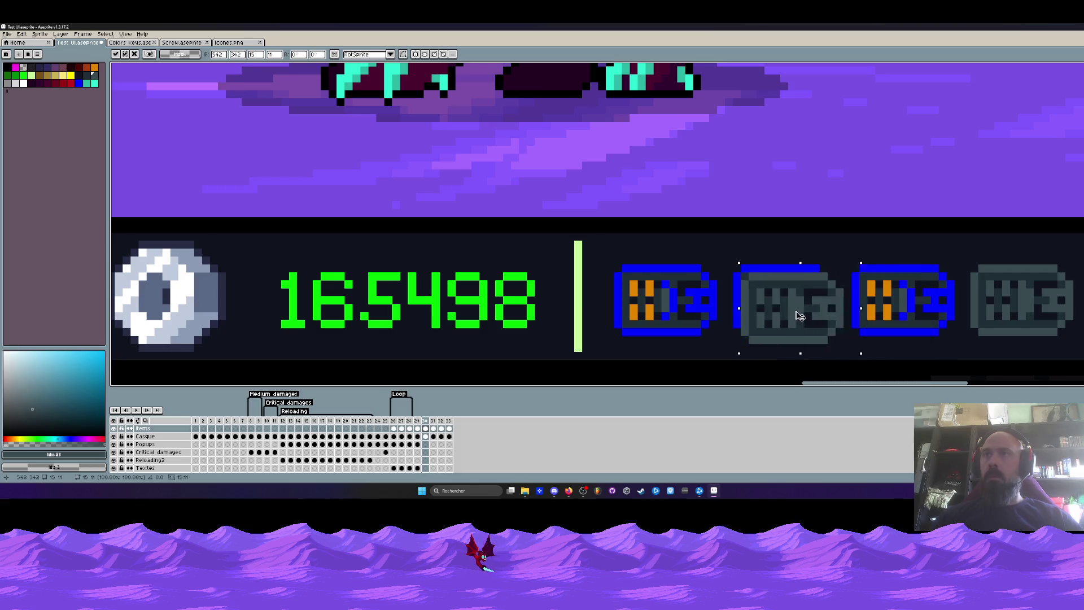
scroll(833, 294, down, 1)
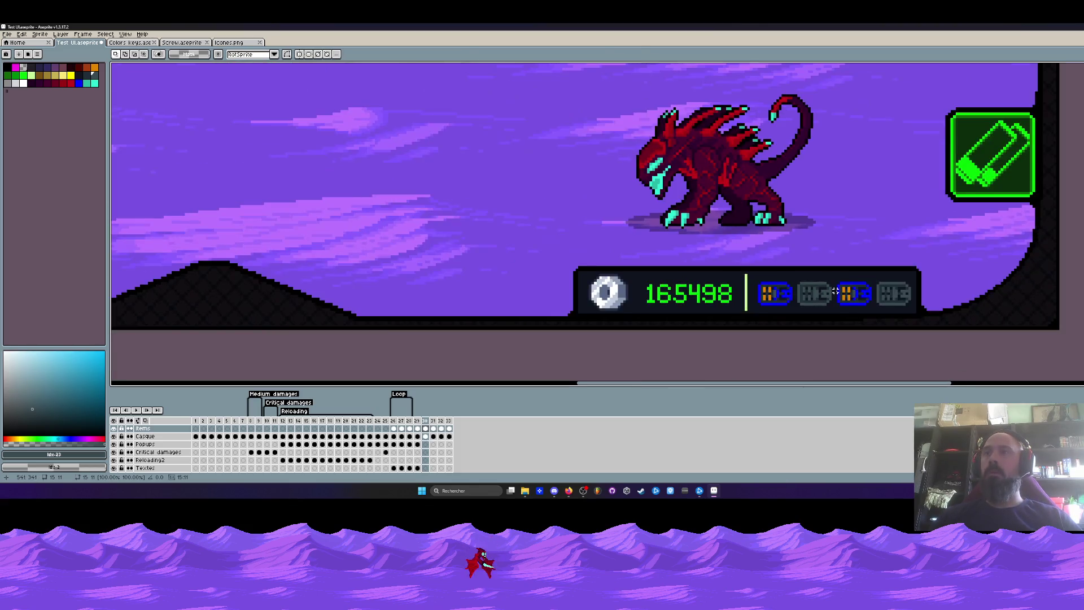
scroll(832, 294, down, 1)
scroll(832, 293, up, 1)
scroll(832, 294, up, 1)
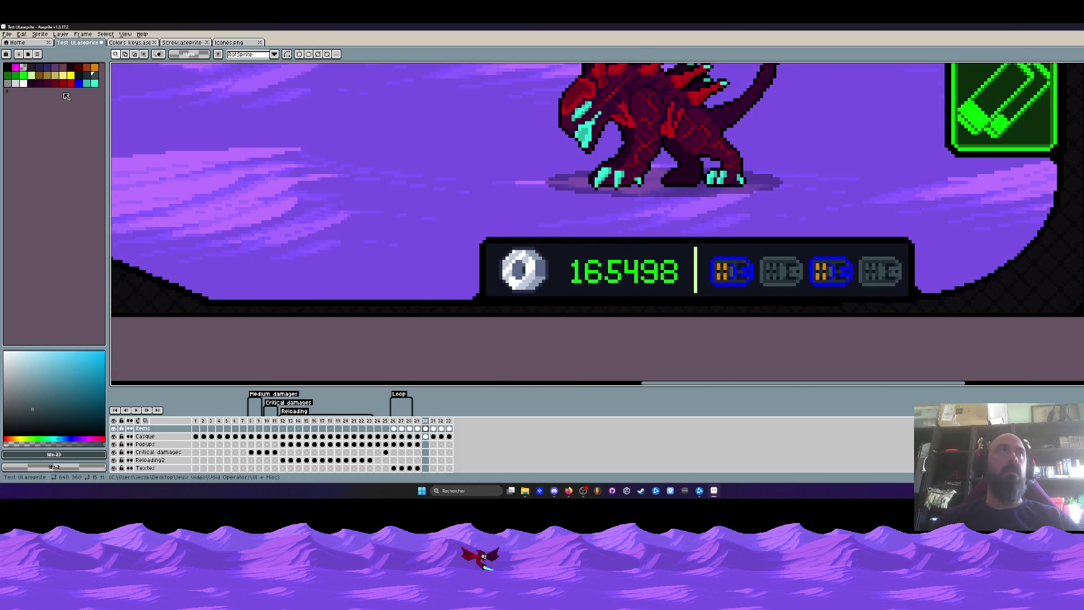
Bucket-fill every blue edge and inner pixel of the third battery with yellow
key(g)
alt+click(845, 259)
scroll(845, 258, up, 1)
scroll(845, 259, up, 1)
click(821, 259)
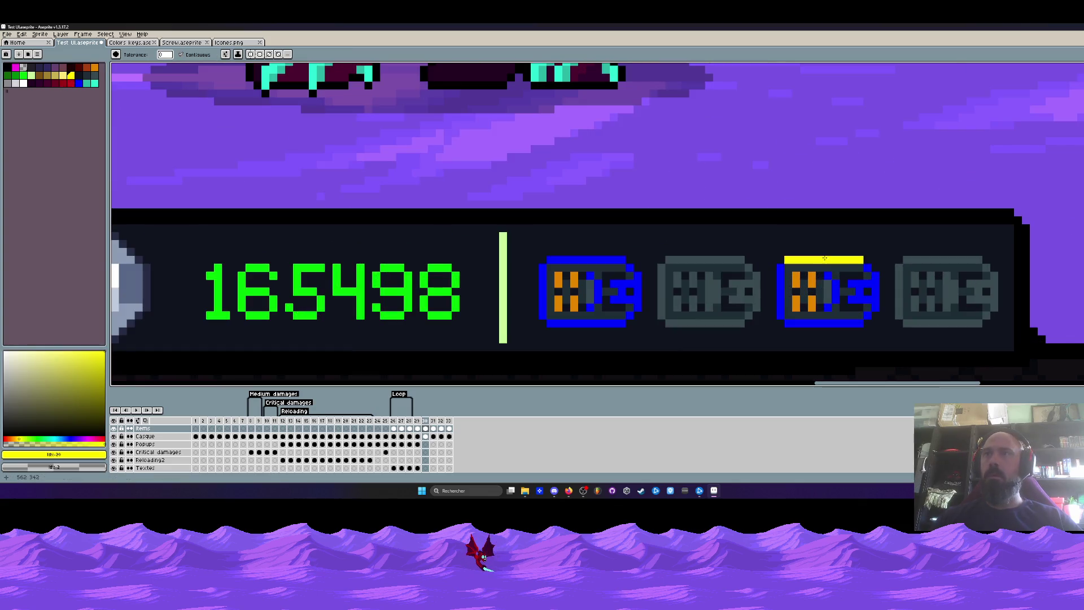
click(835, 292)
click(875, 315)
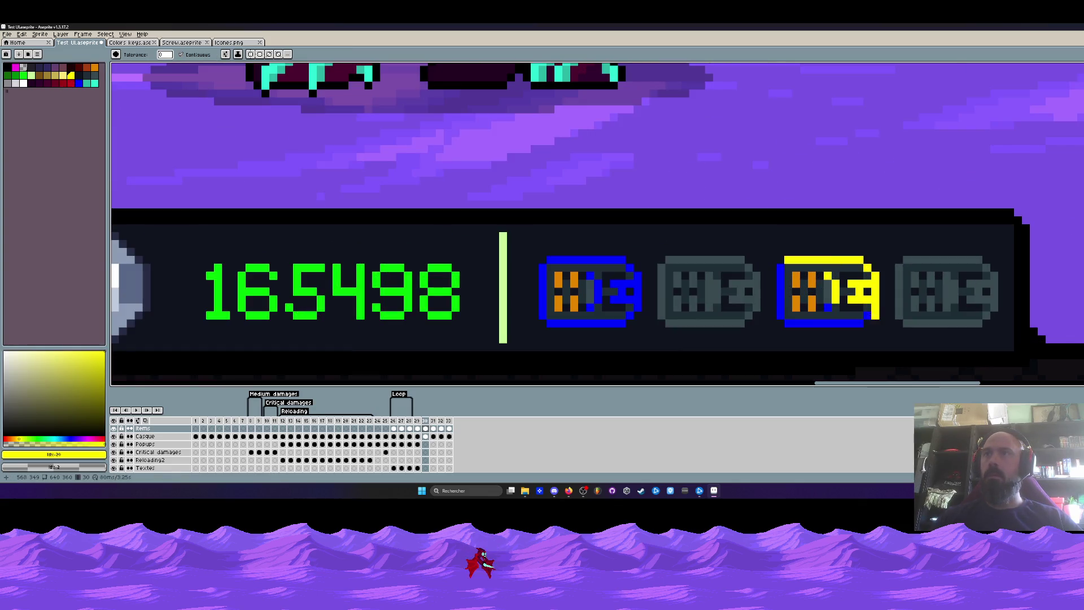
click(820, 323)
click(829, 315)
click(780, 300)
click(781, 280)
scroll(779, 288, down, 2)
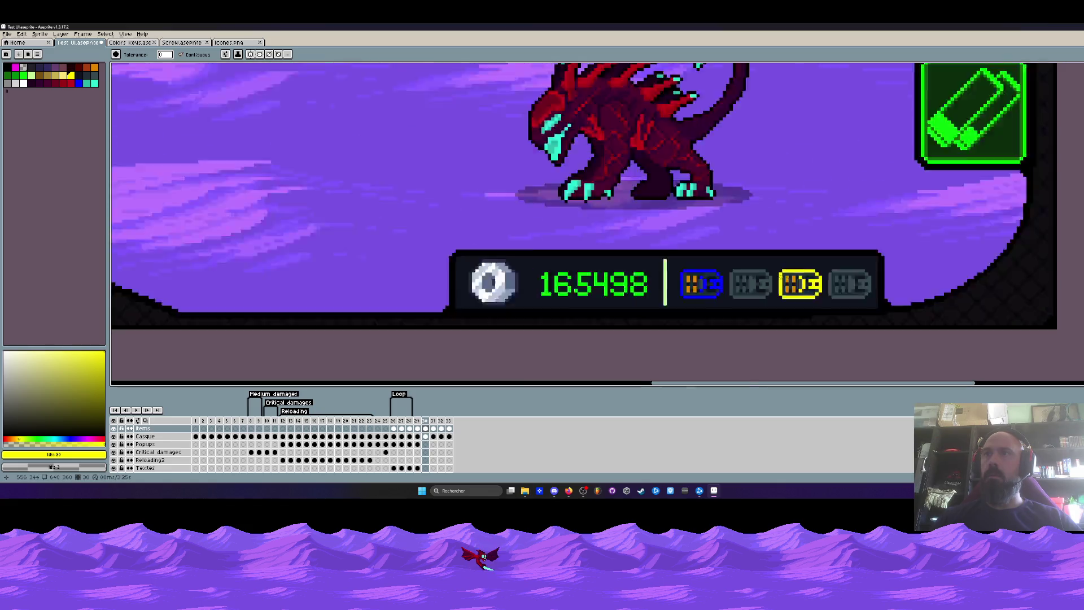
scroll(677, 211, down, 1)
scroll(678, 212, up, 1)
key(g)
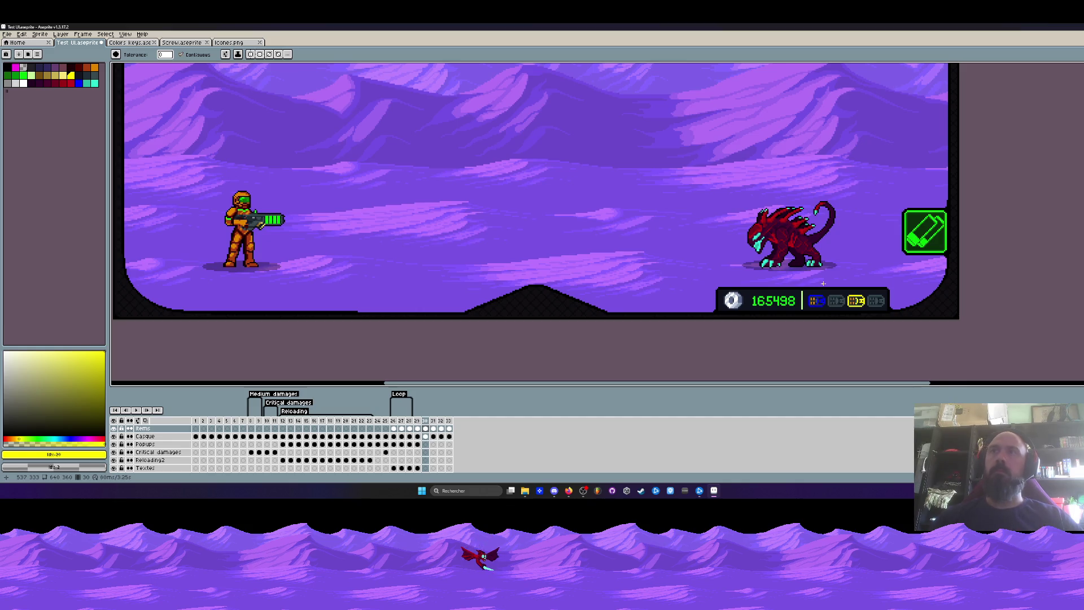
scroll(776, 246, down, 3)
scroll(776, 246, up, 1)
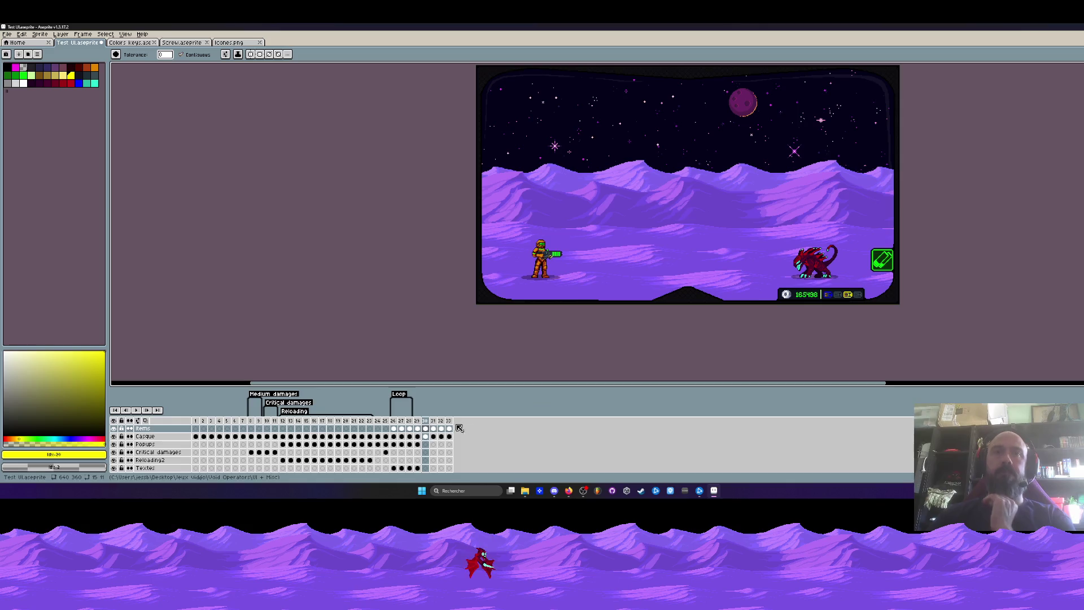
Step through the upgrade-menu and landscape frames, ending on the last animation frame
click(435, 422)
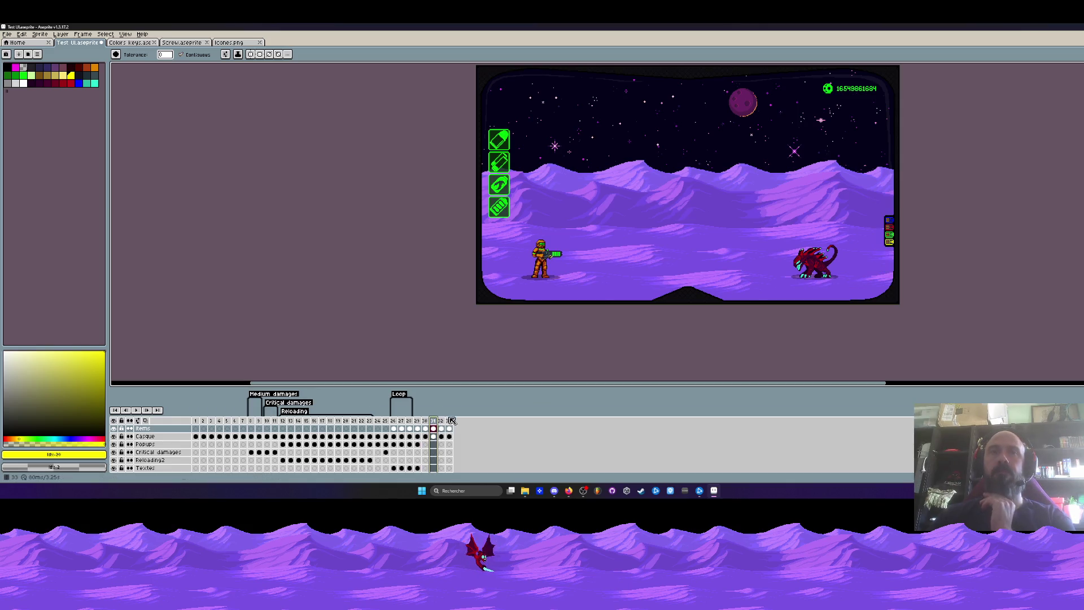
click(446, 423)
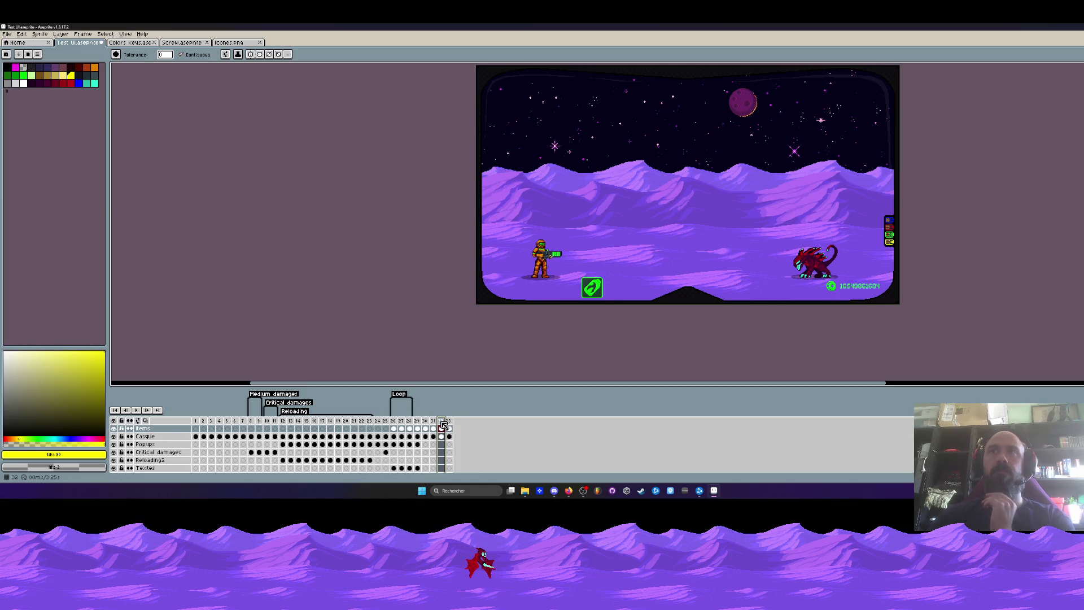
click(418, 422)
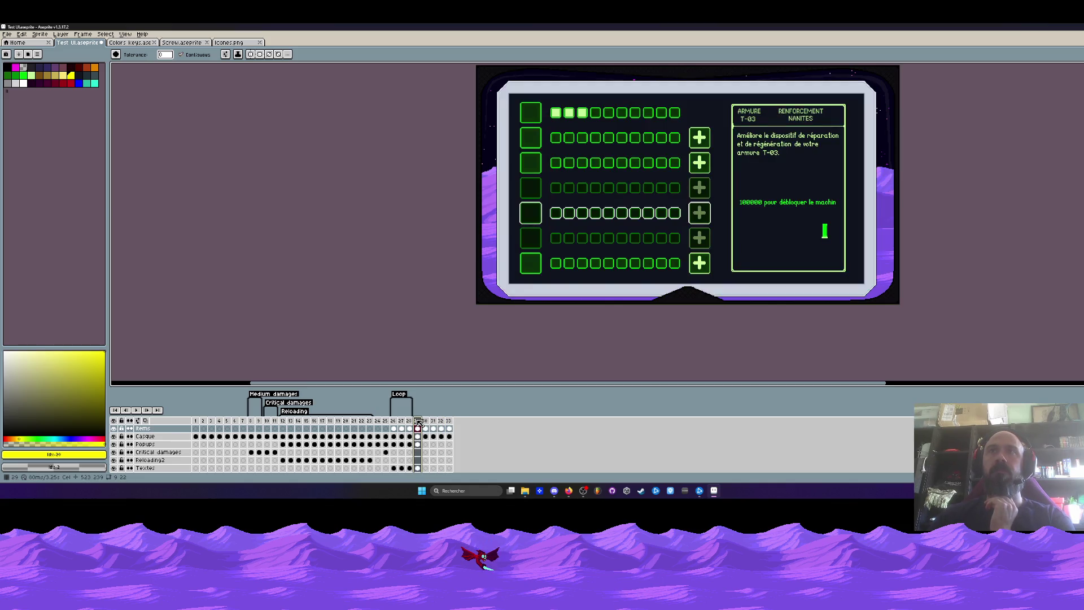
click(426, 423)
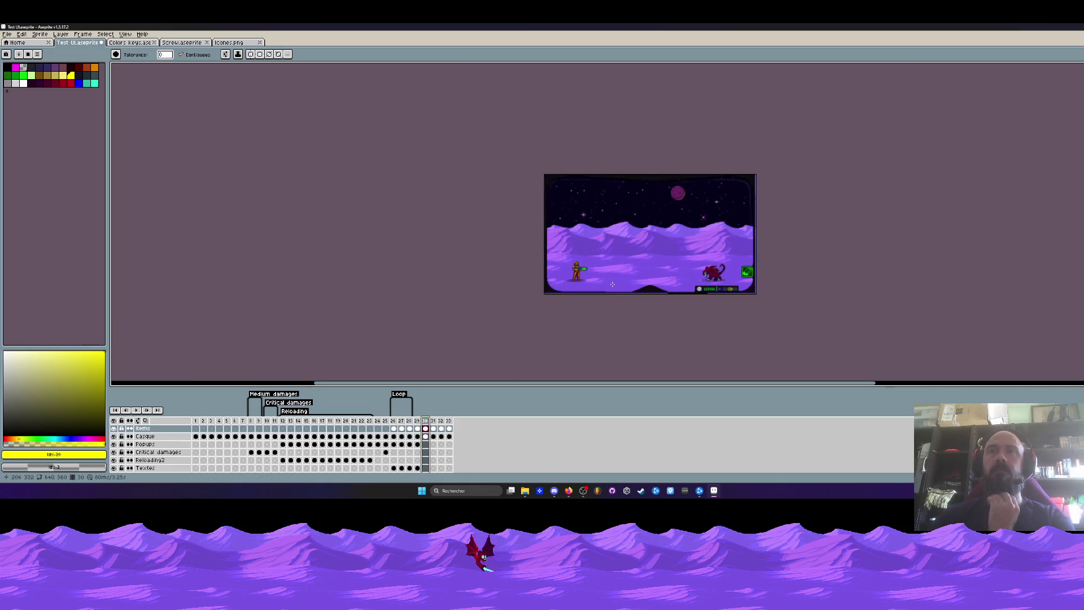
scroll(622, 274, up, 1)
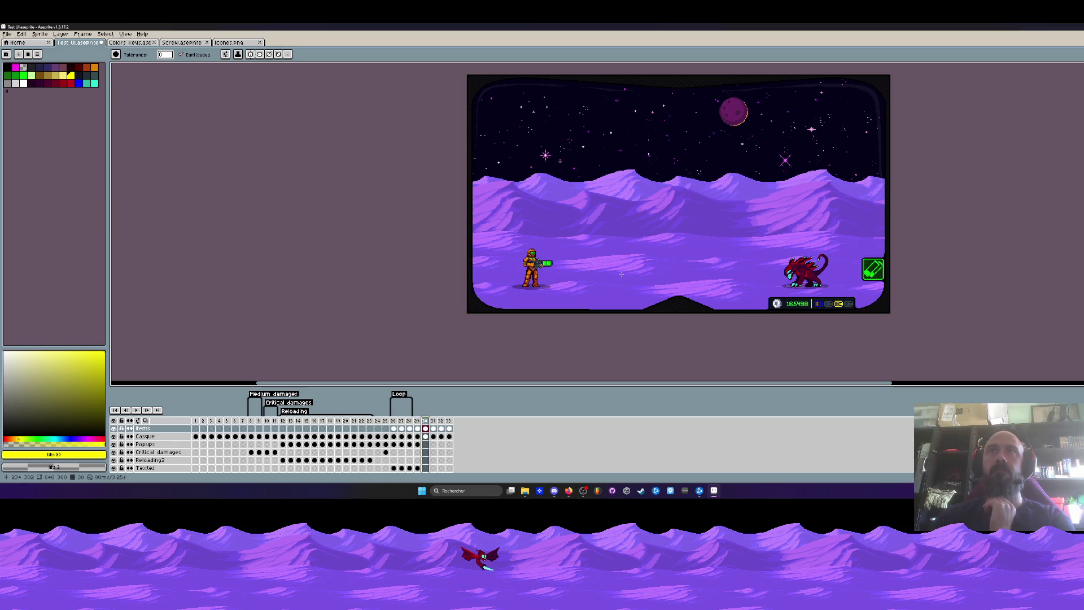
key(Right)
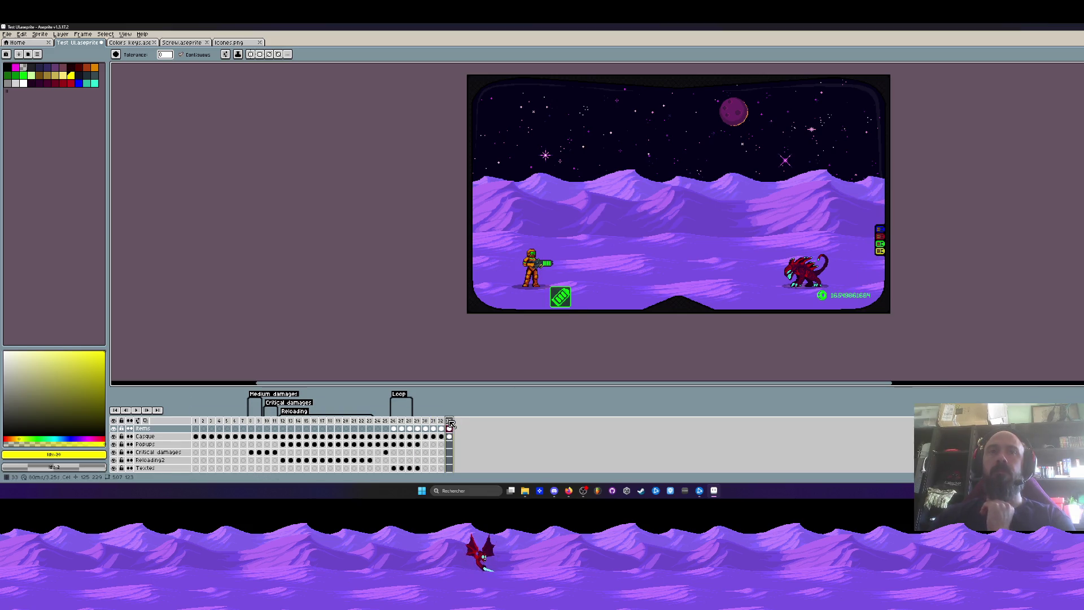
Save the sprite and browse the open documents back to Test UI.aseprite
click(8, 35)
click(26, 71)
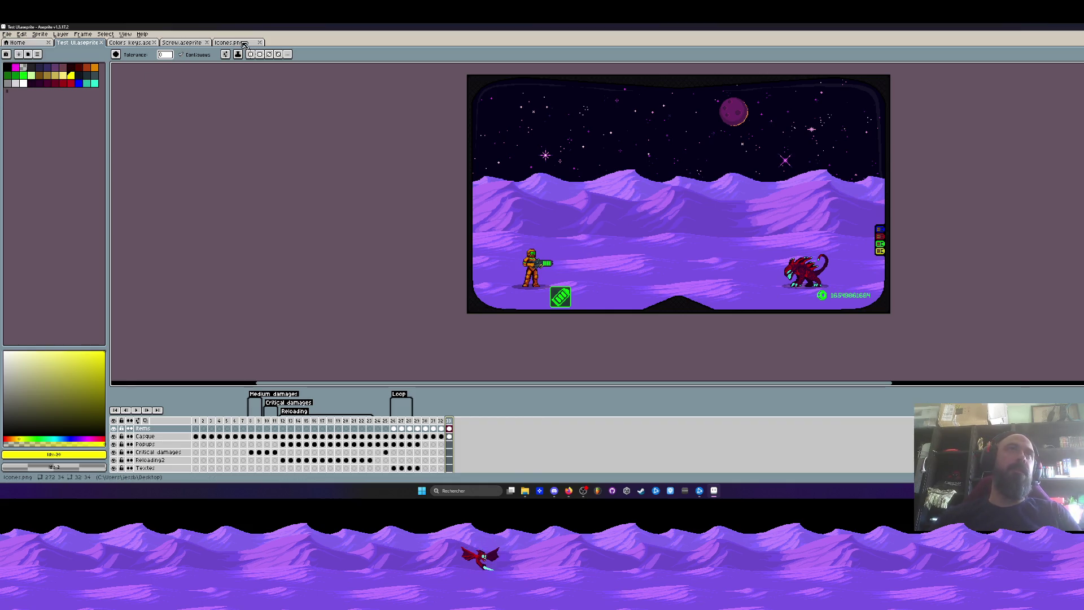
click(235, 43)
click(184, 43)
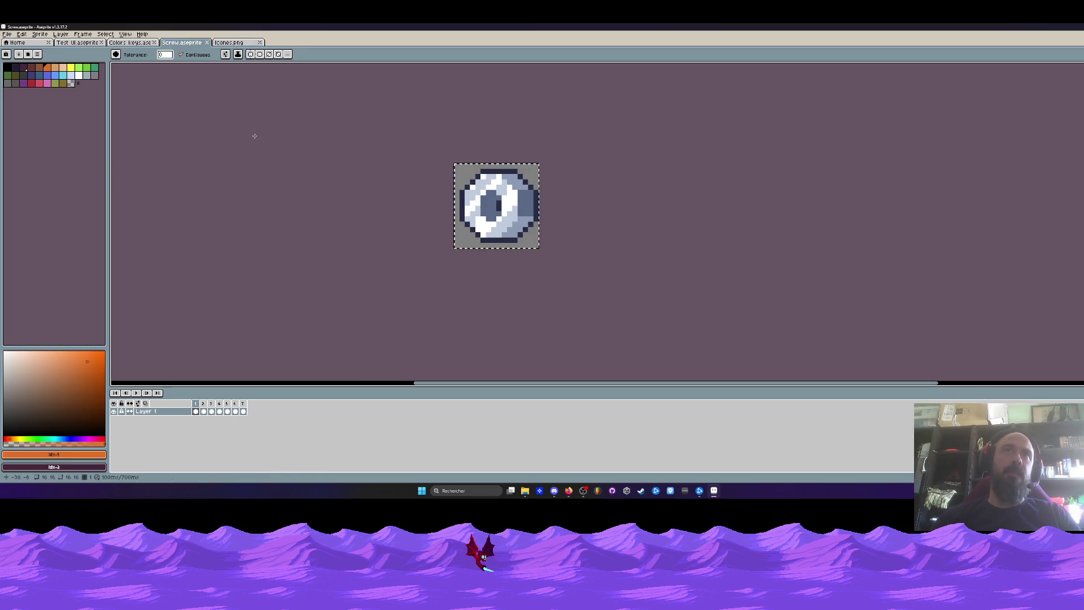
click(134, 44)
click(78, 44)
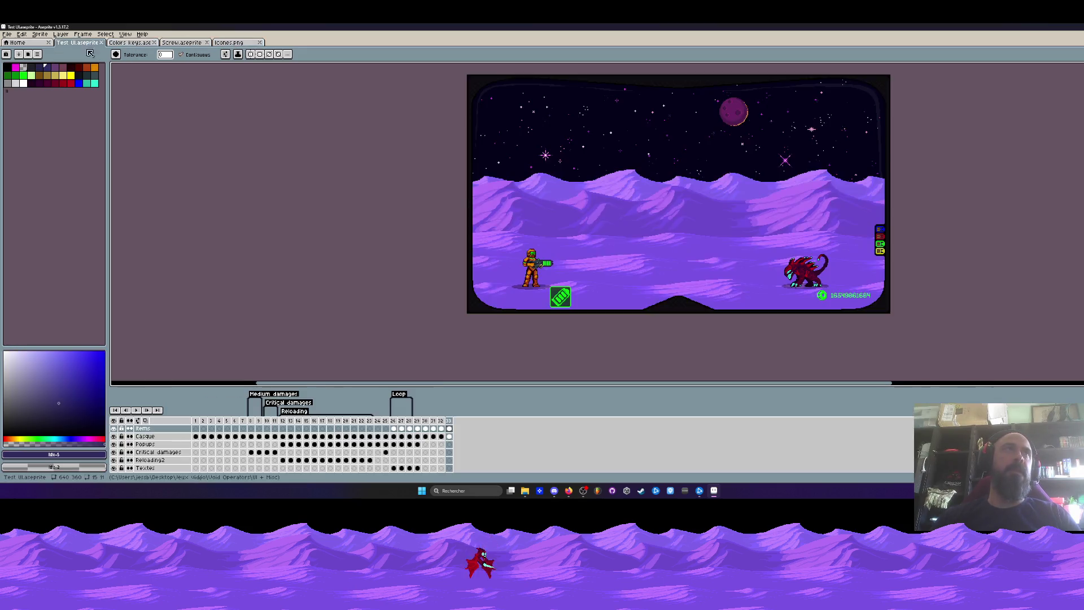
scroll(542, 195, down, 1)
scroll(542, 194, up, 1)
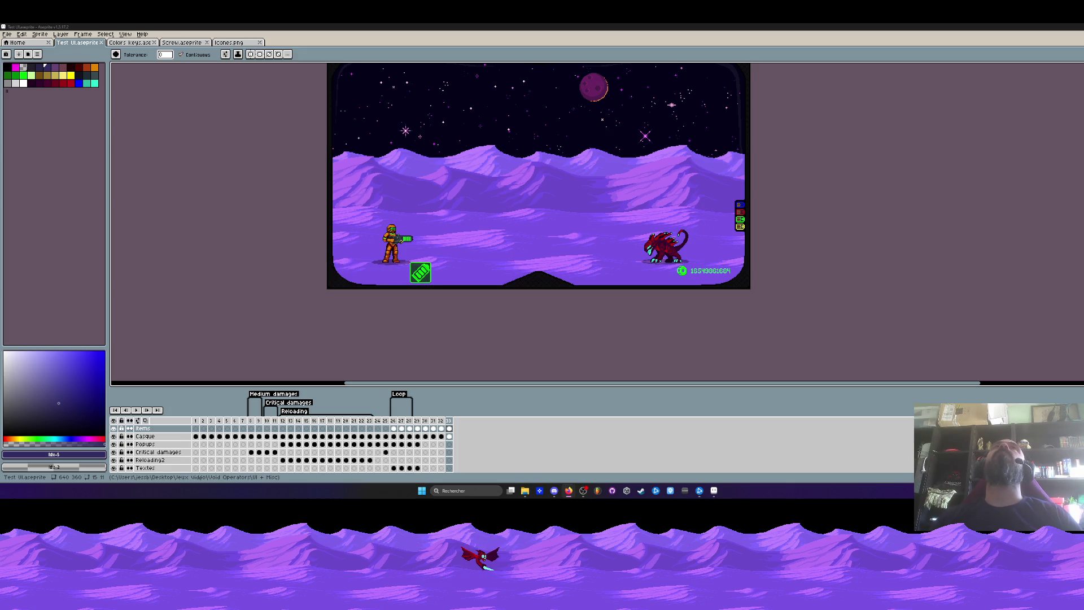
drag(543, 195, 558, 212)
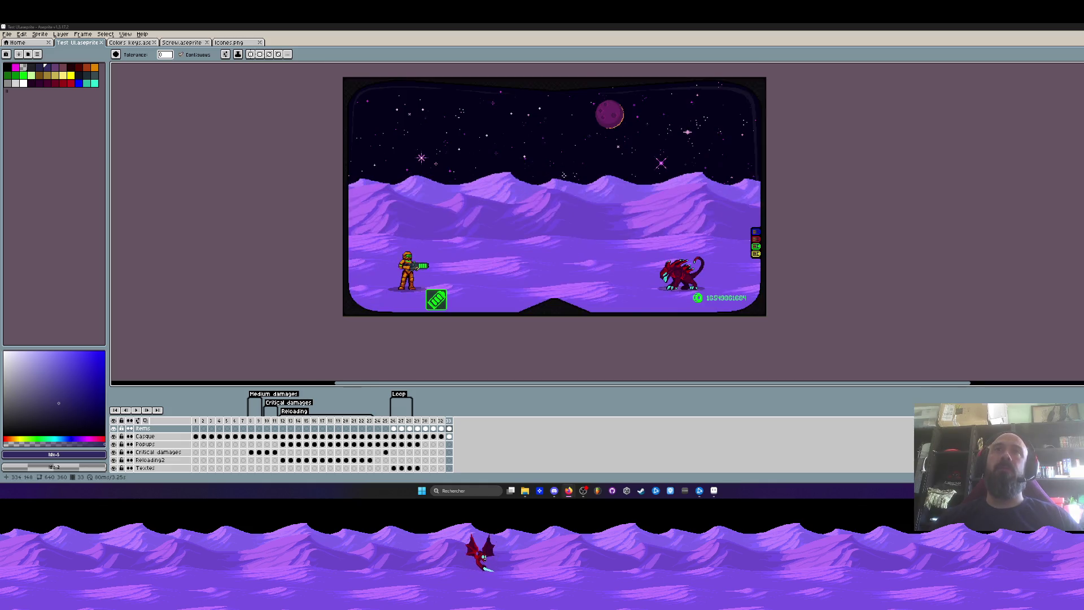
scroll(505, 170, down, 1)
scroll(504, 169, up, 1)
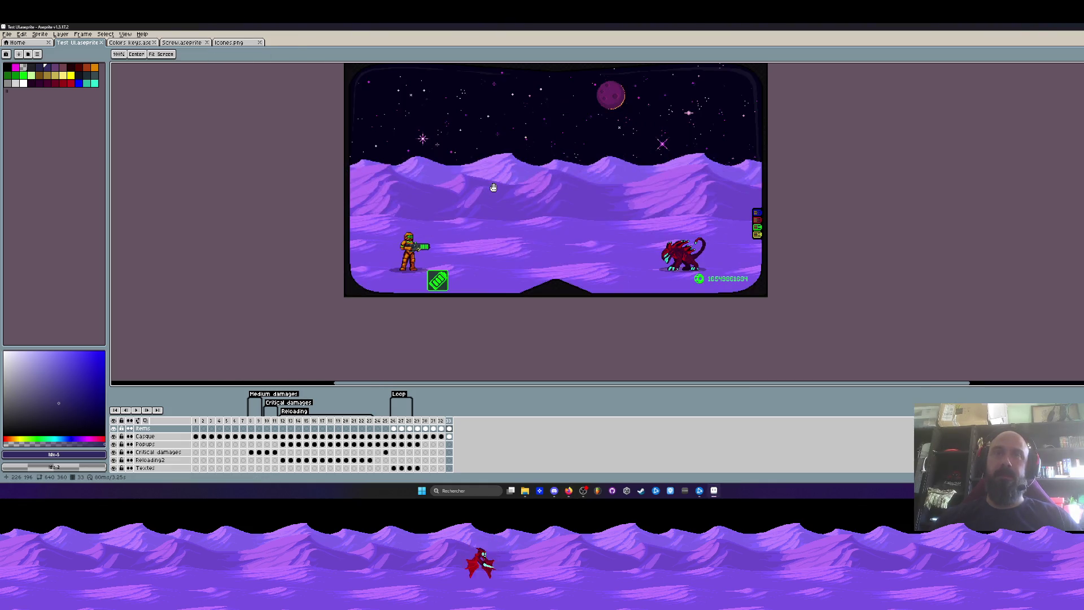
Recentre the HUD scene and land on the frame just before frame 33
drag(491, 208, 491, 241)
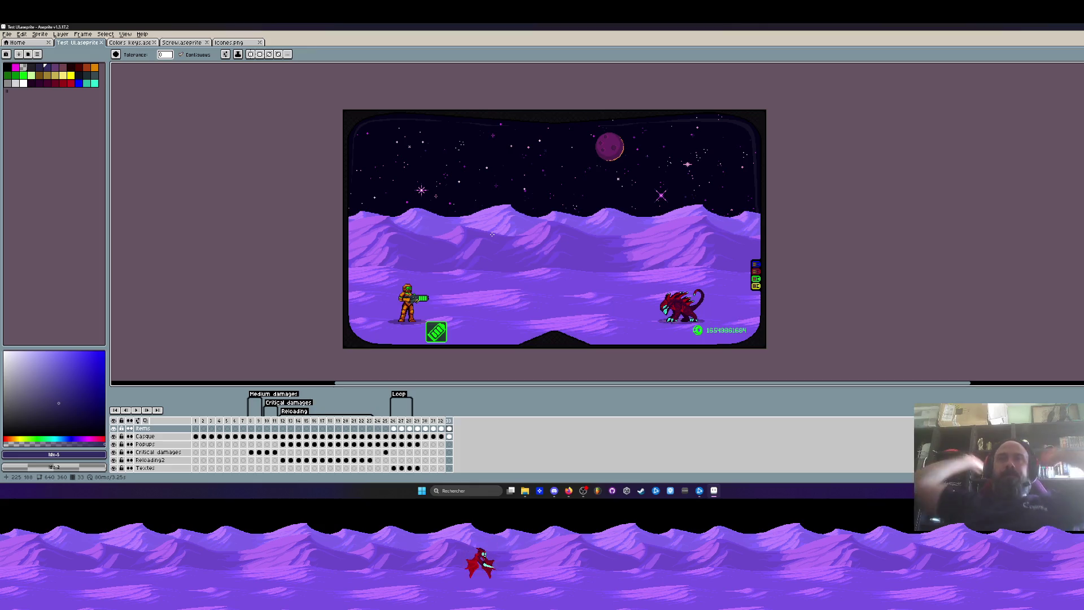
click(435, 421)
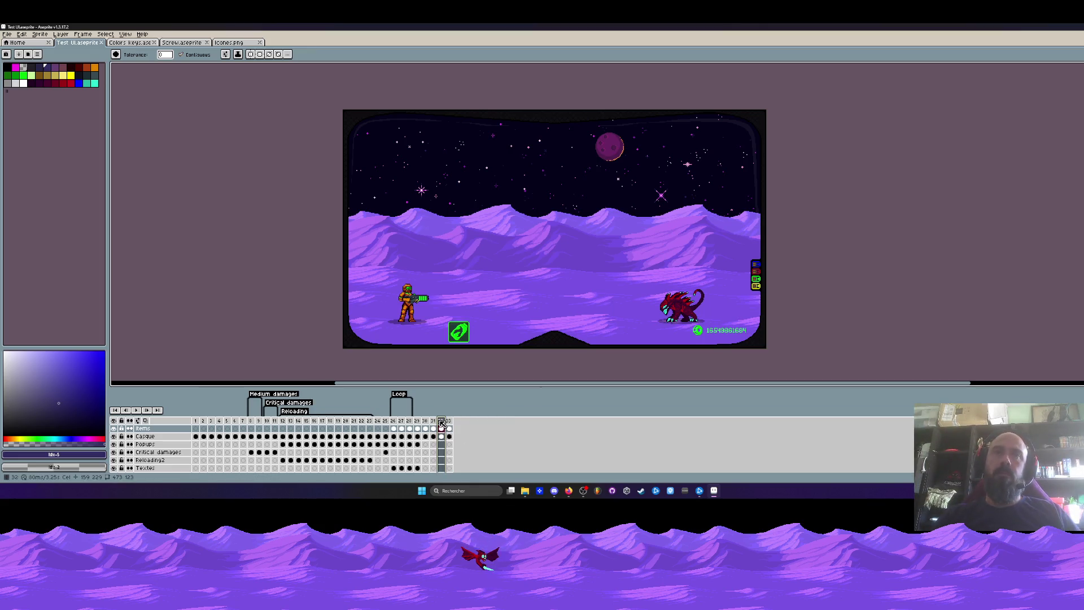
click(429, 421)
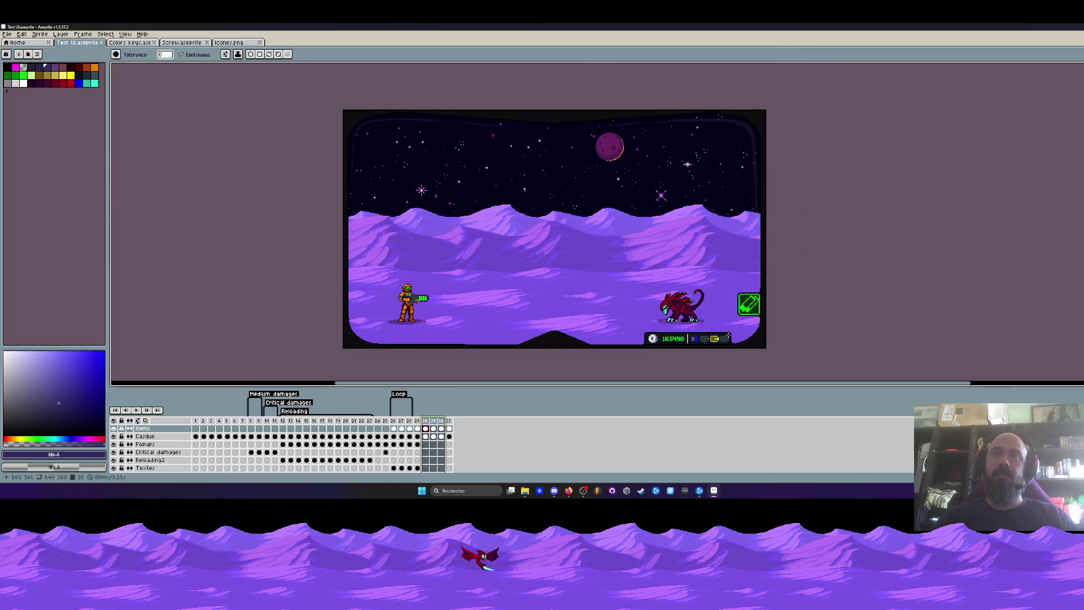
scroll(701, 281, up, 3)
scroll(701, 282, down, 1)
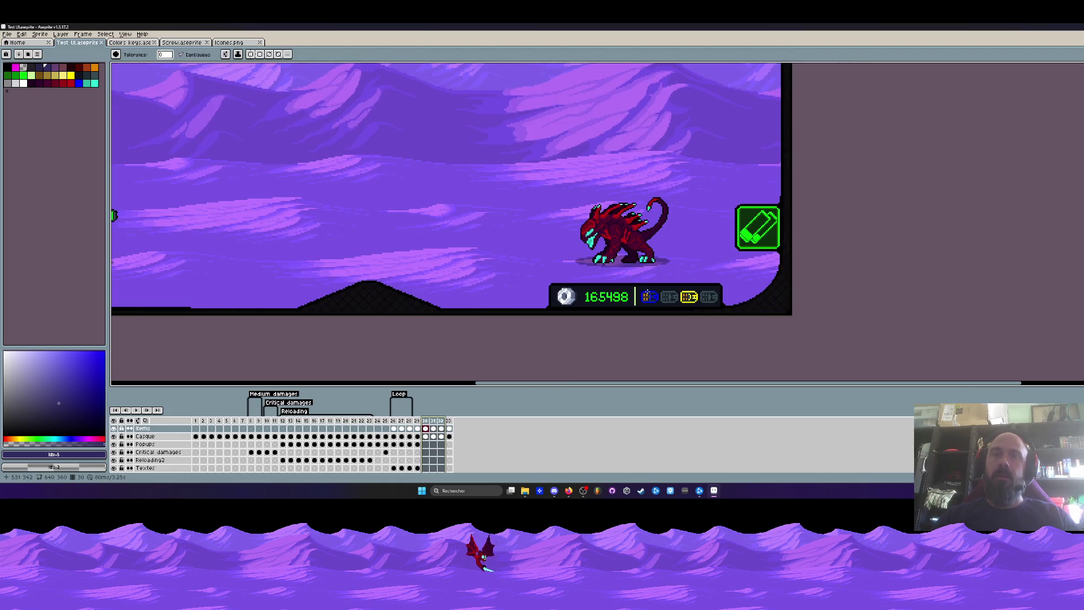
On frame 31, move the green ammo icon left and stack a duplicate above it
click(439, 423)
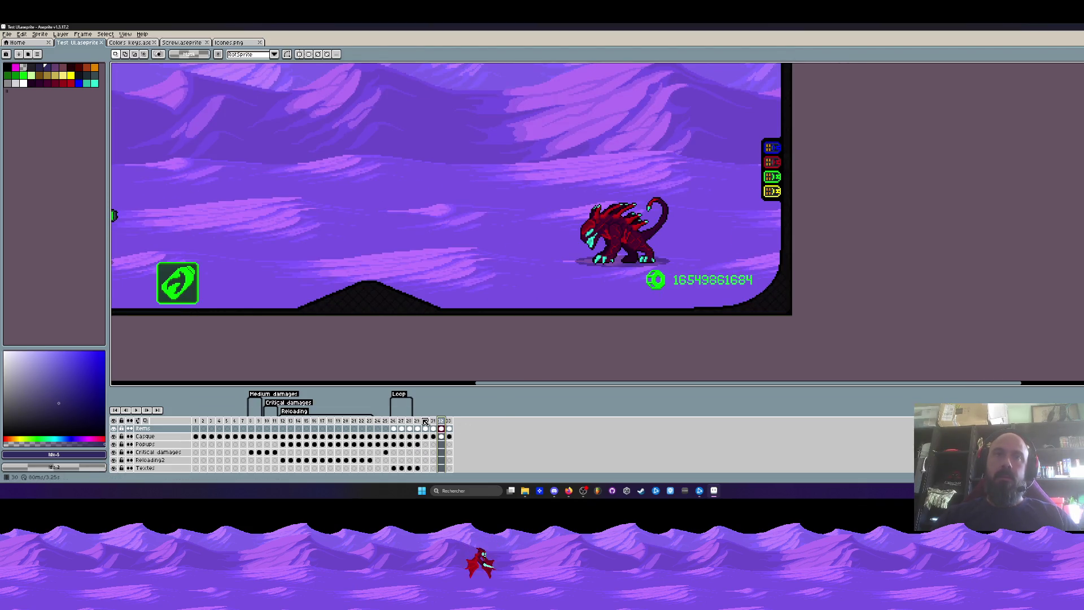
click(432, 421)
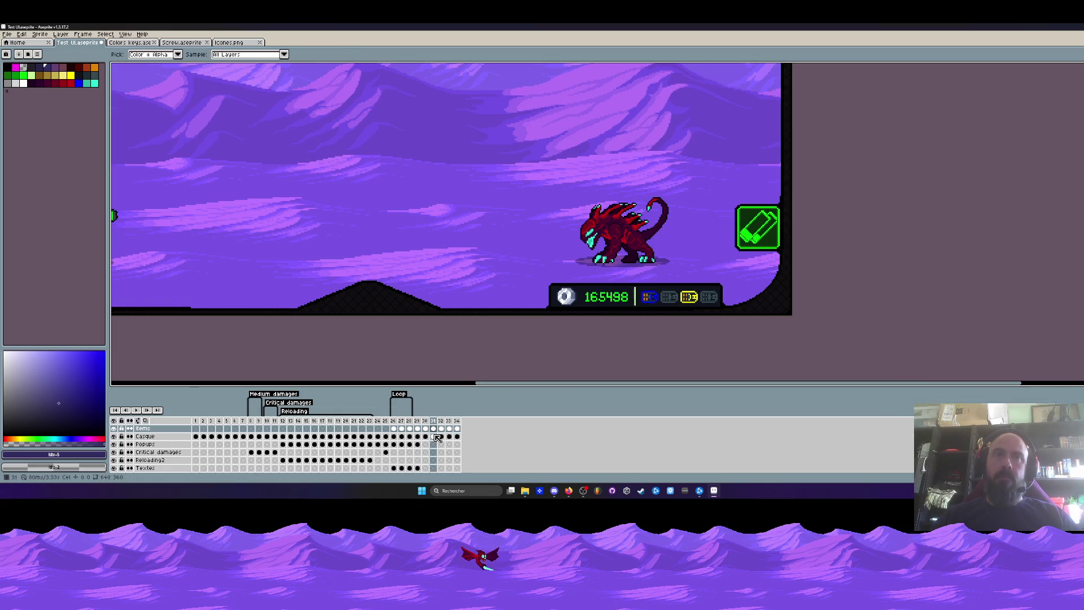
key(m)
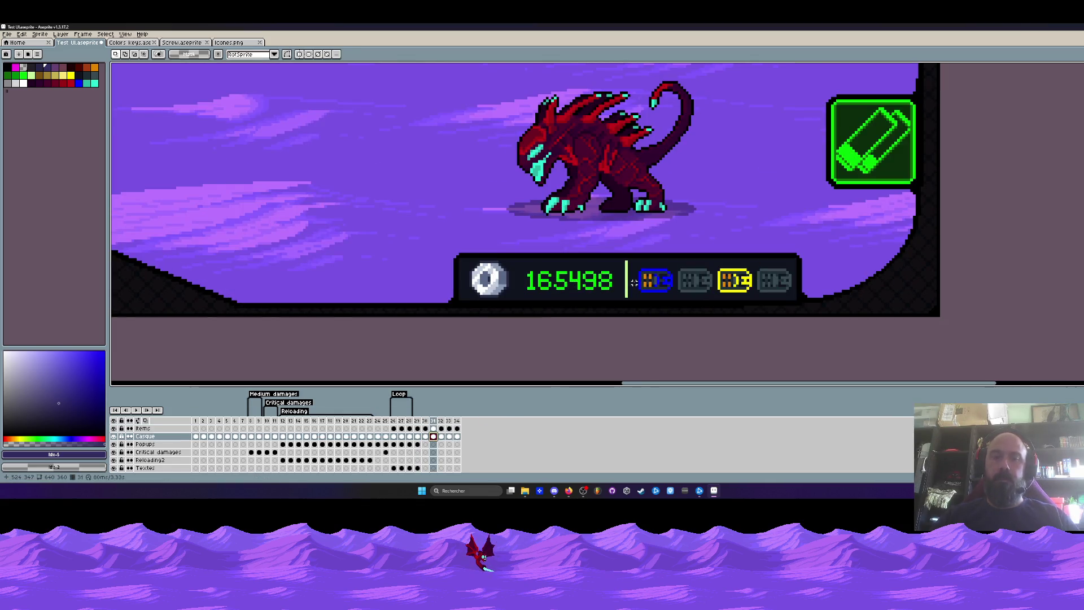
scroll(633, 282, down, 1)
drag(776, 105, 871, 212)
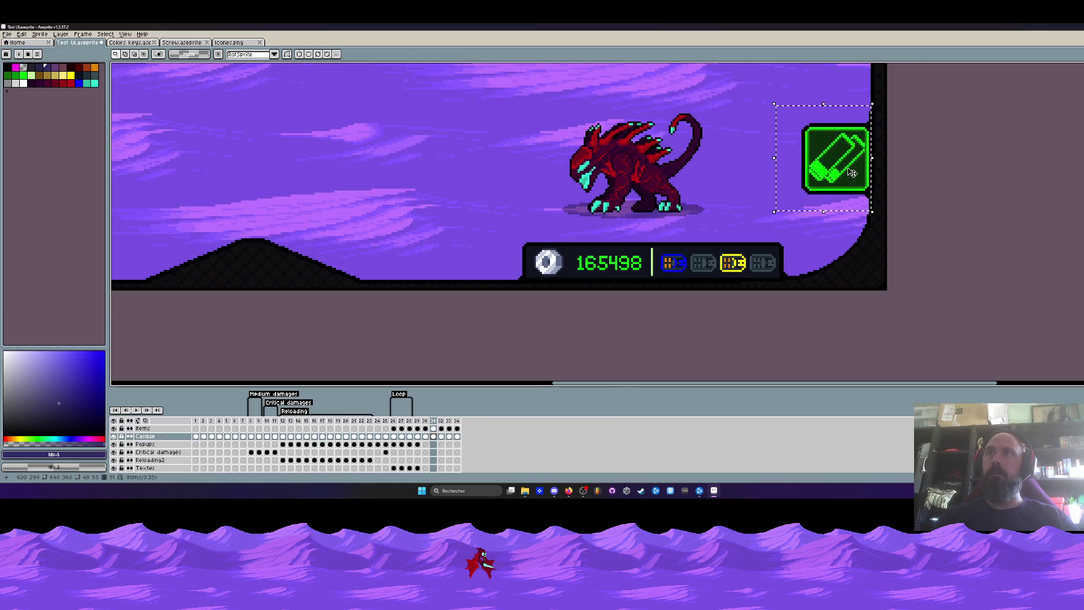
drag(850, 173, 451, 174)
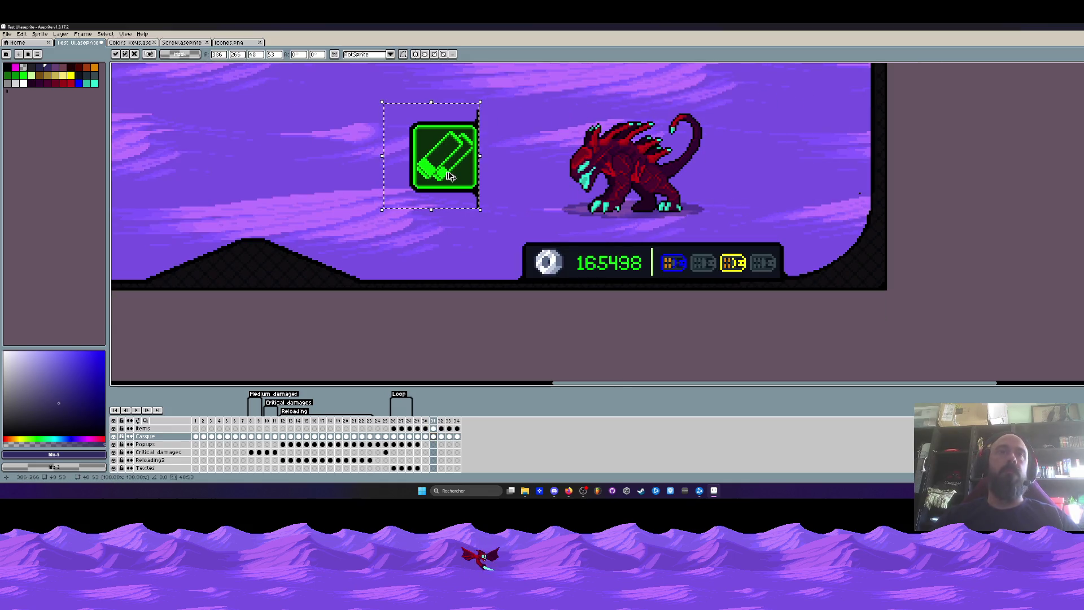
drag(451, 174, 451, 110)
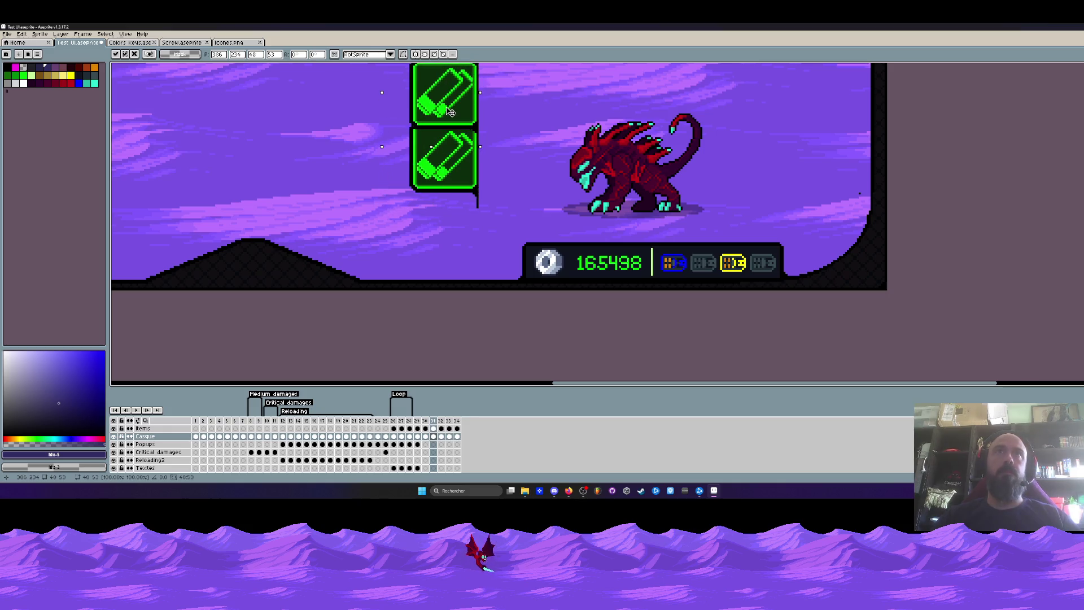
scroll(451, 110, up, 1)
scroll(450, 110, down, 1)
key(Escape)
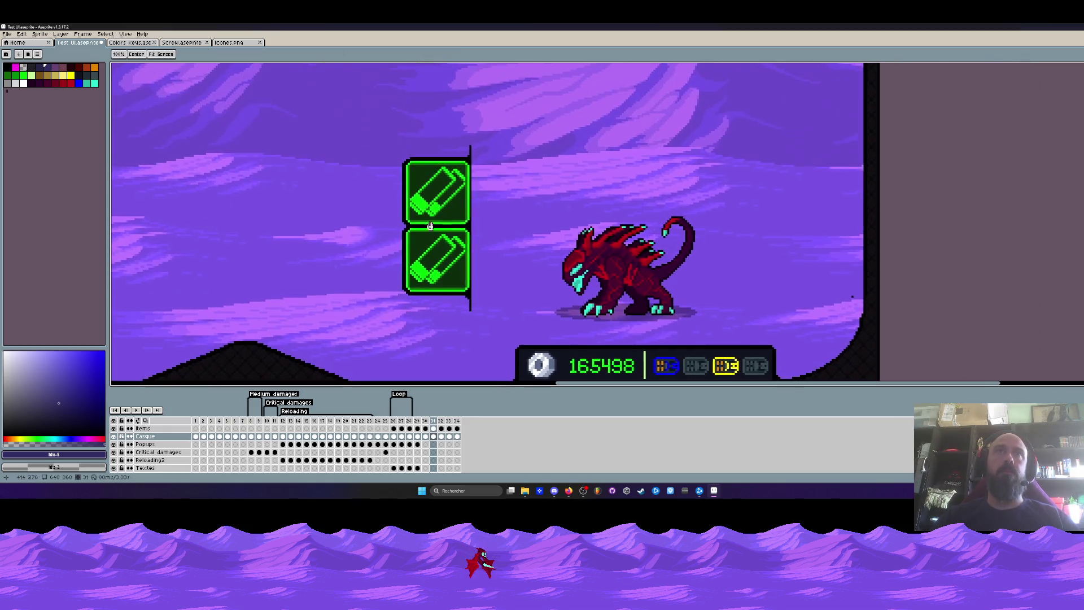
Rotate the two green icons 90° via Edit so they sit side by side
drag(373, 118, 490, 332)
click(20, 34)
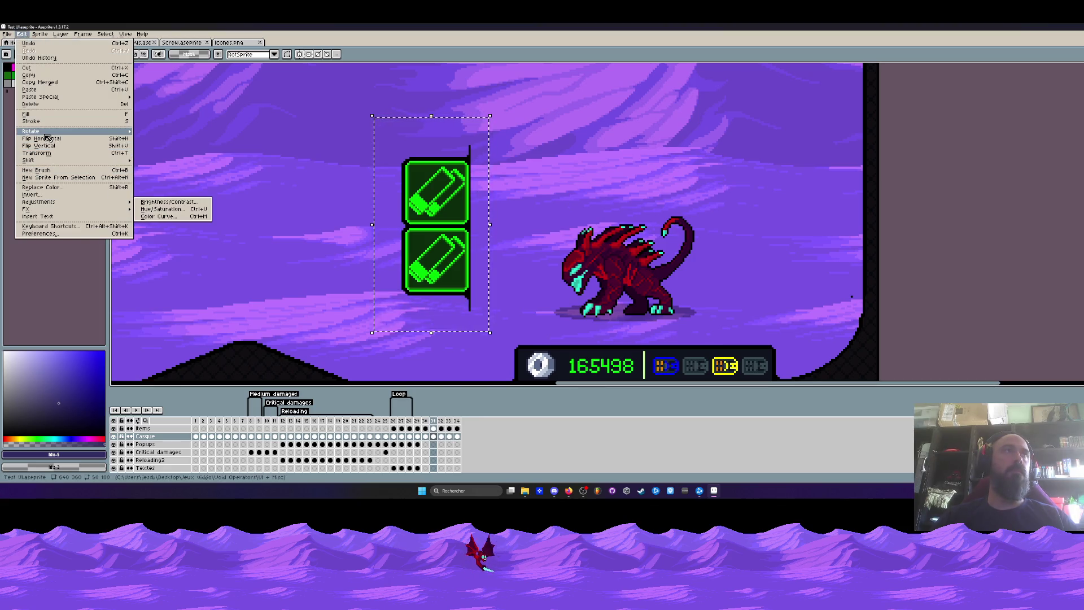
click(149, 132)
scroll(376, 222, down, 1)
key(Escape)
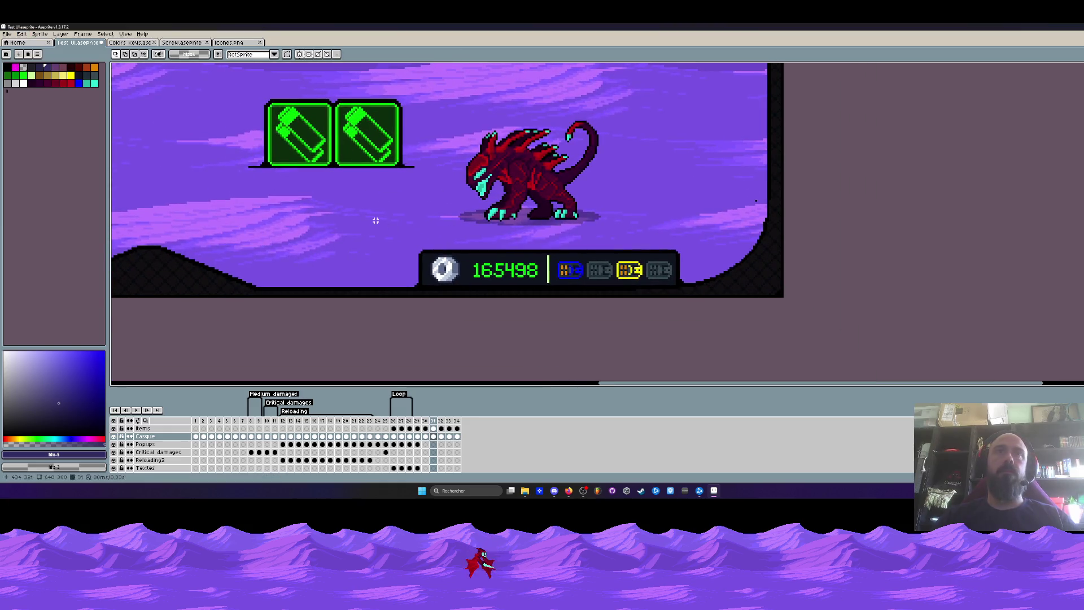
Move the currency panel's dark backing to the canvas top and the icon pair lower right
drag(375, 221, 685, 276)
mouse_move(525, 266)
mouse_down()
mouse_move(525, 133)
mouse_move(458, 80)
mouse_up()
drag(226, 91, 443, 198)
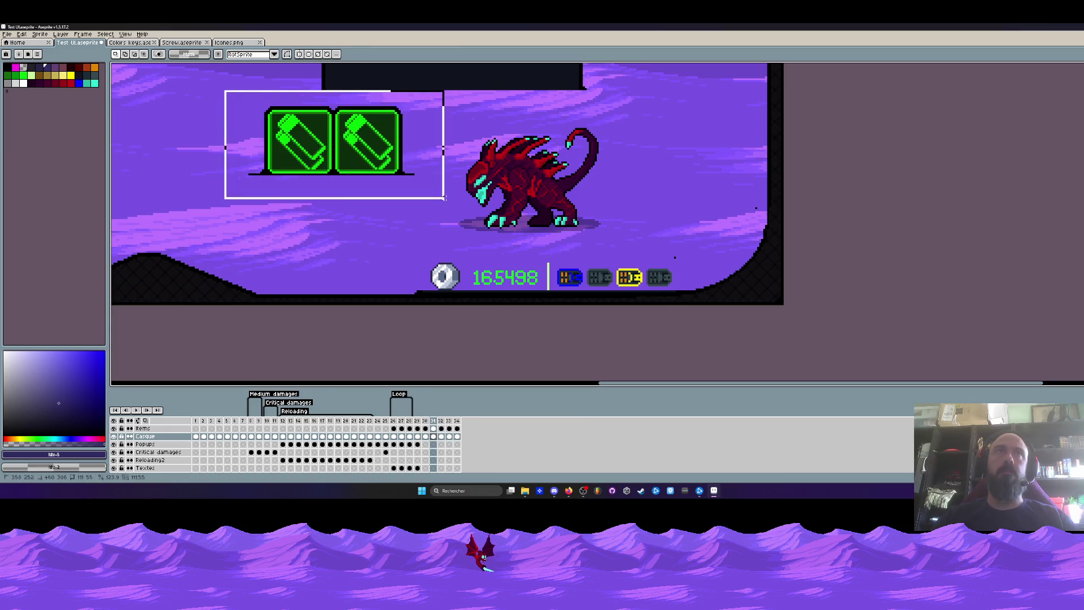
drag(335, 141, 406, 219)
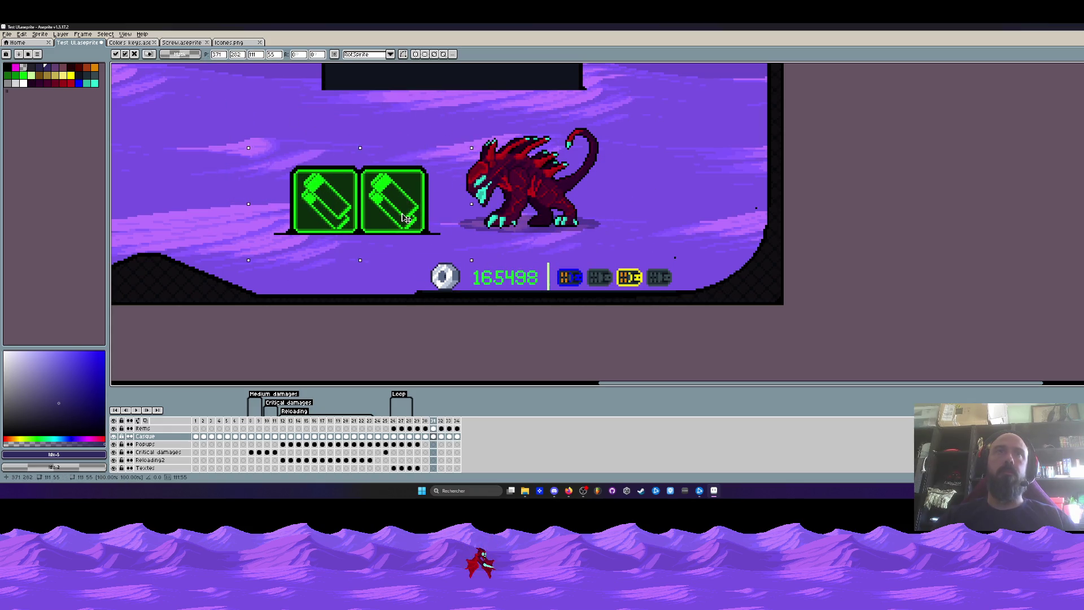
click(407, 219)
scroll(339, 204, up, 1)
scroll(296, 180, up, 1)
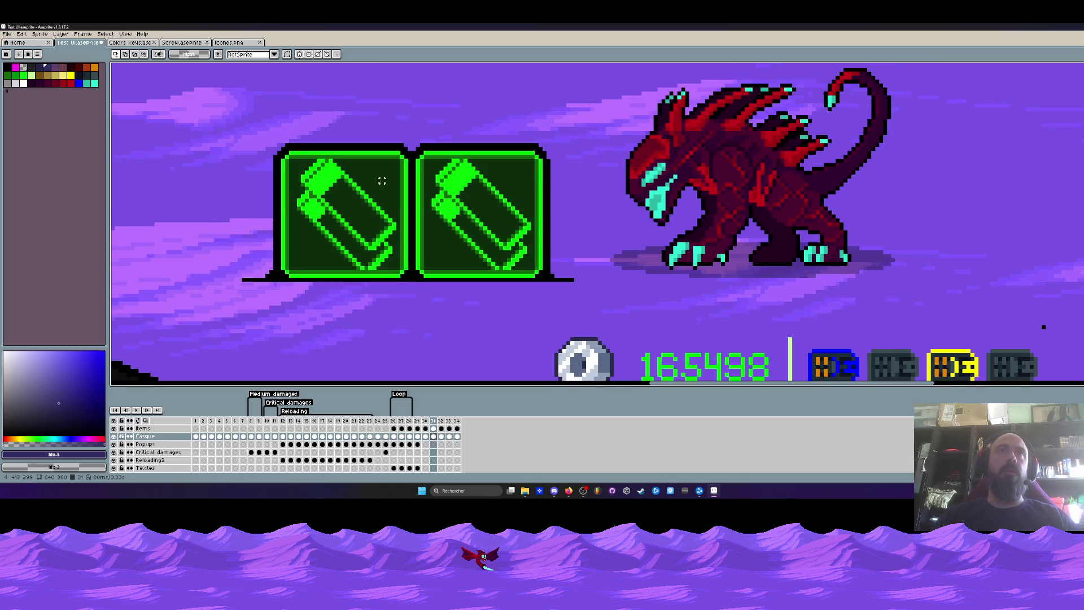
scroll(382, 181, down, 1)
drag(644, 110, 644, 195)
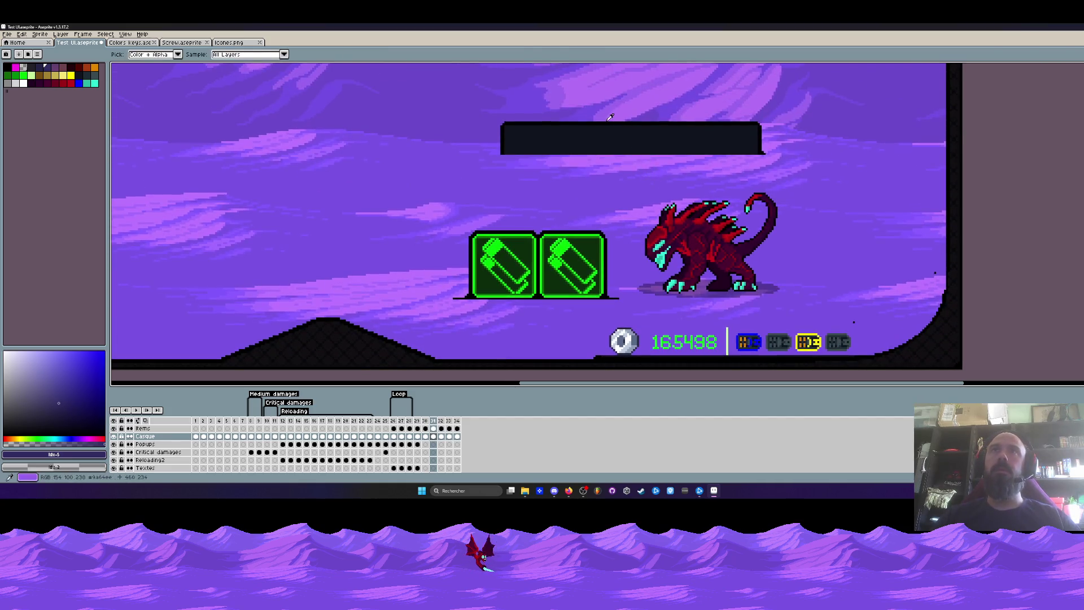
Cover the left box's interior and green border lines with dark fill
key(u)
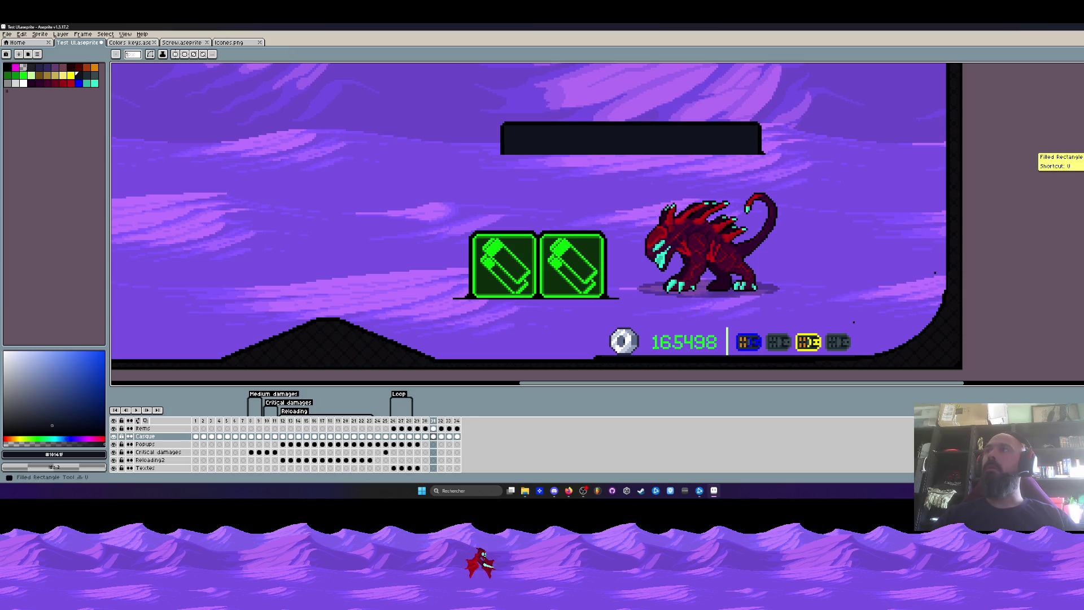
scroll(542, 254, up, 1)
scroll(542, 255, up, 1)
scroll(542, 254, up, 1)
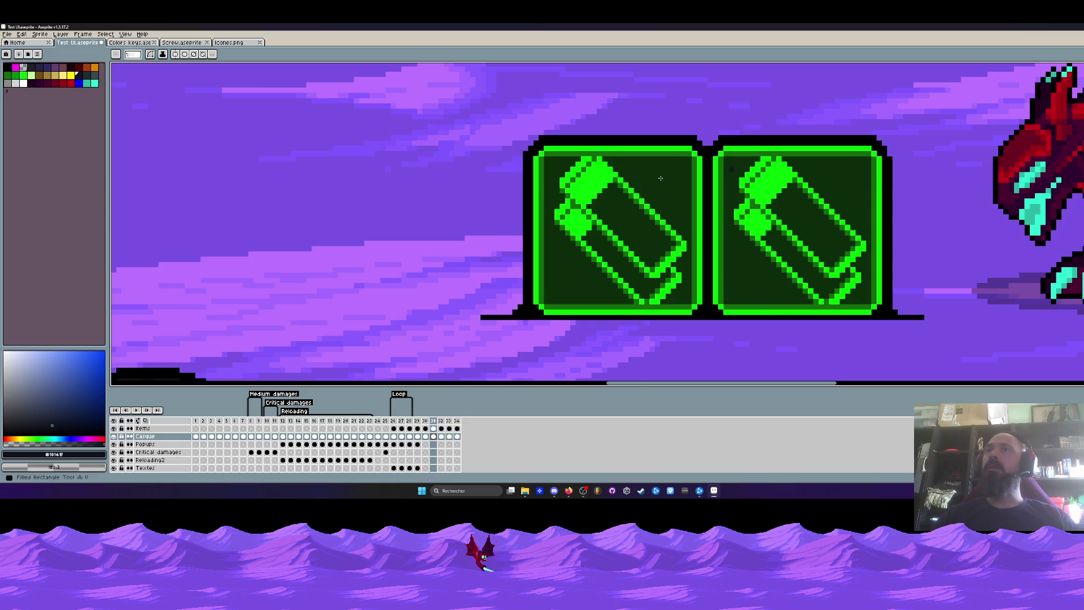
scroll(660, 178, up, 1)
drag(542, 137, 766, 366)
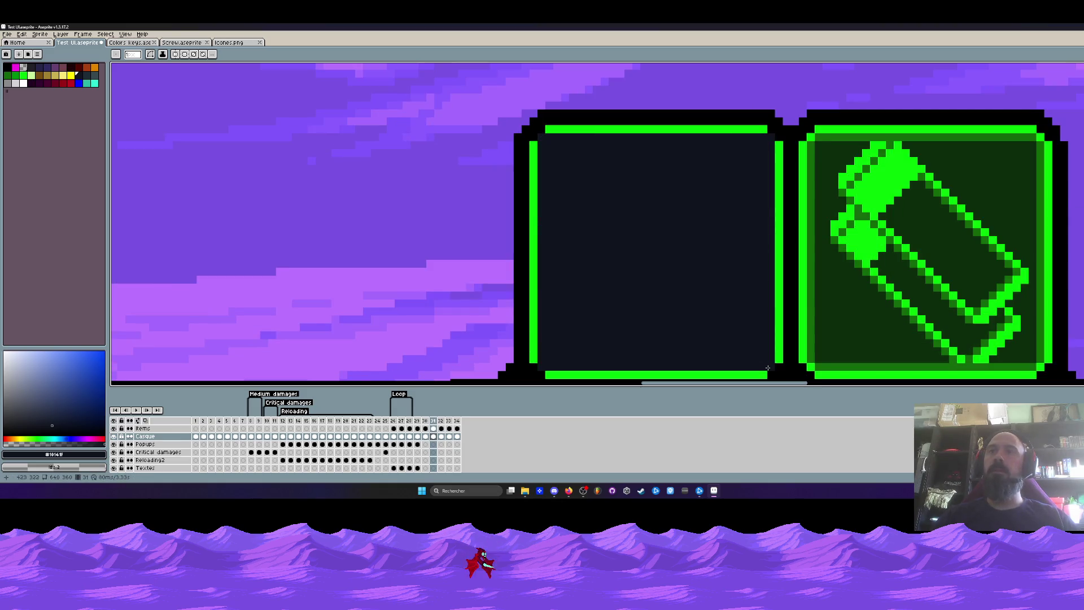
key(g)
click(609, 373)
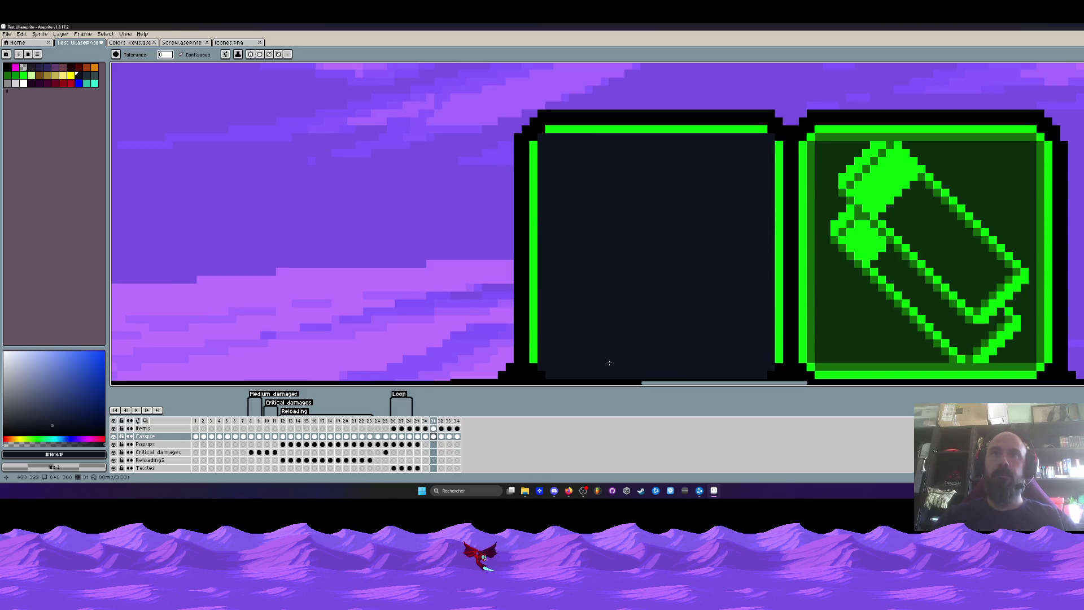
click(532, 298)
click(608, 130)
click(778, 161)
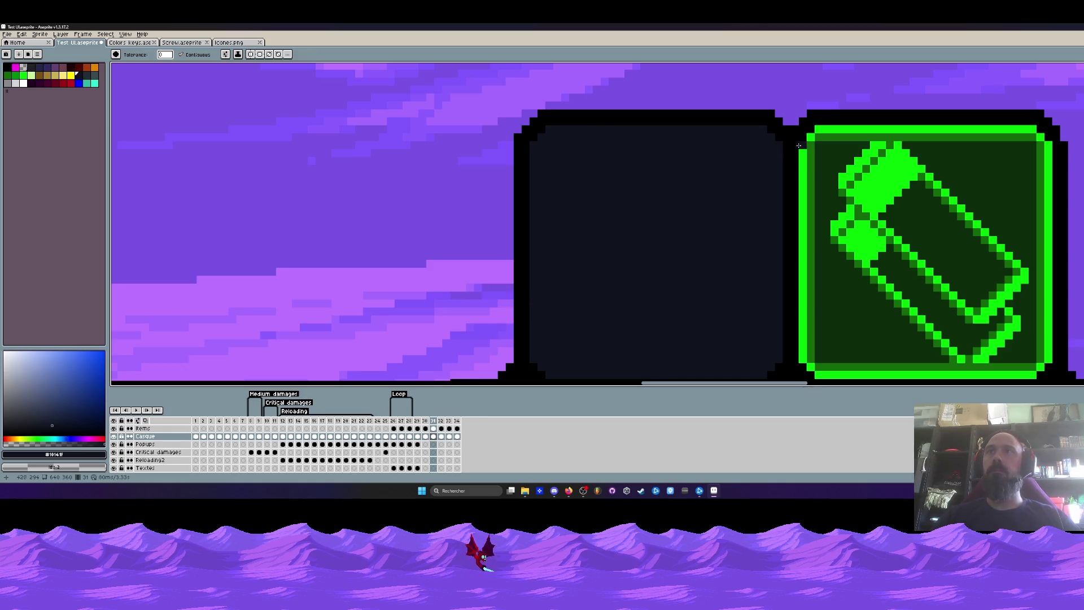
Flood-fill the right box's borders, green background and battery blocks dark
click(847, 129)
click(811, 212)
click(812, 160)
click(851, 201)
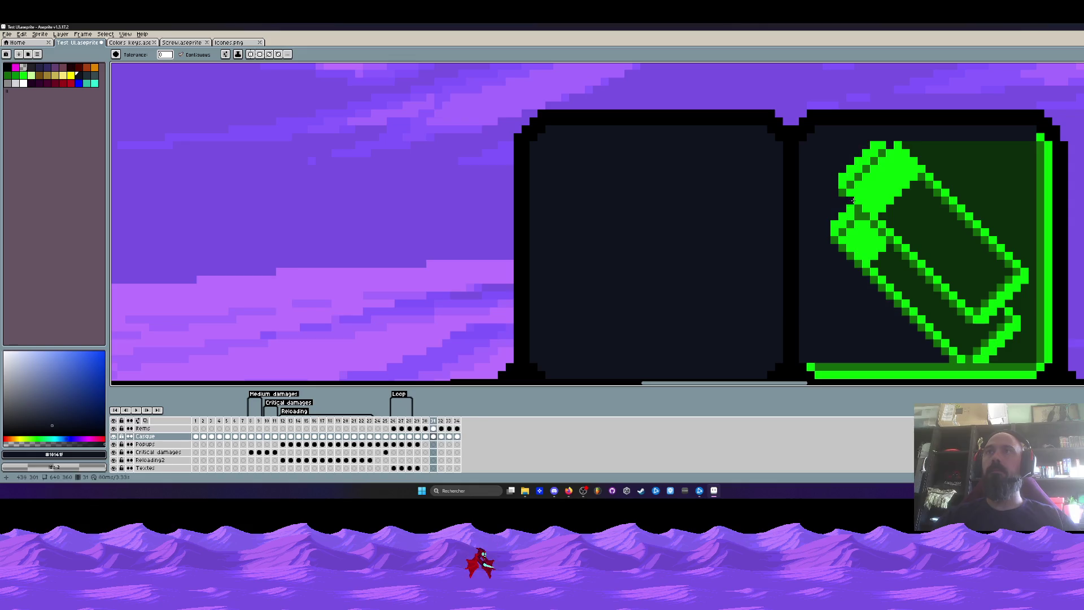
click(881, 182)
click(859, 246)
click(846, 368)
scroll(847, 297, down, 2)
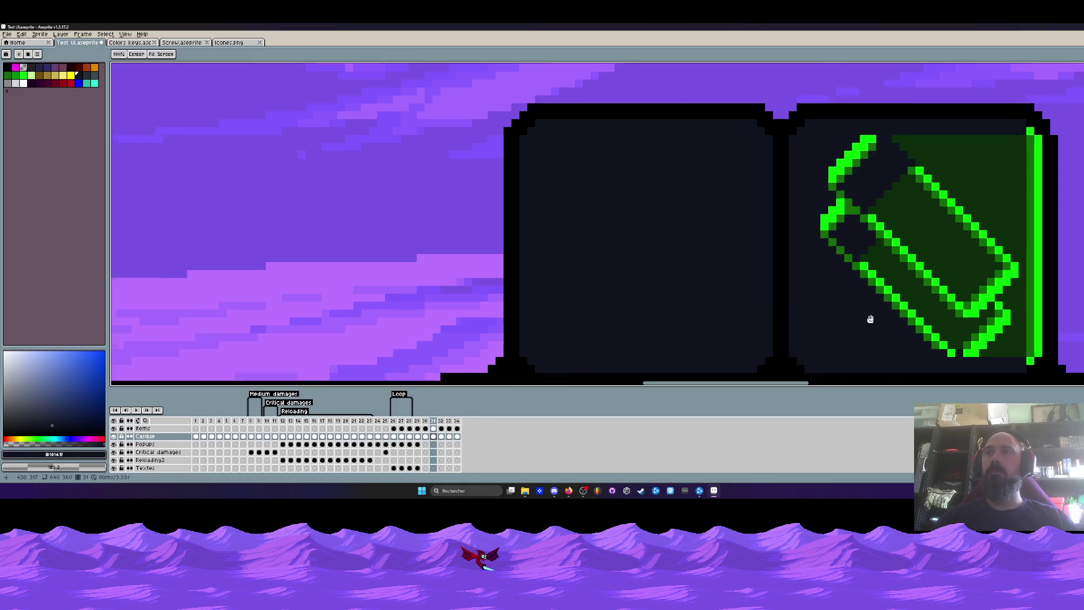
click(898, 276)
click(893, 277)
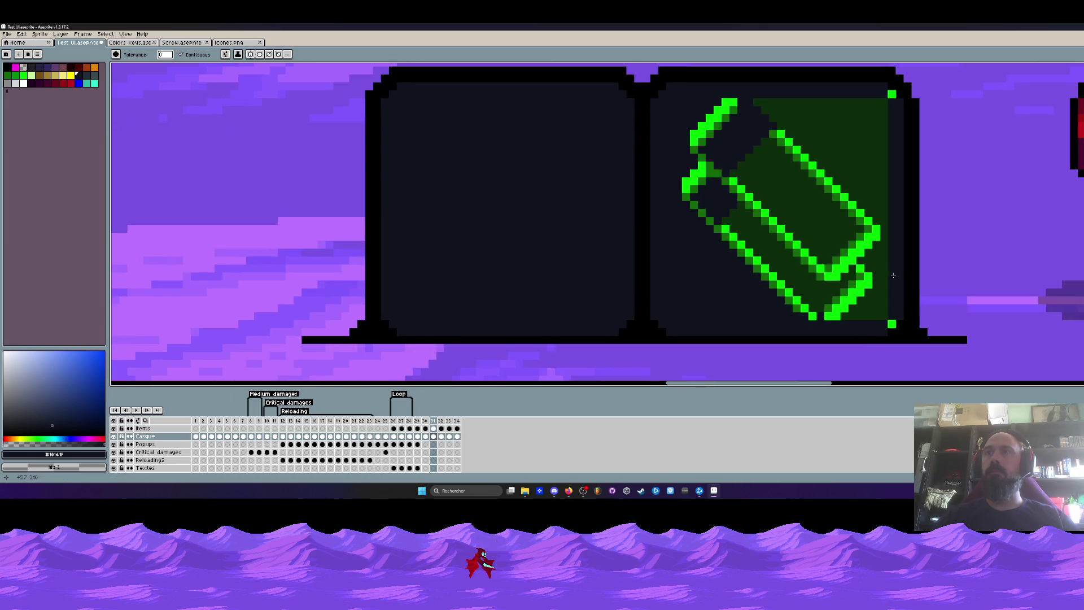
Erase the battery's remaining green pixels so the right box is empty
click(893, 95)
key(e)
mouse_move(779, 111)
mouse_down()
mouse_move(710, 115)
mouse_move(880, 110)
mouse_move(740, 113)
mouse_move(745, 195)
mouse_move(796, 213)
mouse_move(805, 289)
mouse_move(864, 305)
mouse_move(885, 280)
mouse_move(864, 144)
mouse_move(804, 293)
mouse_move(835, 267)
mouse_up()
scroll(804, 292, down, 3)
scroll(694, 238, down, 2)
scroll(670, 220, down, 1)
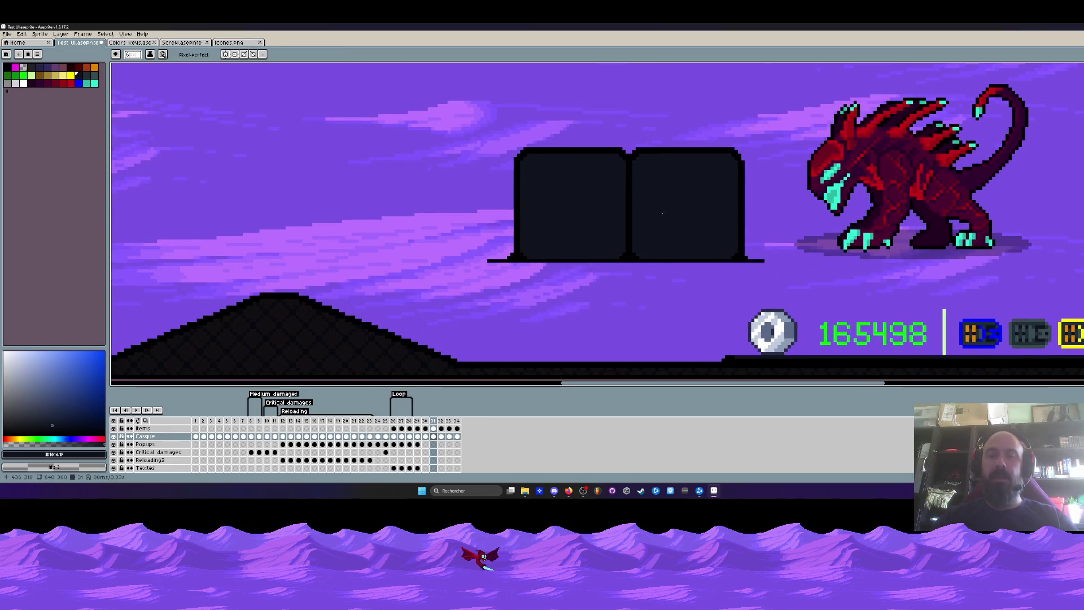
Select the two dark boxes and move them up beside the red alien
key(m)
drag(472, 134, 783, 284)
scroll(677, 221, down, 1)
mouse_move(592, 203)
mouse_down()
mouse_move(821, 294)
mouse_move(728, 286)
mouse_up()
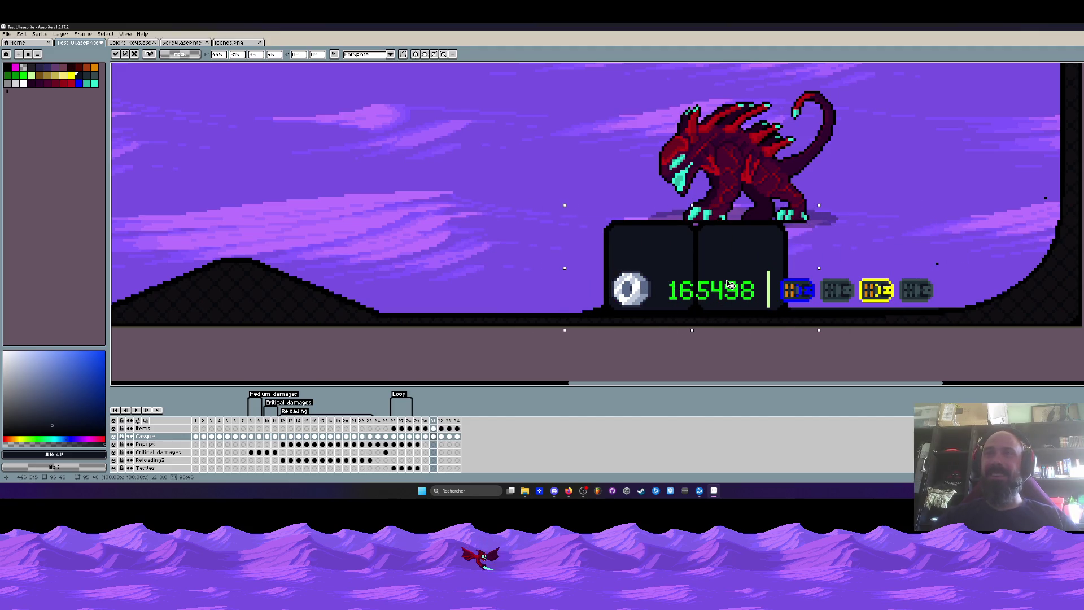
scroll(728, 285, down, 3)
scroll(722, 282, up, 3)
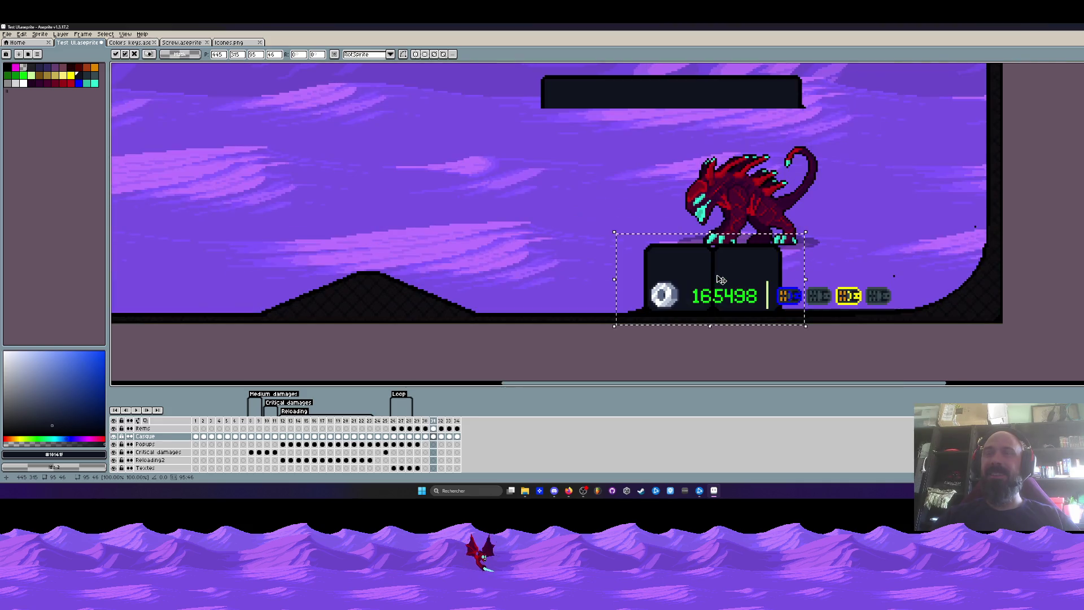
drag(720, 295, 893, 185)
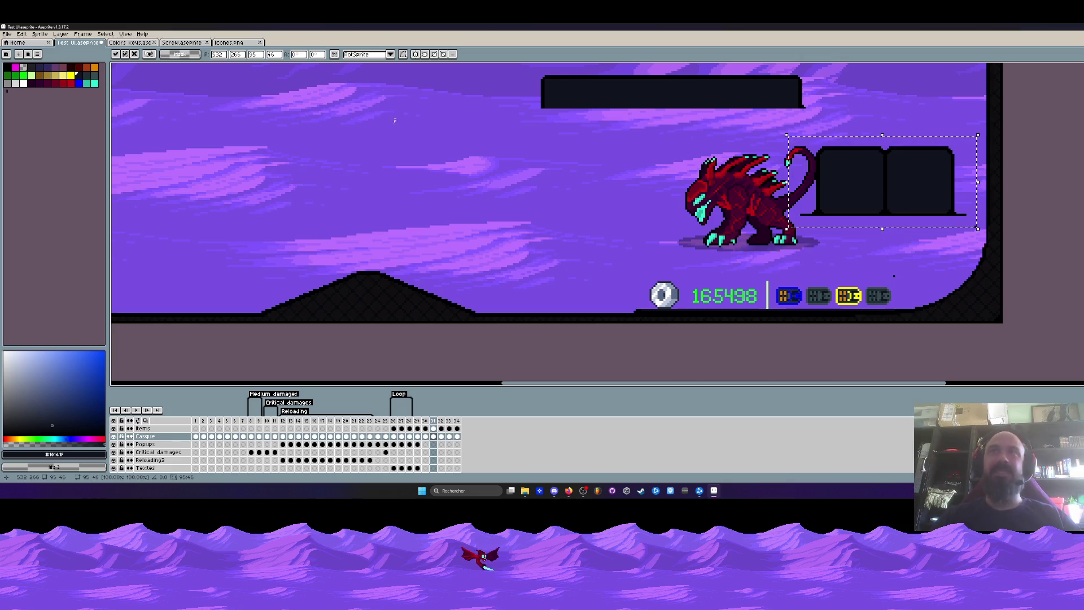
Rotate the boxes 90° CW into a vertical stack against the scene's right edge
click(21, 34)
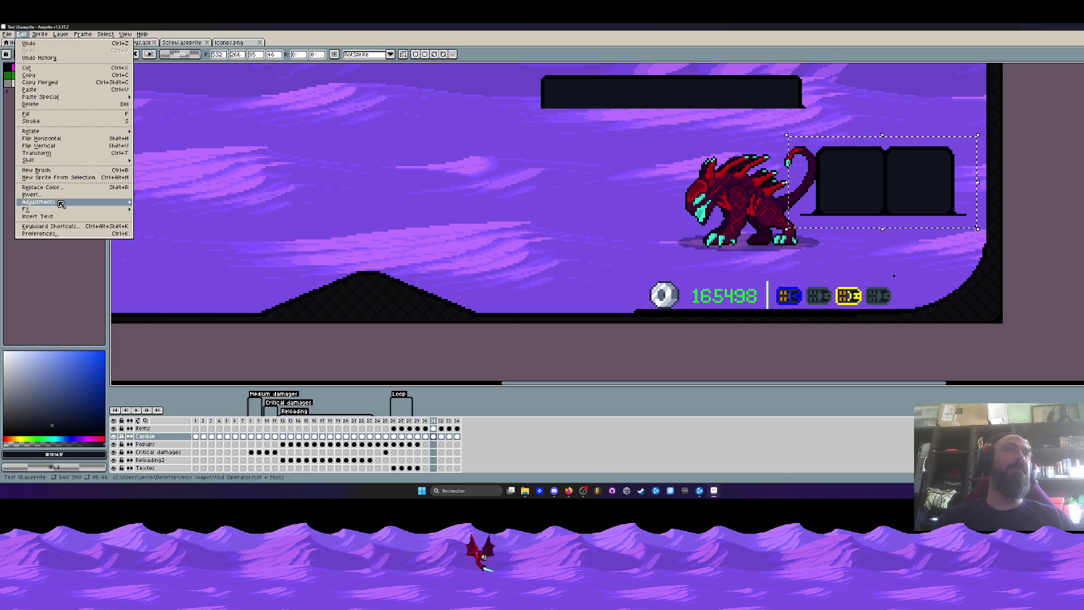
mouse_move(51, 132)
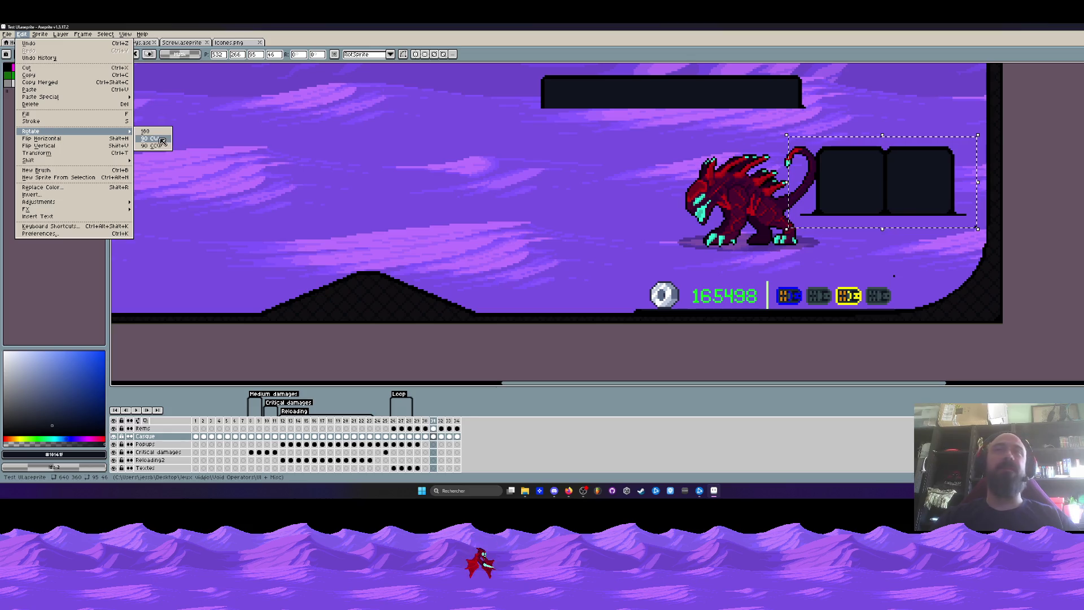
click(156, 139)
scroll(671, 183, up, 2)
drag(672, 183, 688, 201)
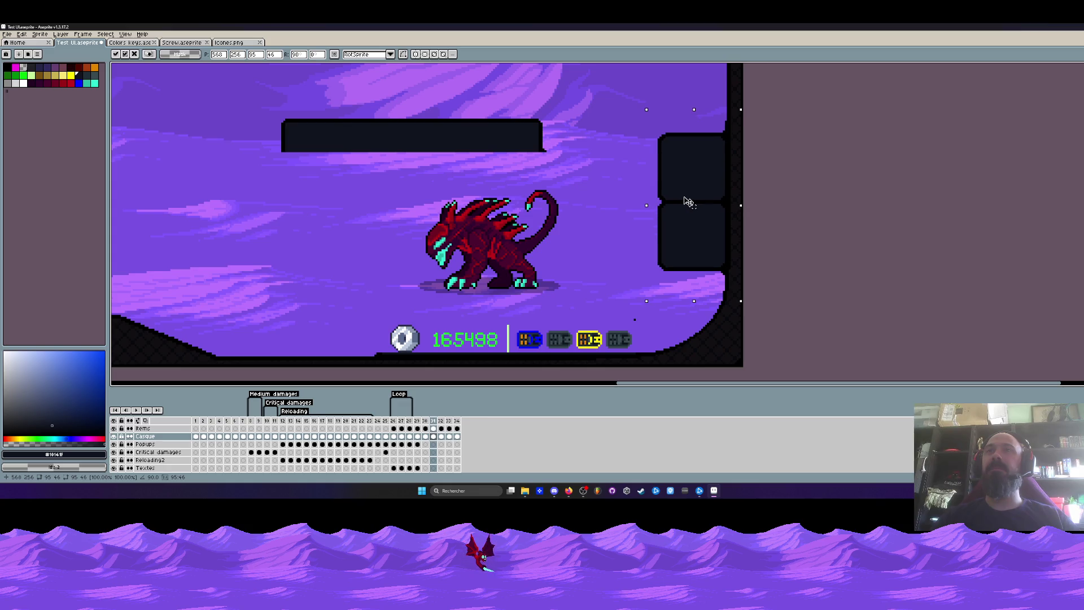
scroll(688, 201, down, 2)
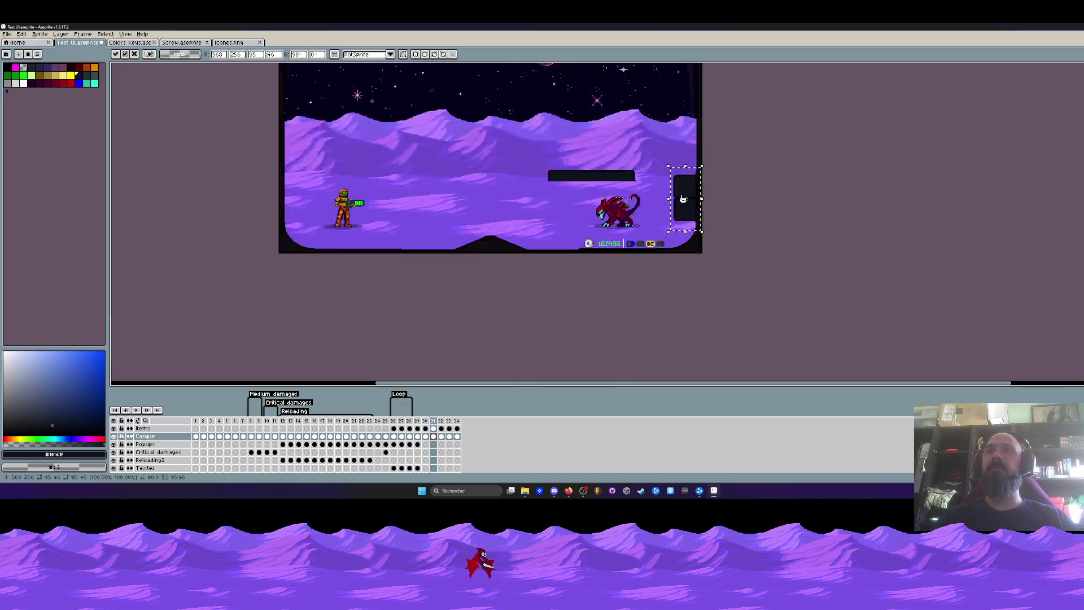
scroll(593, 196, up, 2)
drag(589, 258, 730, 293)
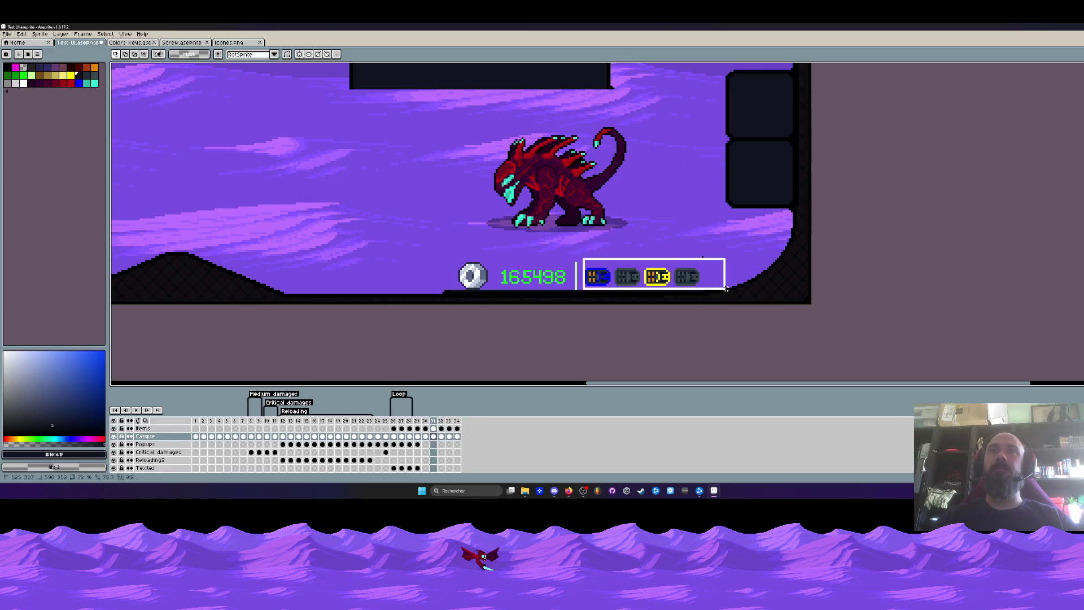
On the Items layer, move the blue then yellow key icons into the lower right-edge box
key(ctrl+d)
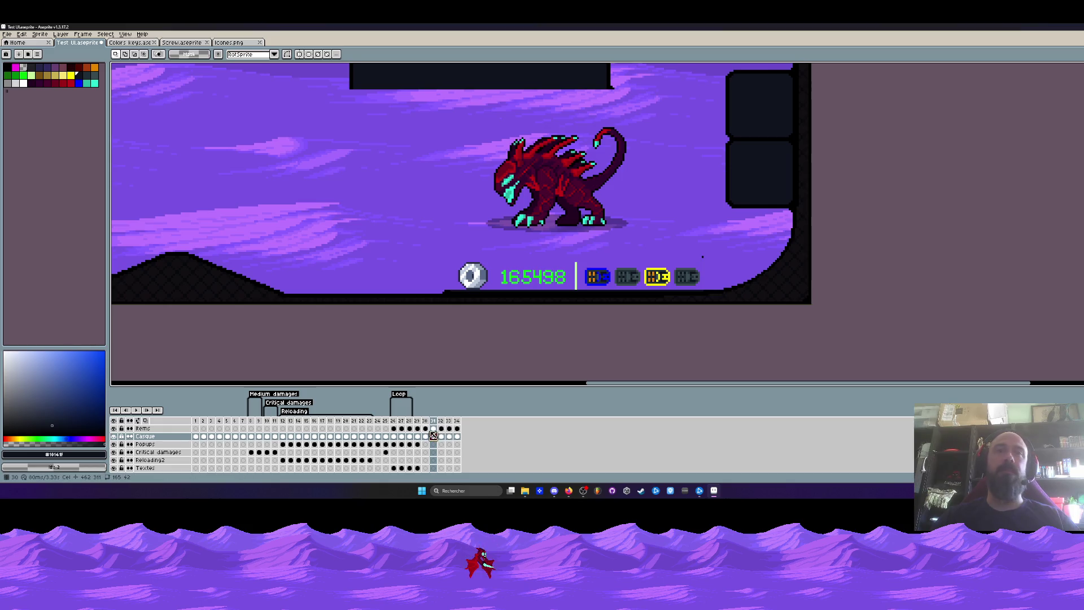
click(433, 428)
mouse_move(583, 262)
mouse_down()
mouse_move(641, 288)
mouse_move(781, 157)
mouse_up()
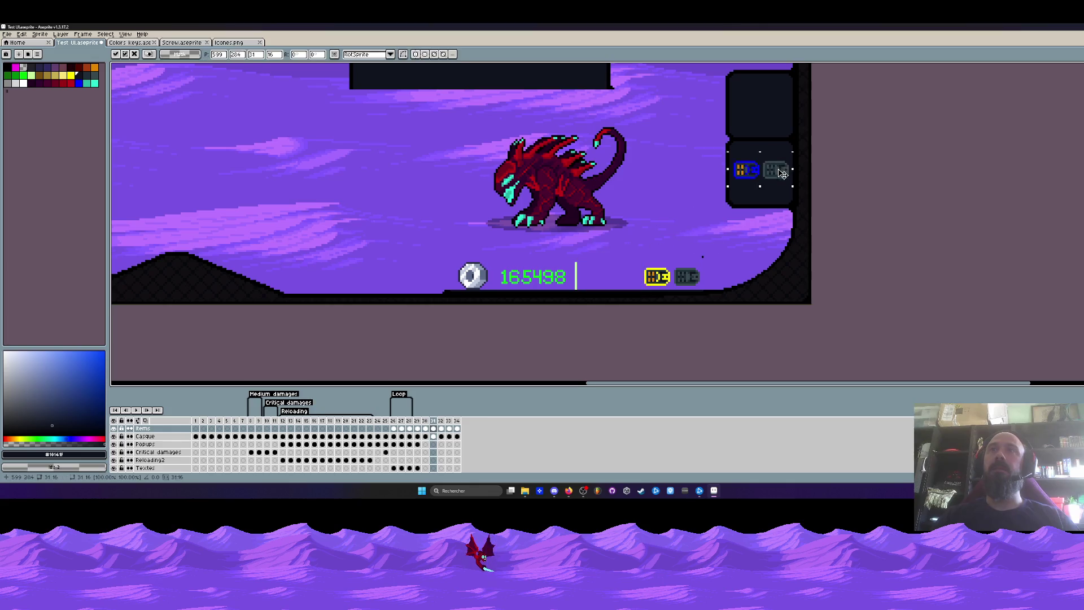
mouse_move(640, 263)
mouse_down()
mouse_move(708, 290)
mouse_move(762, 185)
mouse_up()
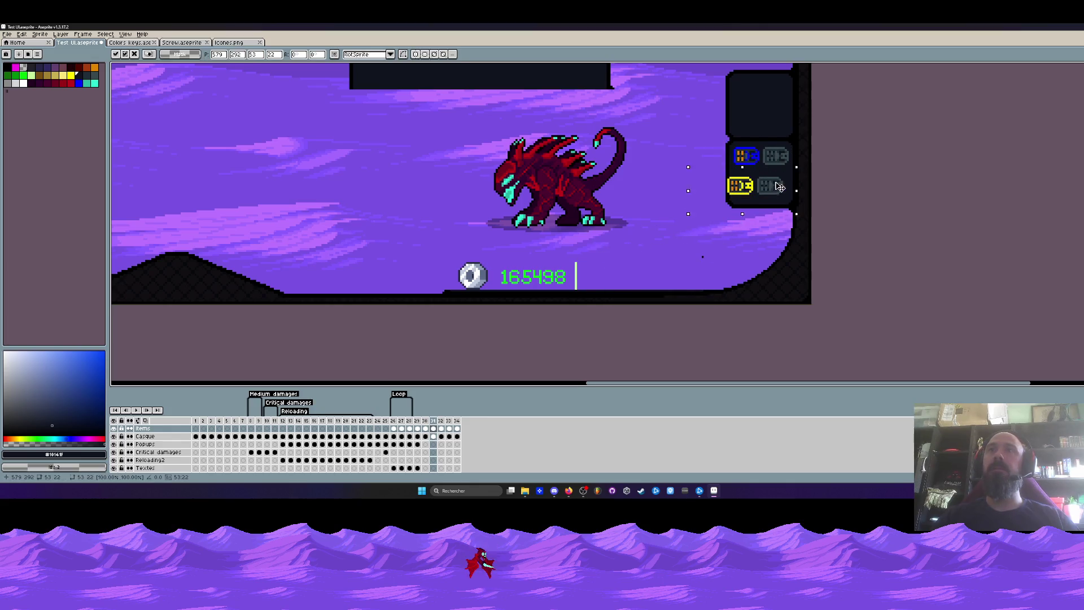
scroll(783, 187, down, 2)
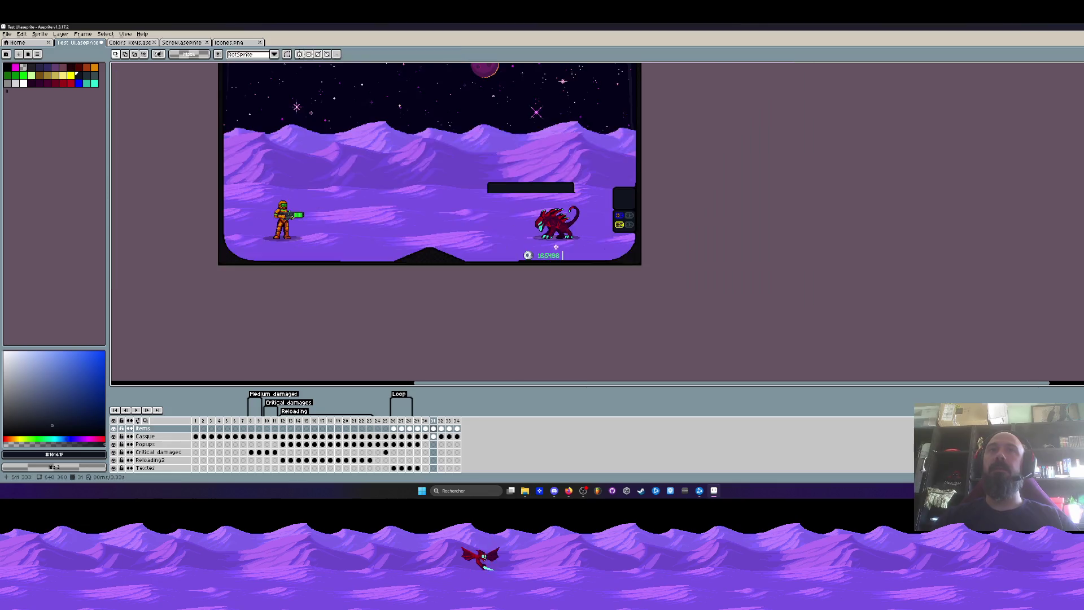
scroll(592, 211, up, 1)
click(231, 43)
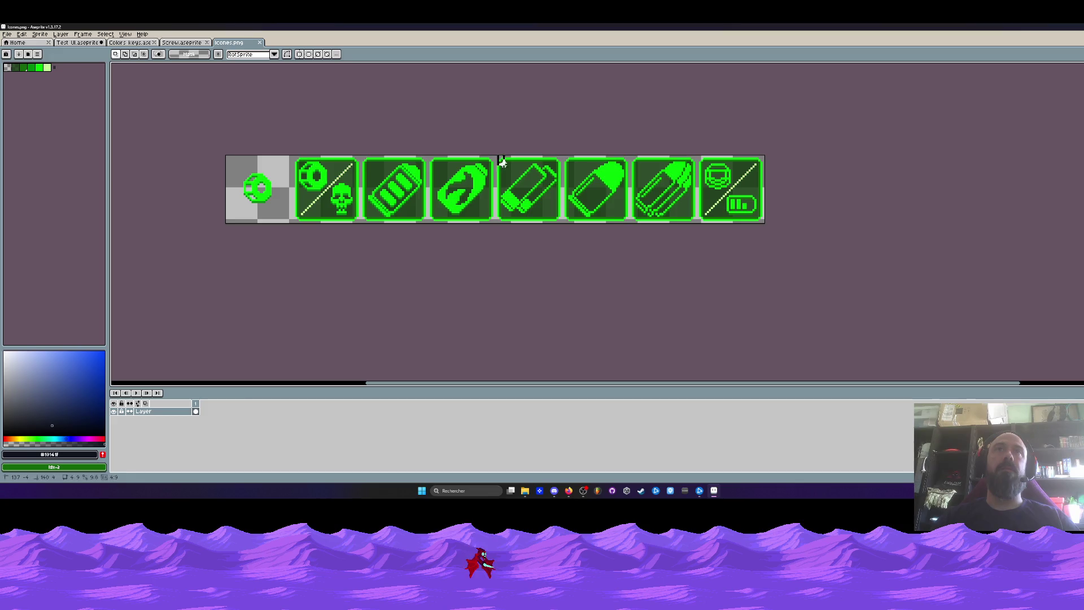
Copy the green battery icon from Icones.png and paste it into the panel's top box
drag(496, 156, 563, 223)
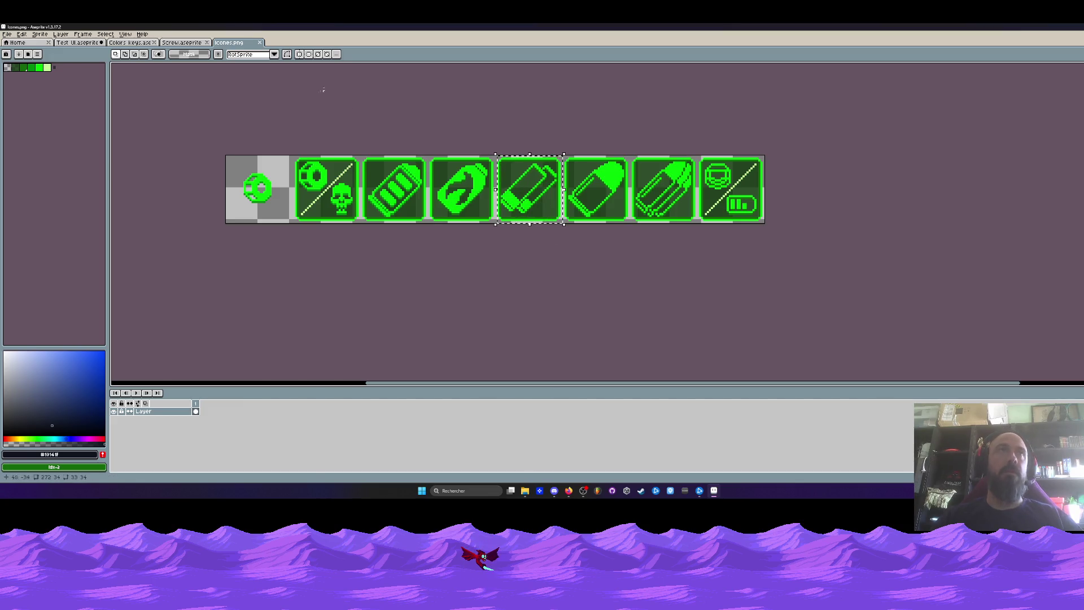
click(182, 43)
click(80, 44)
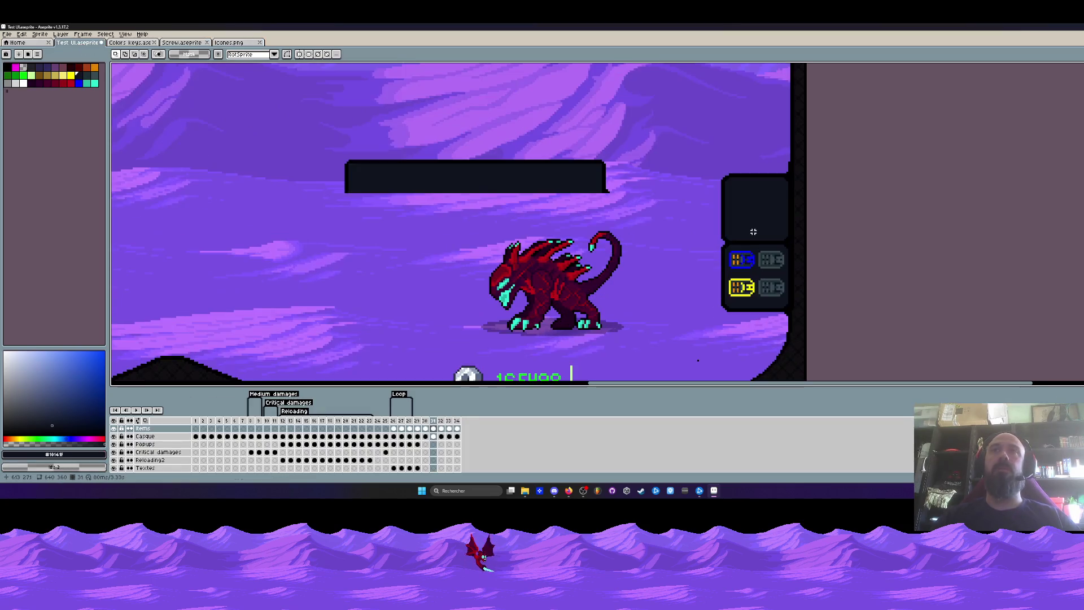
key(ctrl+v)
drag(615, 221, 757, 213)
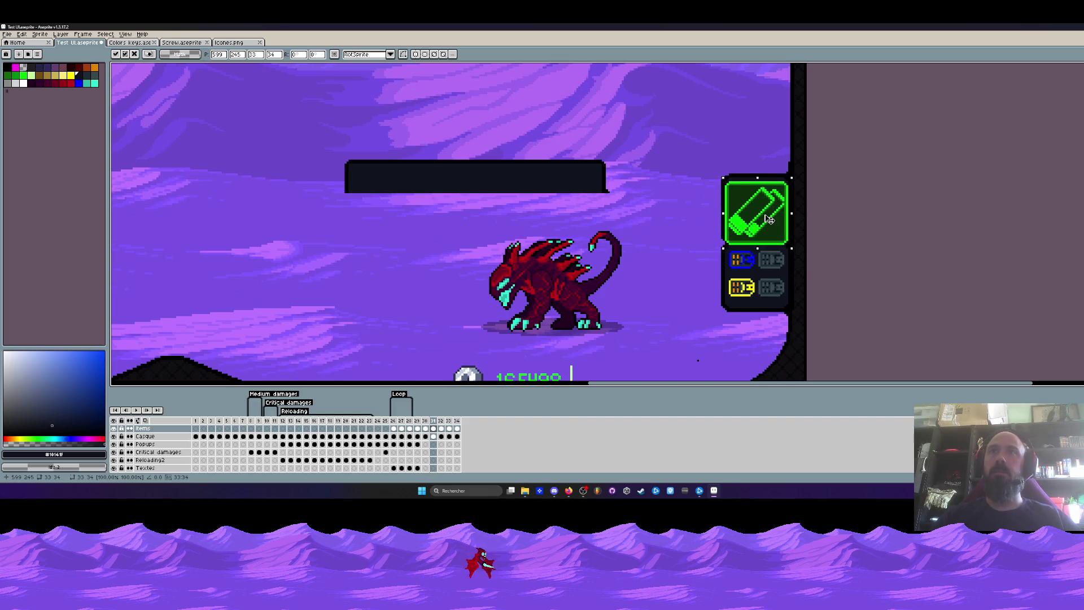
key(1)
scroll(743, 245, up, 2)
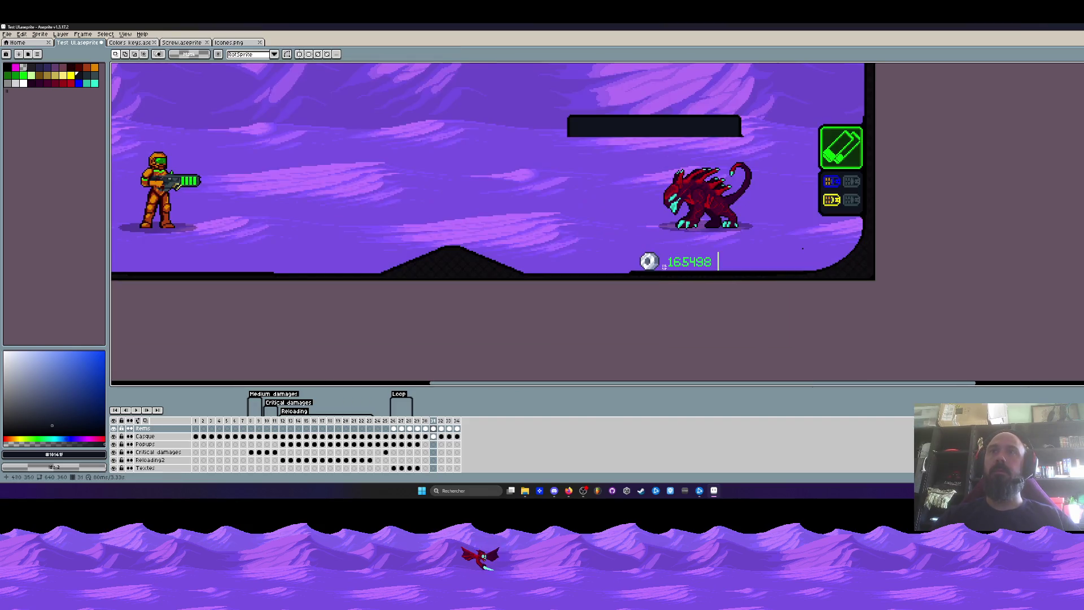
Nudge the coin counter up beside the right-edge panel
mouse_move(644, 259)
mouse_down()
mouse_move(737, 271)
mouse_move(834, 240)
mouse_move(770, 254)
mouse_up()
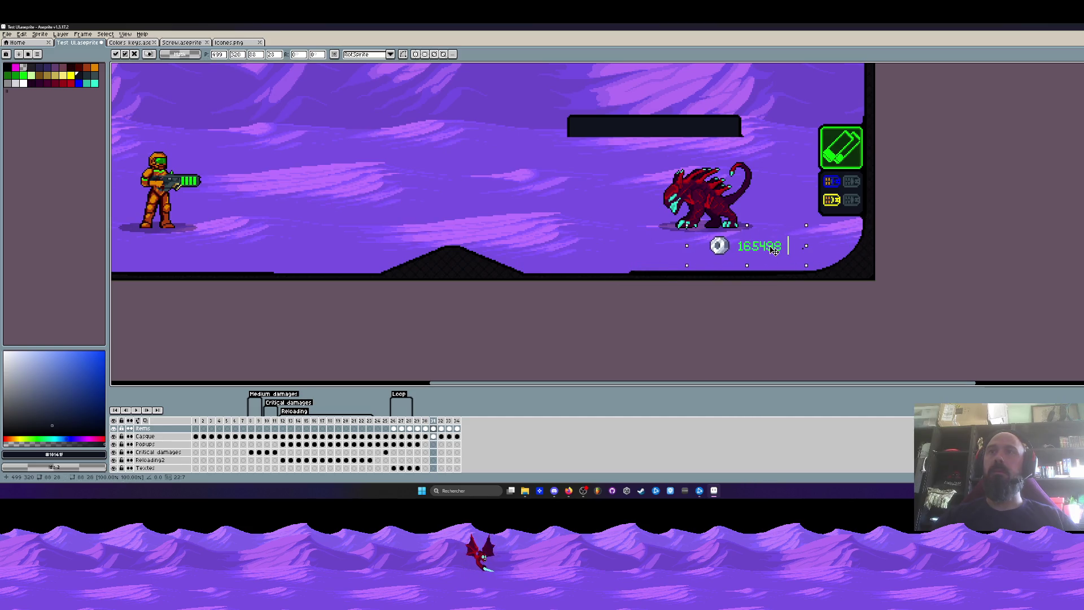
click(800, 254)
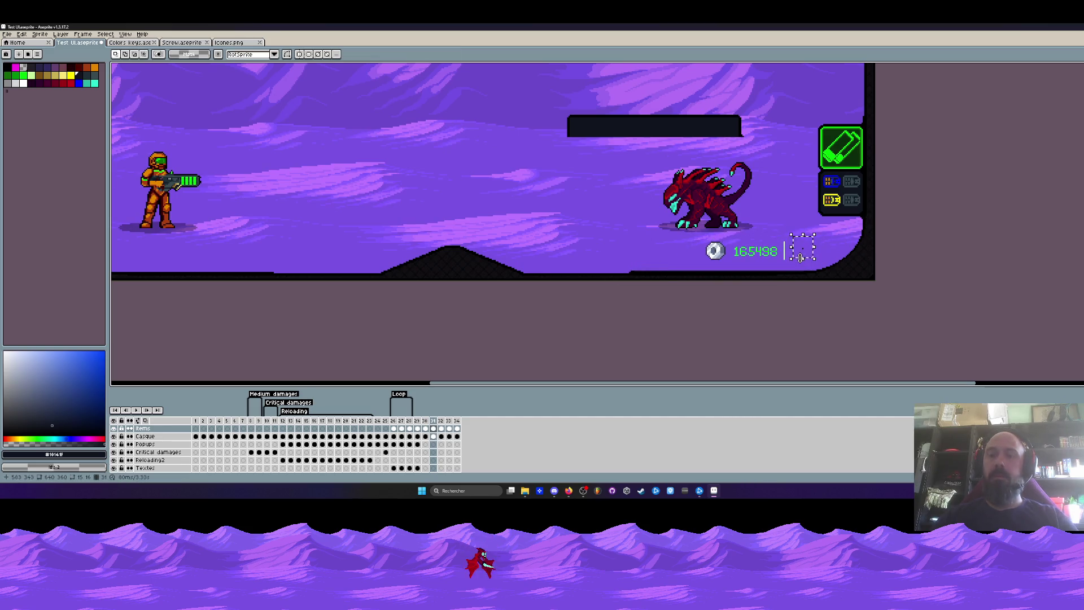
scroll(800, 254, down, 1)
scroll(745, 212, down, 1)
scroll(709, 203, up, 2)
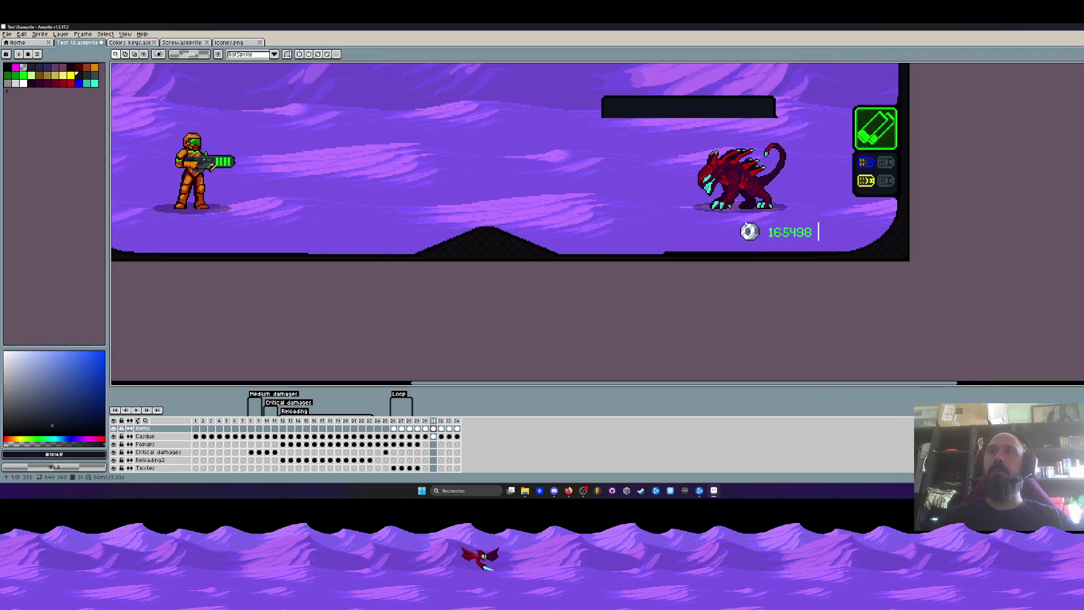
Drag the 165498 coin counter just left of the panel beneath the red alien, then deselect
mouse_move(721, 217)
mouse_down()
mouse_move(836, 255)
mouse_move(798, 231)
mouse_up()
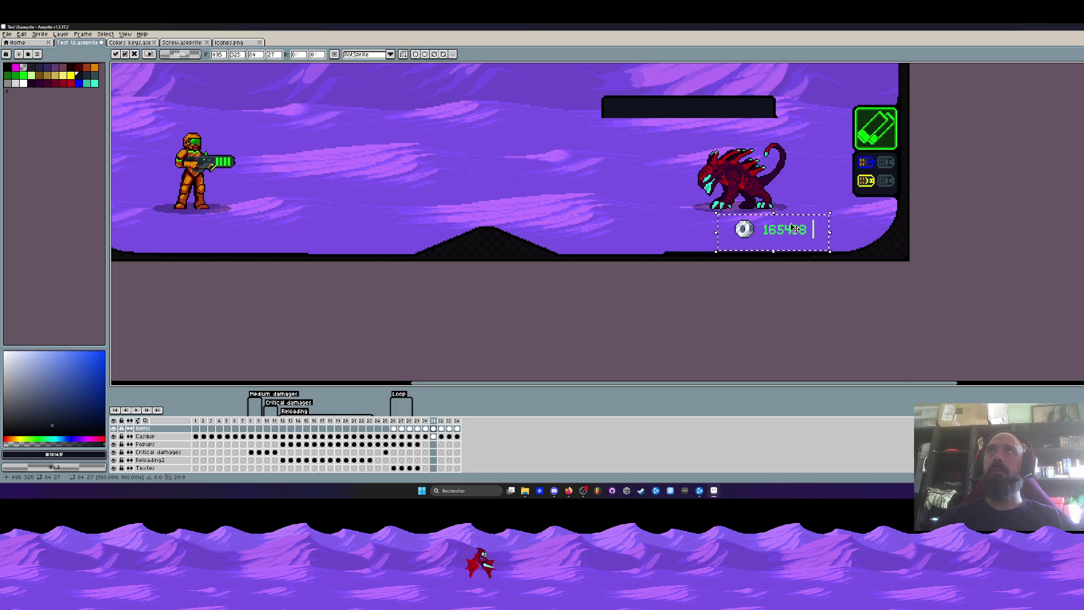
scroll(797, 231, down, 2)
scroll(813, 231, up, 1)
key(Escape)
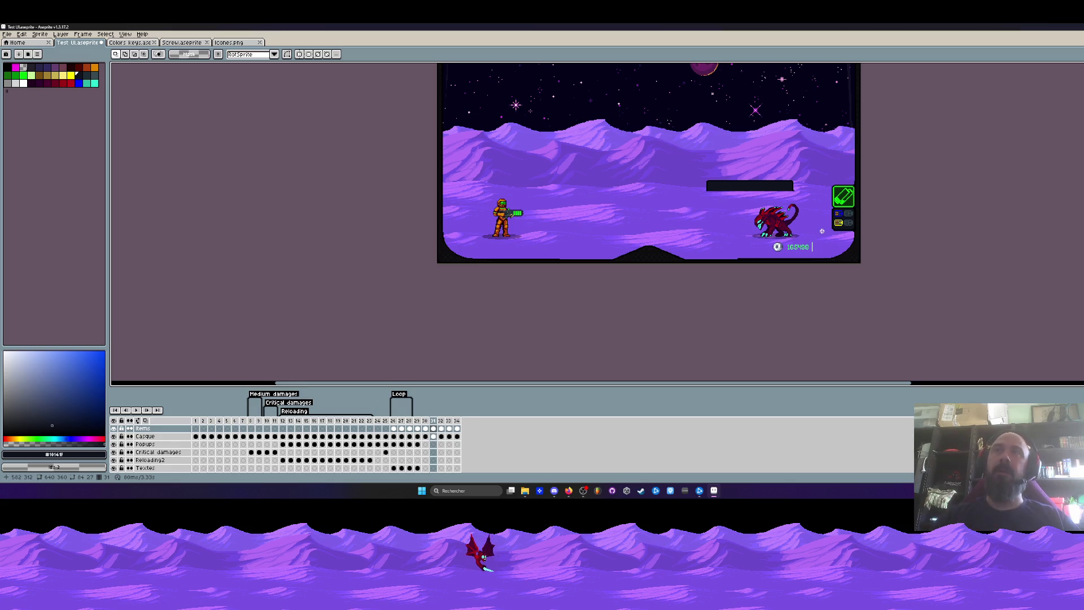
scroll(805, 200, up, 2)
scroll(805, 199, up, 2)
scroll(804, 201, up, 1)
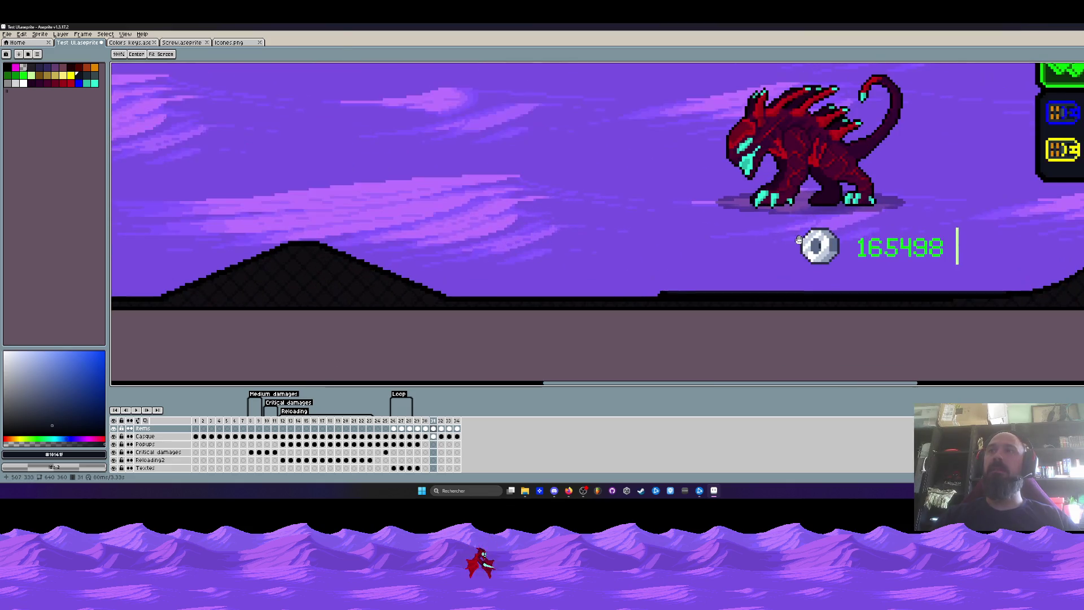
mouse_move(778, 225)
mouse_down()
mouse_move(849, 270)
mouse_move(826, 247)
mouse_move(838, 256)
mouse_up()
scroll(686, 218, down, 3)
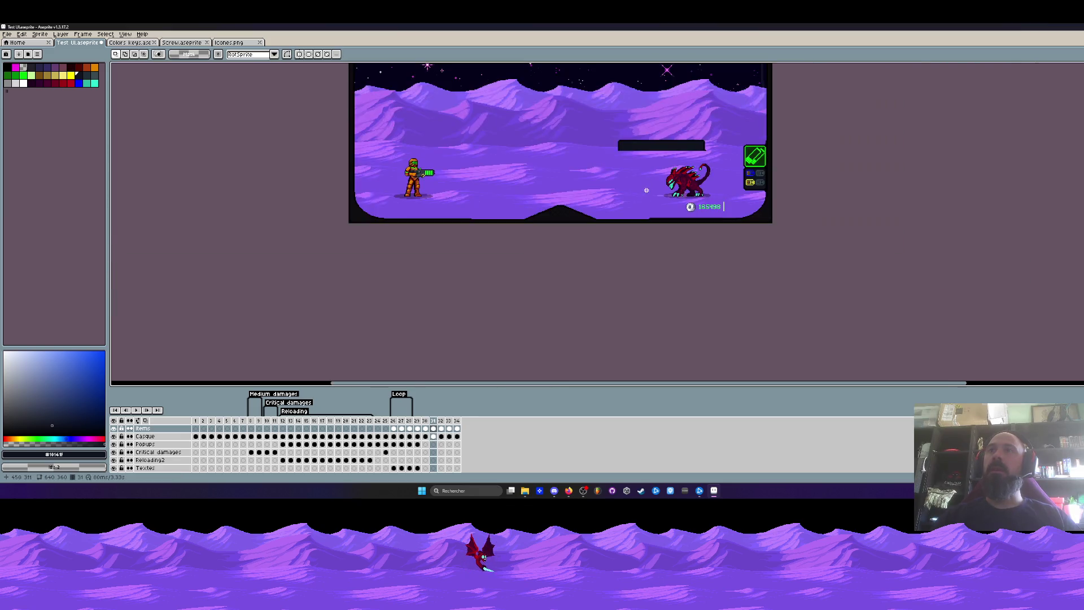
scroll(686, 219, down, 1)
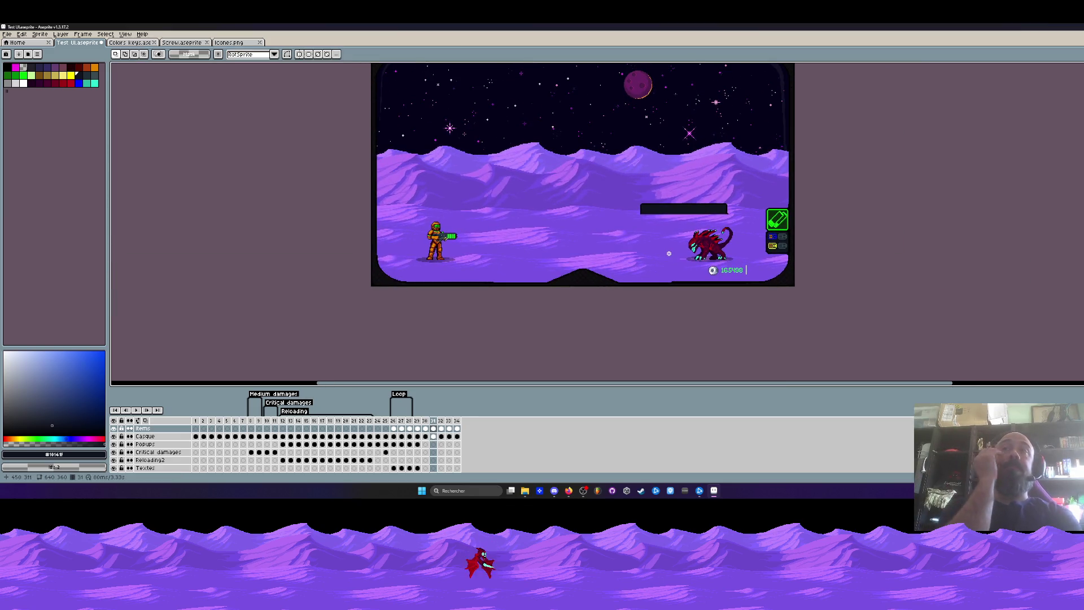
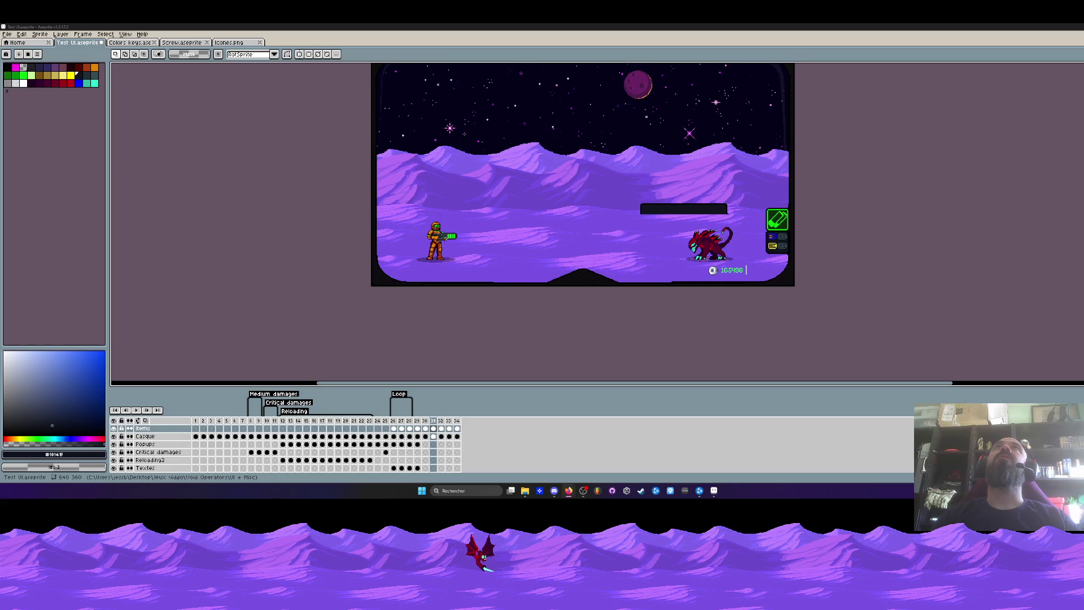
Review Alien Rage interface screenshots, then return to the HUD mockup at frame 12
key(alt+Tab)
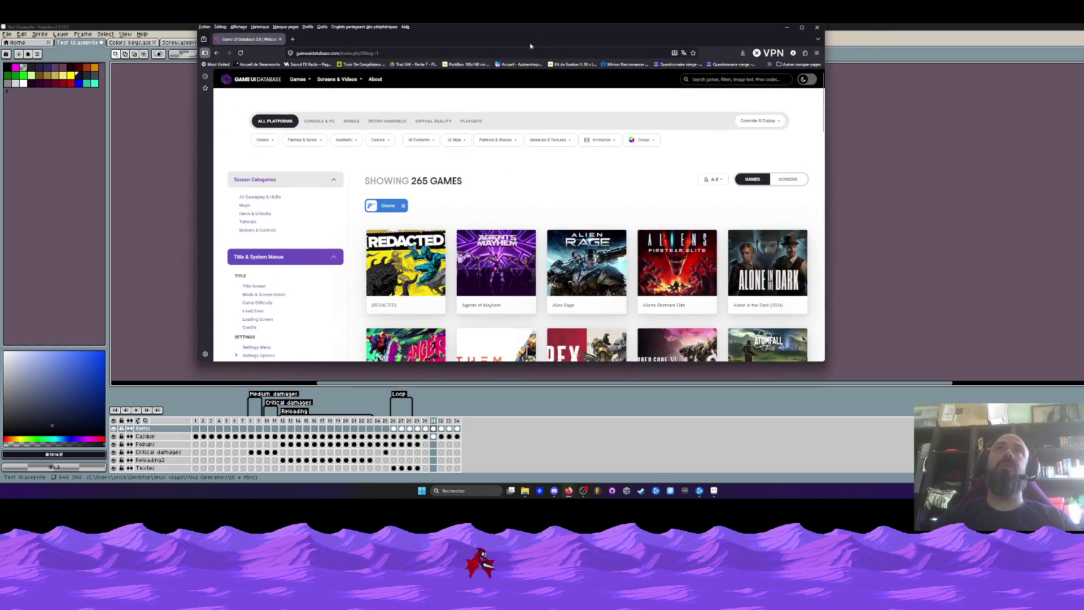
double_click(533, 43)
scroll(587, 260, down, 1)
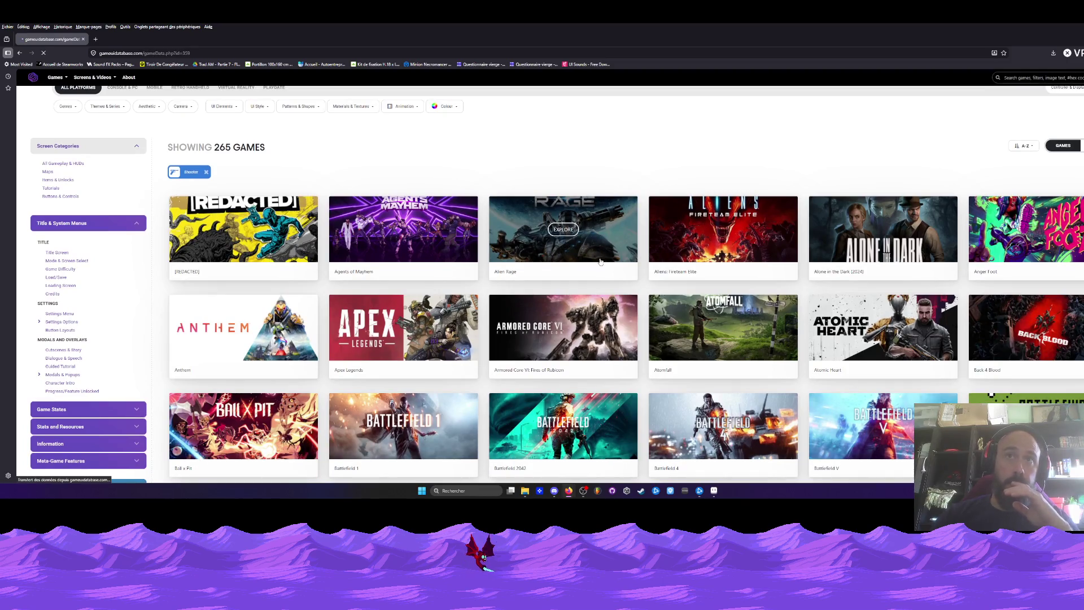
click(598, 229)
scroll(469, 212, down, 5)
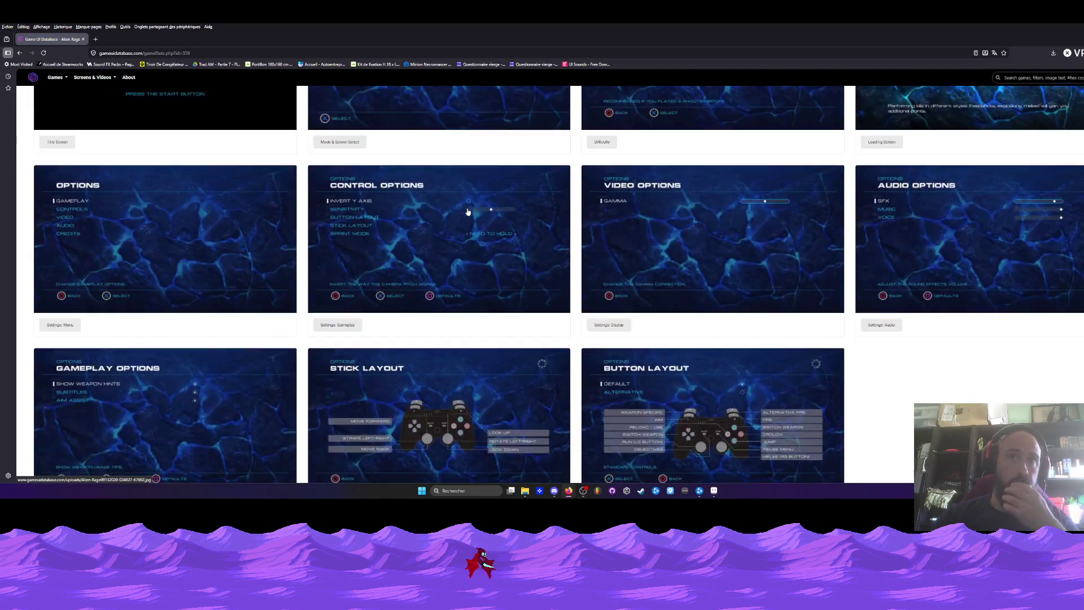
scroll(468, 212, down, 3)
scroll(469, 213, down, 4)
scroll(470, 217, down, 3)
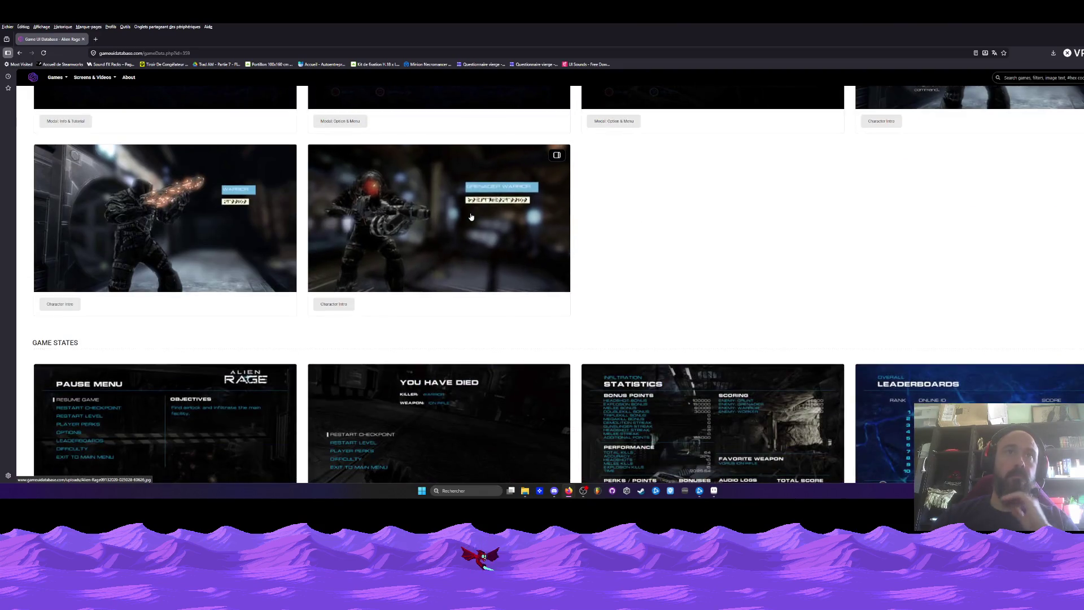
scroll(469, 217, down, 2)
scroll(471, 216, down, 2)
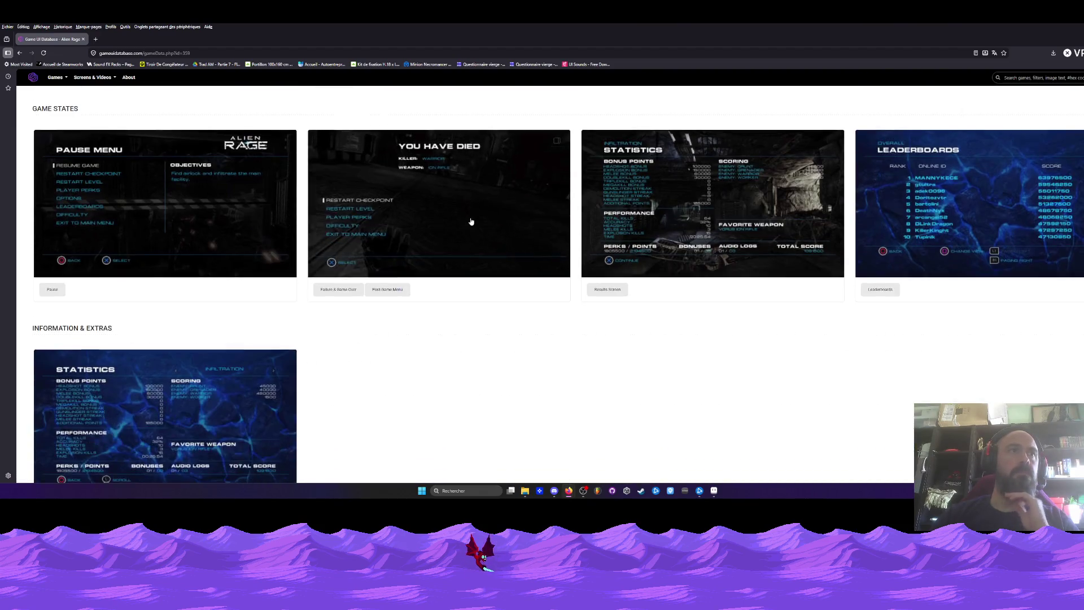
scroll(471, 217, down, 4)
scroll(470, 221, down, 2)
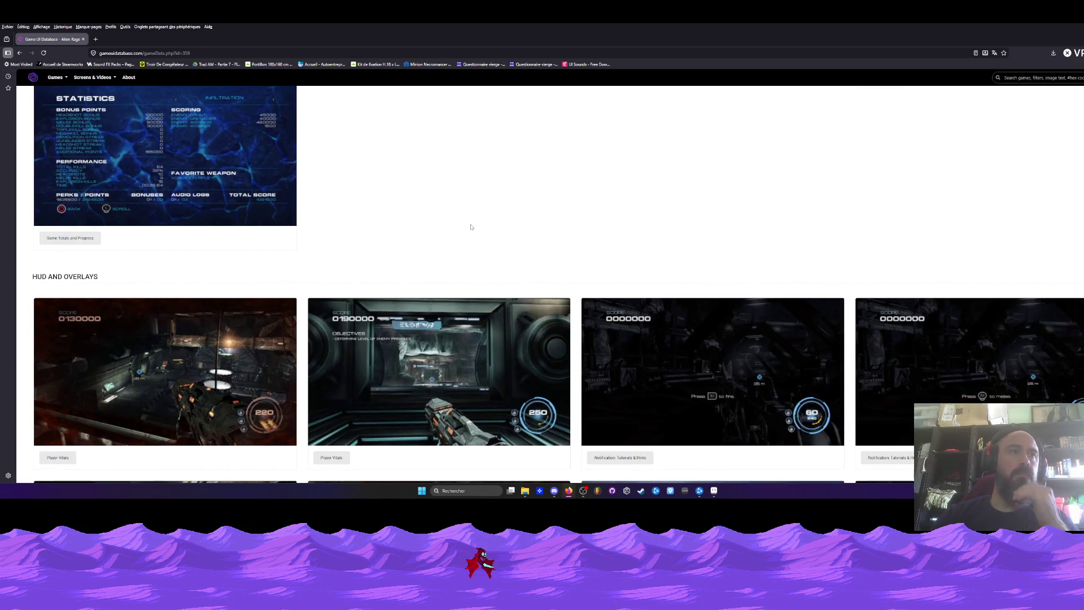
scroll(471, 227, down, 1)
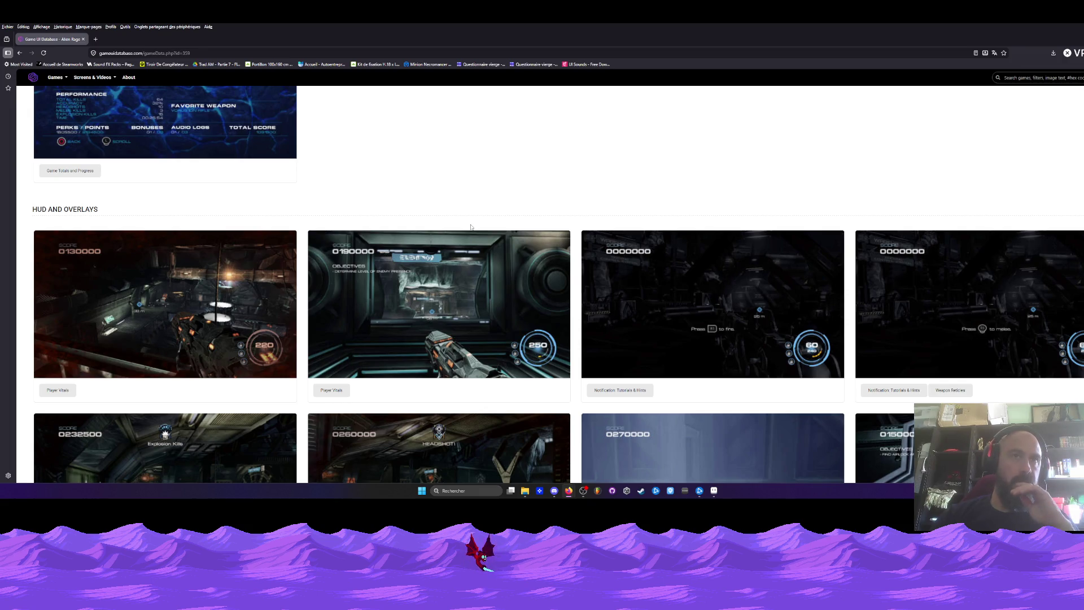
scroll(471, 227, down, 1)
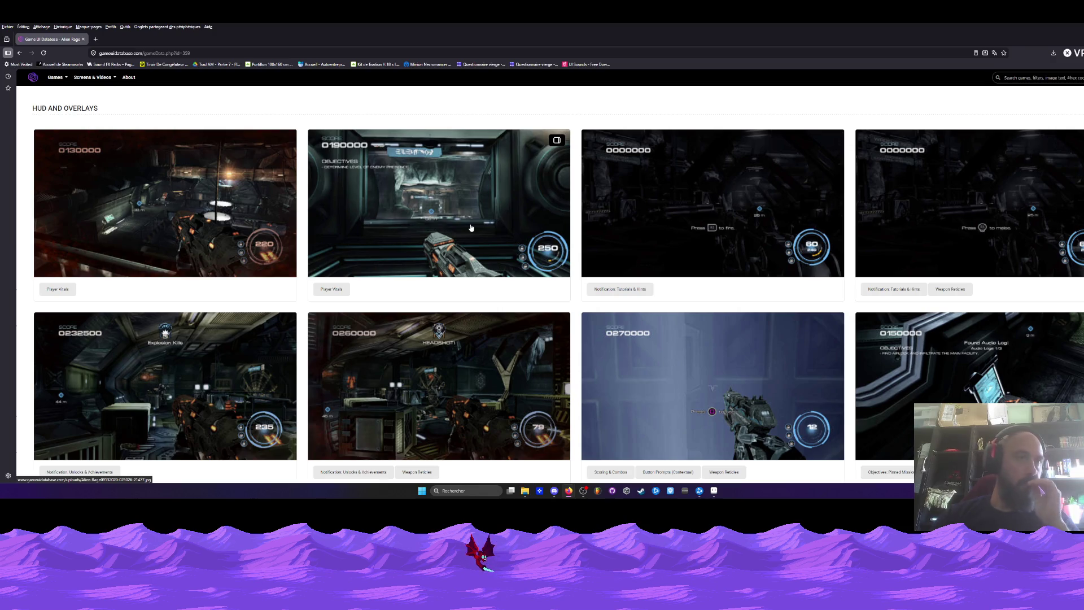
scroll(472, 227, down, 1)
scroll(471, 227, down, 1)
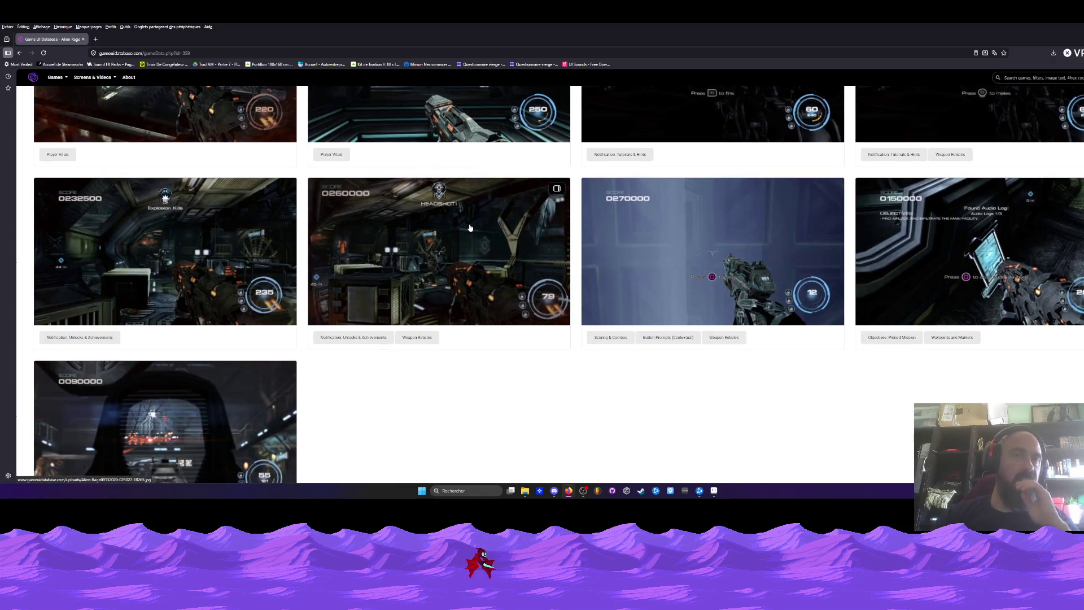
scroll(470, 227, down, 1)
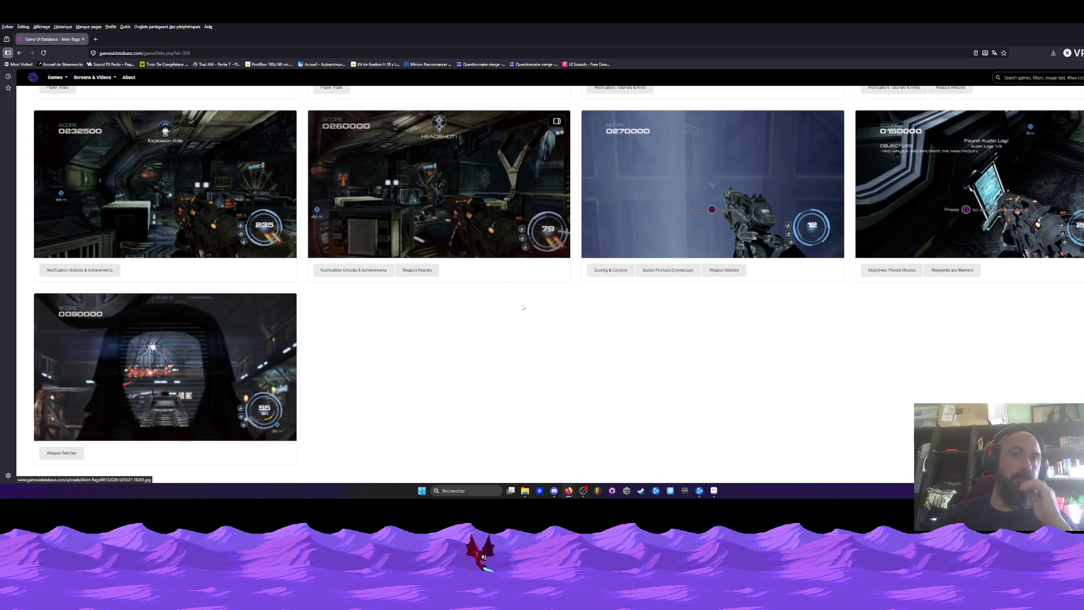
click(714, 491)
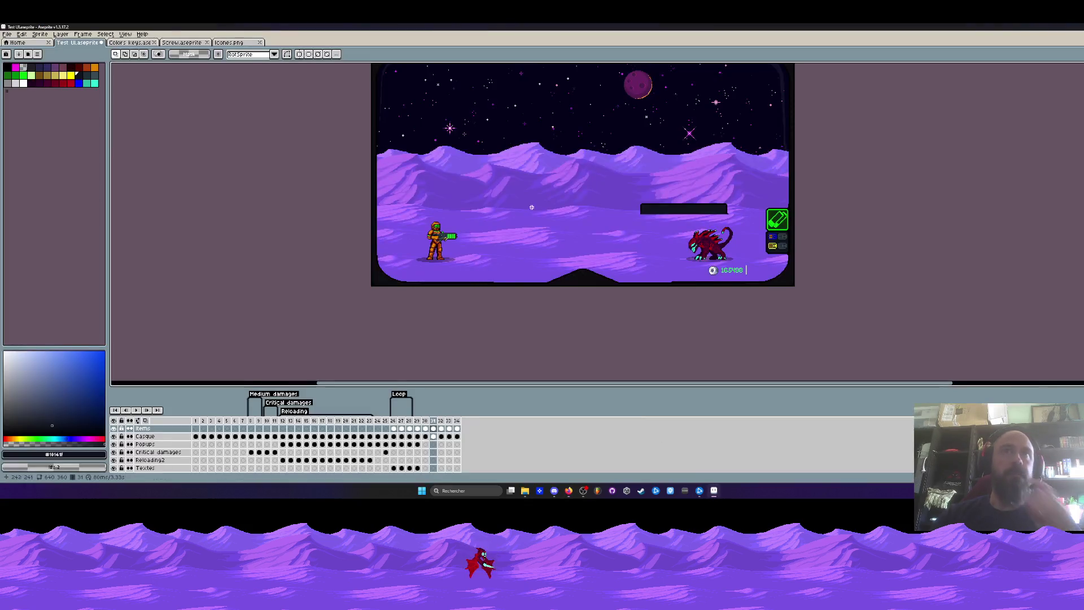
click(283, 428)
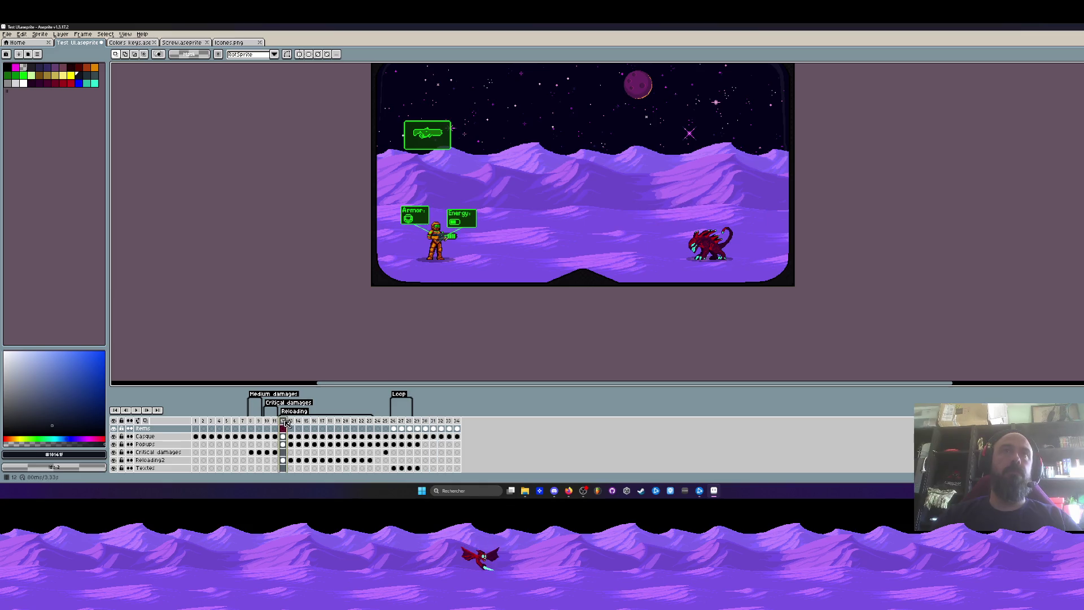
scroll(427, 214, down, 1)
scroll(428, 214, up, 1)
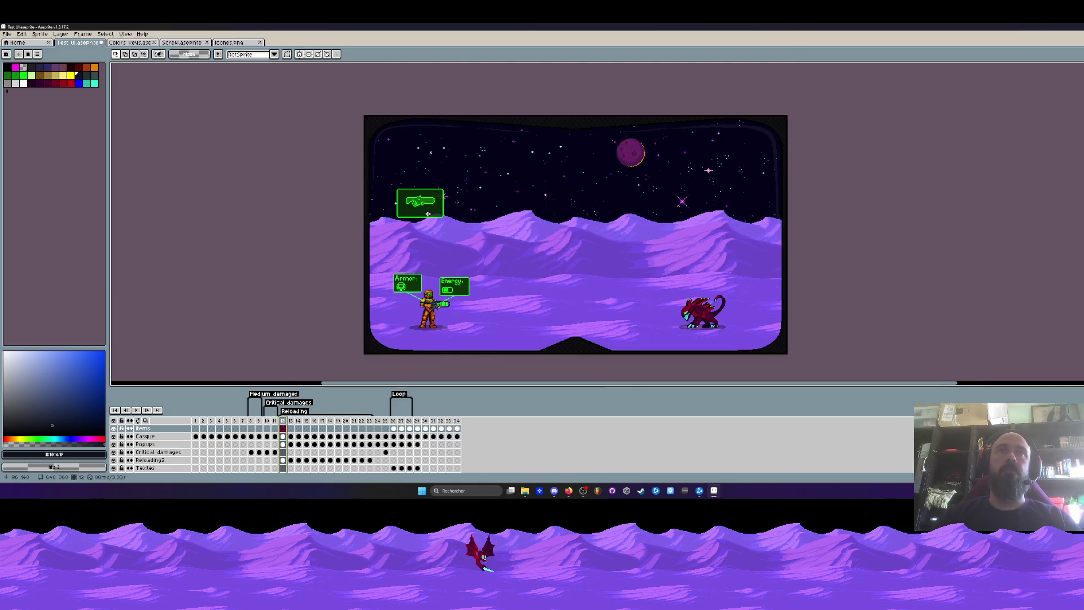
scroll(428, 214, up, 1)
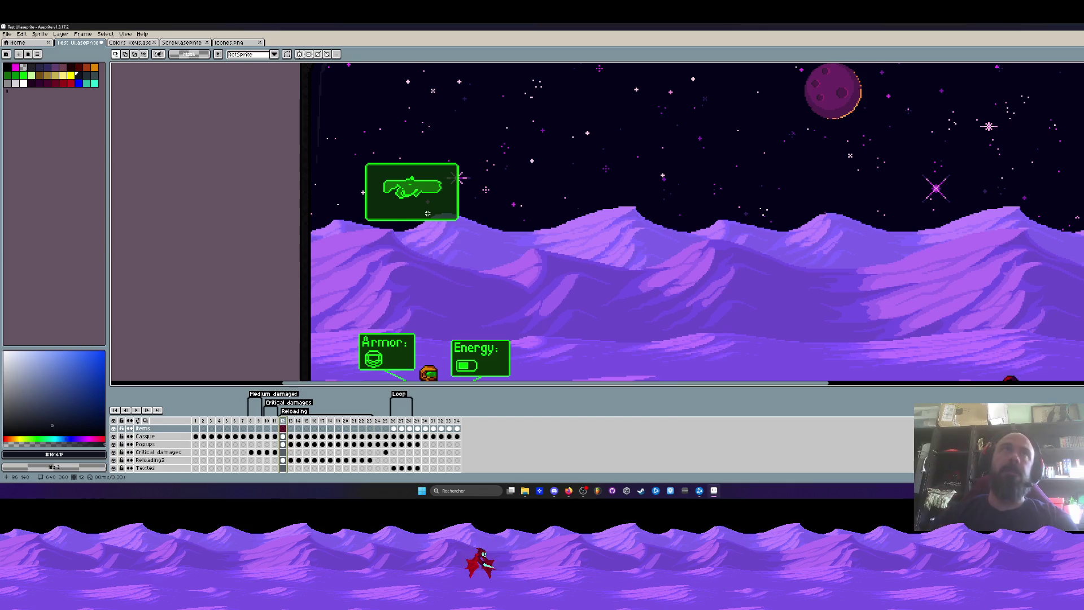
Glance at the Alien Rage reference again, then switch to the game build folder
click(580, 491)
click(581, 454)
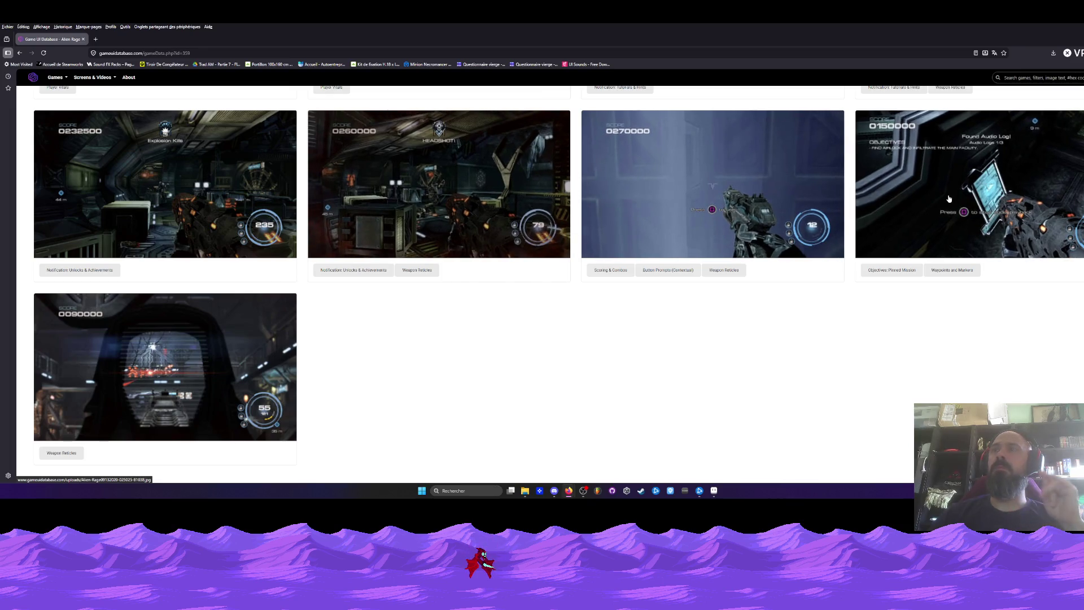
scroll(949, 199, up, 1)
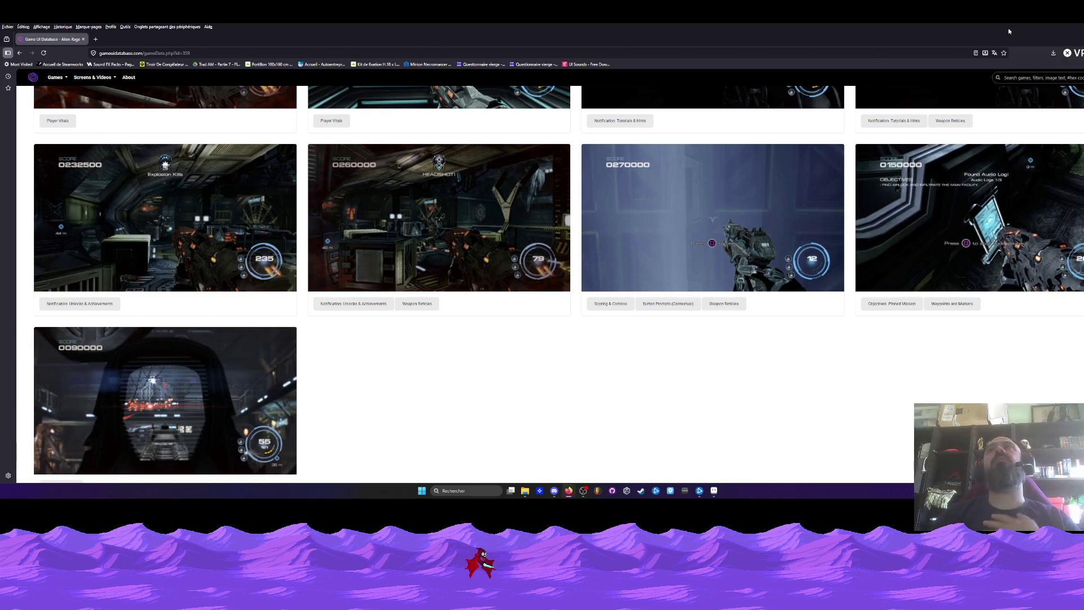
key(alt+Tab)
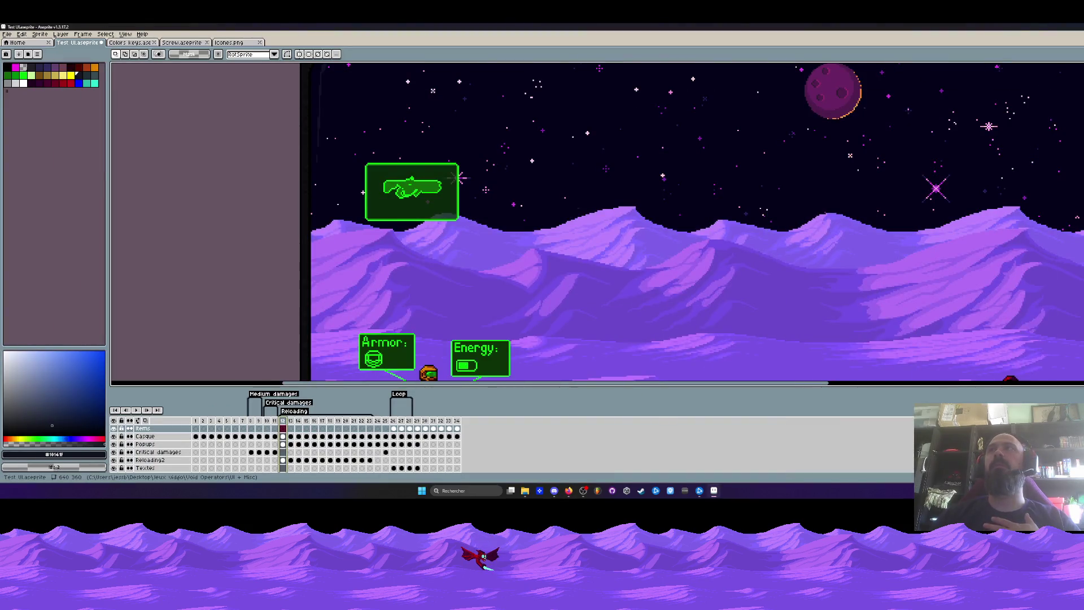
key(alt+Tab)
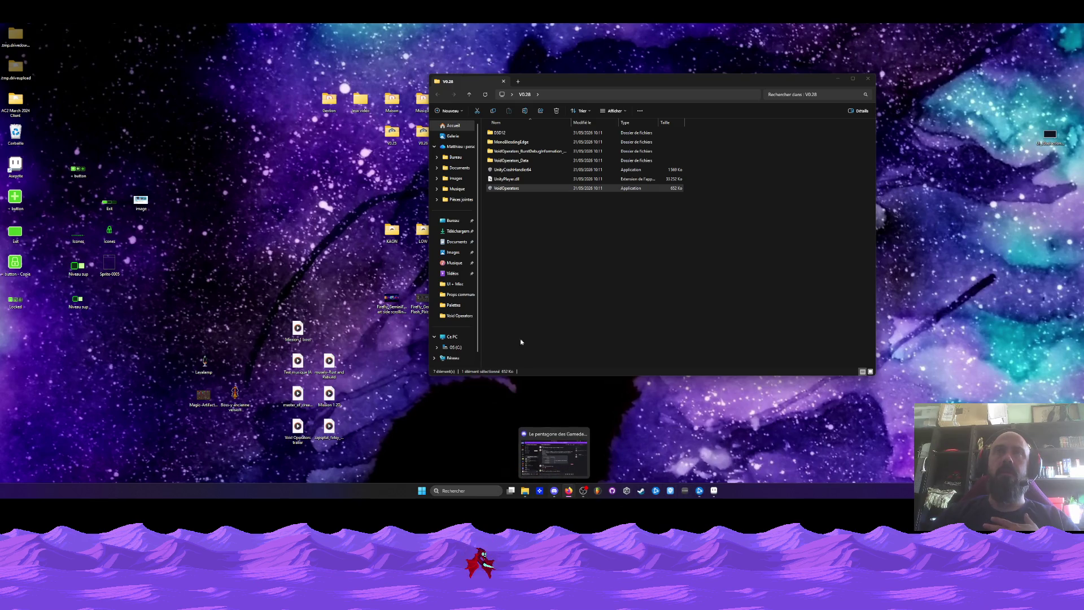
Launch VoidOperators.exe from the V0.28 build folder in File Explorer
drag(542, 82, 469, 75)
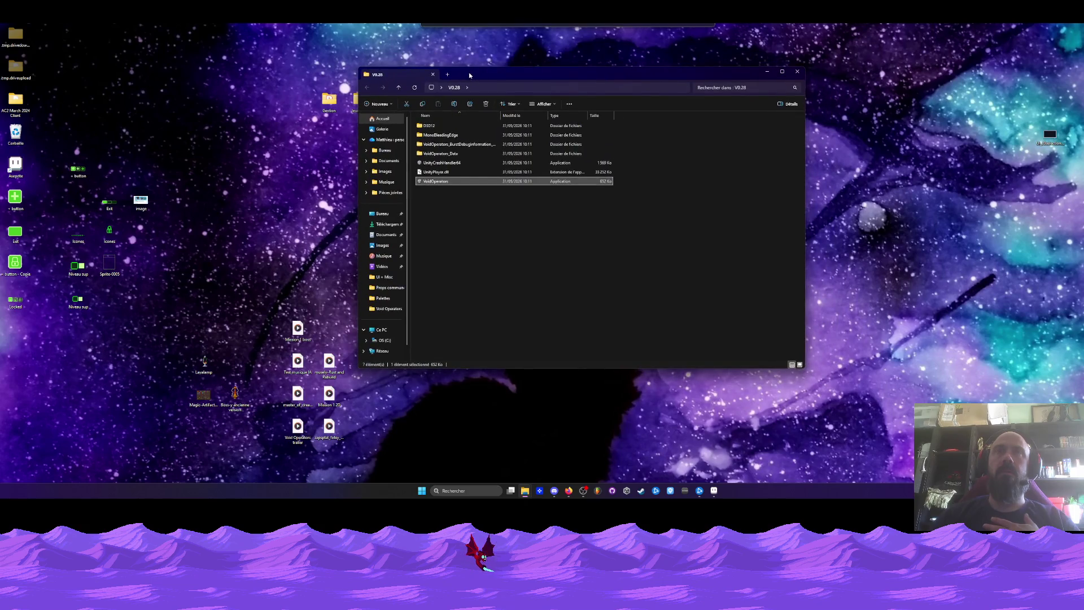
click(767, 75)
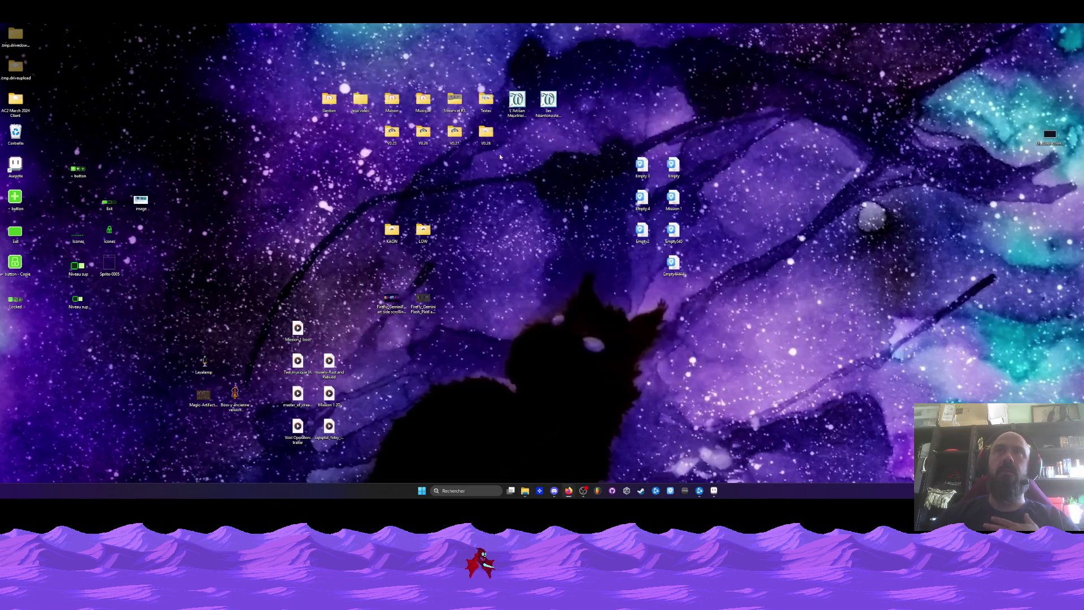
click(525, 491)
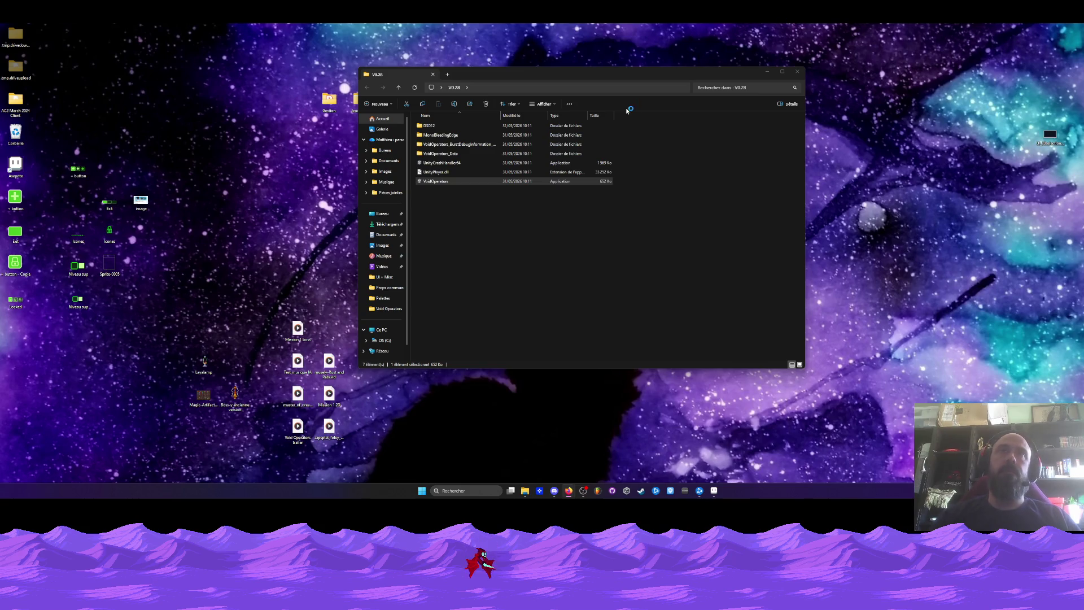
click(559, 163)
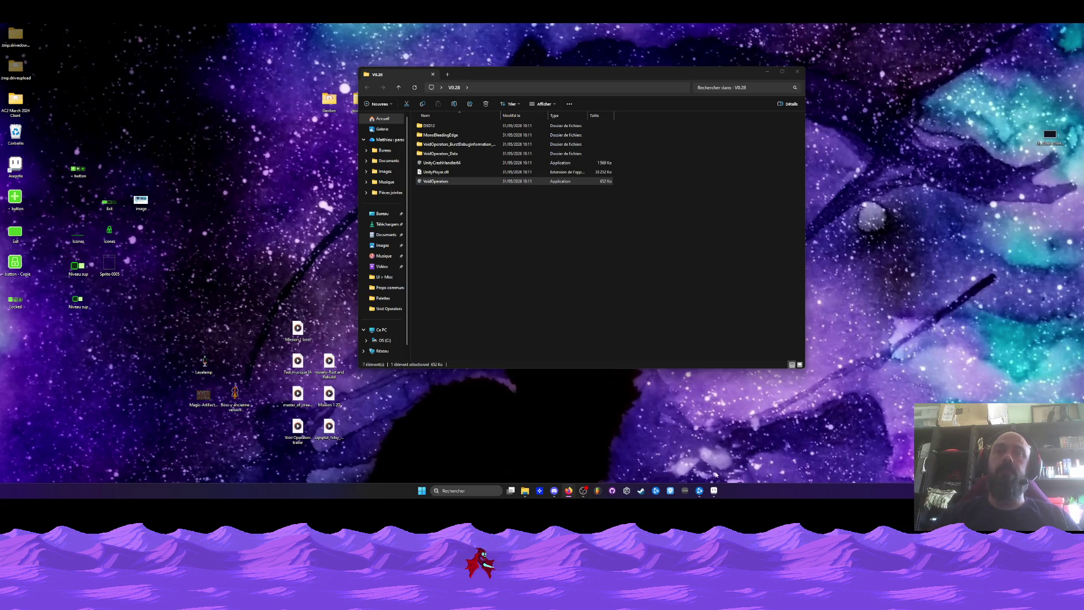
double_click(461, 182)
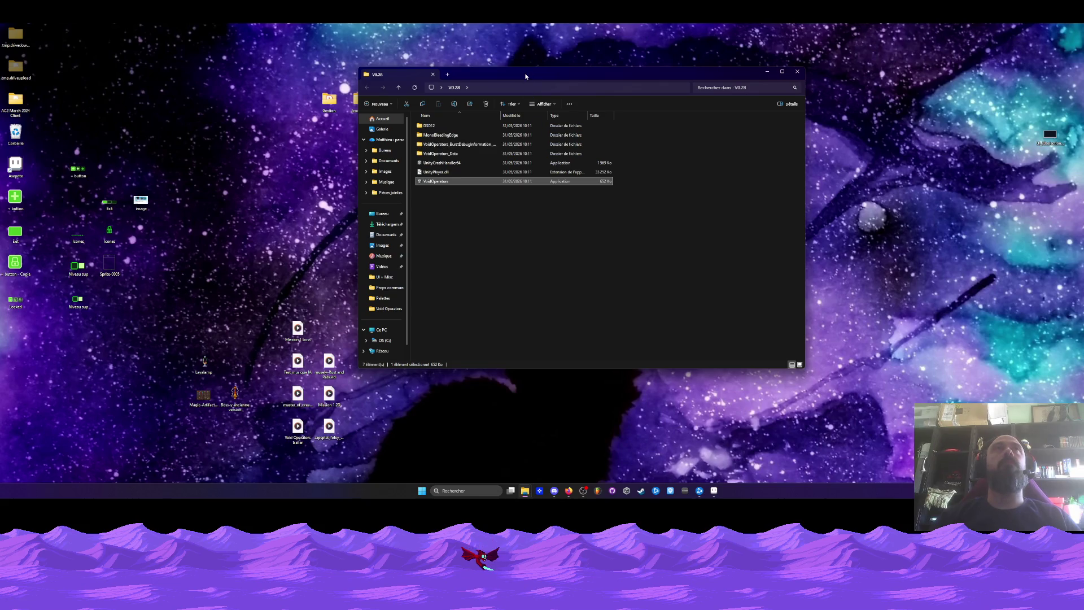
drag(525, 77, 532, 77)
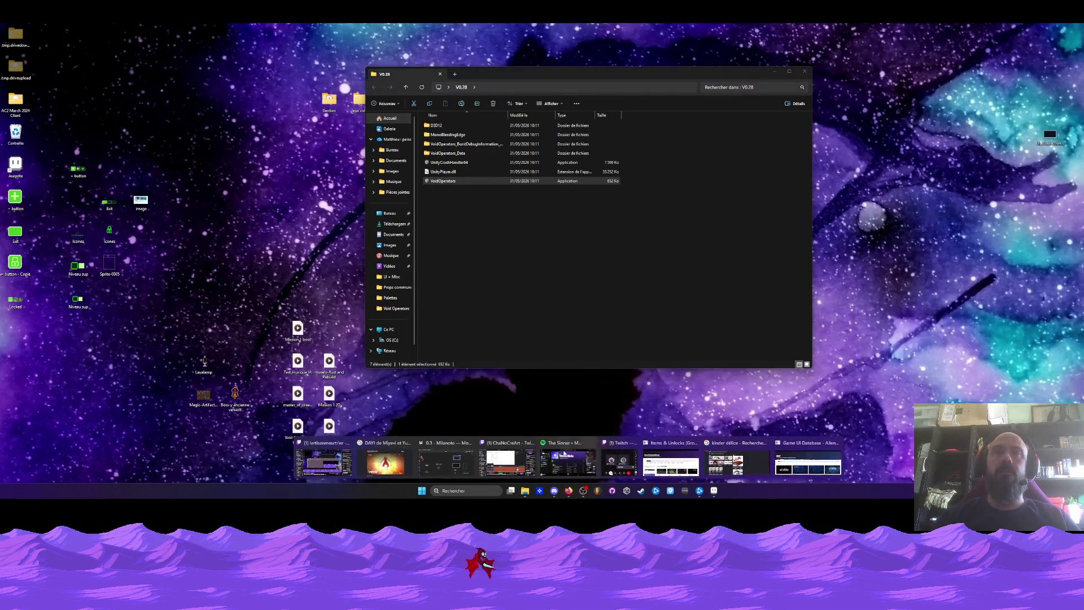
drag(505, 74, 341, 229)
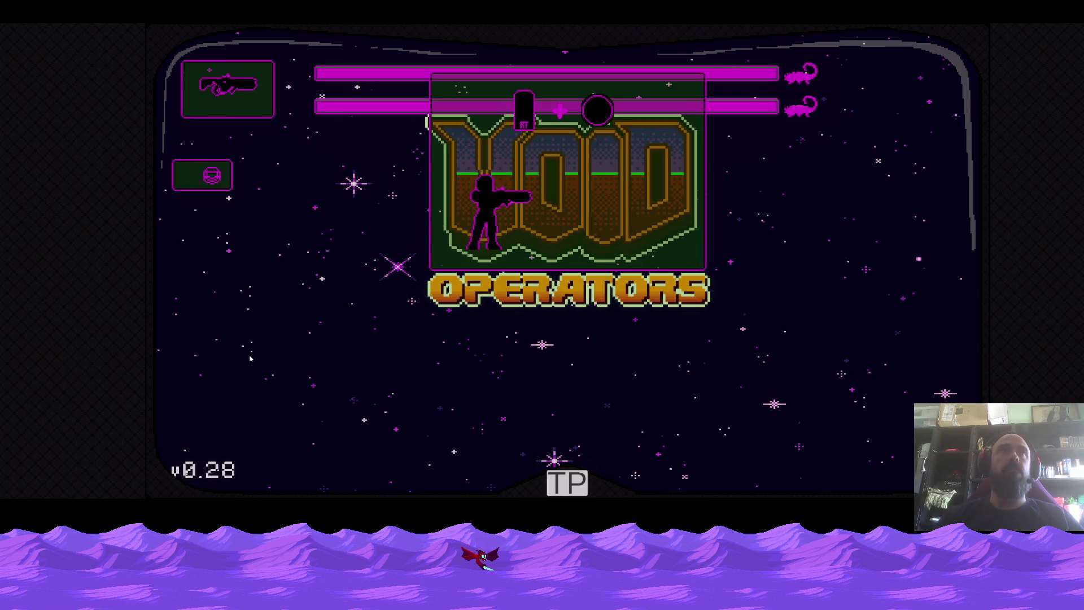
Leave the title screen and start a new game via Nouvelle Partie
key(Return)
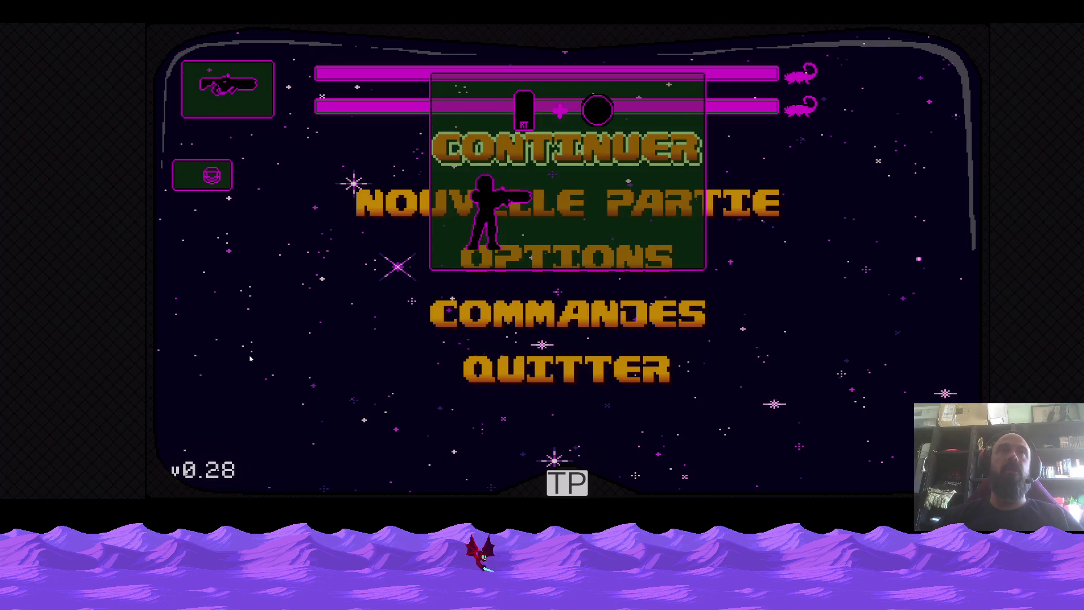
key(Down)
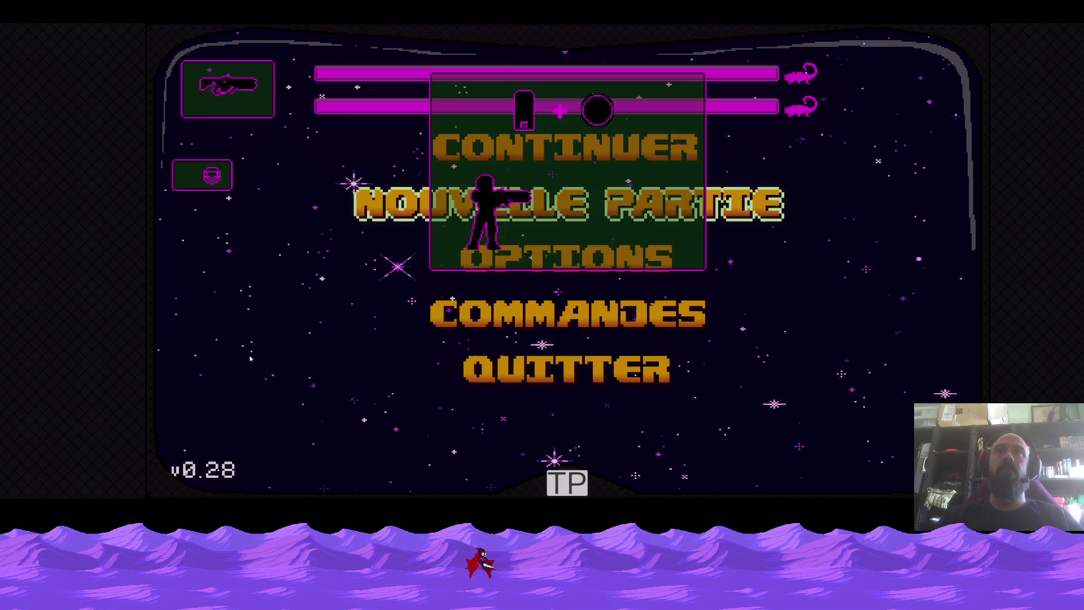
key(Up)
key(Down)
key(Down)
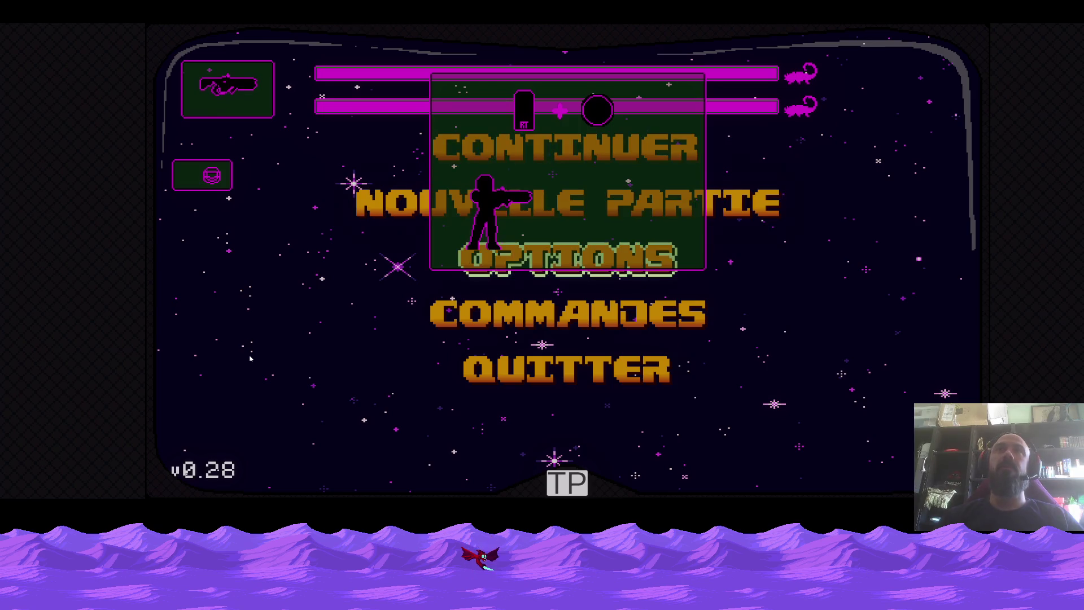
key(Down)
key(Down)
key(Up)
key(Up)
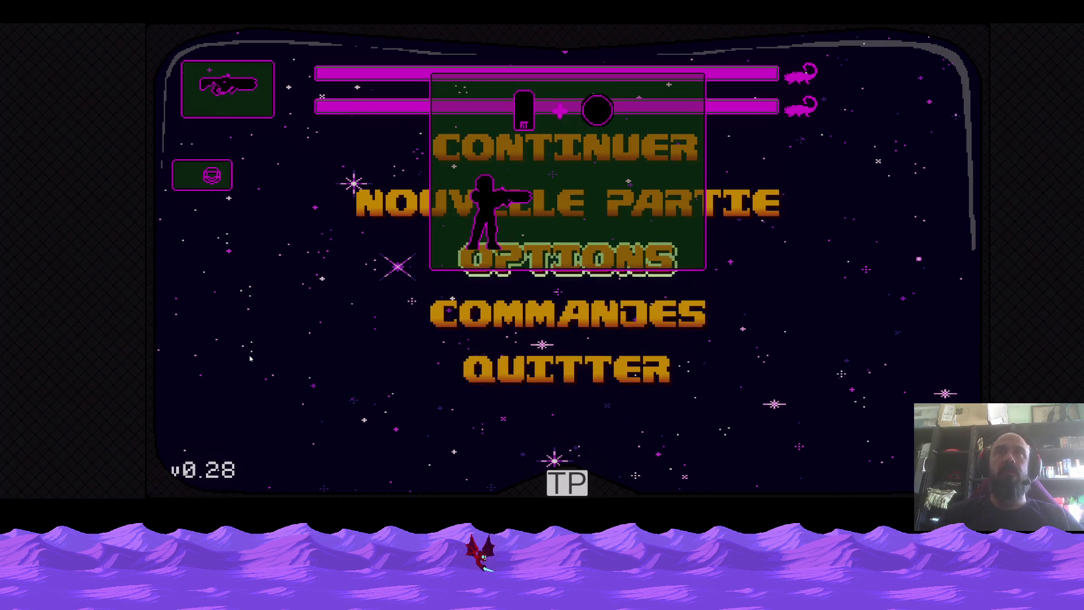
key(Up)
key(Up)
key(Down)
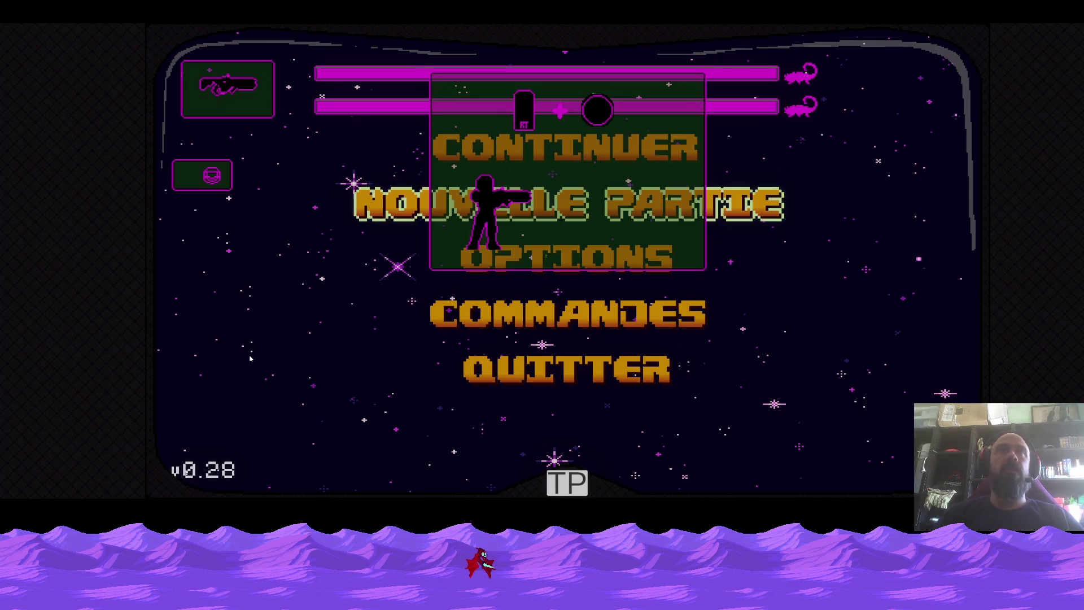
key(Return)
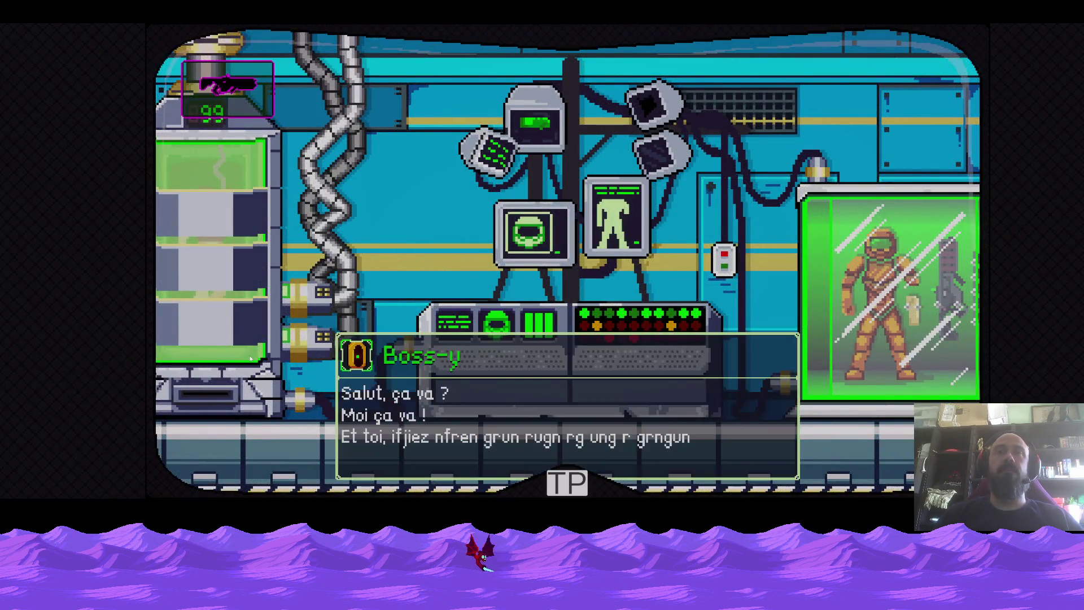
Skip the dialogue, pause, and continue the saved game back into the lab room
key(Return)
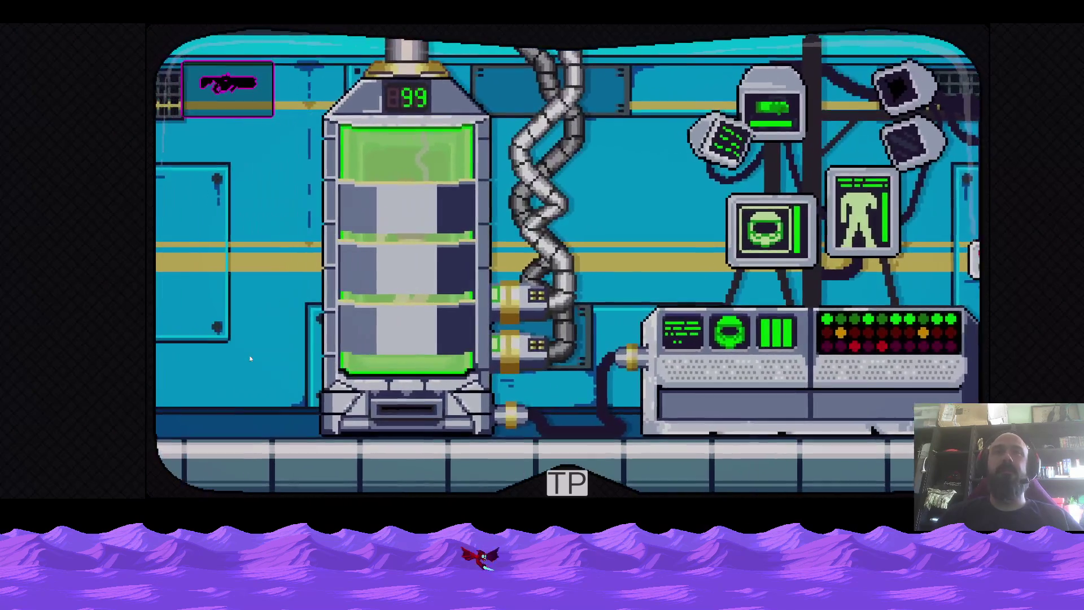
key(Escape)
key(Escape)
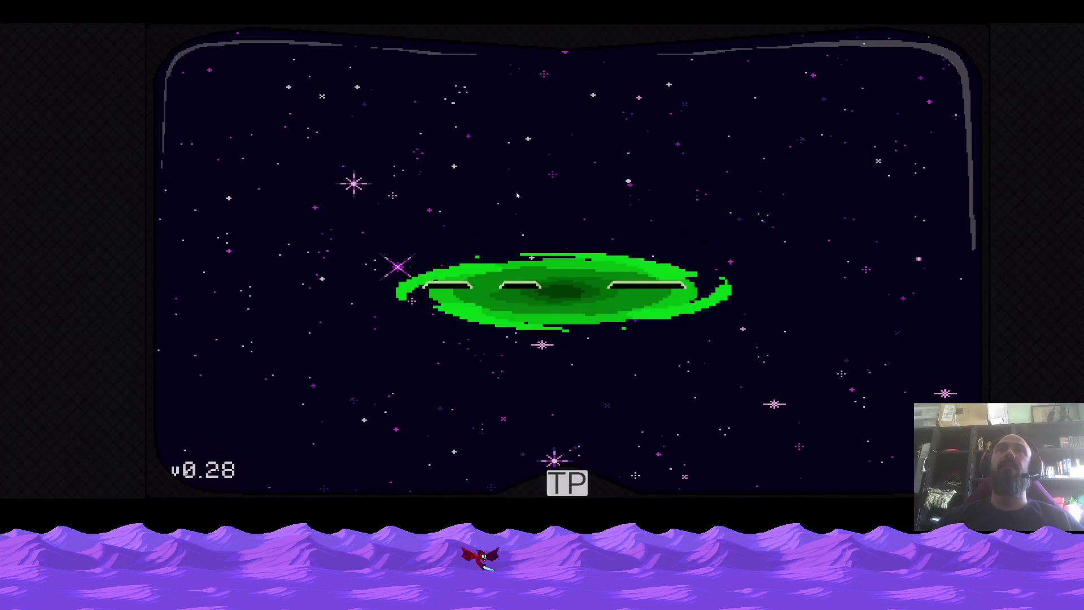
key(alt+Tab)
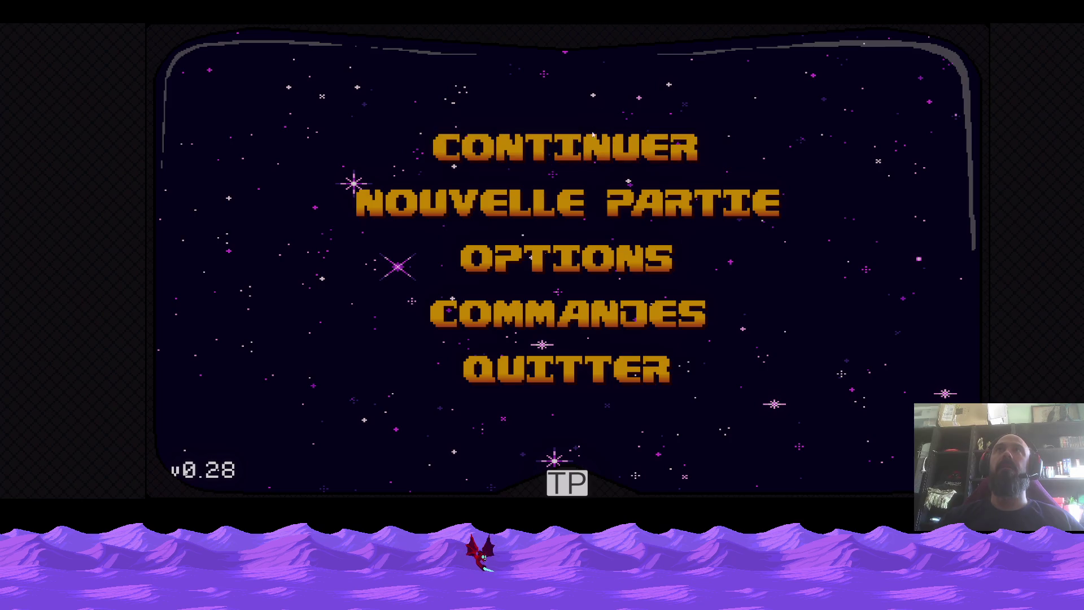
key(Return)
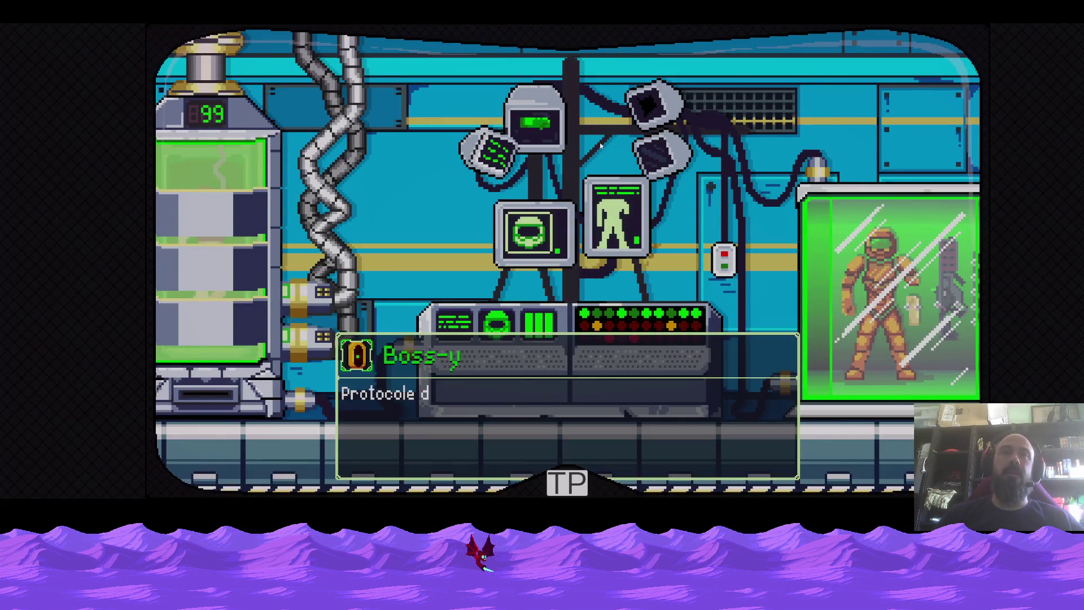
Launch the desert level from the pause menu's Mission 1 list
key(Escape)
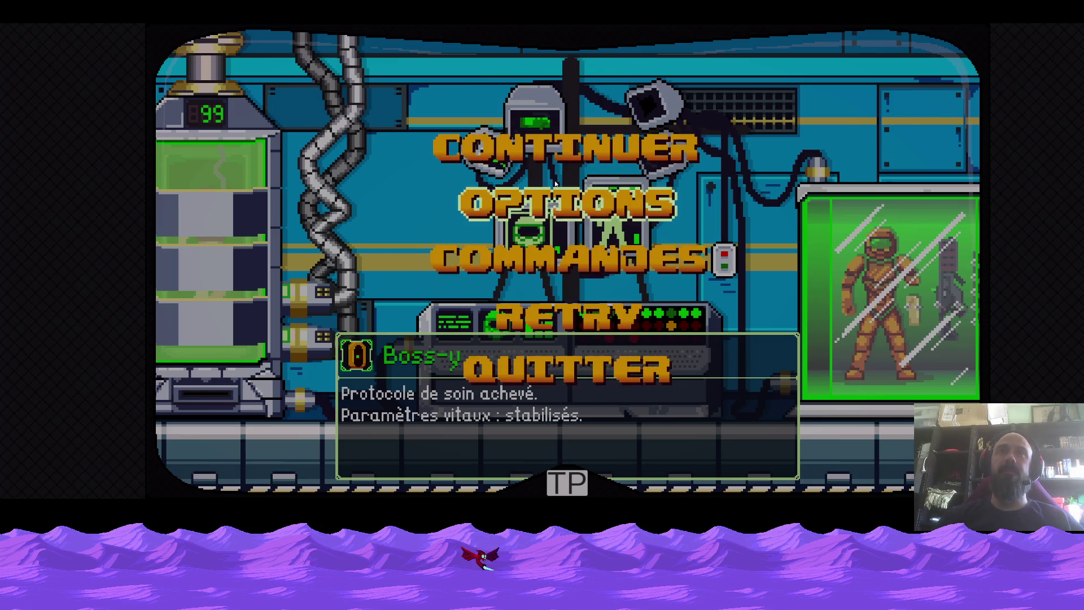
click(555, 161)
click(364, 208)
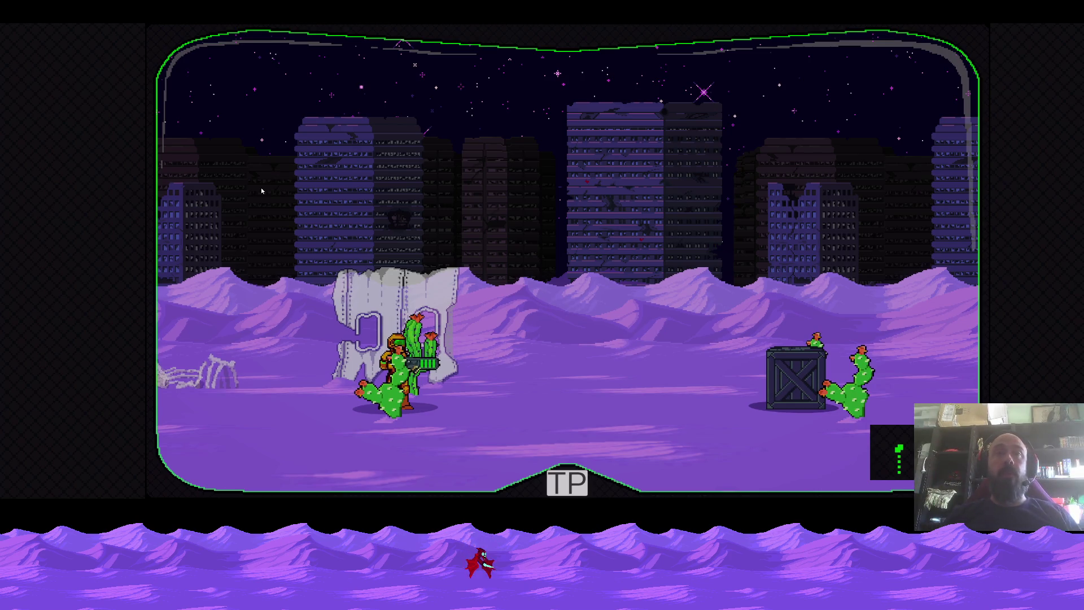
Run the soldier left and right, jumping on and off the crate
key(Right)
key(space)
key(Right)
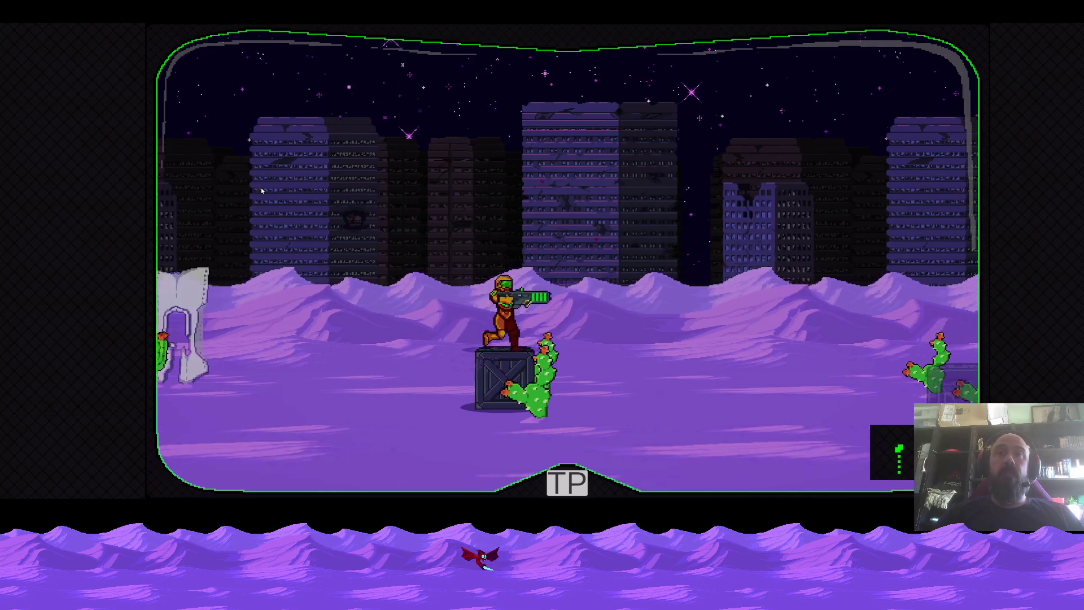
key(Left)
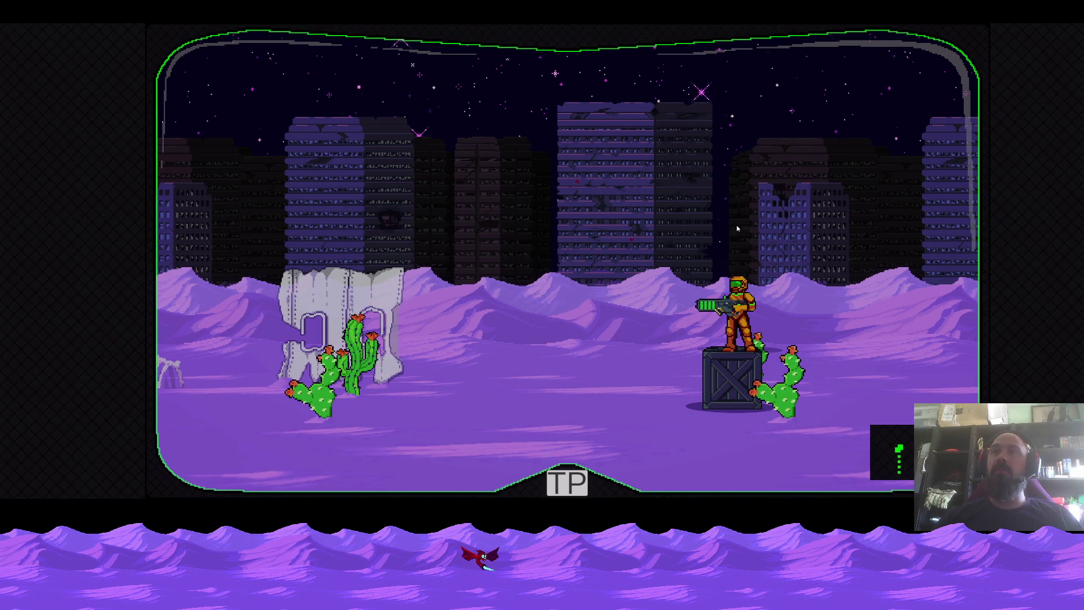
key(Right)
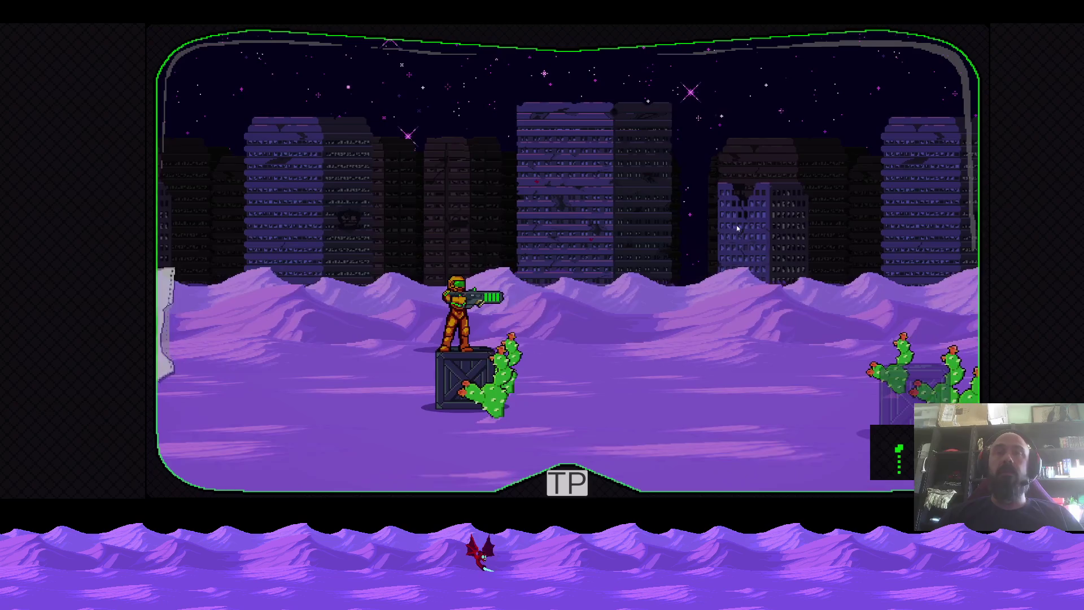
key(Left)
key(space)
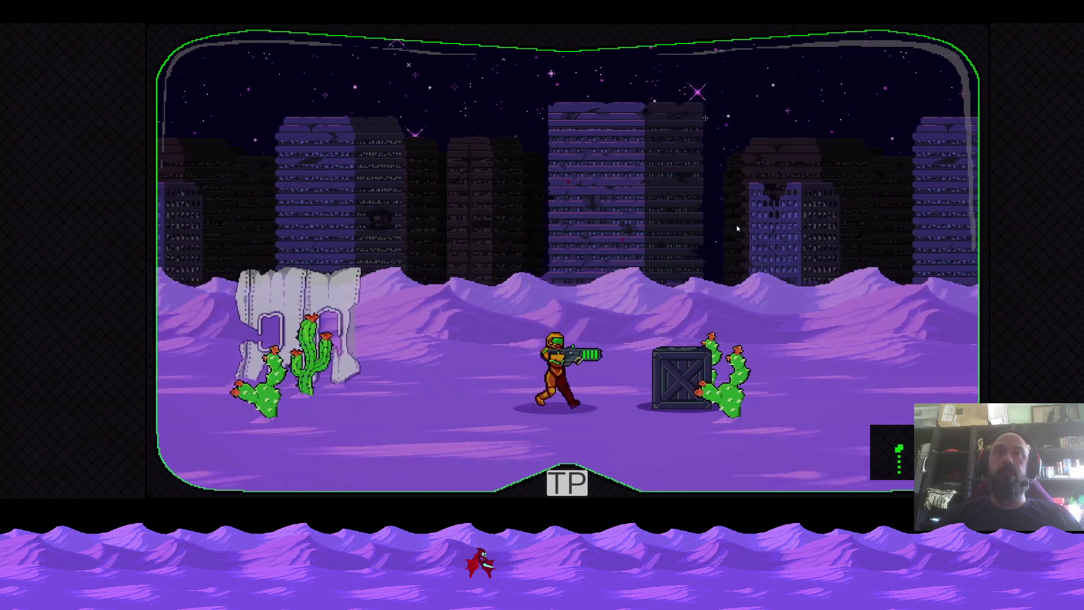
key(Right)
key(space)
key(space)
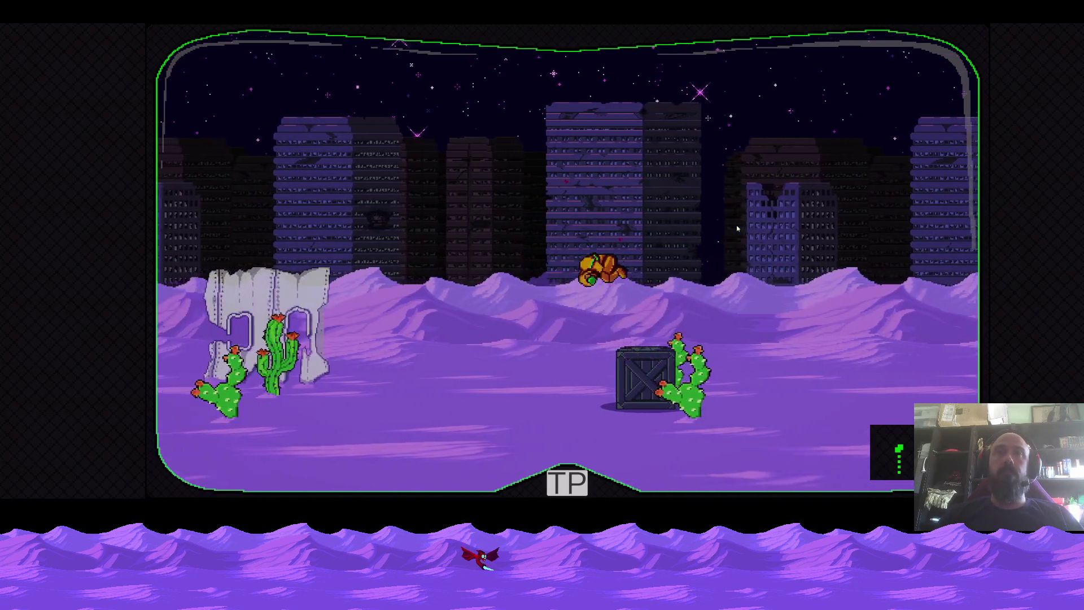
key(Right)
key(space)
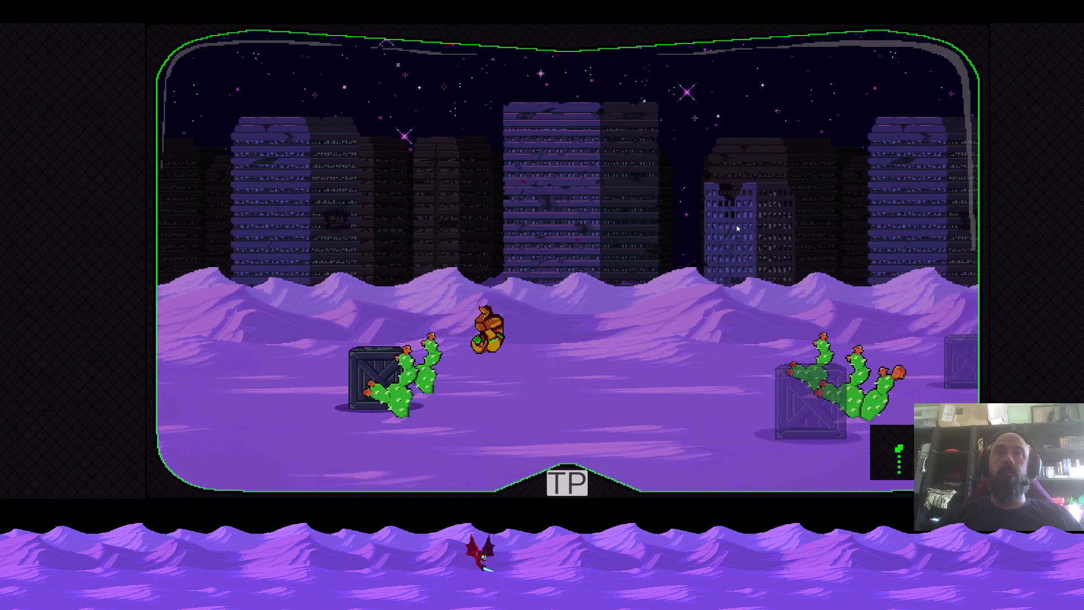
key(Right)
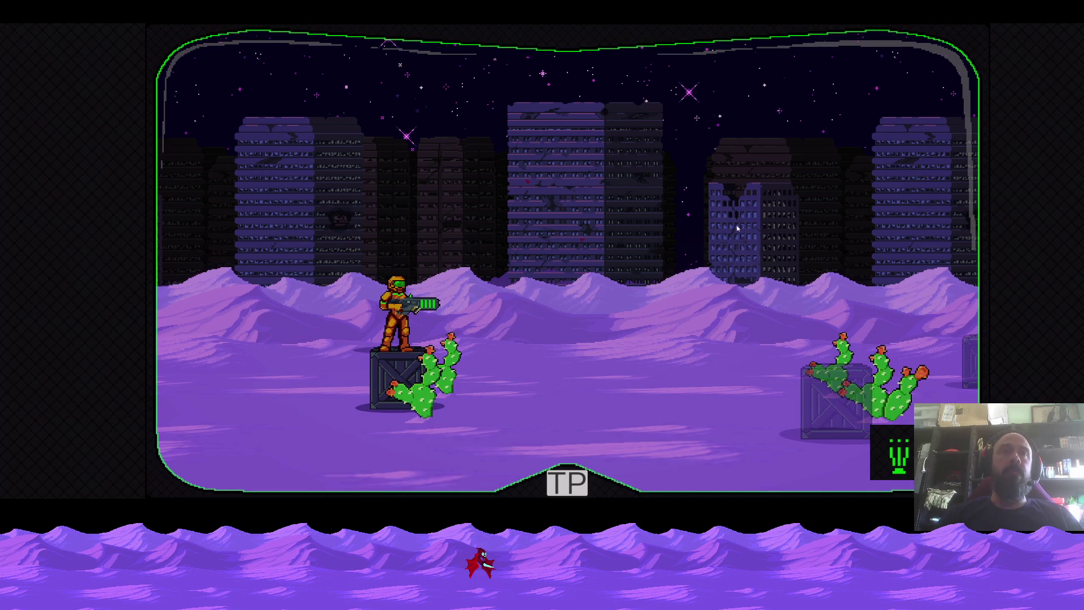
key(Left)
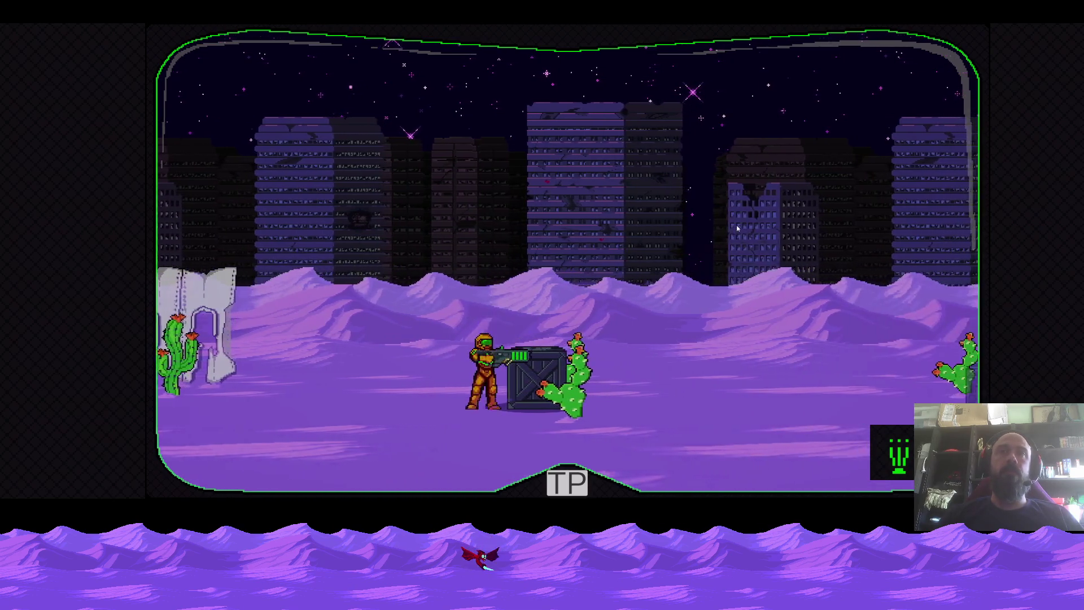
key(space)
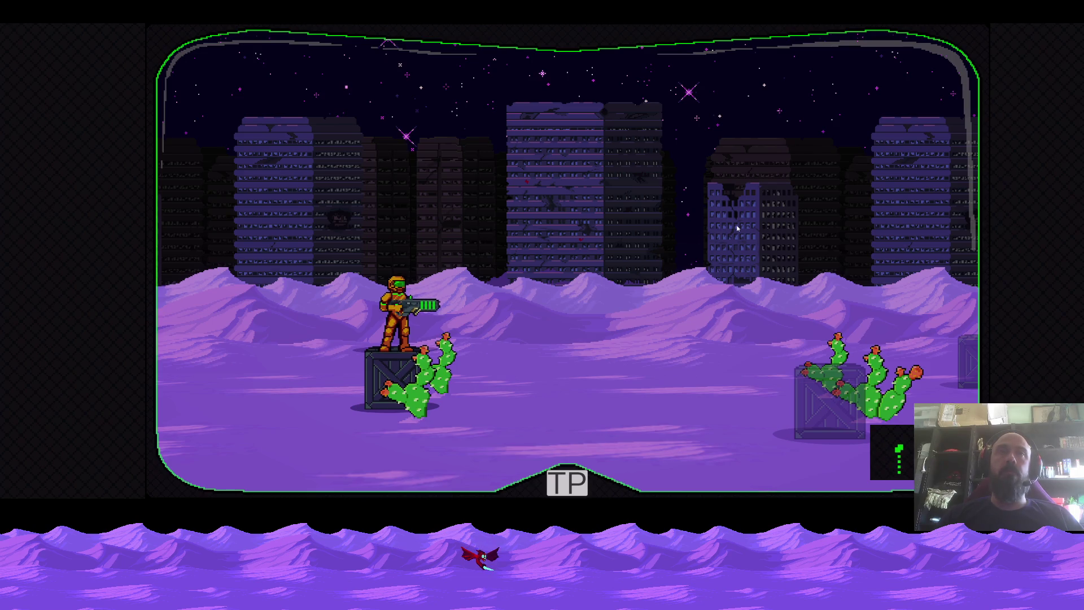
key(Left)
key(Right)
key(space)
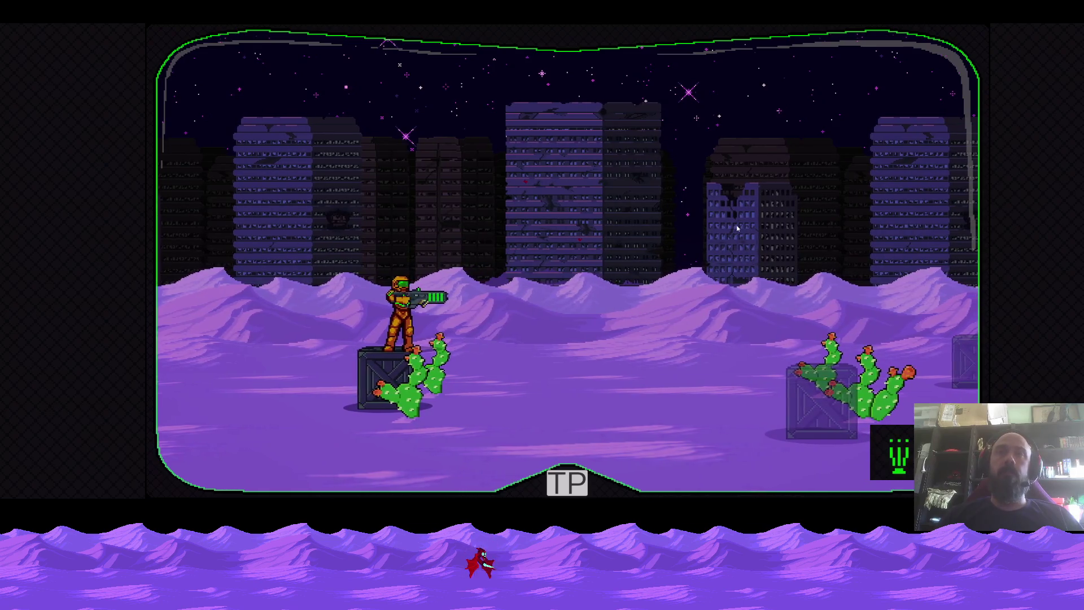
key(Left)
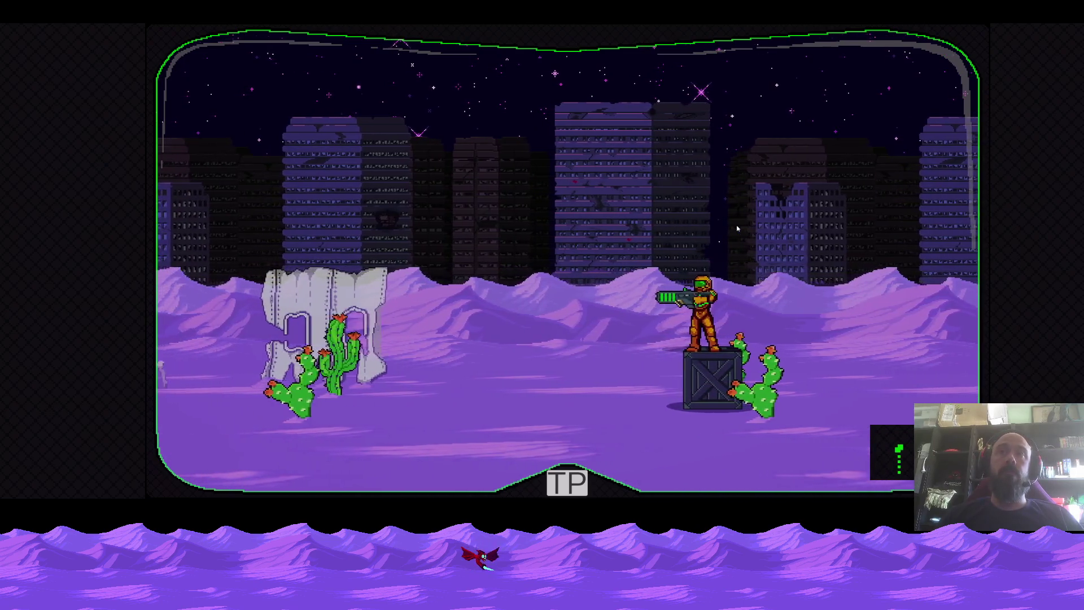
key(Right)
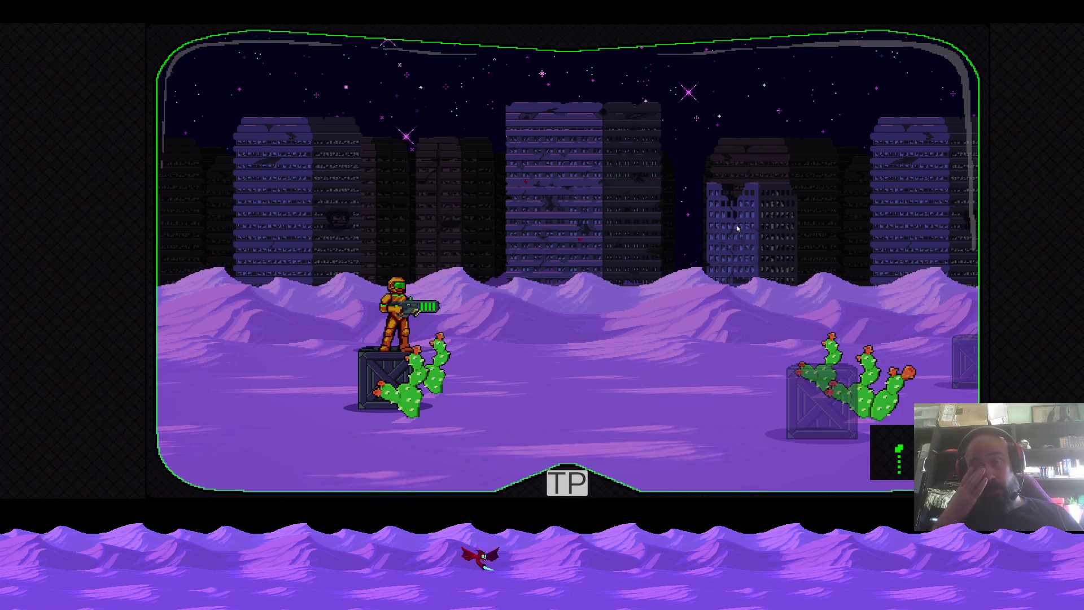
Keep jumping over the sign and crate until the 100/100/30 HUD readouts appear
key(Left)
key(space)
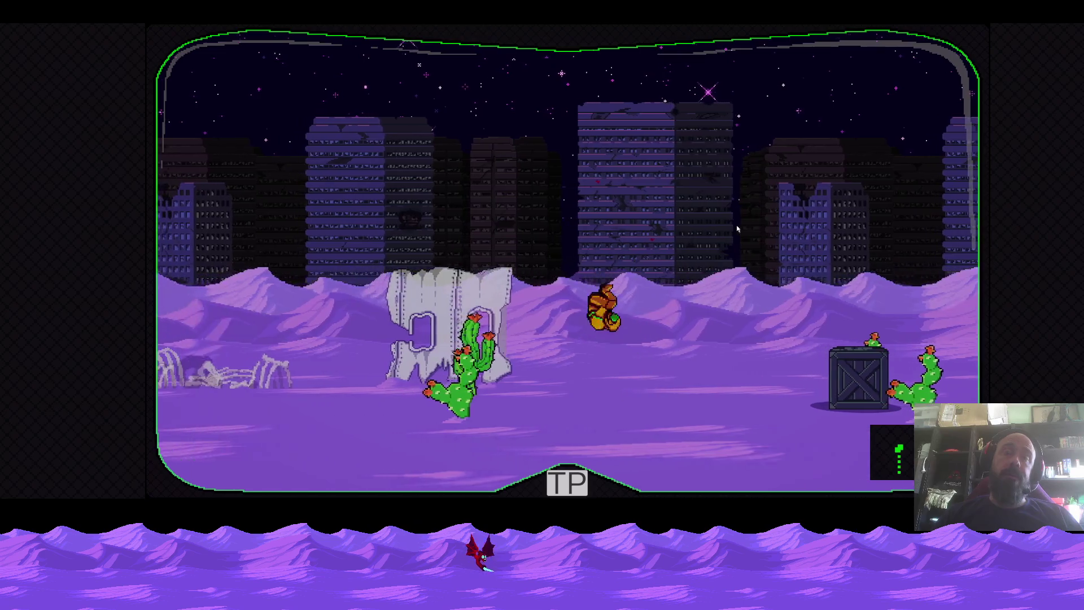
key(Left)
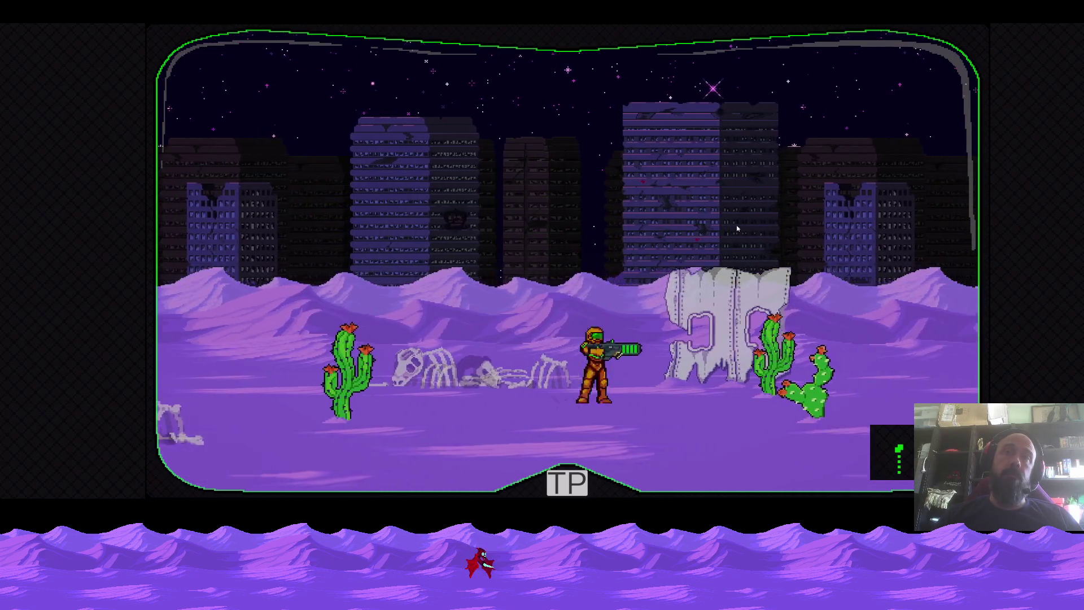
key(space)
key(Right)
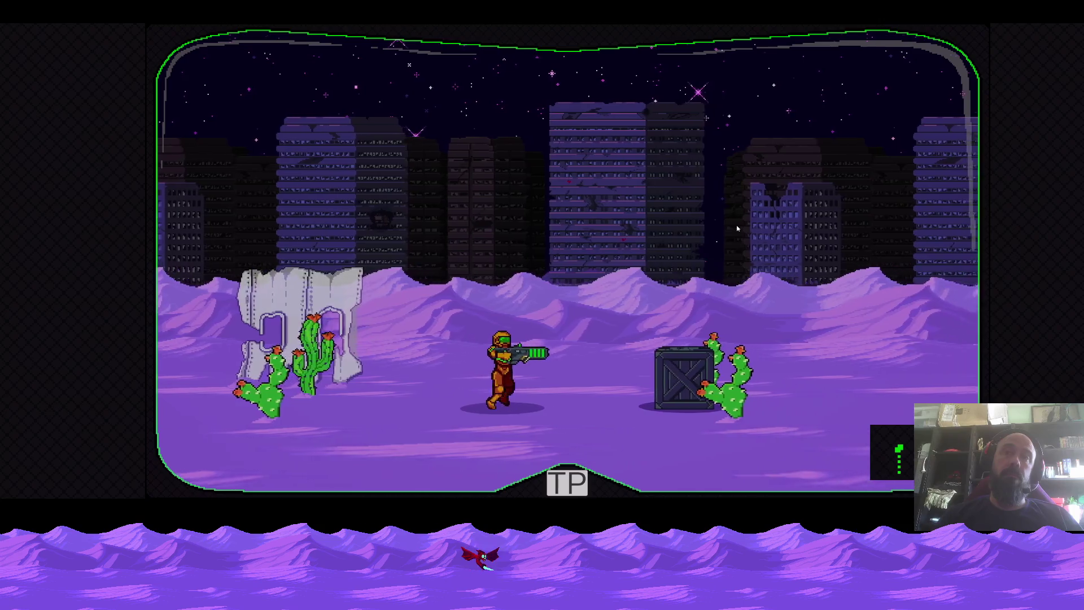
key(Right)
key(space)
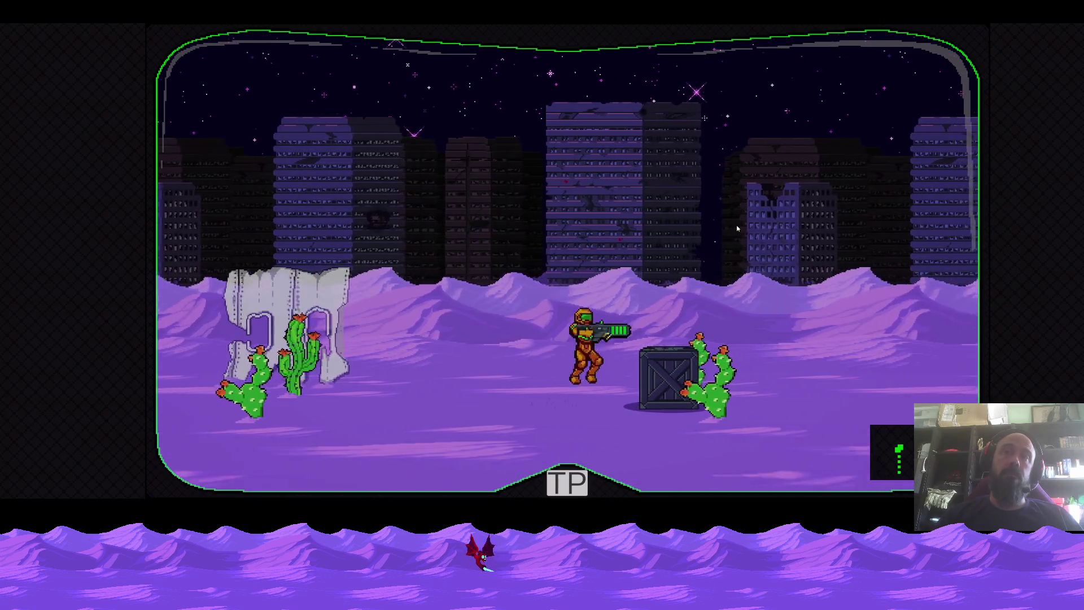
key(space)
key(Left)
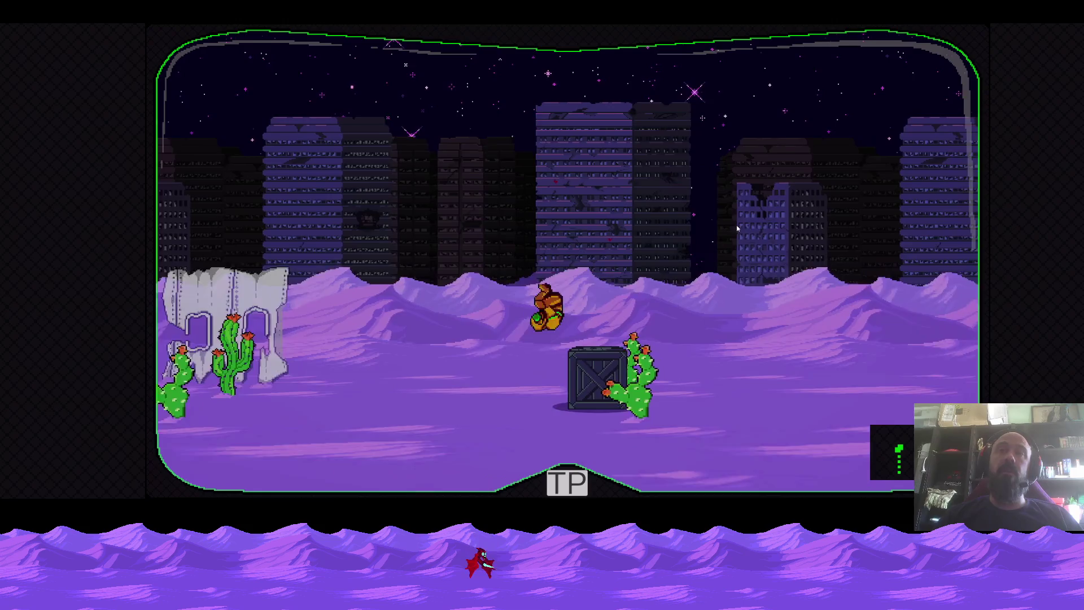
key(Right)
key(space)
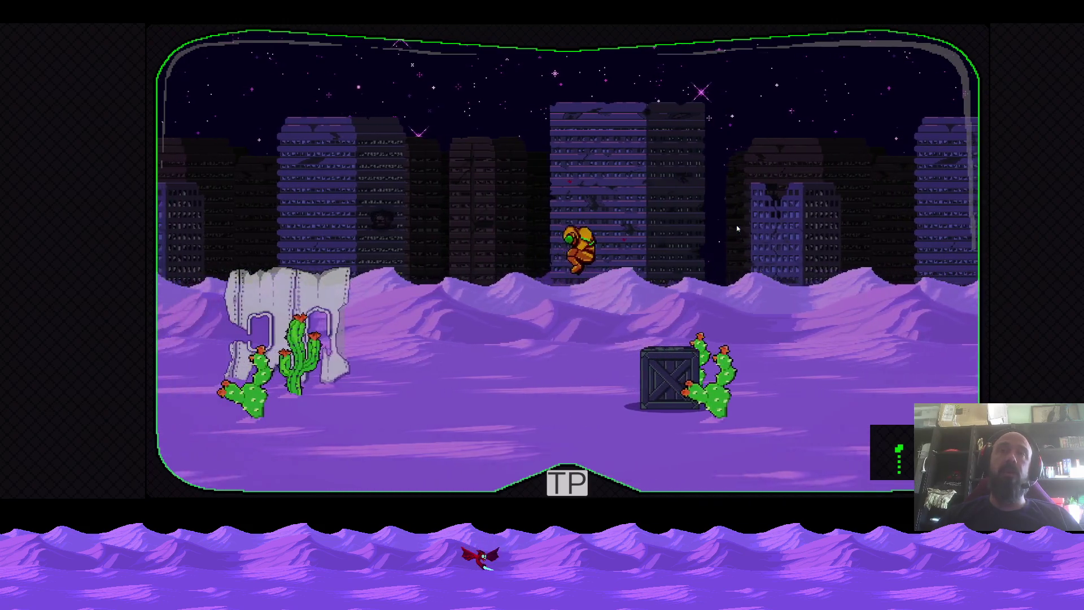
key(Left)
key(space)
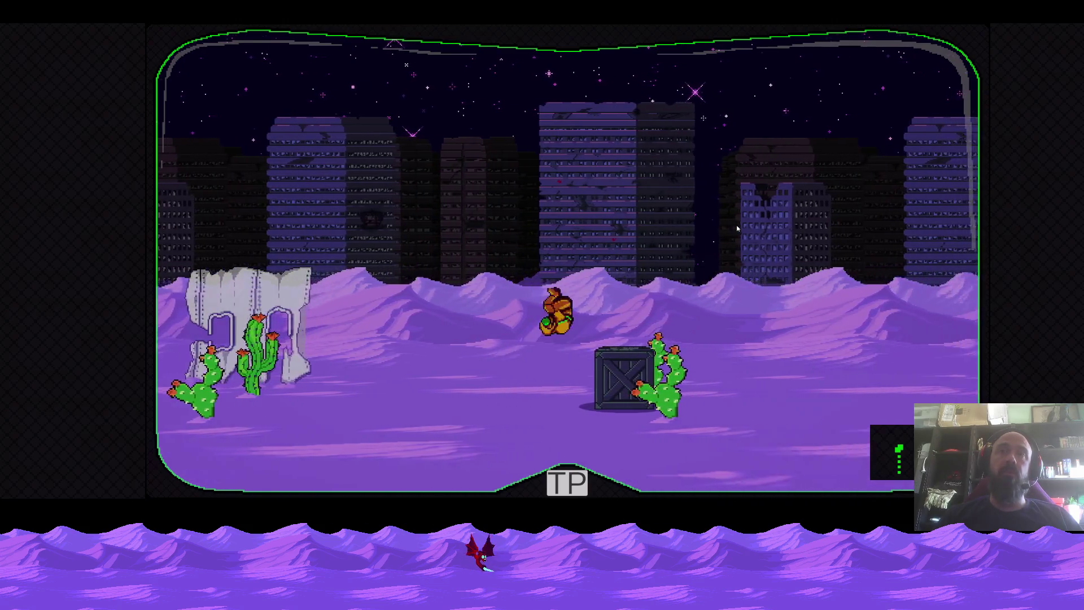
key(Right)
key(space)
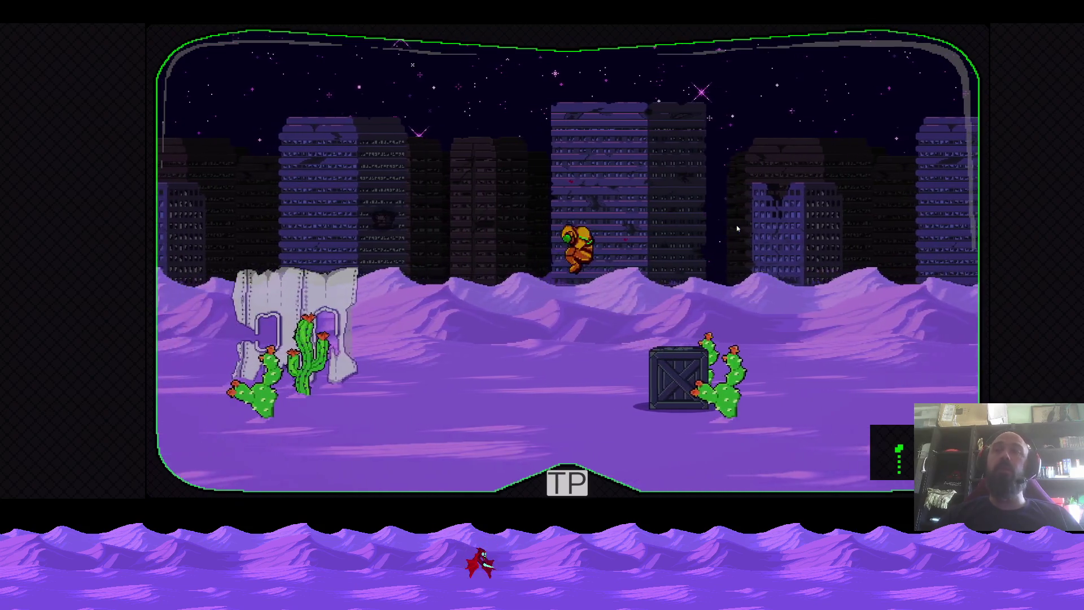
key(Left)
key(space)
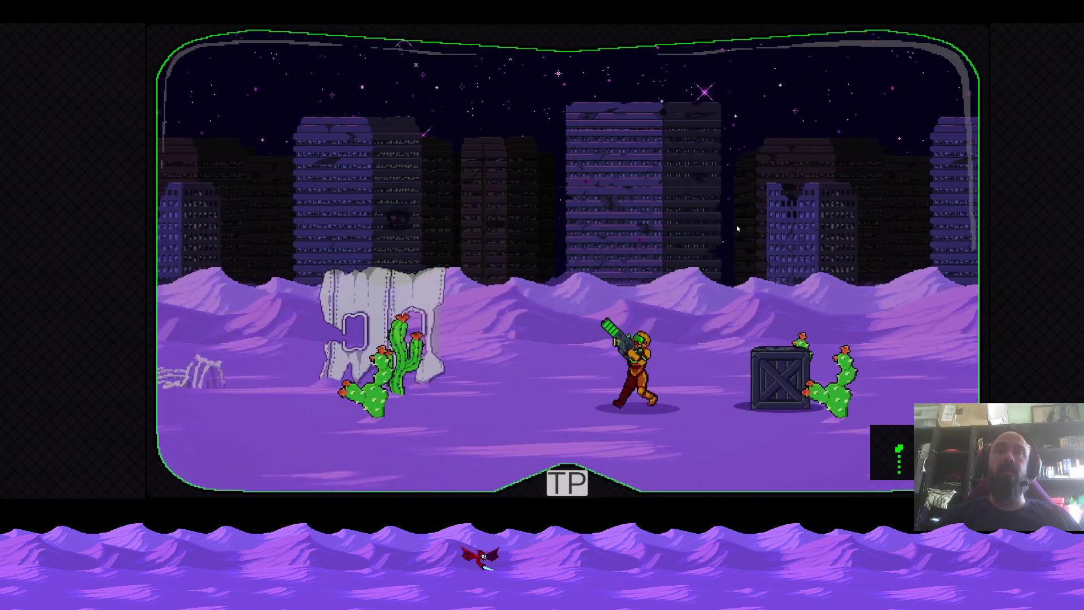
key(Left)
key(Right)
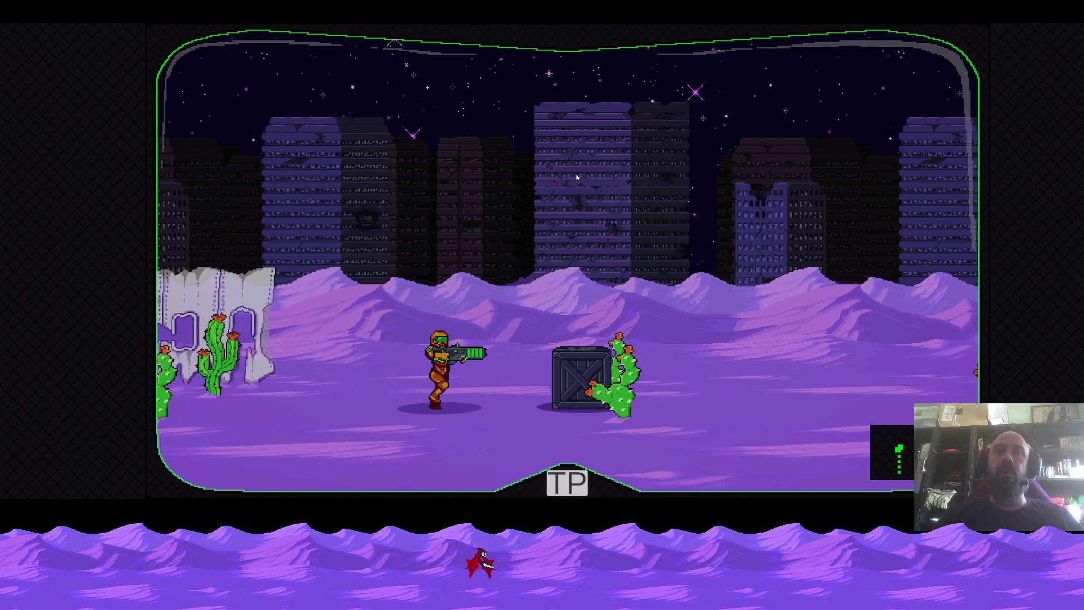
key(space)
key(Left)
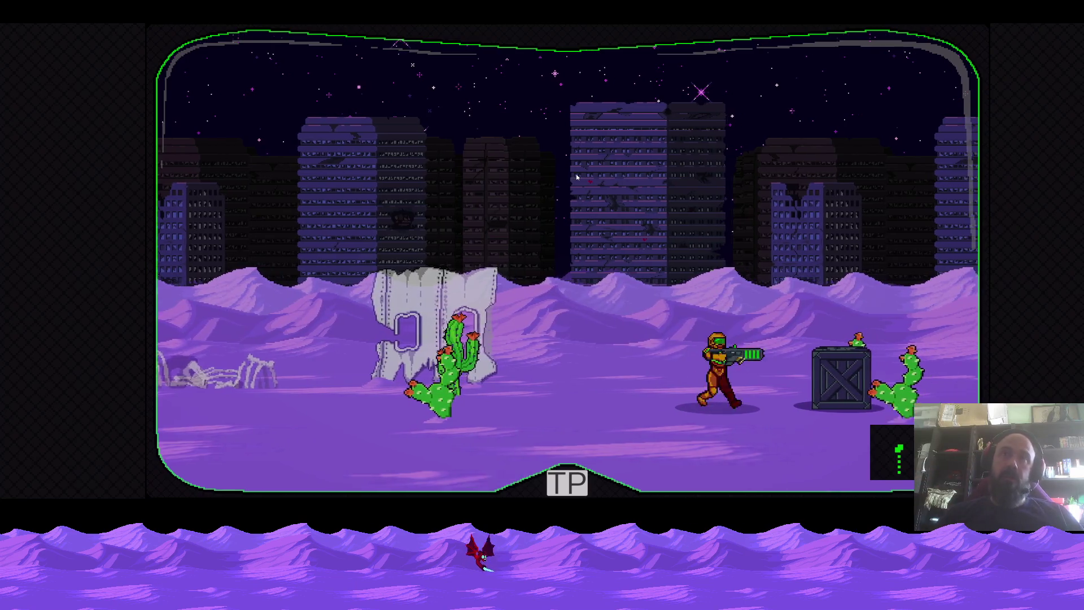
key(space)
key(Left)
key(space)
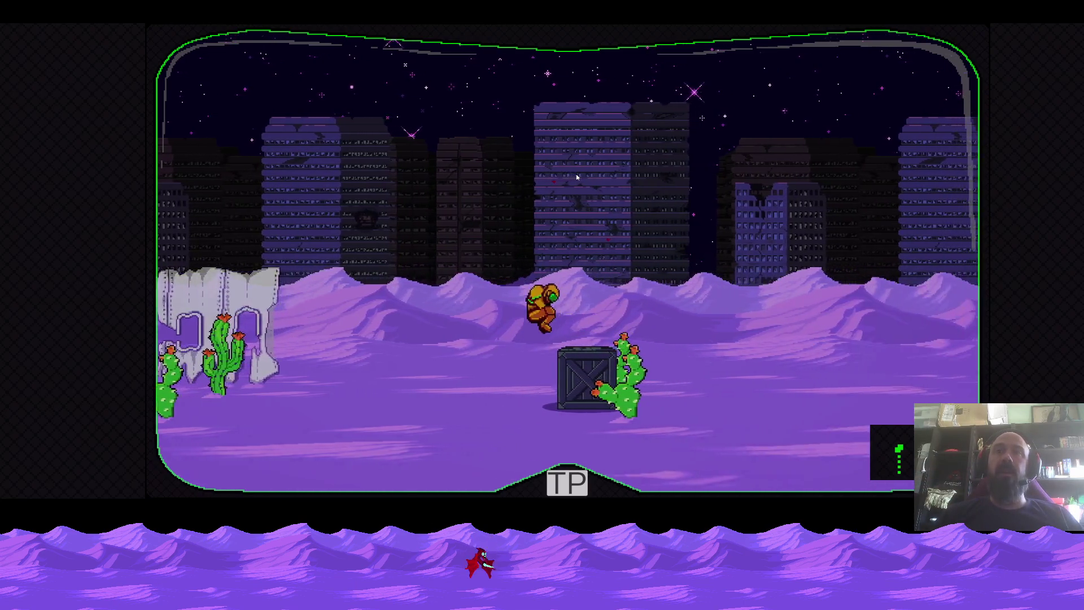
key(Right)
key(Left)
key(Right)
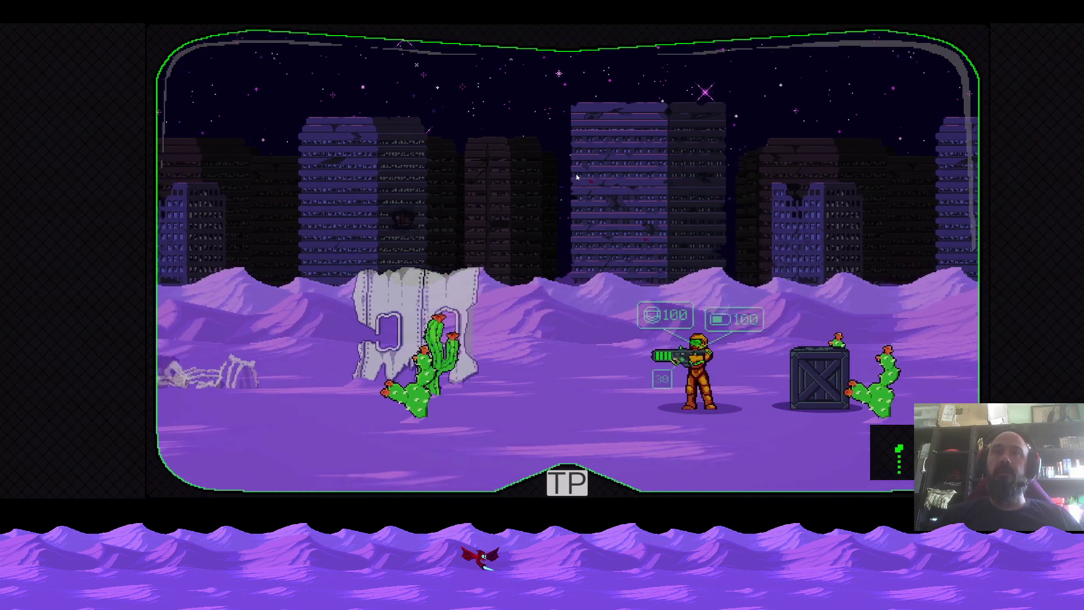
Run the soldier right past the cactus and leap up onto and off the crate
key(Right)
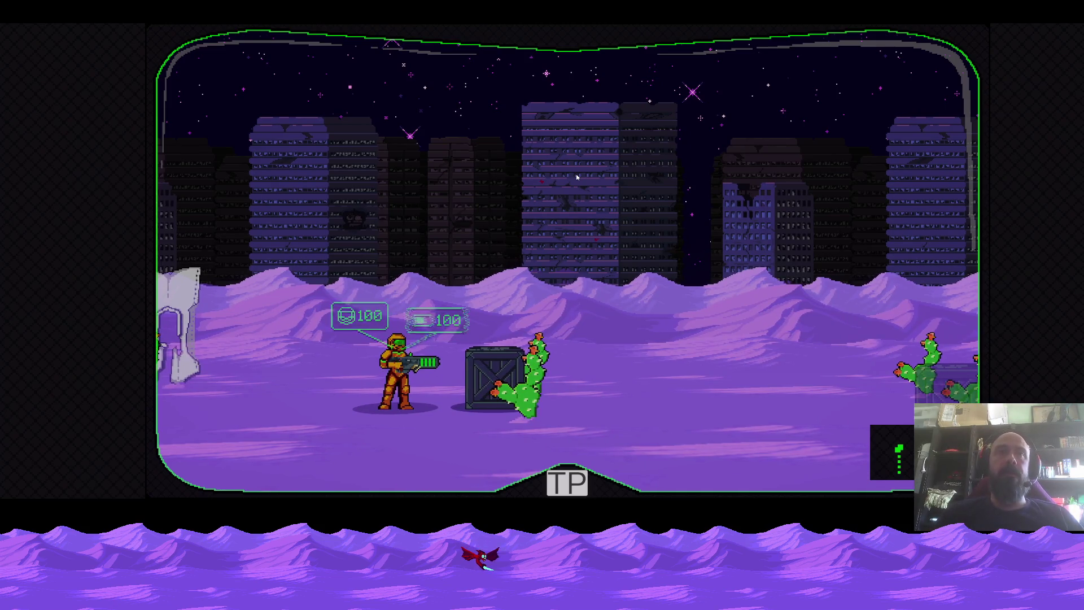
key(Right)
key(space)
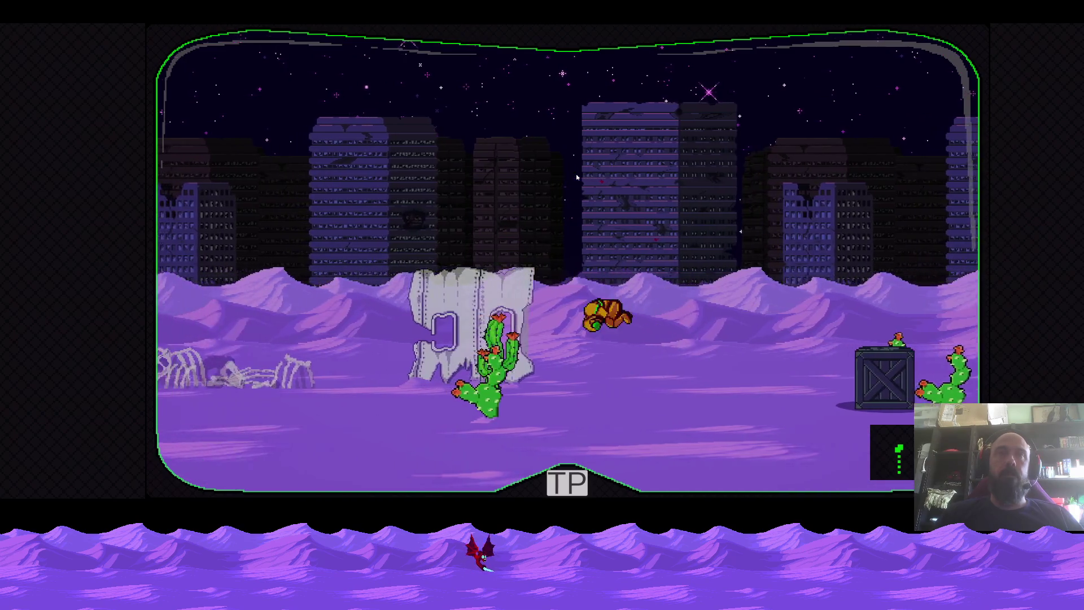
key(Left)
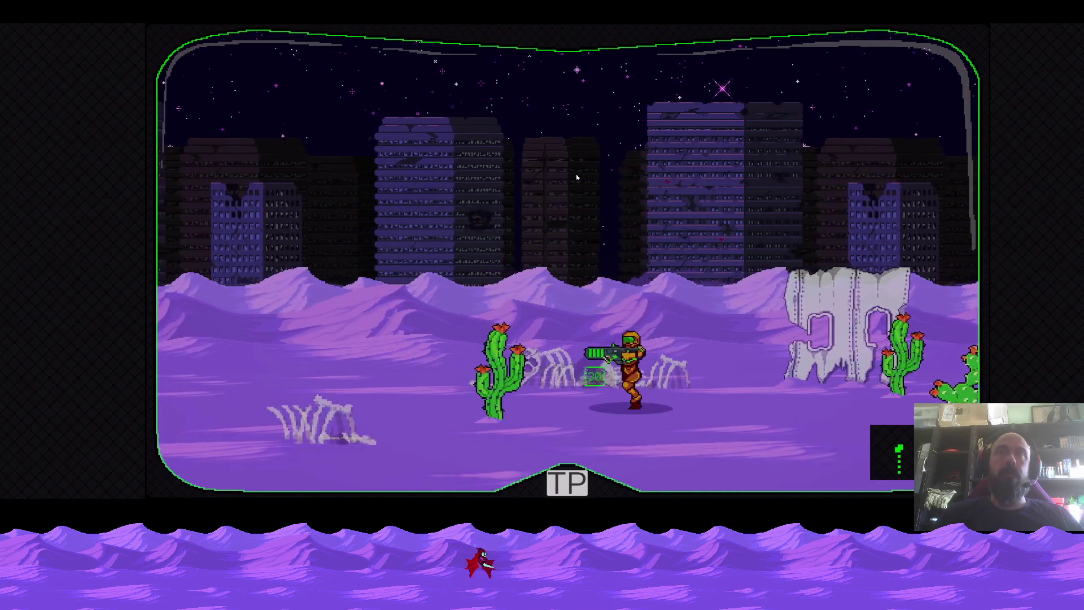
key(Right)
key(space)
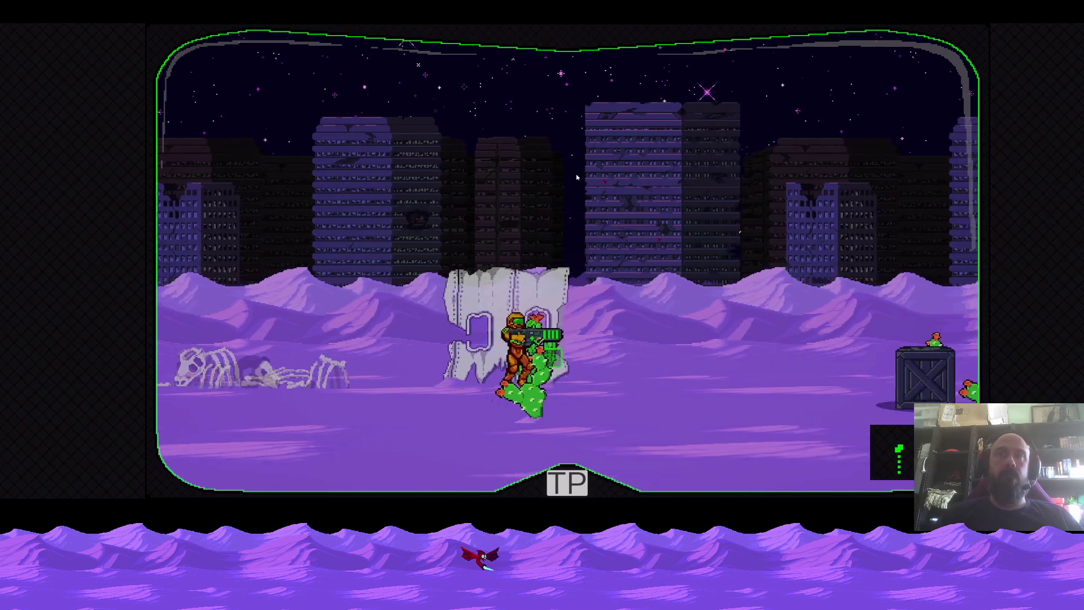
key(space)
key(Right)
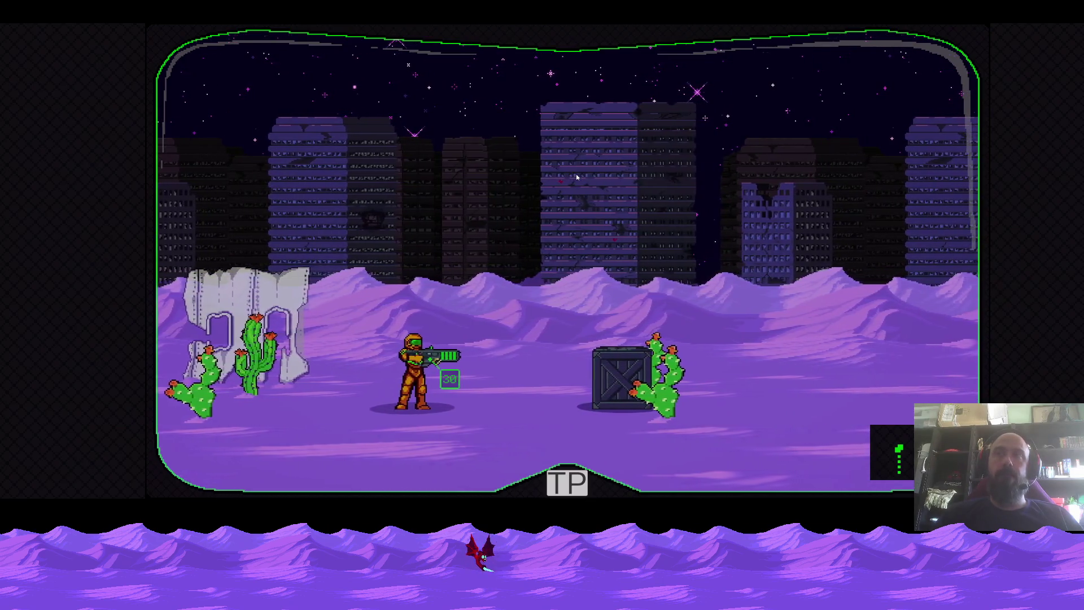
key(Right)
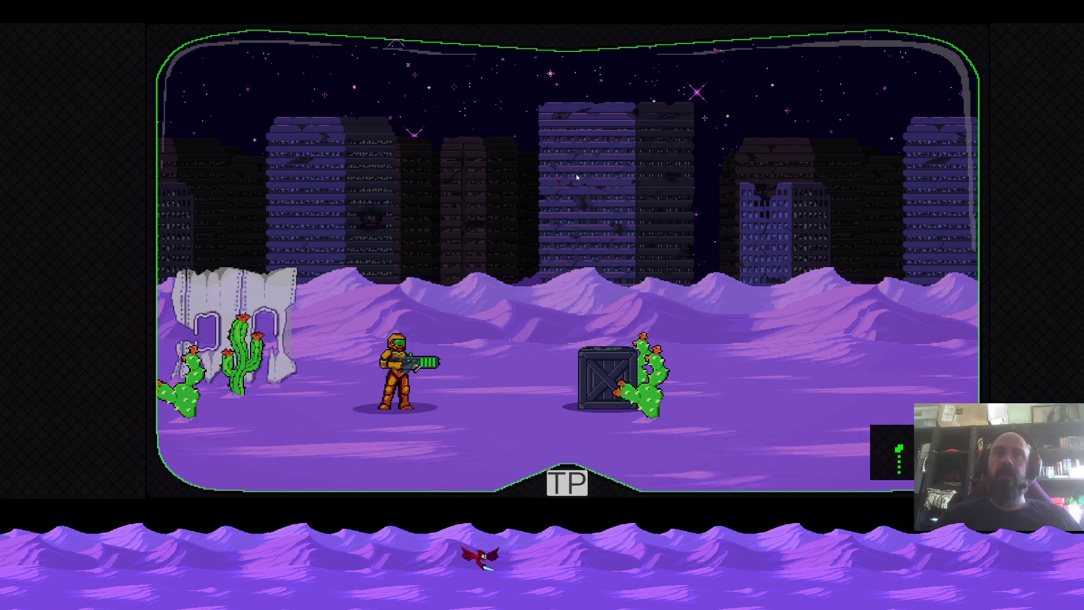
key(Right)
key(space)
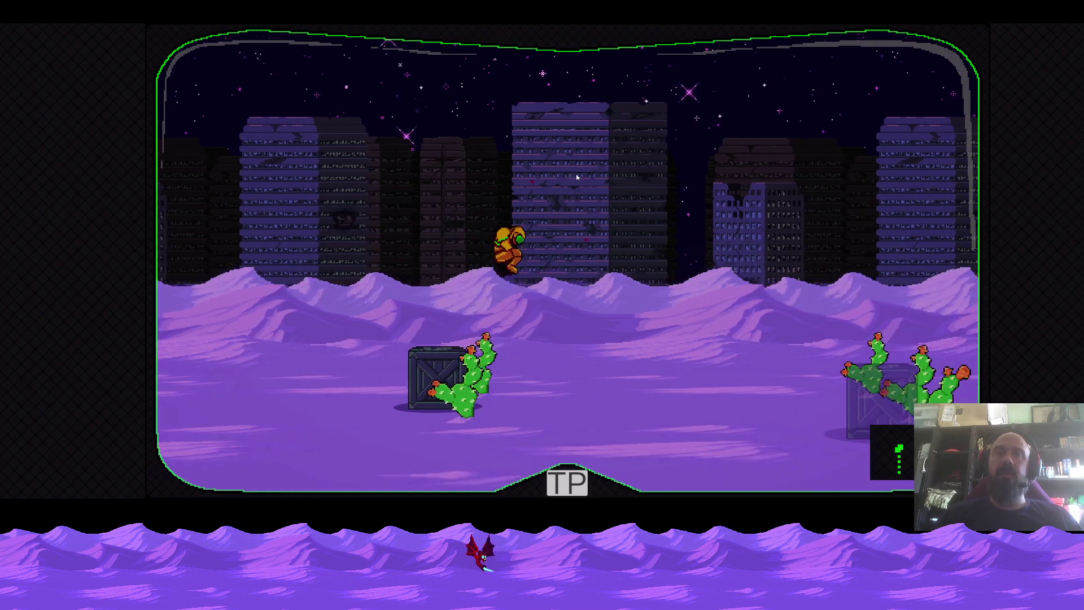
key(Right)
key(space)
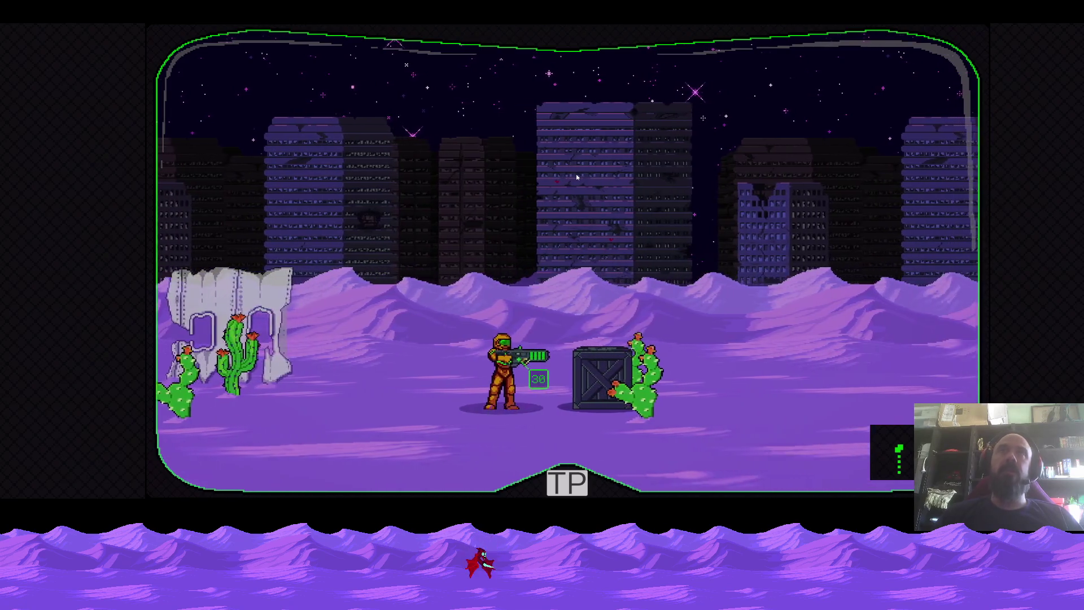
key(Right)
key(space)
key(space)
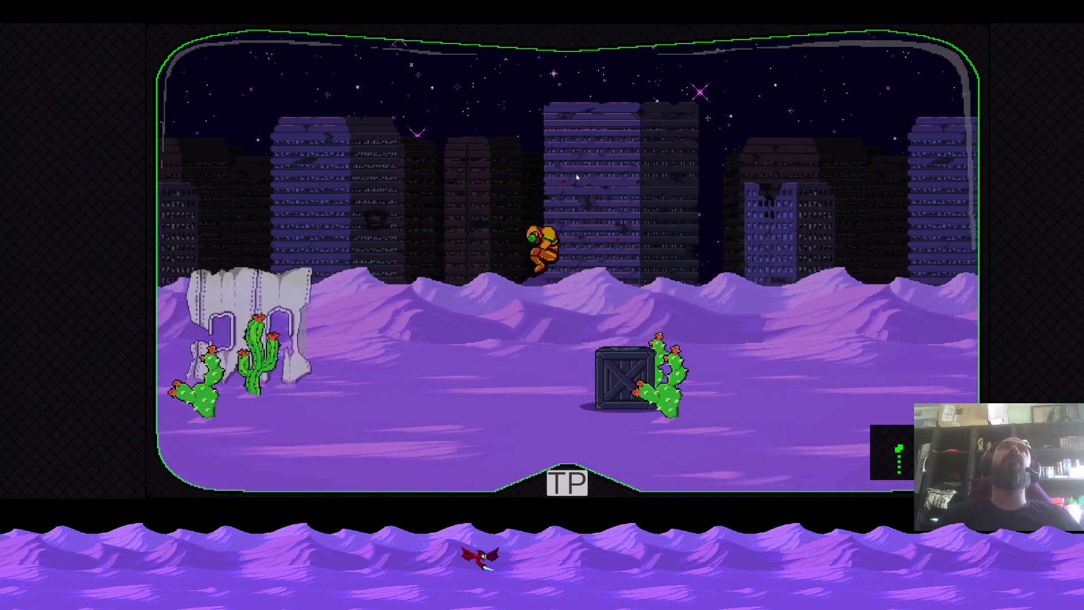
key(Right)
key(space)
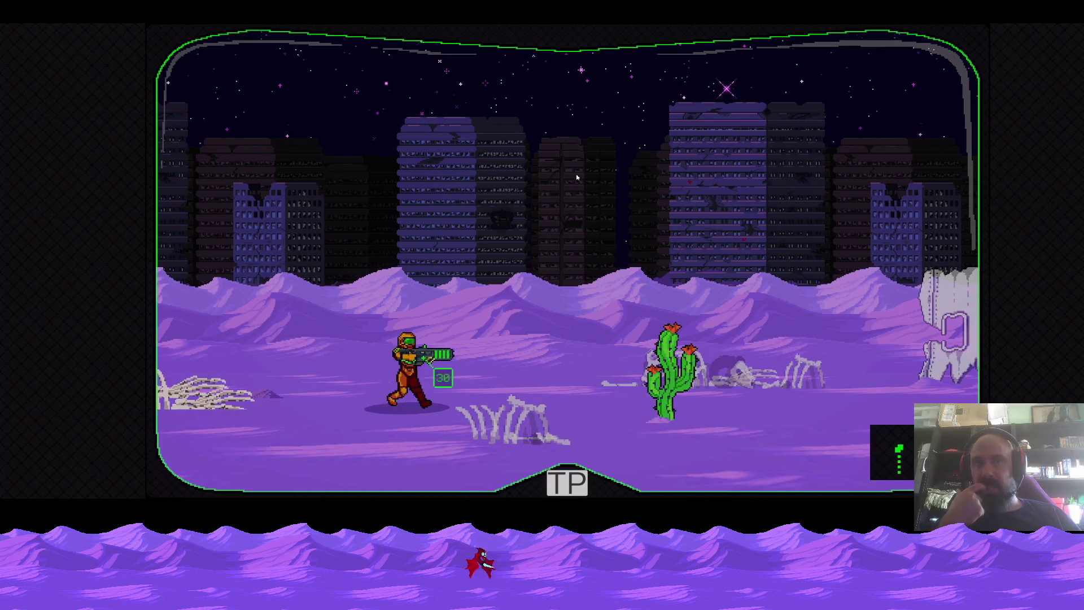
Walk right to show the ammo count, then quit the game with Alt+F4
key(Right)
key(Right)
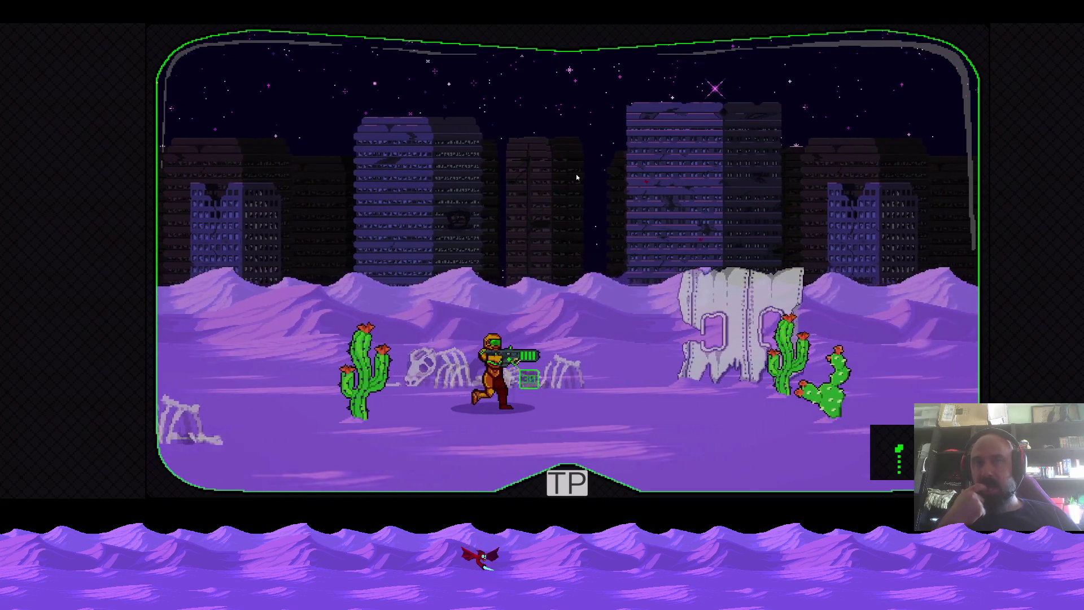
key(Right)
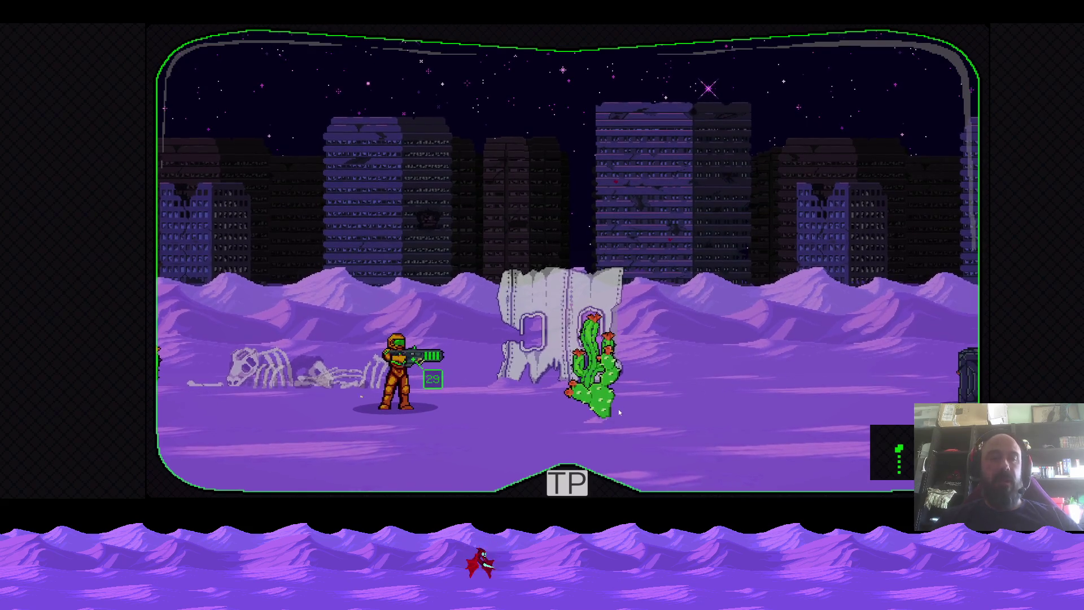
key(alt+F4)
Back in the Aseprite HUD mockup, move the green gear icon to the lower-left corner
click(583, 490)
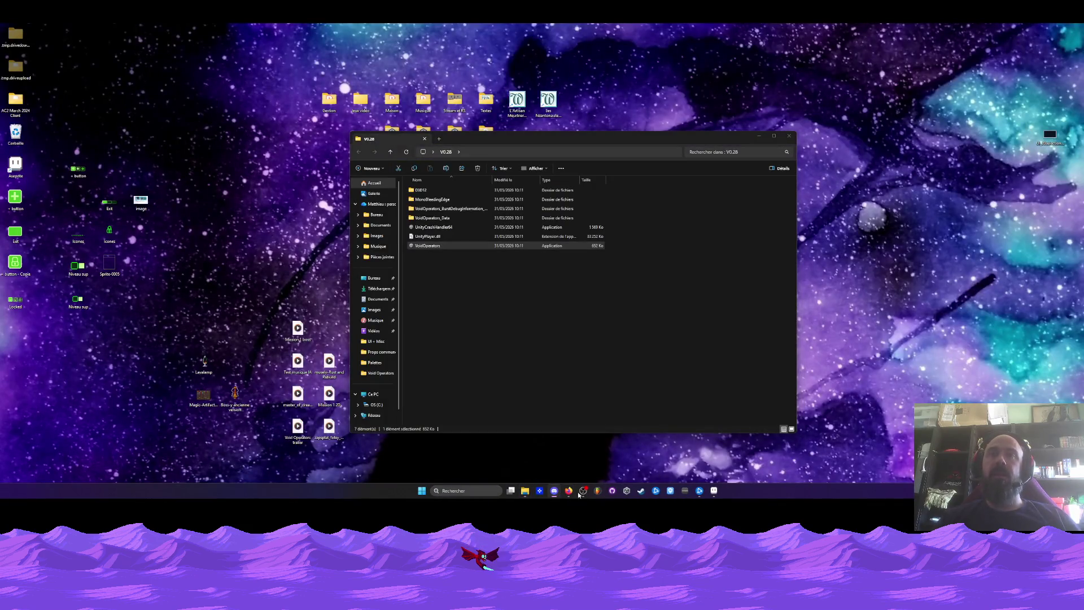
click(714, 490)
scroll(543, 220, down, 3)
scroll(542, 221, up, 3)
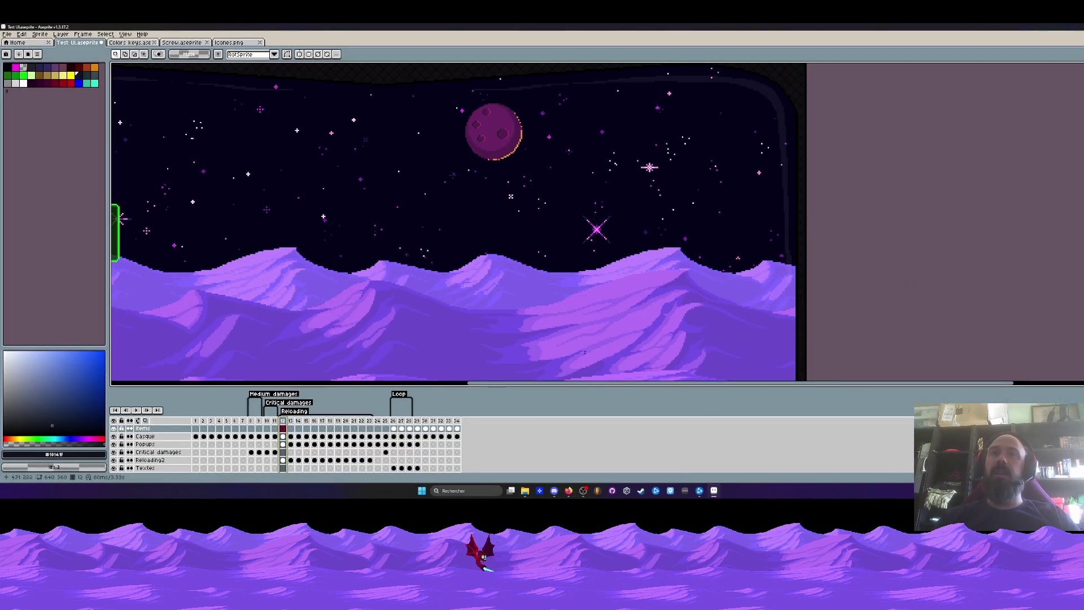
click(448, 421)
scroll(542, 254, down, 3)
scroll(594, 279, up, 4)
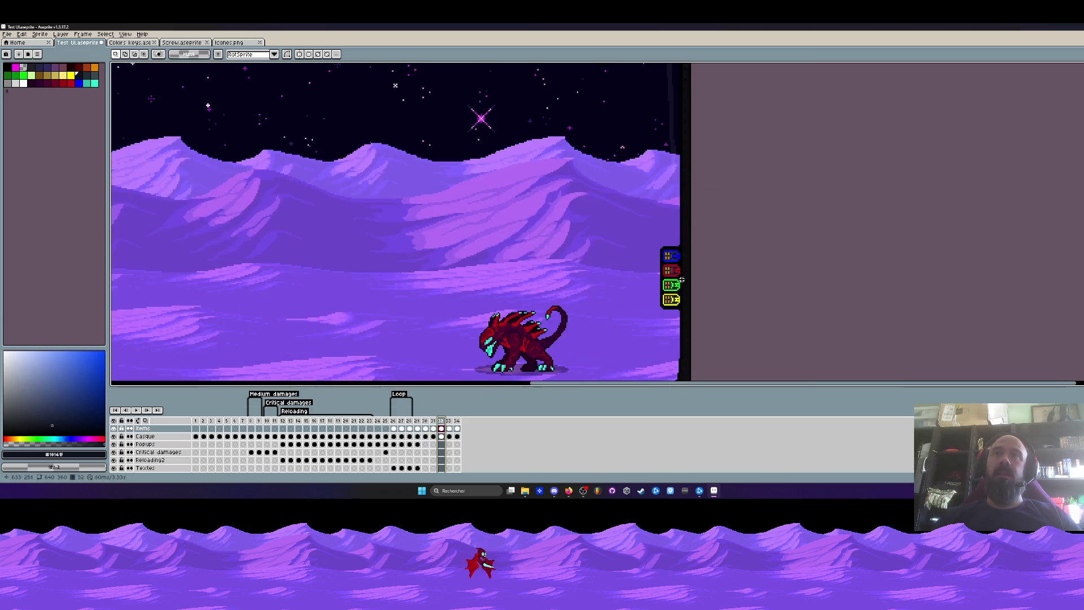
scroll(663, 250, up, 2)
scroll(664, 251, down, 2)
scroll(663, 250, down, 2)
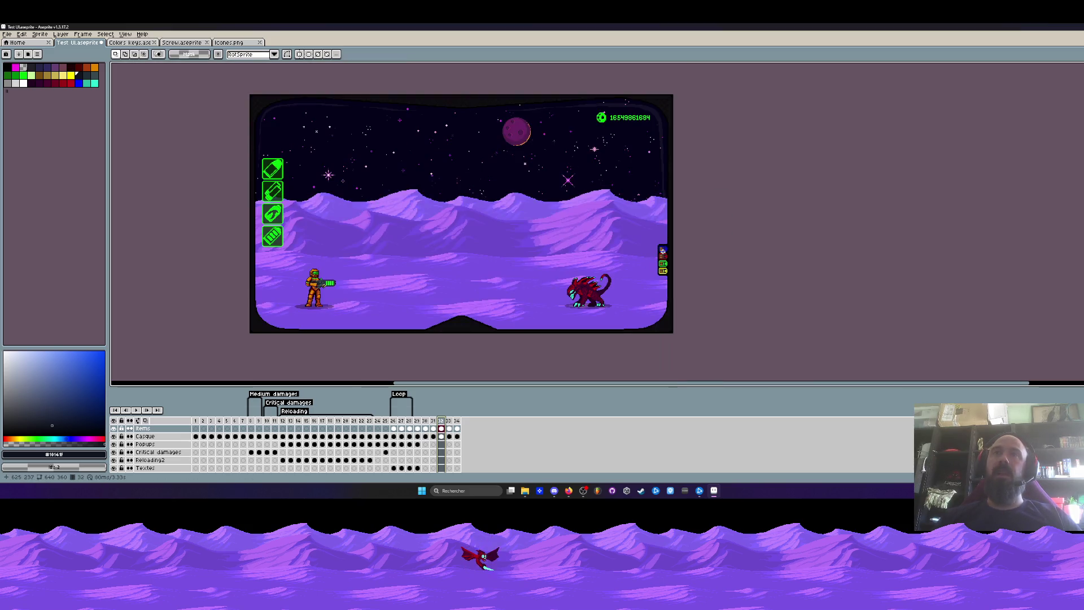
scroll(663, 251, up, 2)
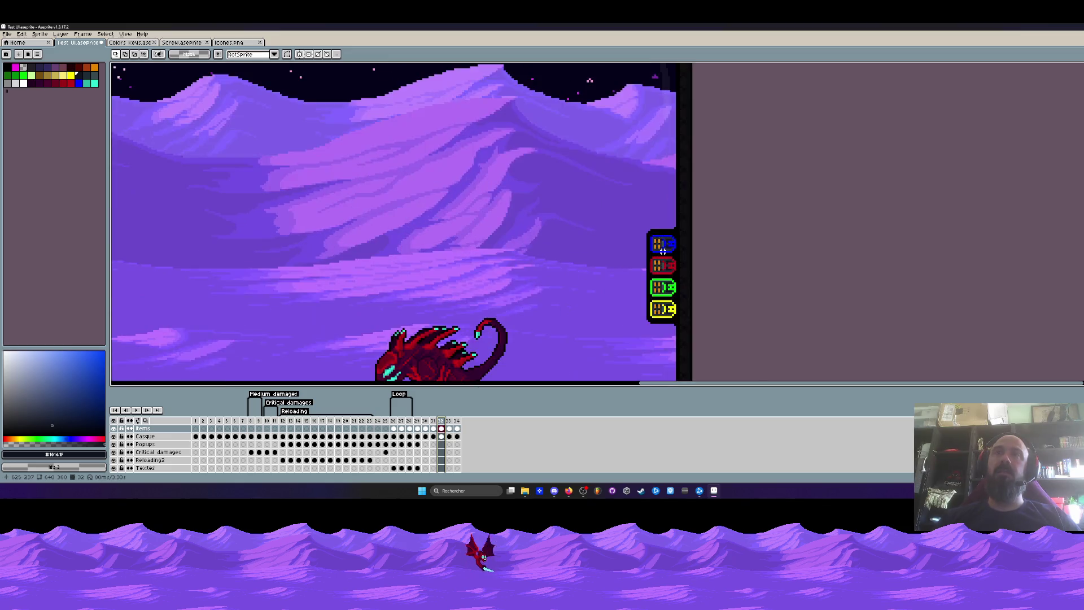
scroll(663, 251, up, 2)
scroll(656, 237, up, 1)
scroll(641, 228, down, 1)
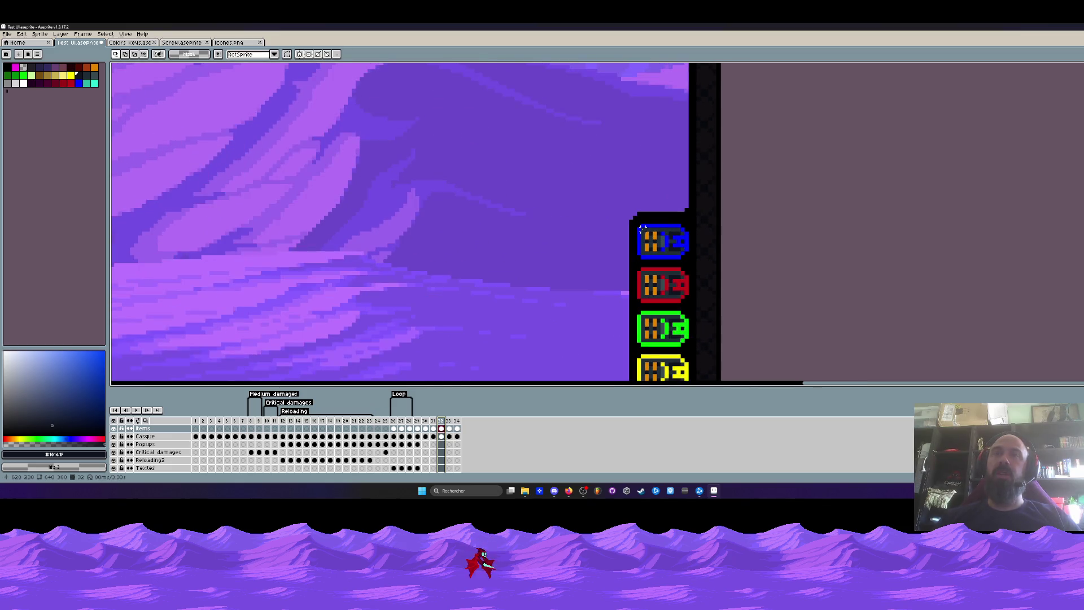
scroll(641, 227, down, 1)
scroll(640, 227, down, 1)
scroll(644, 246, down, 1)
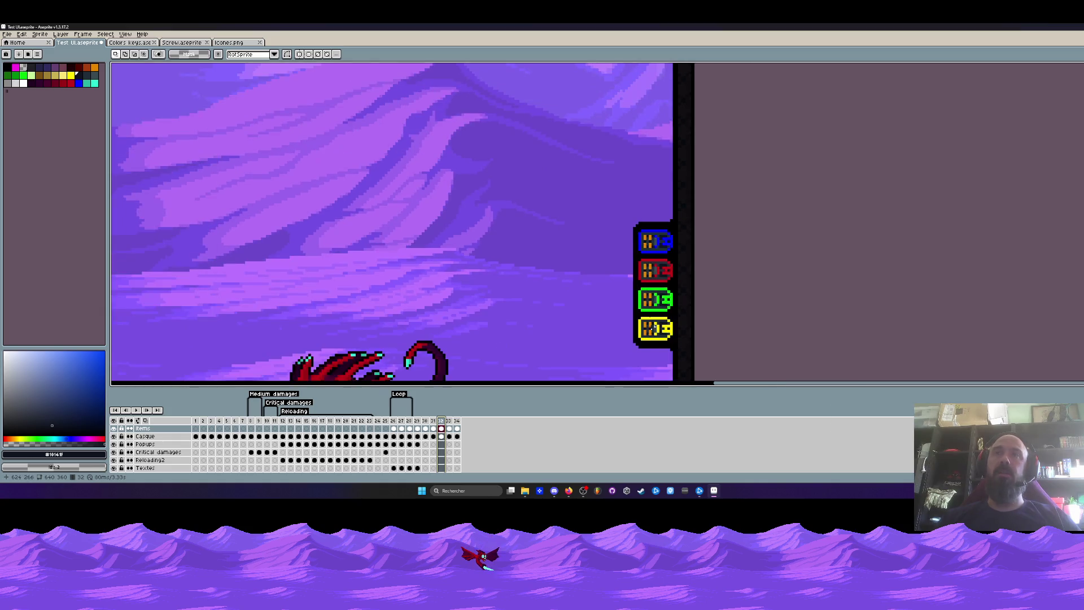
scroll(650, 275, down, 1)
scroll(650, 276, down, 1)
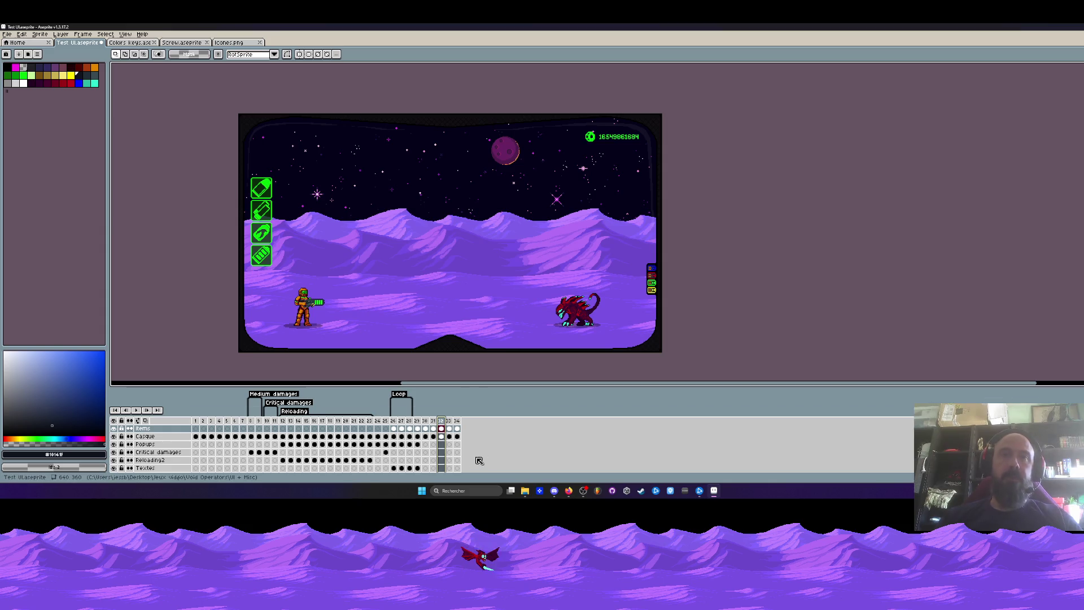
click(453, 421)
scroll(356, 331, up, 3)
drag(327, 281, 423, 354)
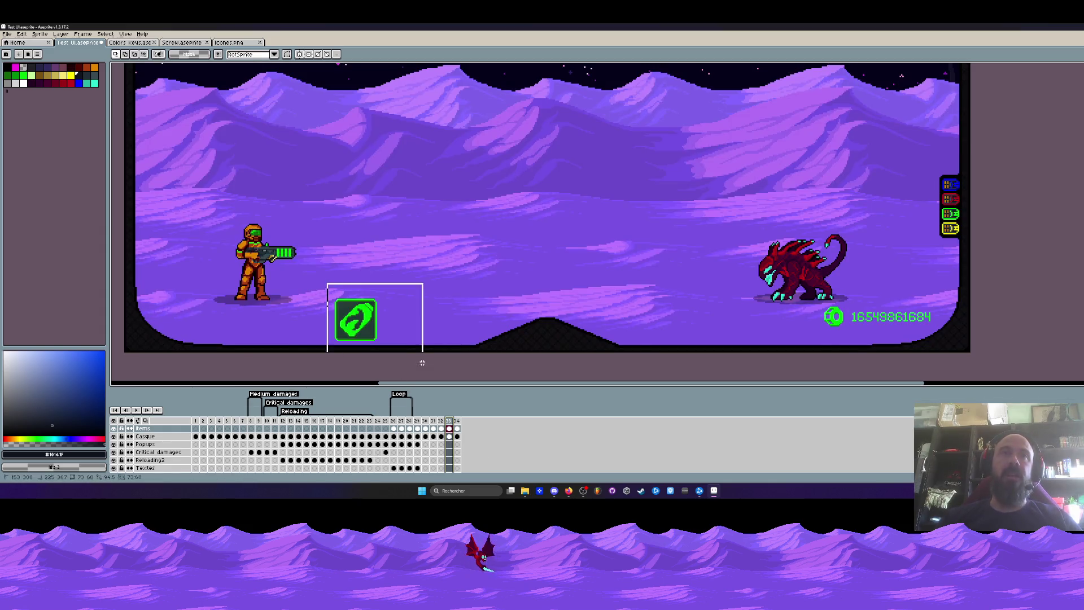
drag(360, 320, 219, 331)
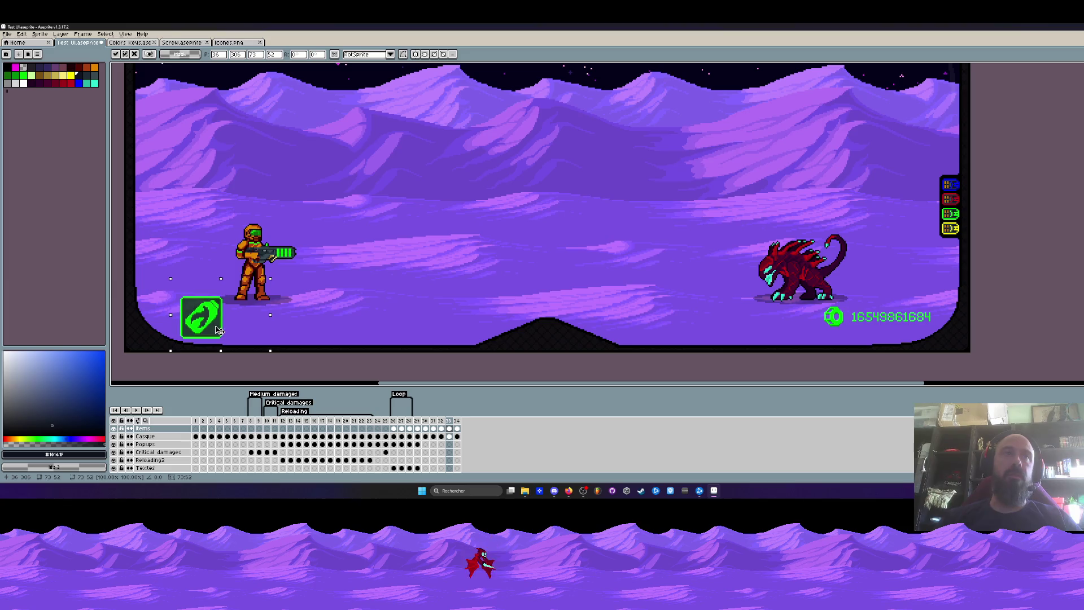
scroll(219, 329, down, 2)
scroll(593, 296, up, 3)
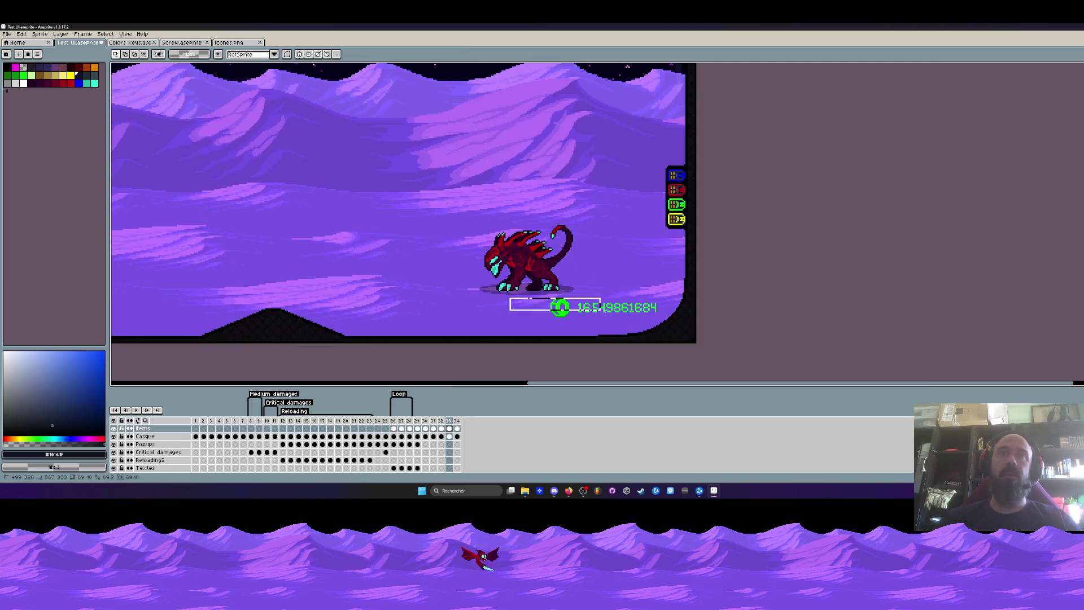
Select the four coloured icons on the right panel and clear them to black
mouse_move(508, 297)
mouse_down()
mouse_move(669, 337)
mouse_move(617, 312)
mouse_up()
scroll(617, 311, down, 3)
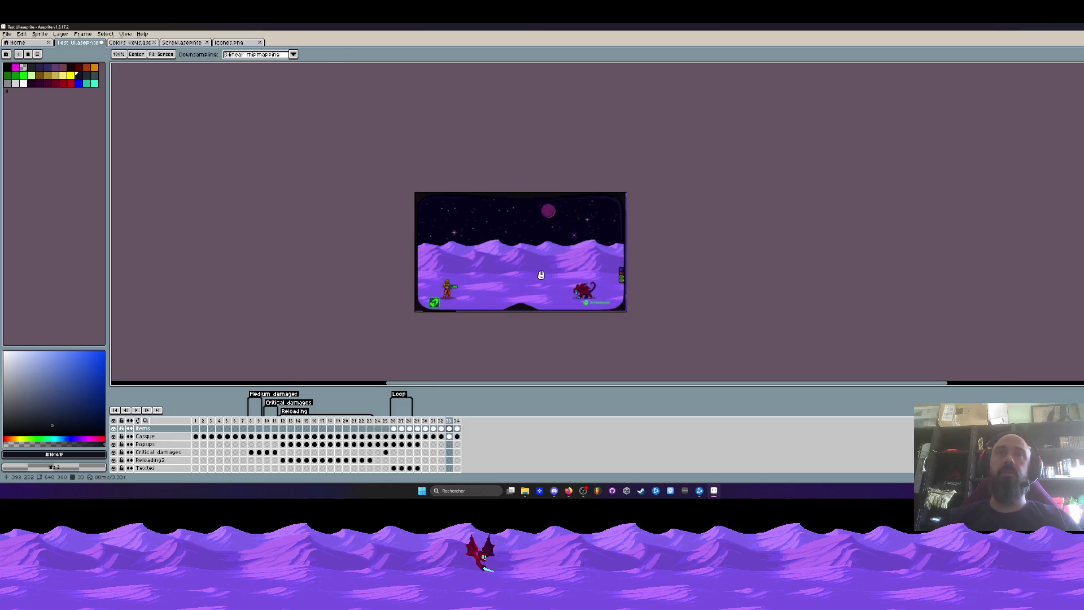
scroll(525, 254, up, 2)
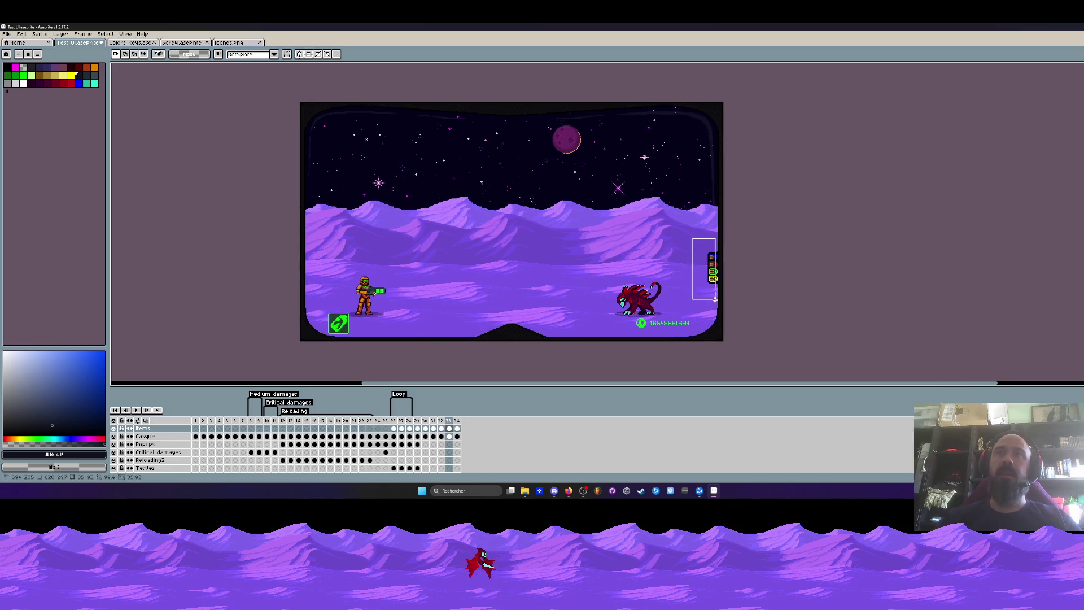
scroll(720, 281, up, 3)
drag(720, 282, 719, 273)
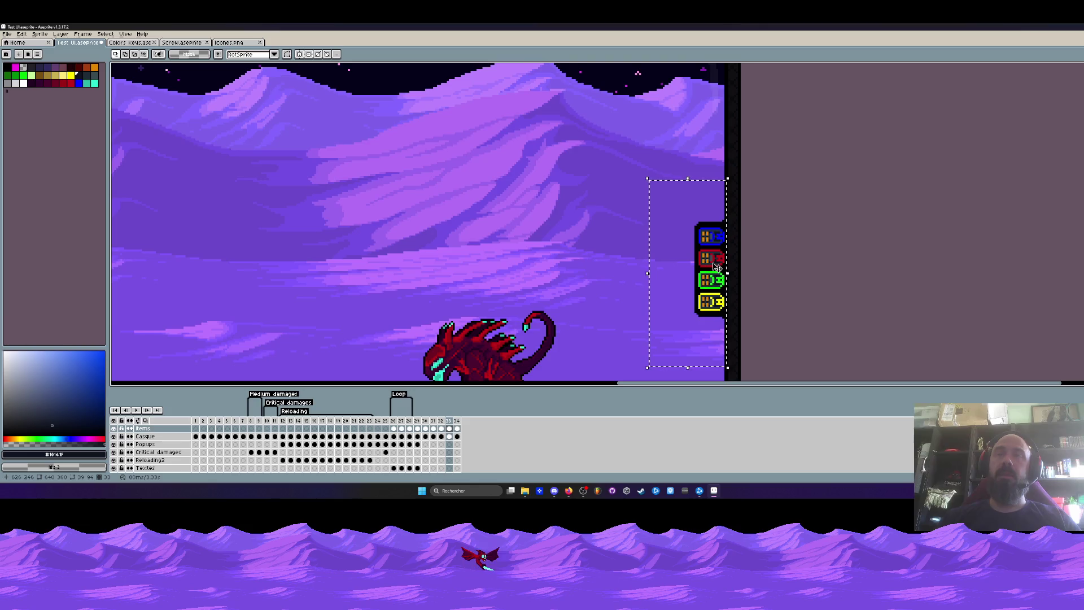
scroll(717, 270, down, 3)
scroll(716, 261, up, 4)
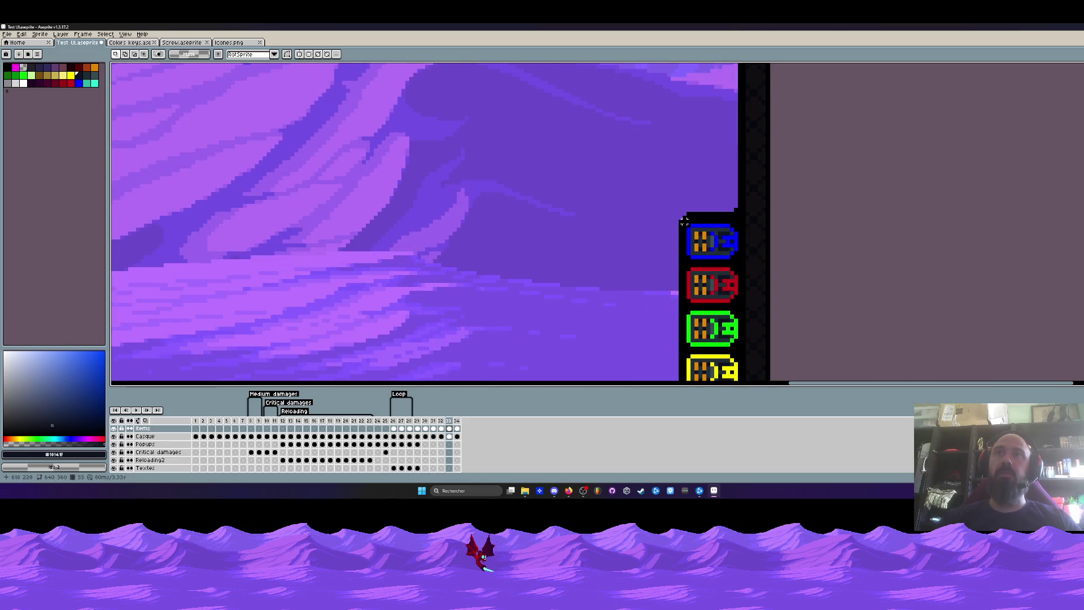
scroll(687, 222, down, 1)
drag(684, 222, 734, 369)
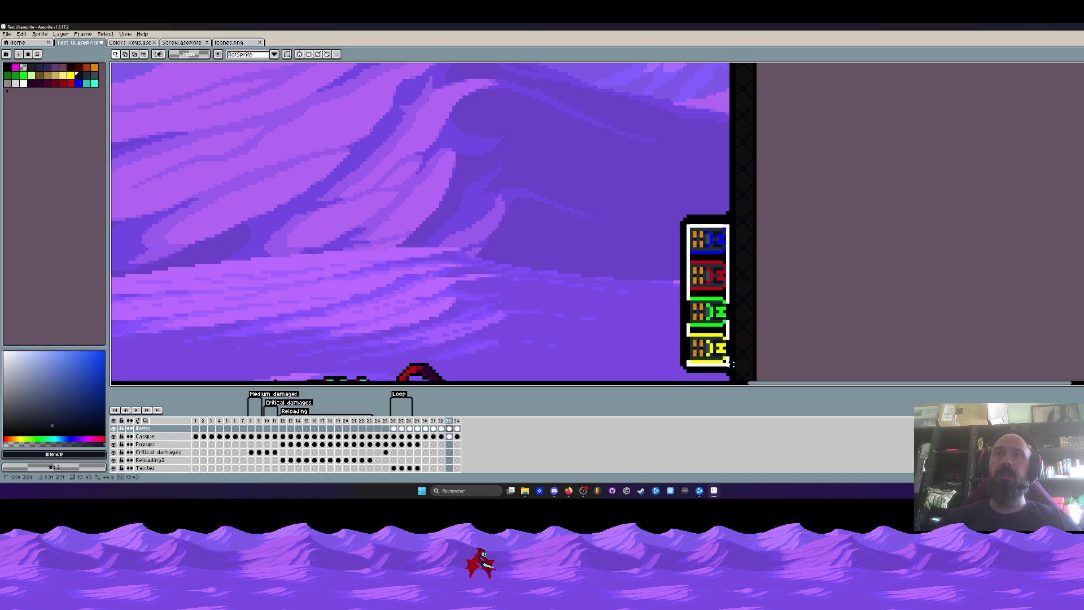
key(Delete)
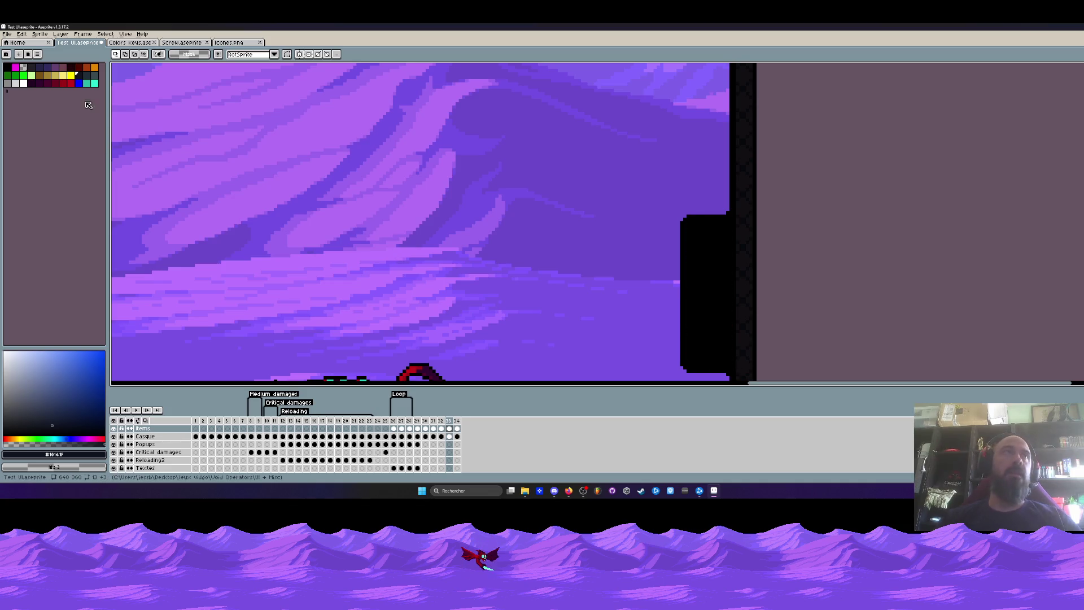
Stamp blue, red, yellow and green pencil dots stacked down the black panel
click(82, 83)
key(b)
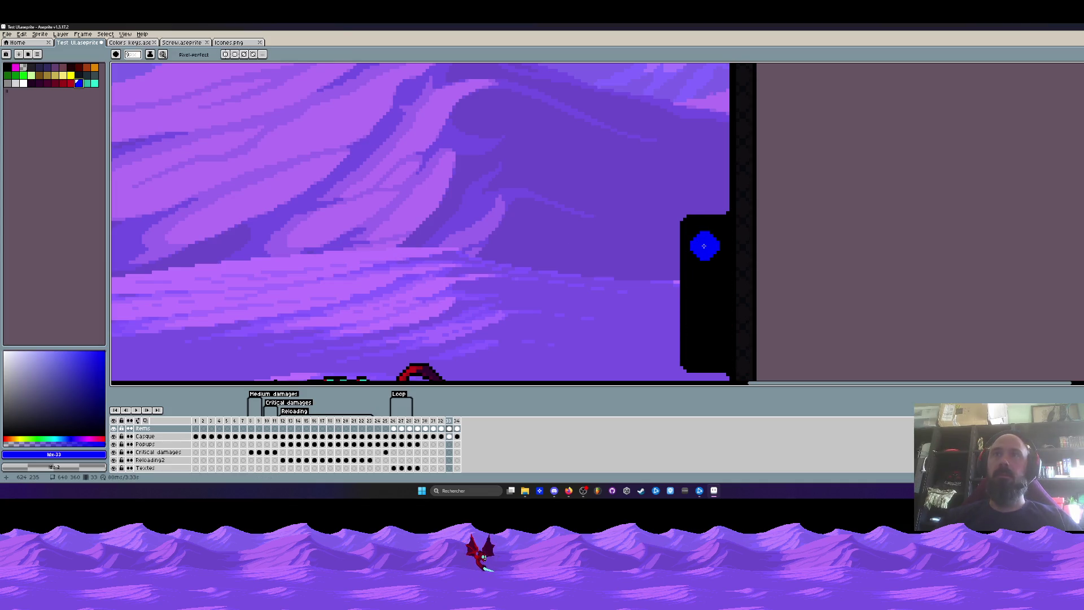
click(703, 245)
click(69, 82)
click(711, 290)
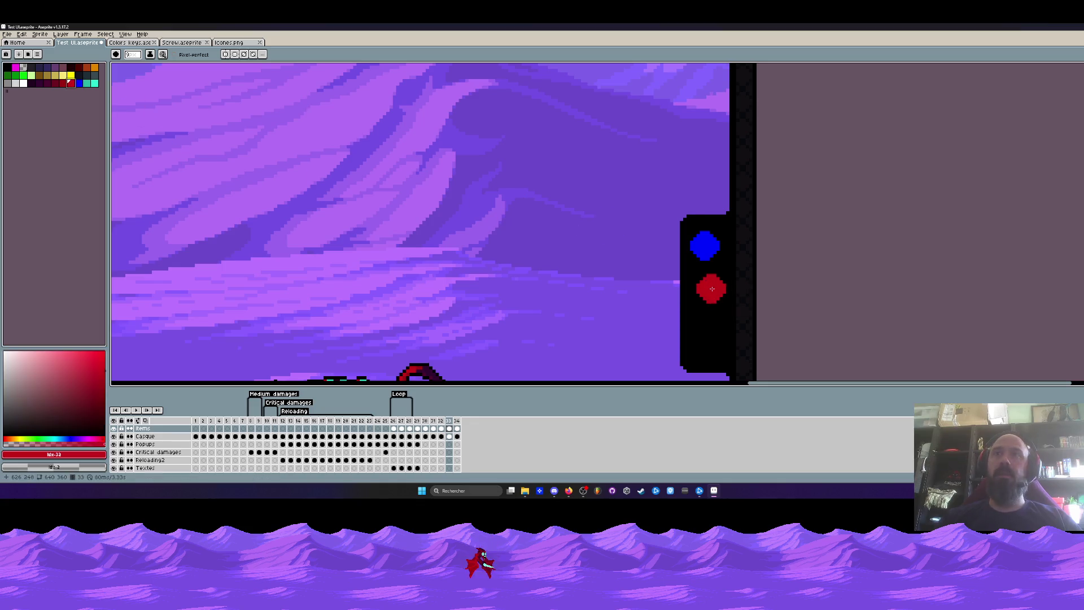
click(69, 77)
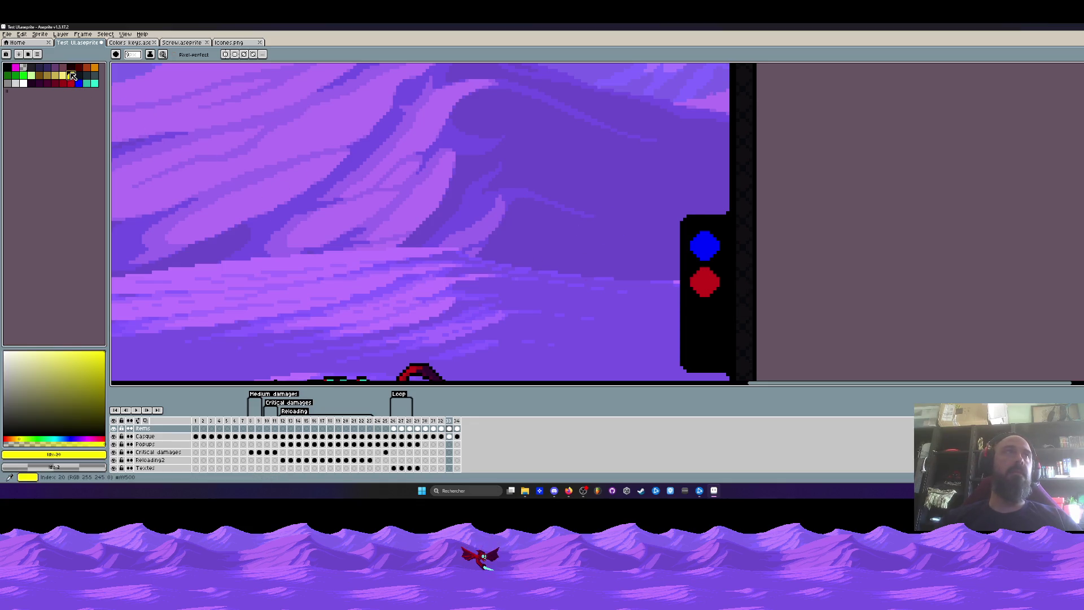
click(698, 322)
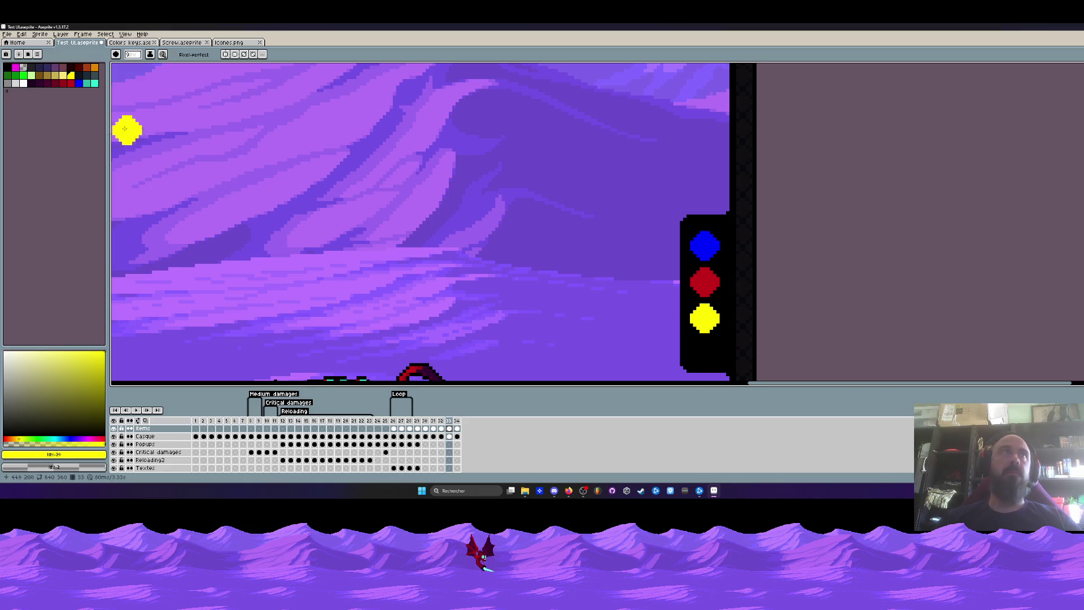
click(21, 77)
click(734, 331)
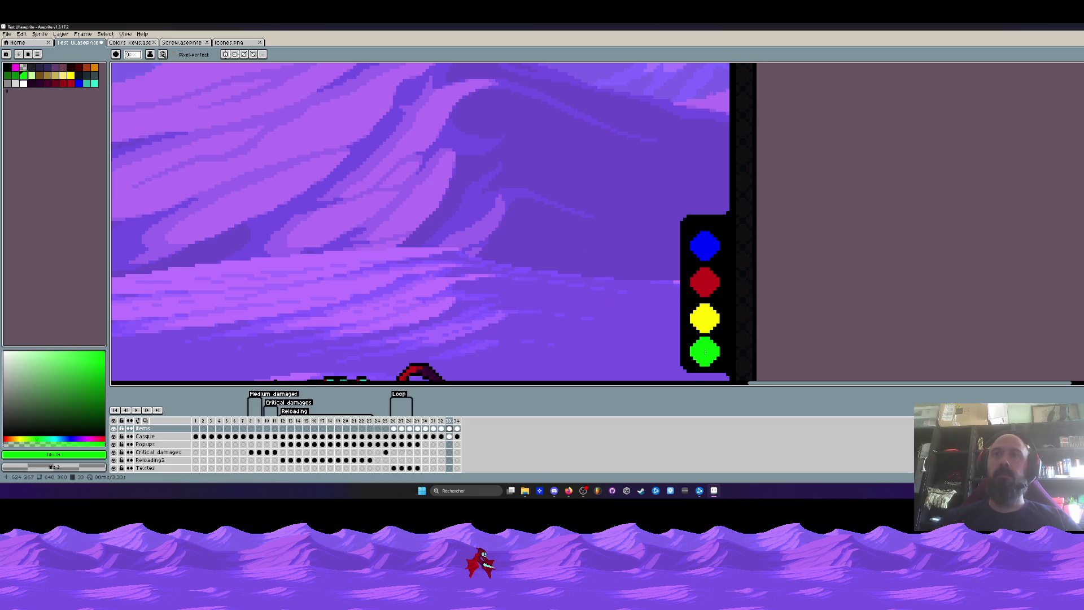
scroll(708, 356, down, 3)
scroll(708, 322, up, 2)
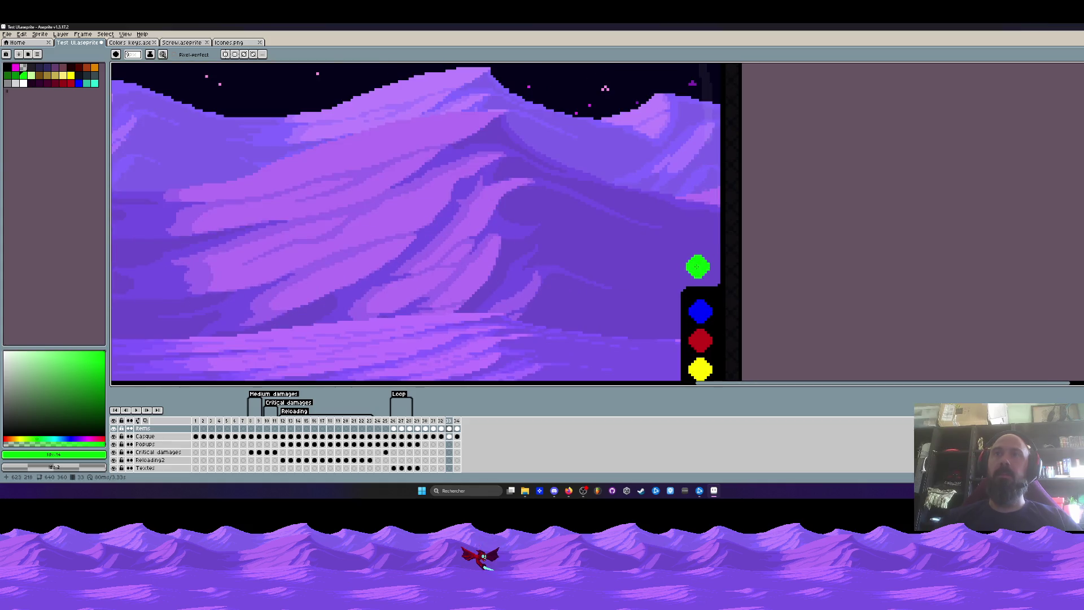
scroll(722, 247, down, 4)
scroll(722, 247, up, 3)
scroll(722, 247, down, 2)
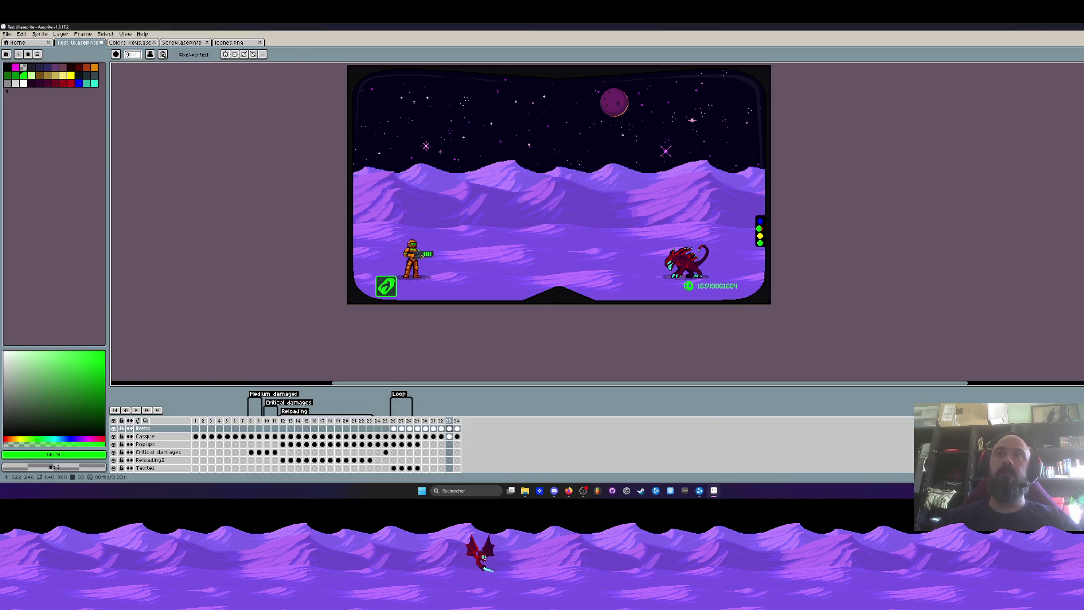
scroll(678, 254, up, 3)
scroll(678, 254, down, 3)
ctrl+click(760, 228)
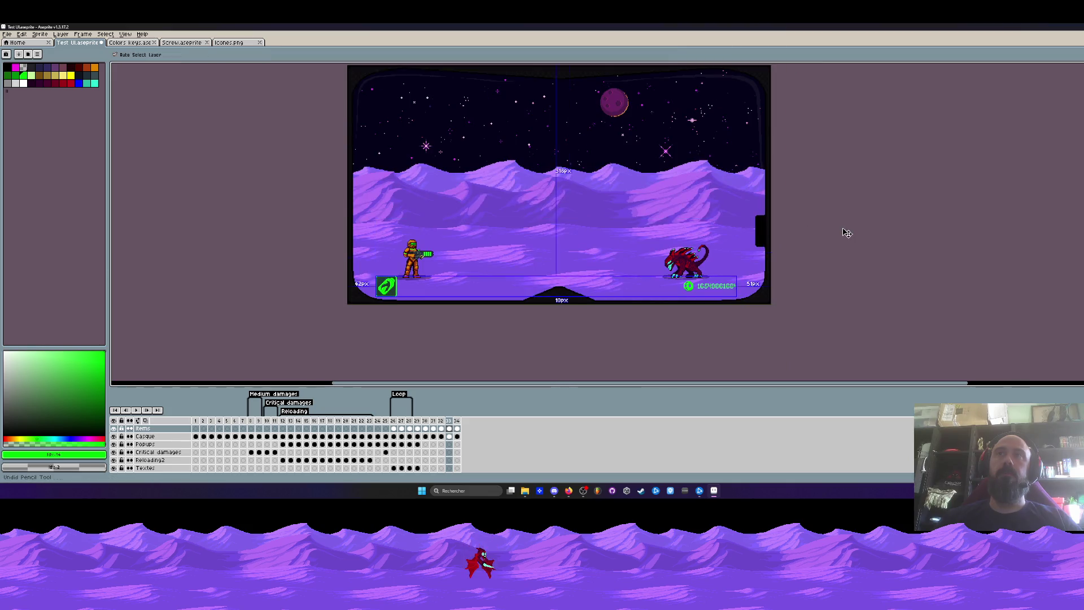
Marquee-select the four status icons at the scene's right edge
key(Escape)
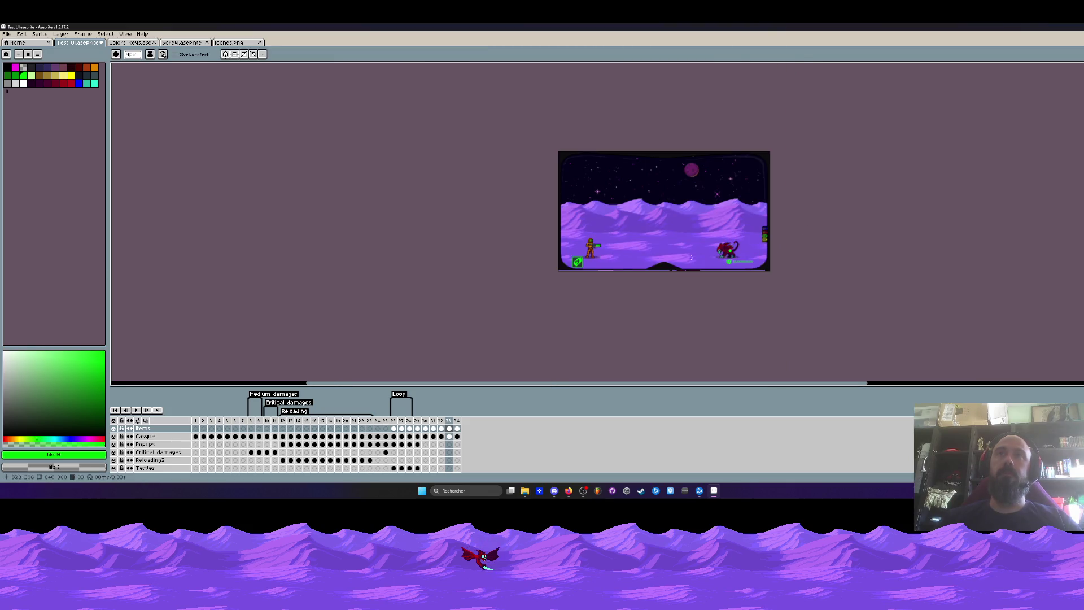
scroll(643, 255, up, 2)
scroll(593, 211, up, 3)
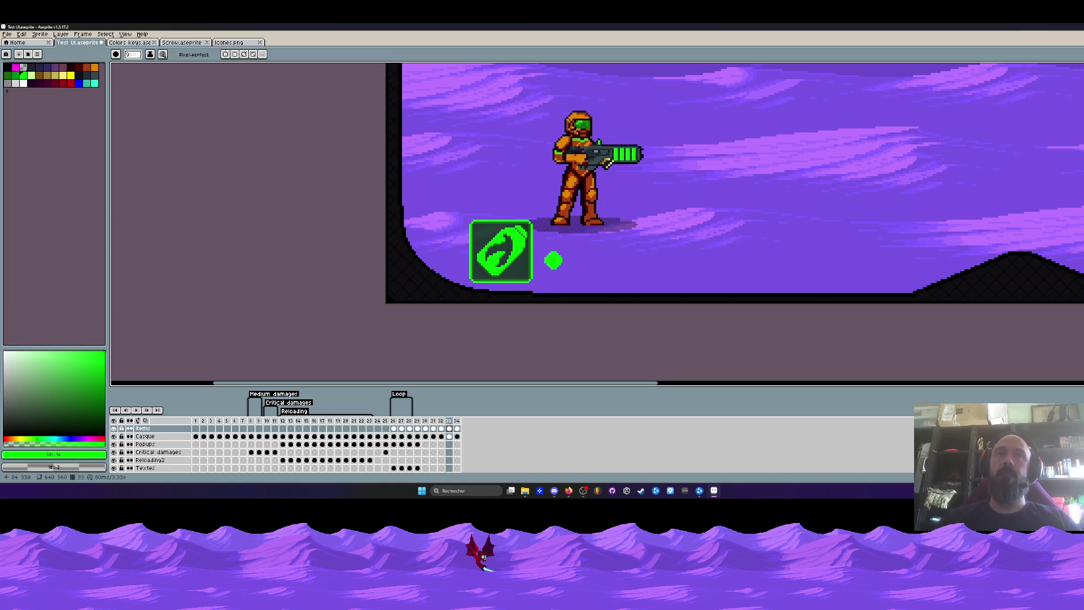
scroll(608, 161, down, 3)
scroll(575, 229, up, 3)
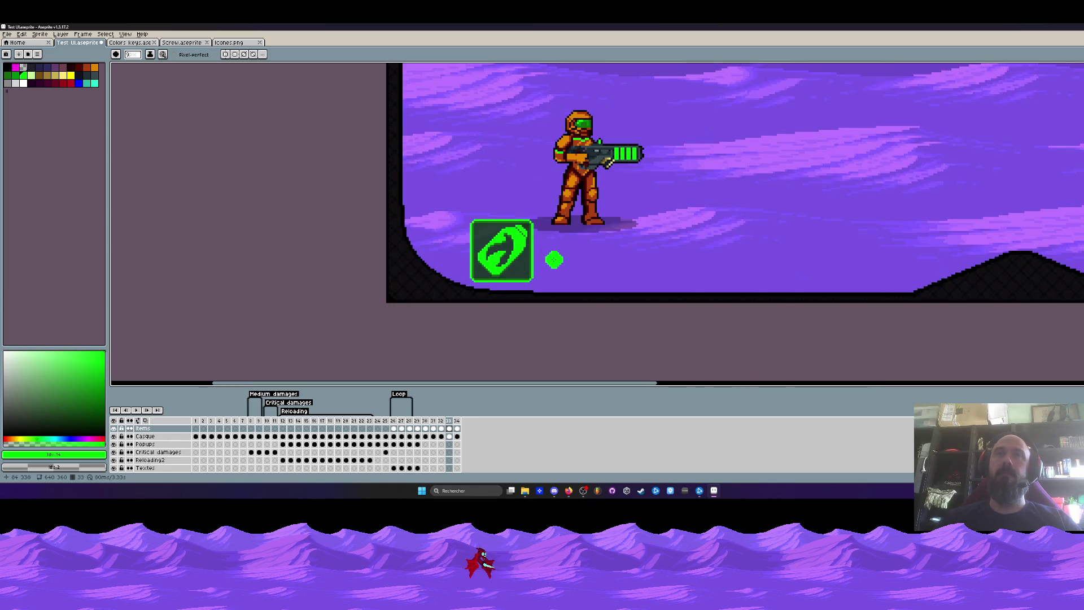
key(m)
scroll(593, 238, down, 3)
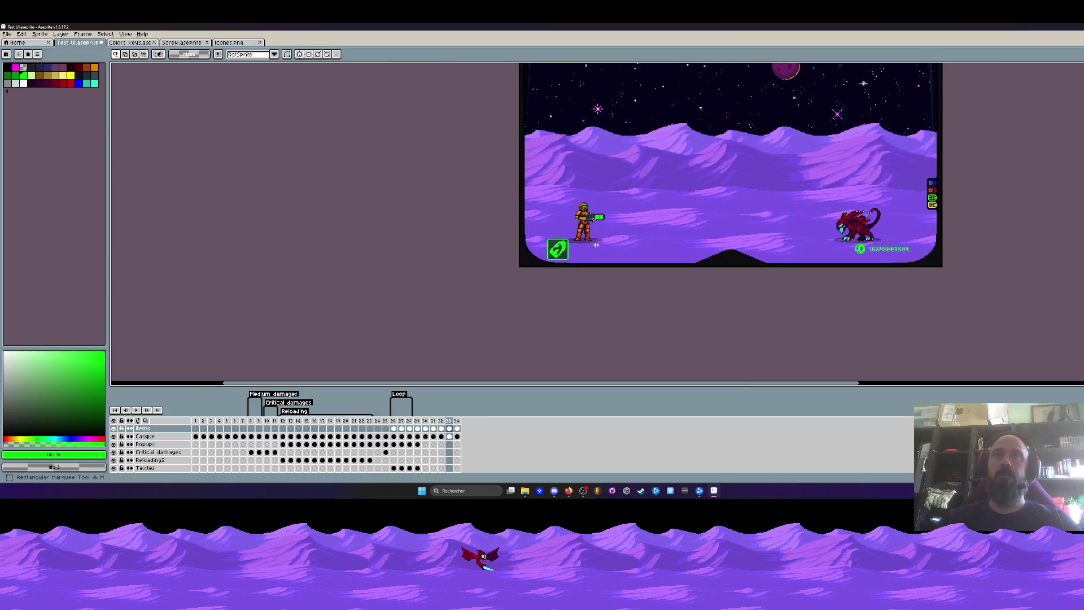
scroll(925, 184, up, 3)
drag(901, 122, 944, 234)
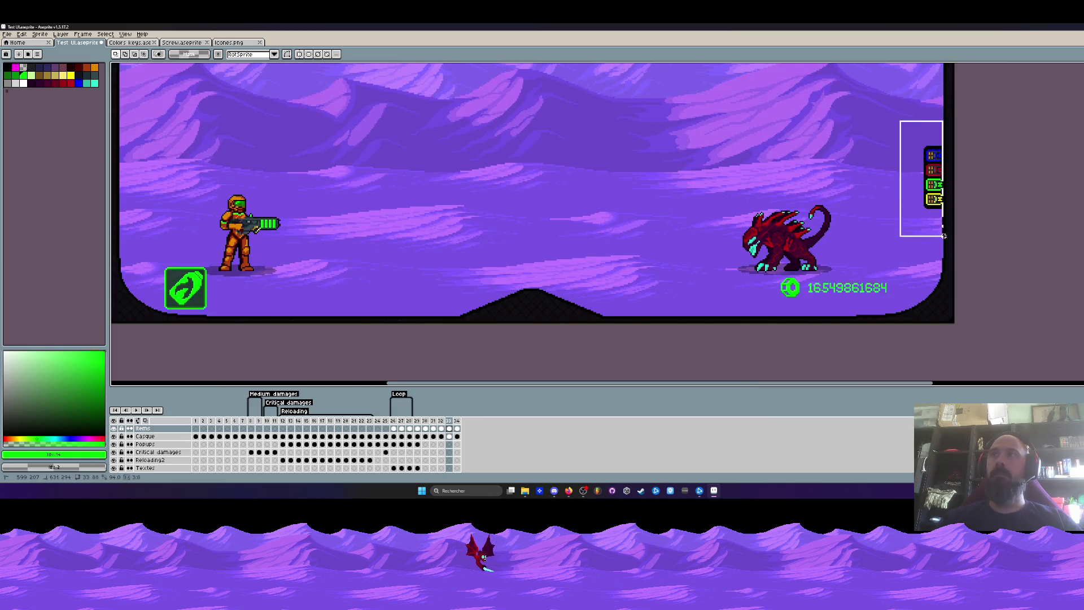
scroll(938, 229, up, 2)
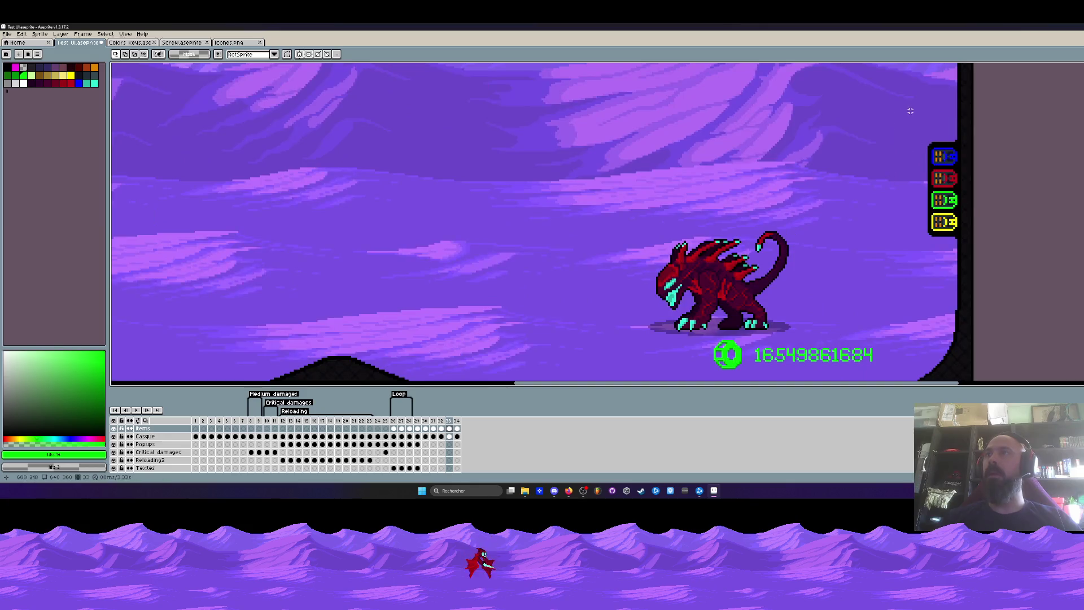
drag(958, 260, 958, 264)
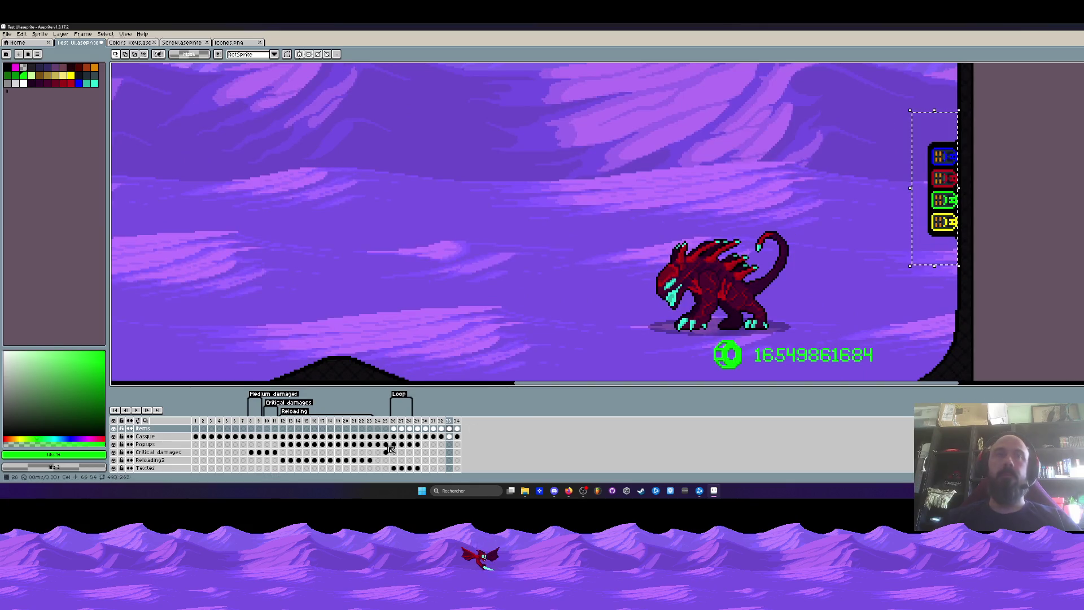
scroll(508, 254, down, 3)
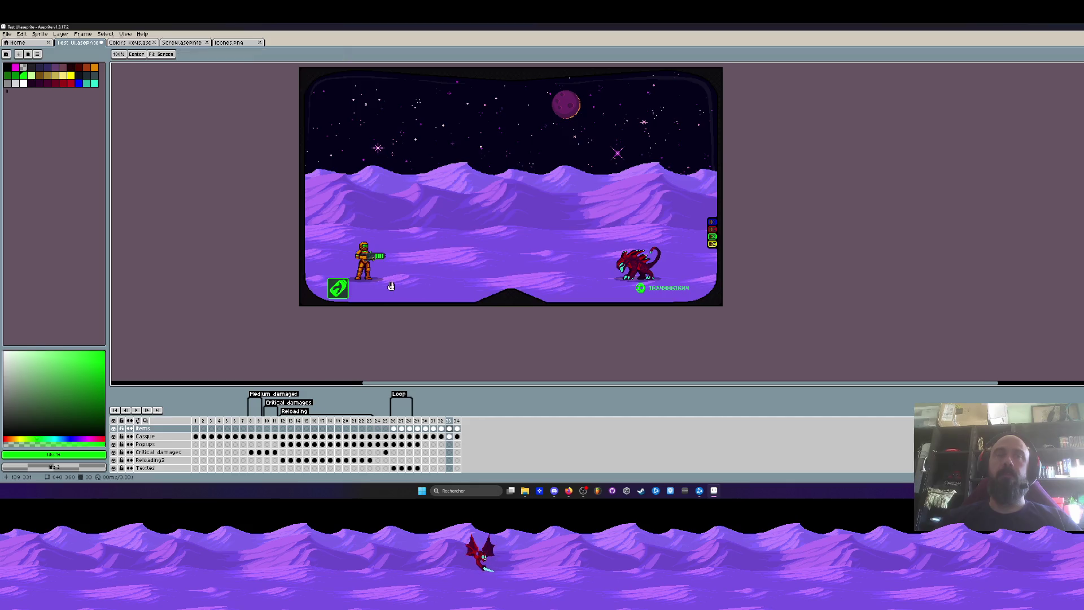
scroll(382, 255, up, 3)
key(m)
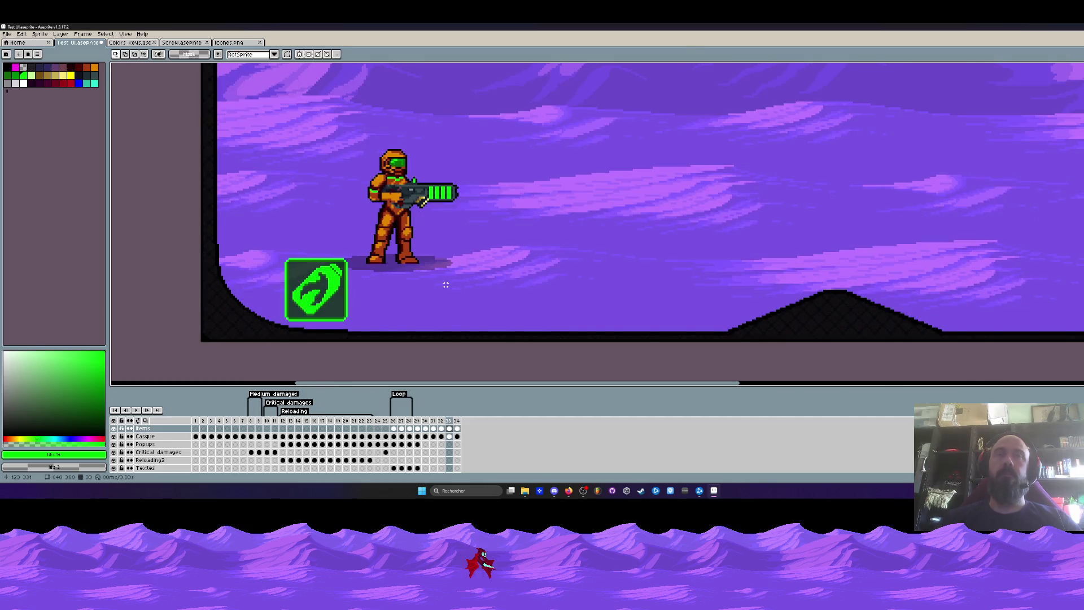
scroll(391, 325, down, 1)
scroll(983, 193, up, 1)
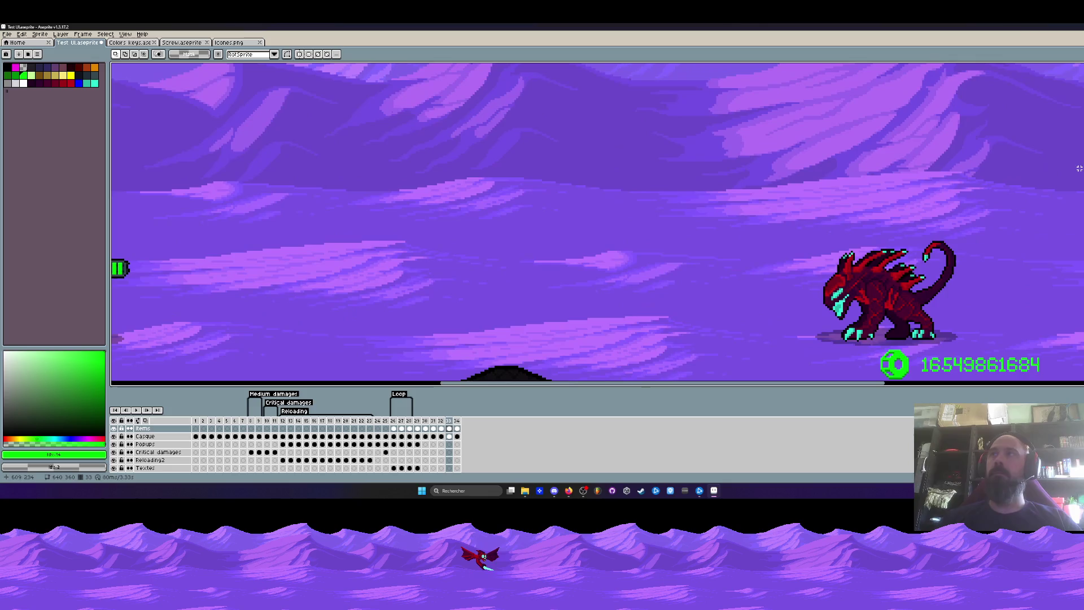
scroll(982, 193, up, 1)
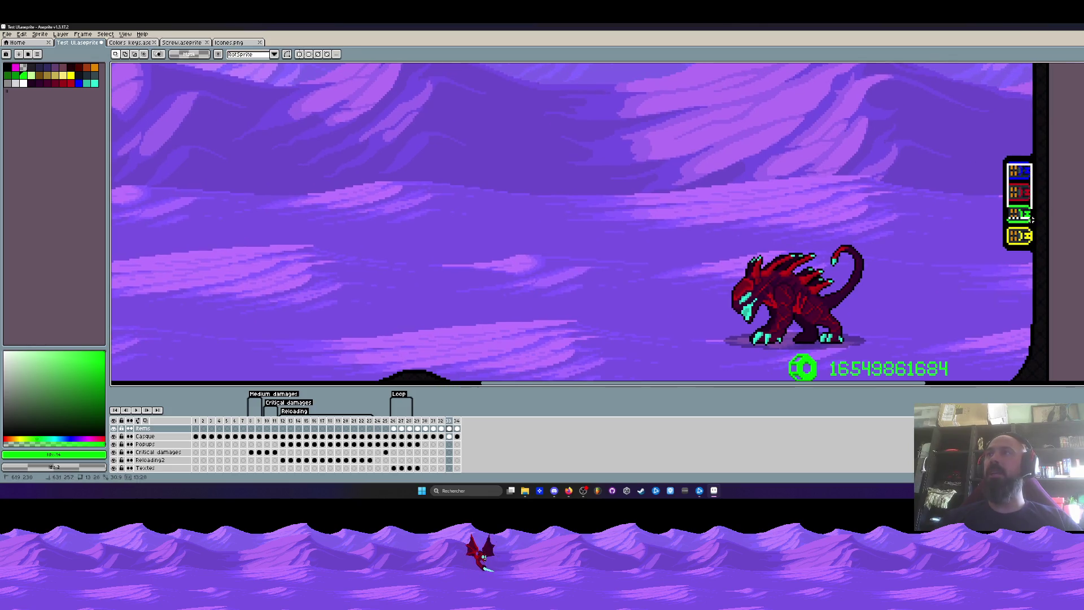
scroll(1008, 164, up, 1)
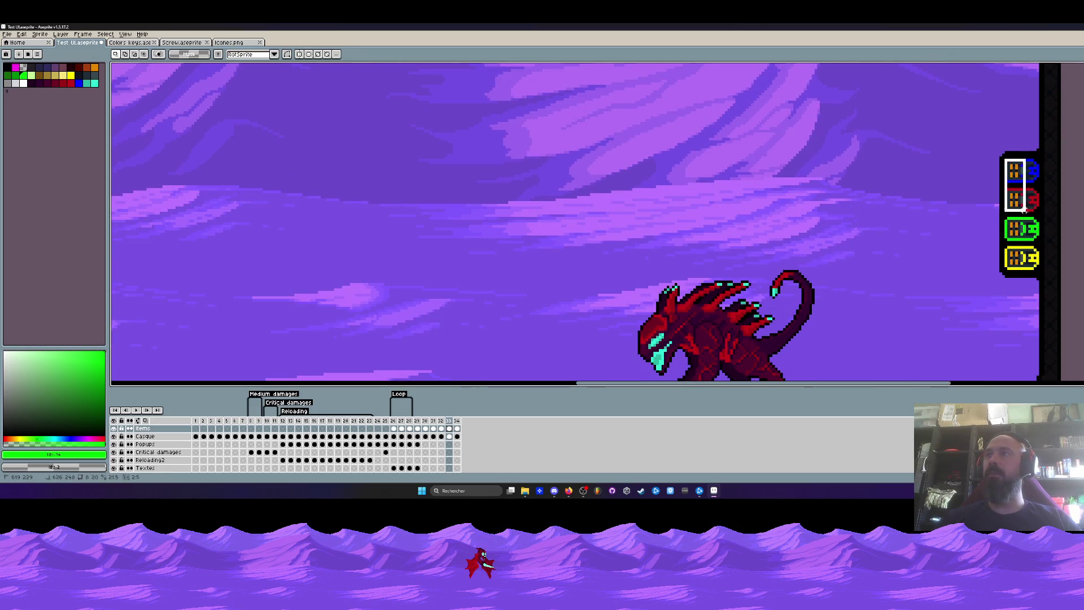
drag(1007, 160, 1040, 277)
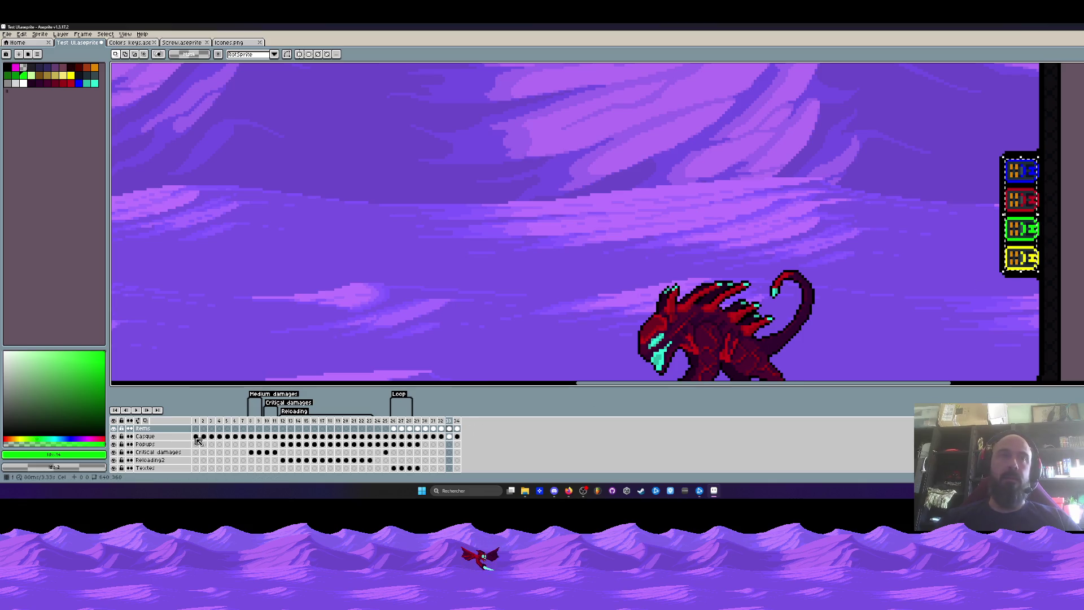
On frame 33, move the selected icon stack over beside the armoured soldier
click(450, 428)
scroll(495, 306, down, 1)
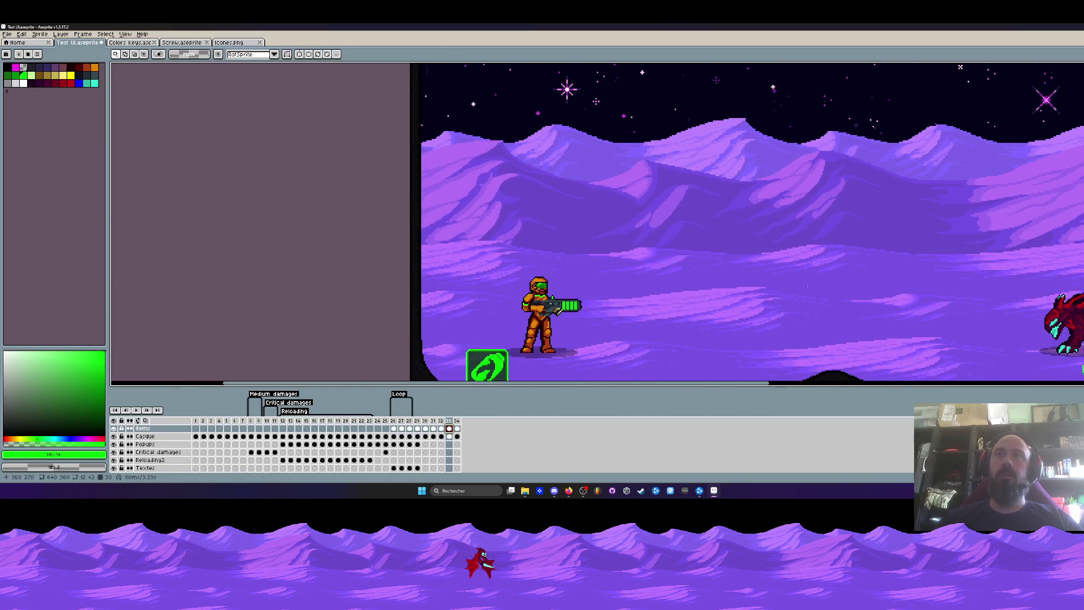
drag(449, 254, 487, 272)
scroll(487, 272, up, 2)
scroll(796, 230, up, 1)
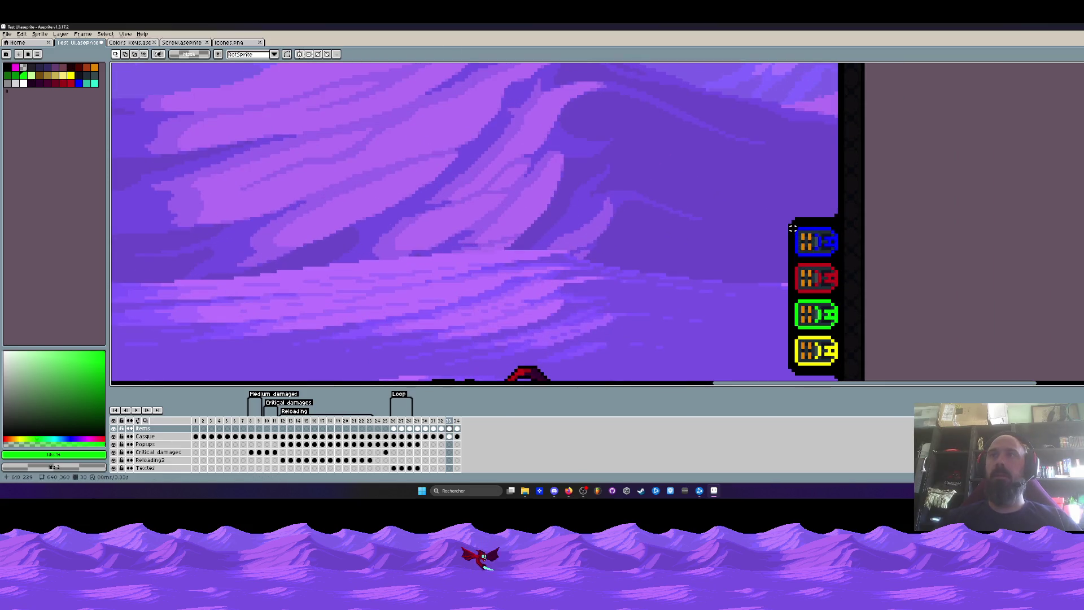
drag(792, 228, 848, 370)
scroll(847, 364, down, 2)
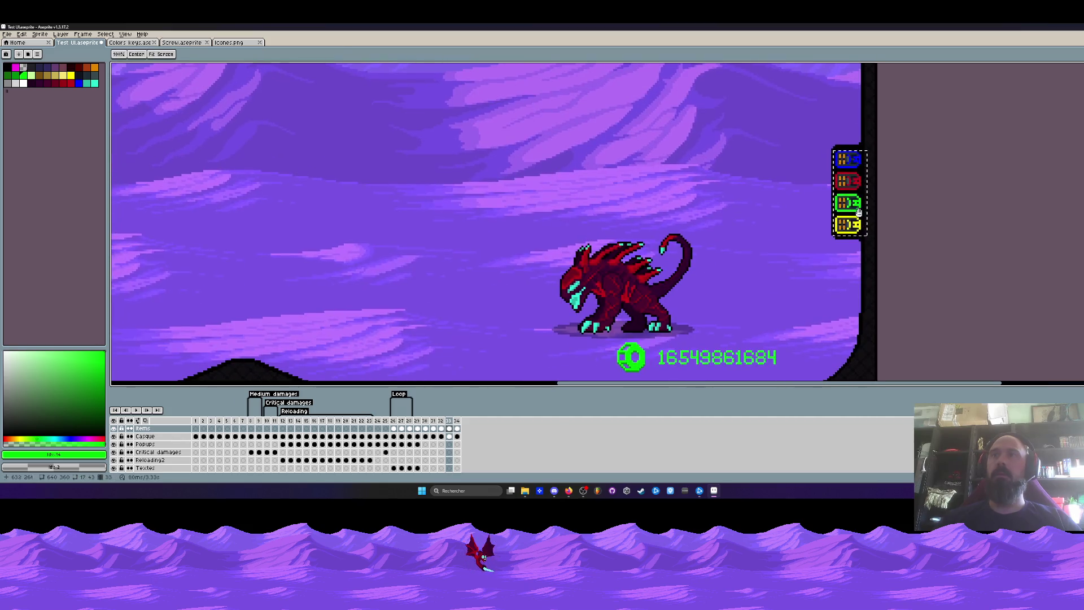
drag(852, 208, 427, 250)
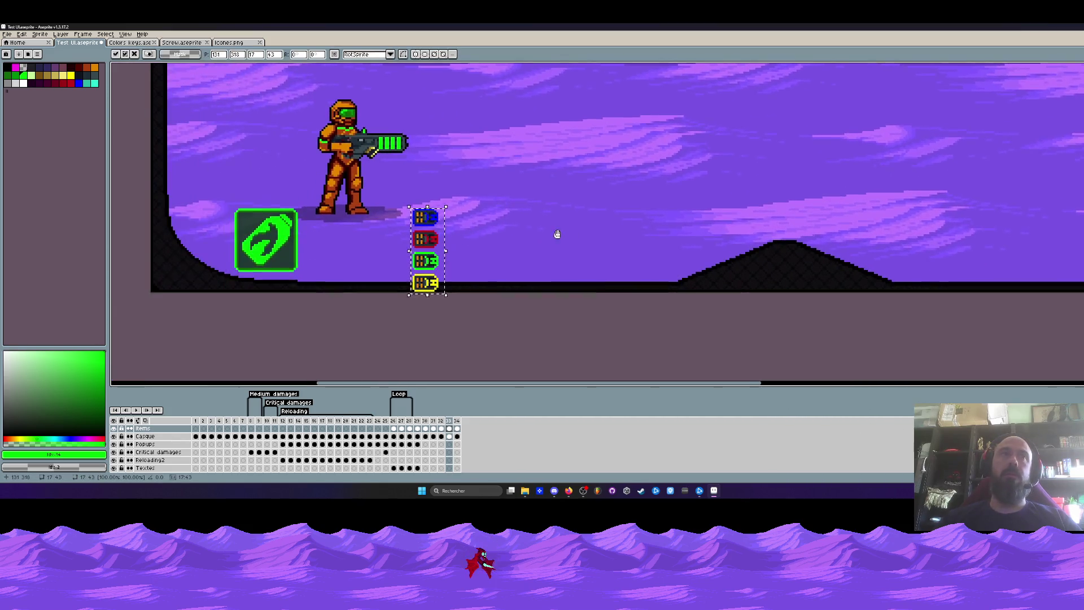
Rotate the icon stack 90° clockwise into a horizontal row and drop it onto the ground
key(Right)
key(Right)
key(Up)
key(Up)
key(Up)
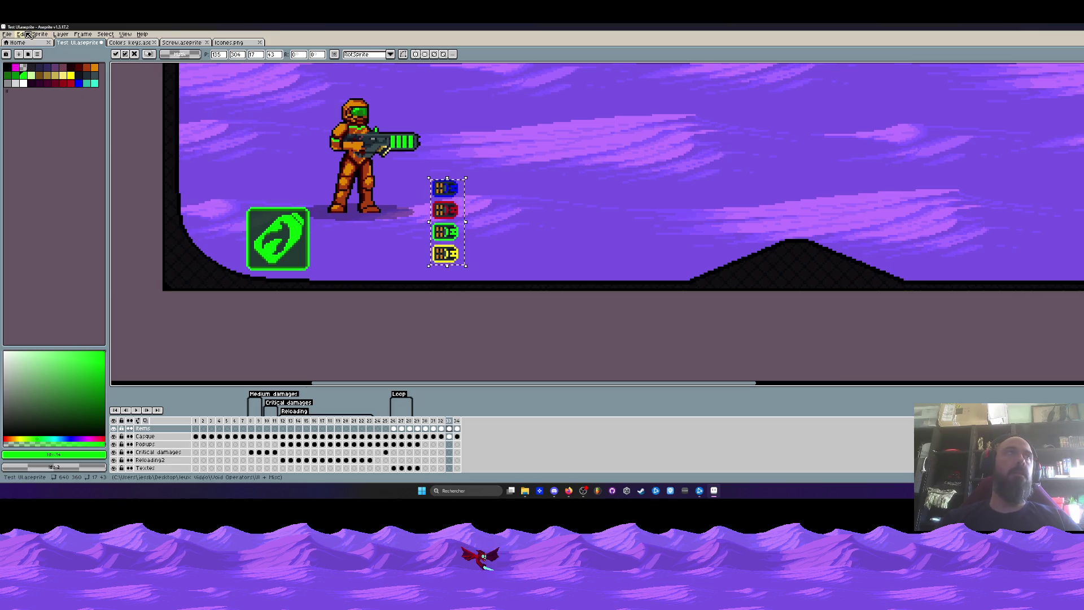
click(28, 34)
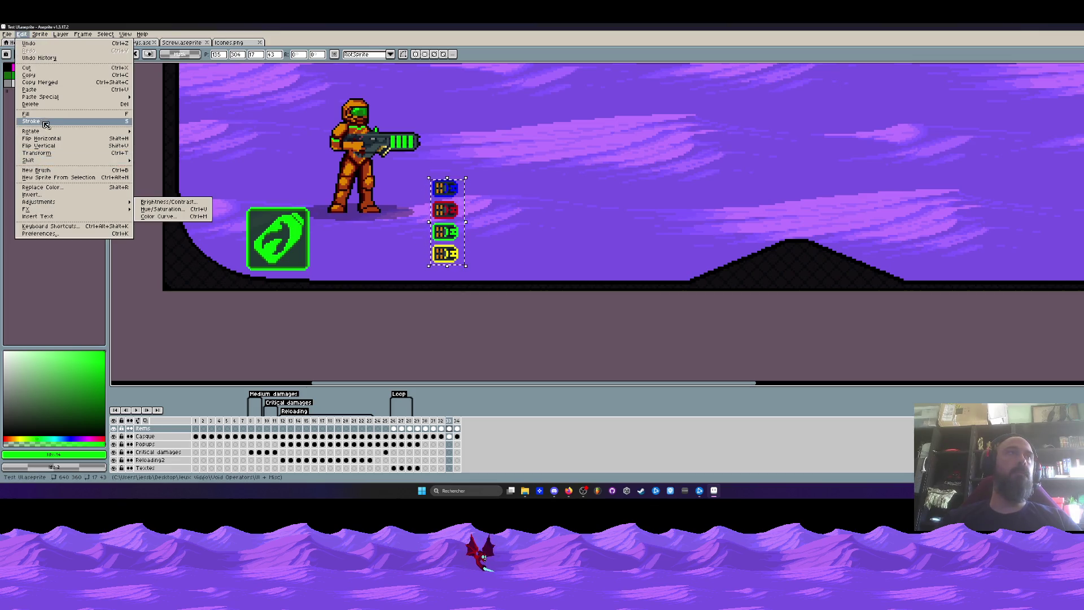
mouse_move(31, 131)
click(152, 137)
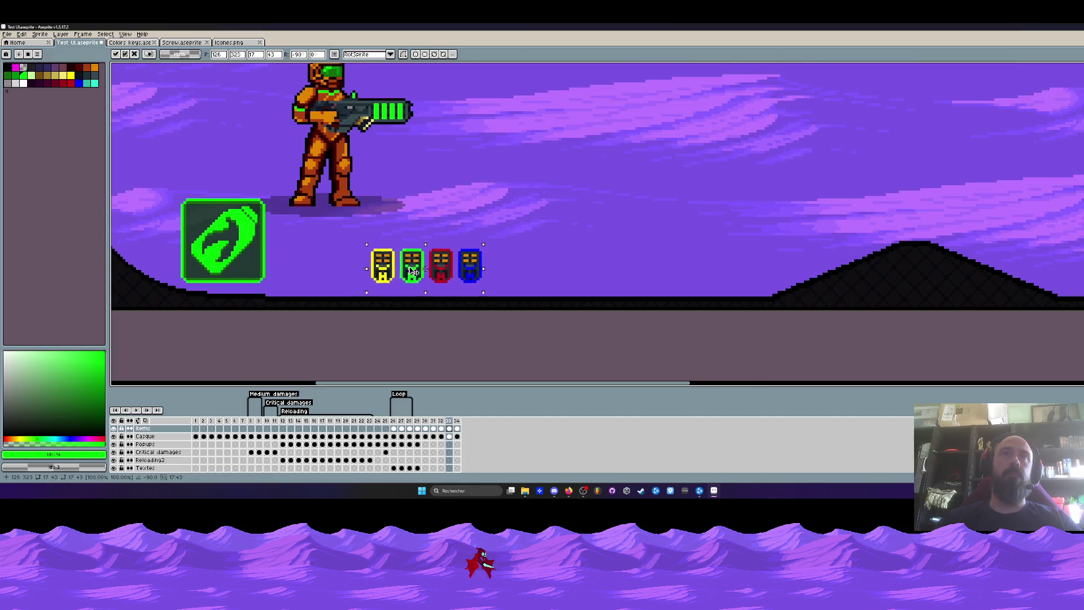
drag(448, 221, 404, 294)
click(398, 335)
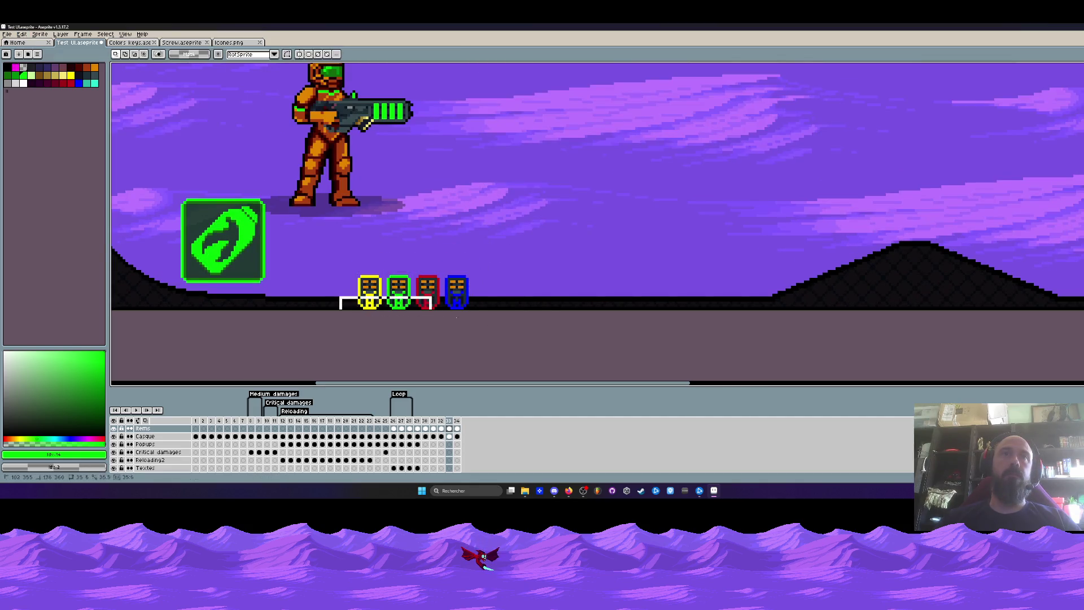
scroll(541, 330, down, 2)
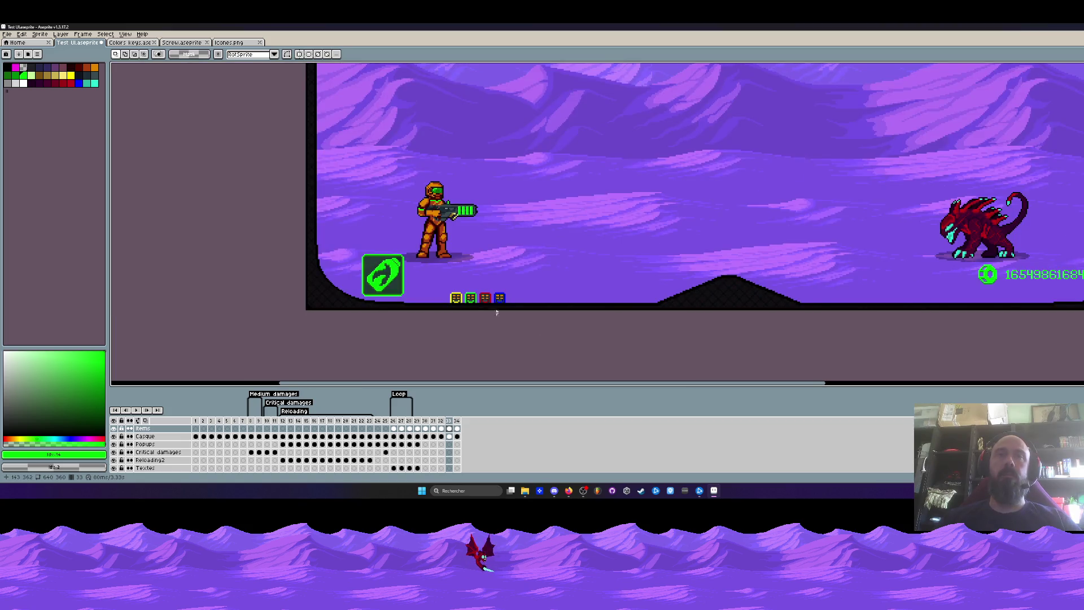
scroll(498, 313, up, 2)
Slide the row of four helmet icons along the ground until it sits beside the green item icon
mouse_move(391, 253)
mouse_down()
mouse_move(523, 302)
mouse_move(437, 296)
mouse_move(555, 310)
mouse_up()
scroll(437, 295, down, 3)
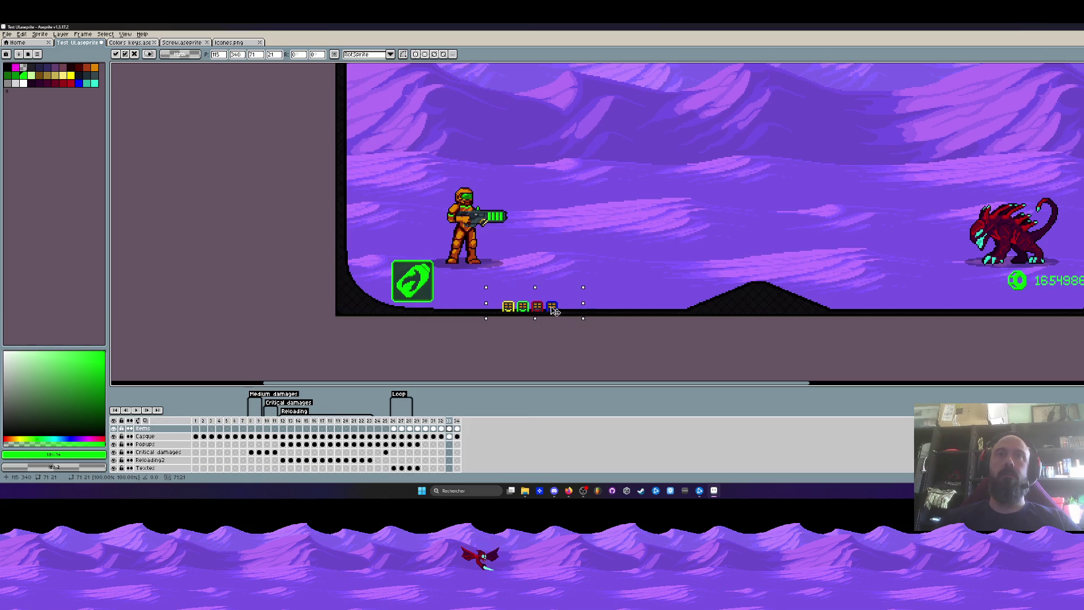
scroll(555, 310, up, 3)
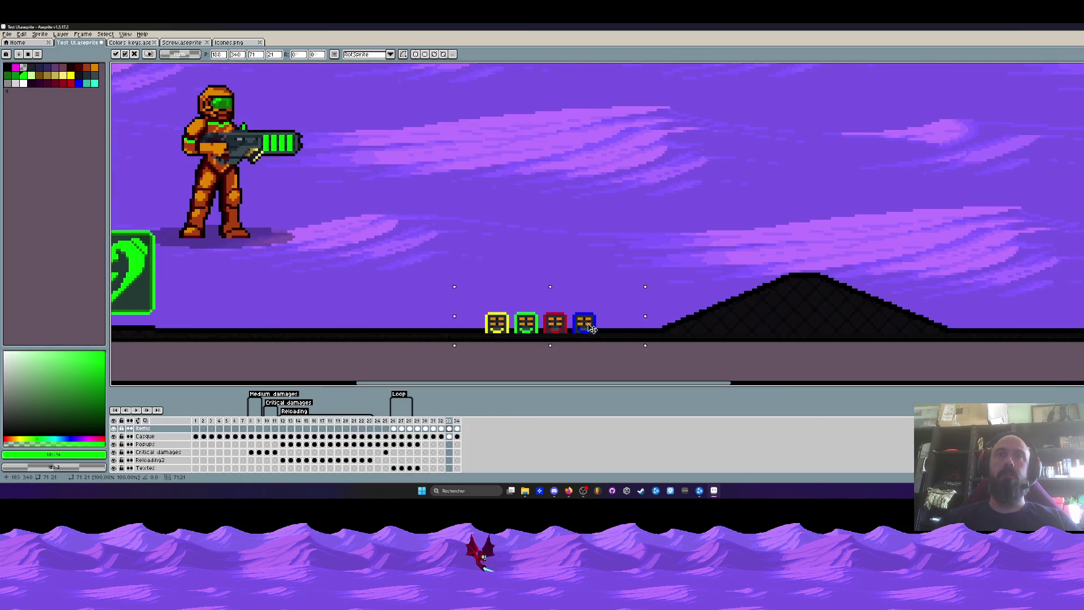
drag(550, 325, 637, 330)
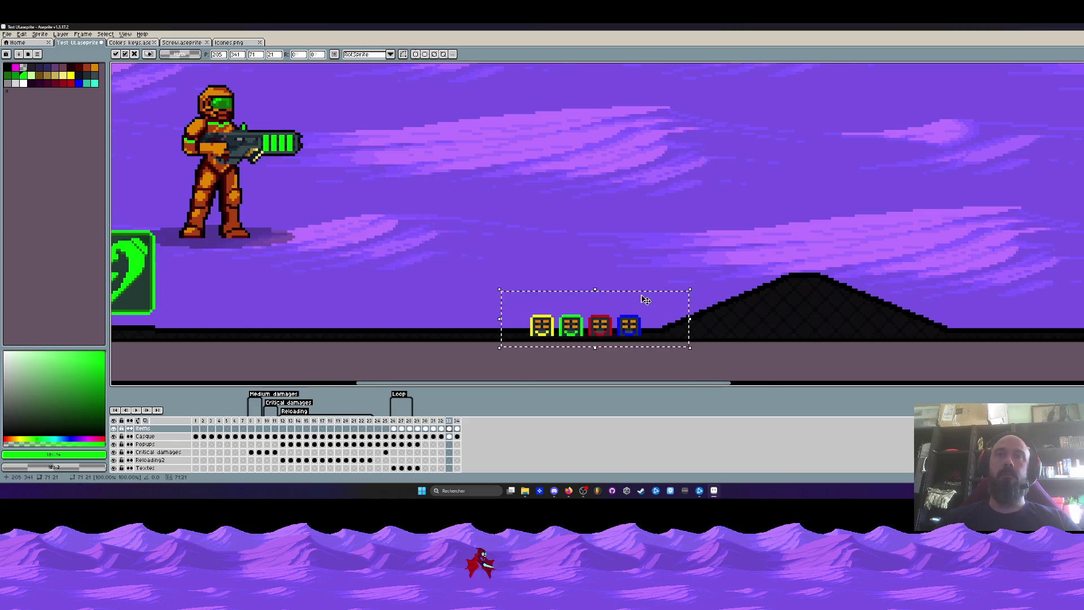
scroll(637, 329, down, 2)
scroll(594, 305, down, 2)
scroll(556, 286, down, 1)
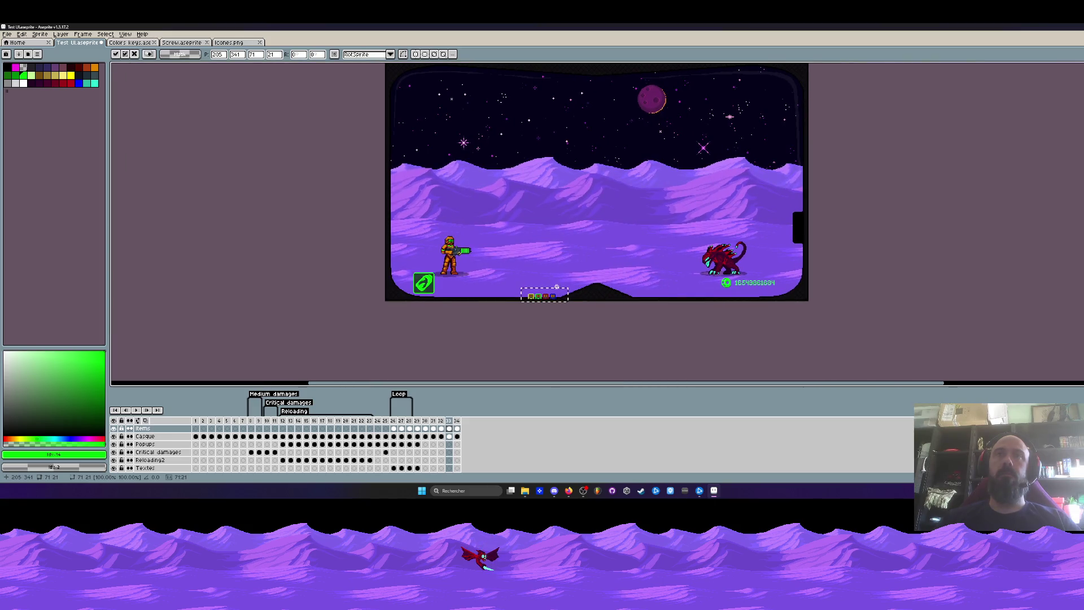
scroll(558, 288, up, 3)
mouse_move(546, 293)
mouse_down()
mouse_move(252, 299)
mouse_move(291, 294)
mouse_up()
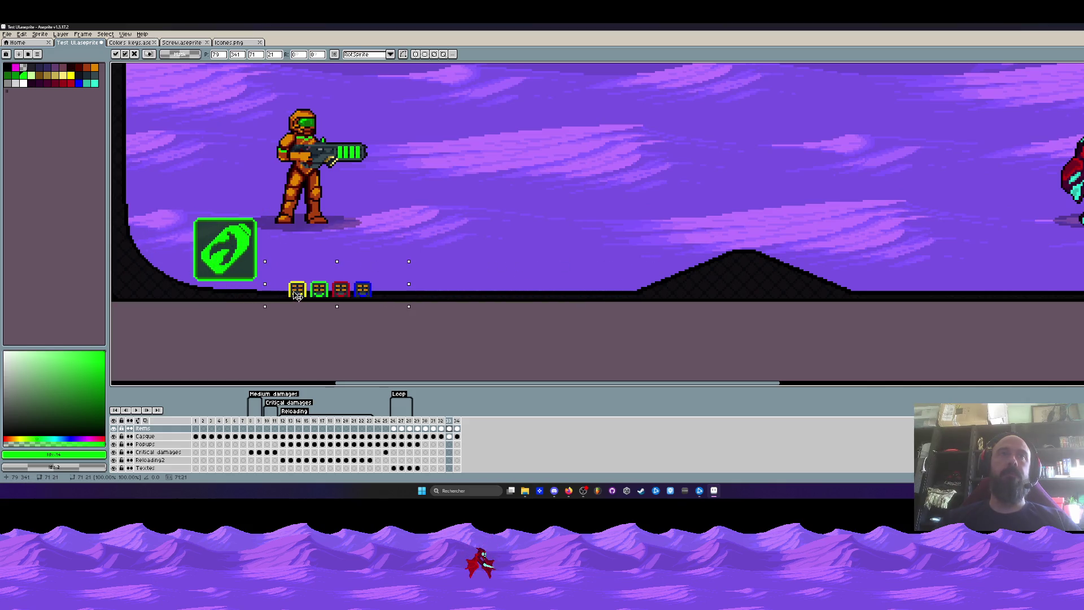
scroll(292, 294, down, 2)
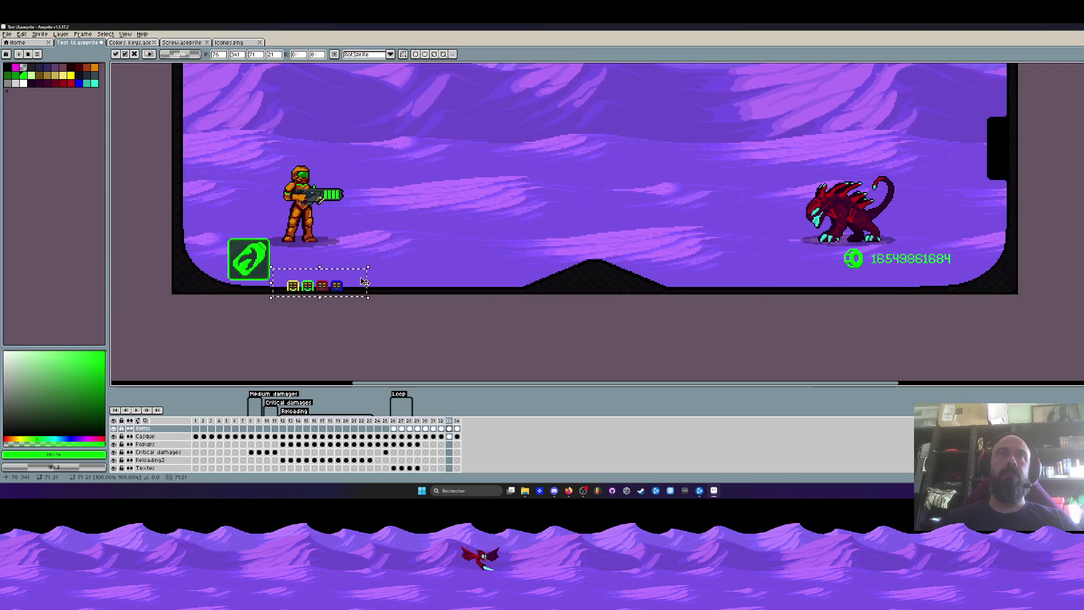
scroll(340, 280, down, 2)
key(Escape)
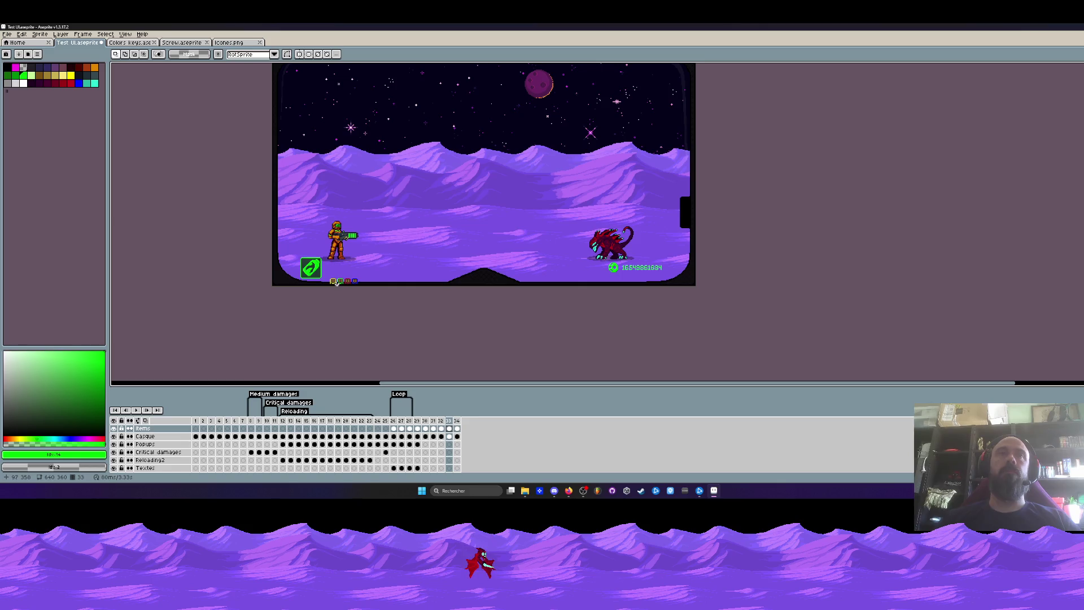
scroll(336, 281, up, 3)
scroll(322, 264, up, 1)
scroll(339, 265, up, 1)
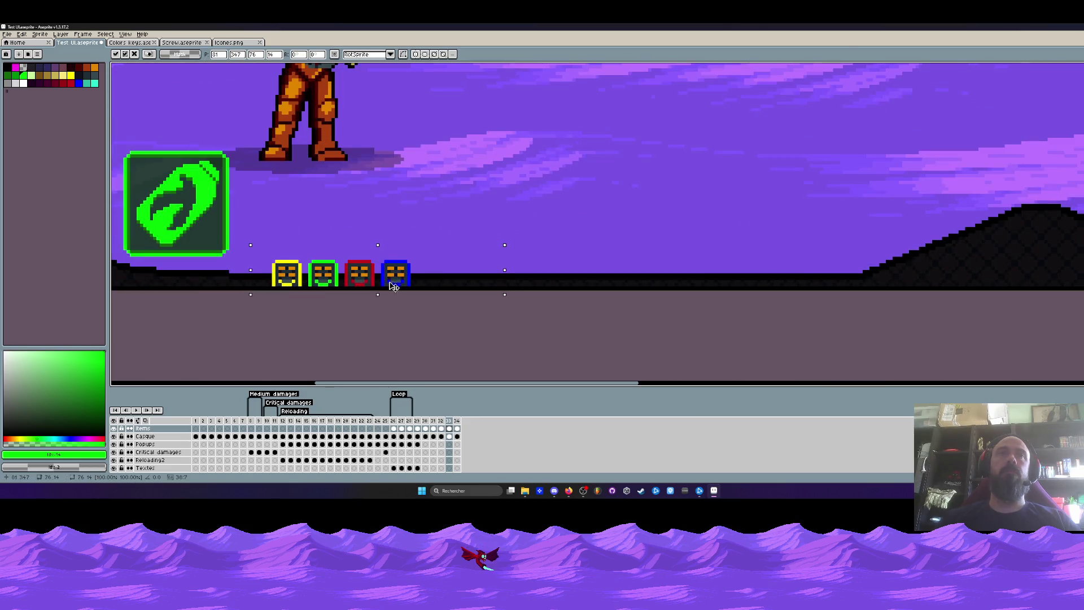
Re-marquee around the icon row, clear the selection and give the row a final slight nudge
drag(250, 247, 505, 298)
key(m)
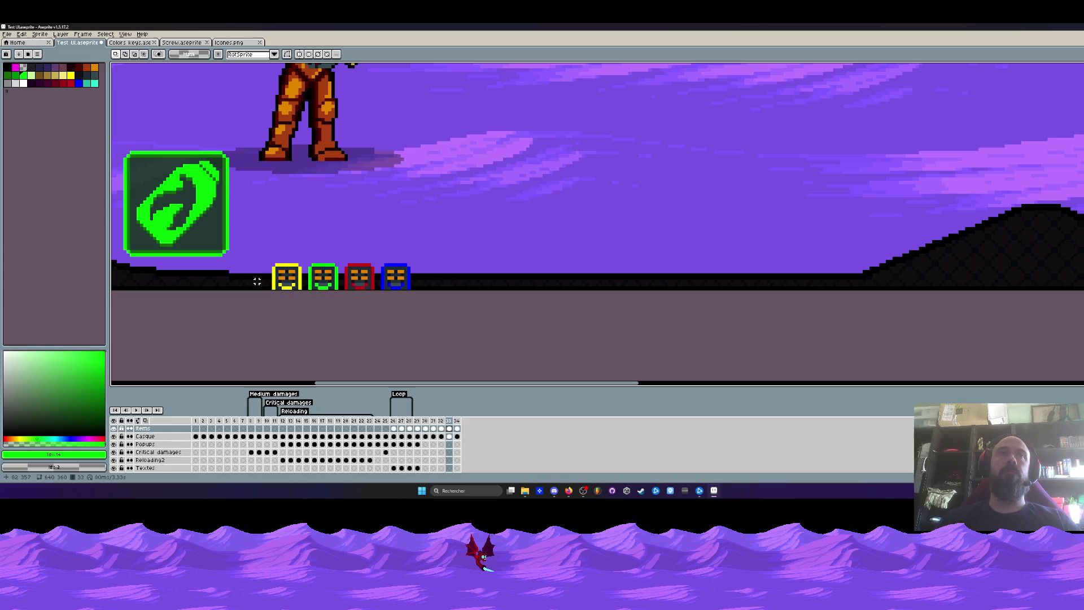
drag(253, 278, 511, 291)
key(Escape)
scroll(507, 308, down, 1)
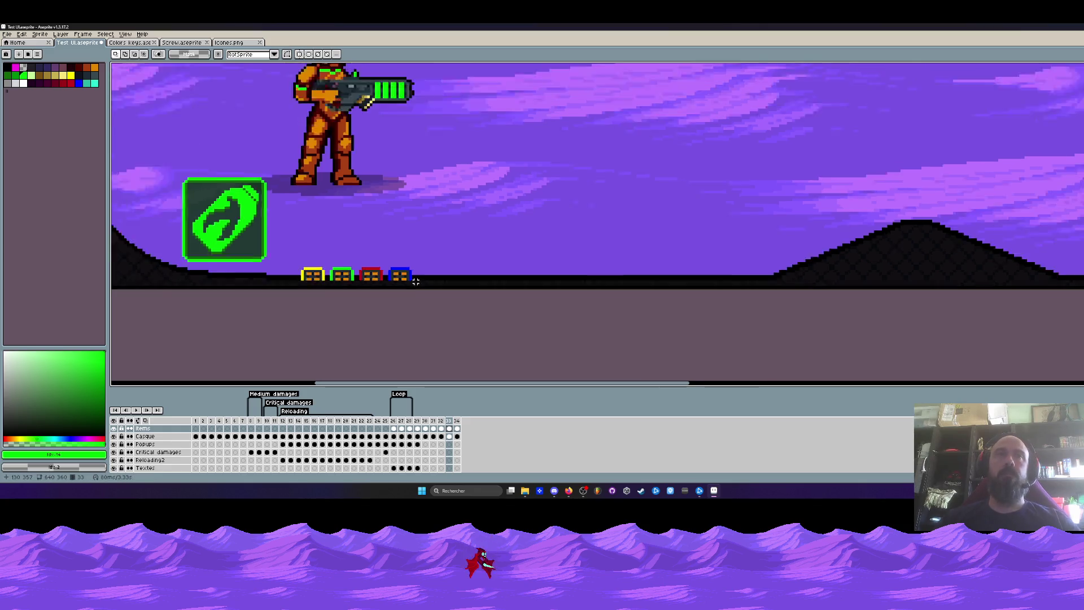
scroll(507, 308, down, 1)
scroll(424, 309, down, 2)
drag(358, 315, 312, 342)
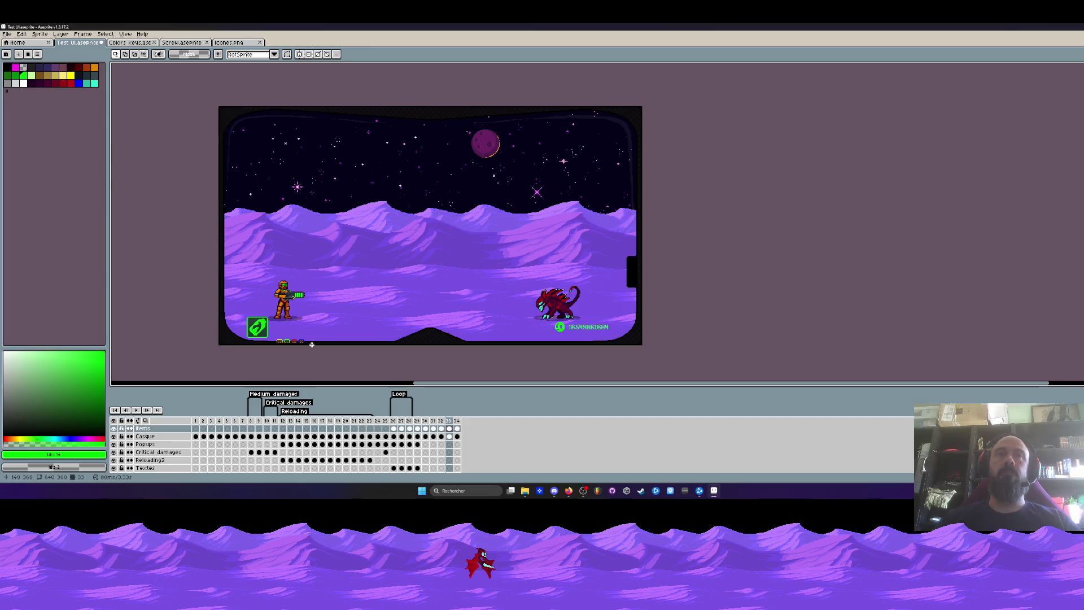
drag(292, 342, 305, 338)
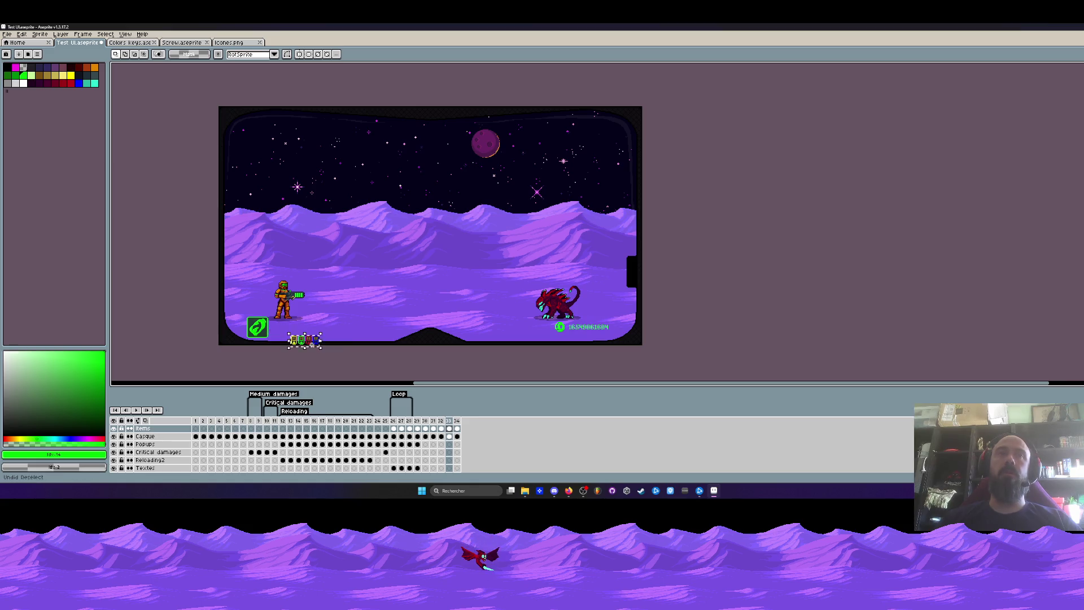
Undo the move so the icons return to the right-edge stack, then marquee-select that stack
key(ctrl+z)
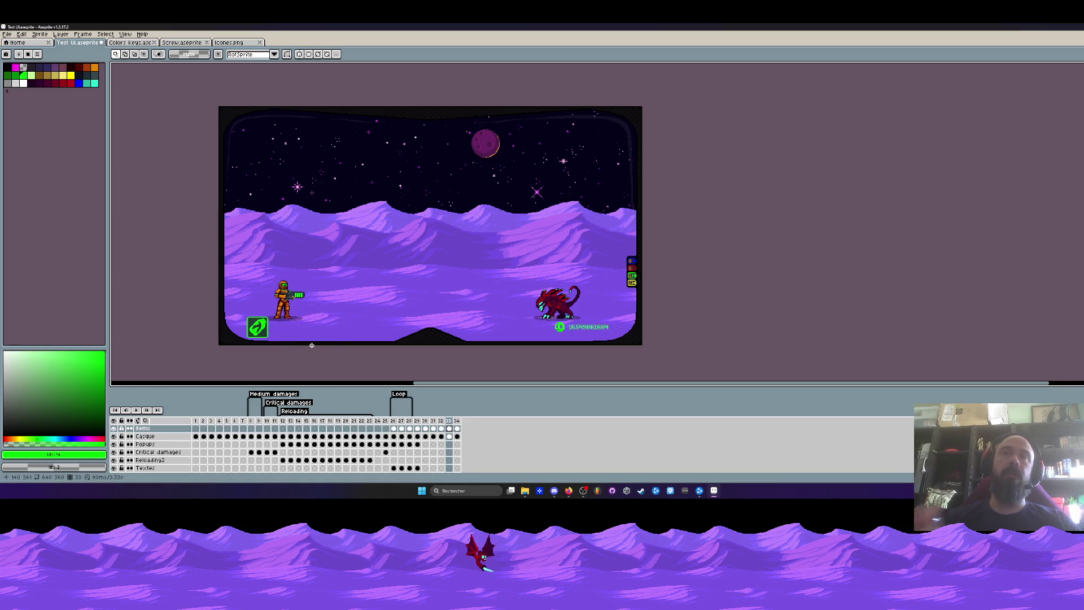
scroll(631, 272, up, 3)
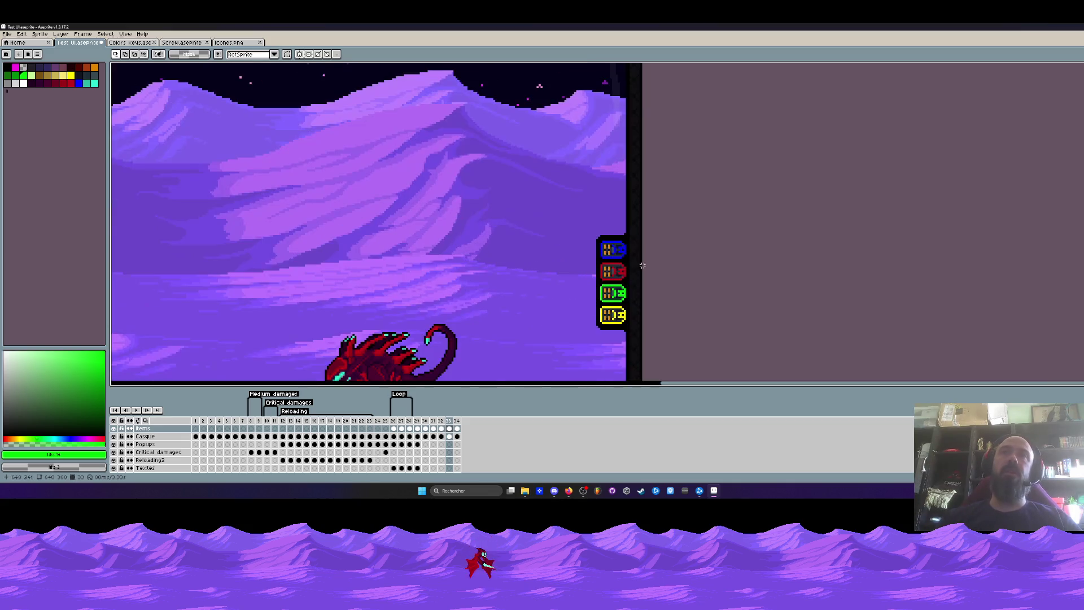
scroll(627, 252, up, 2)
scroll(591, 238, down, 3)
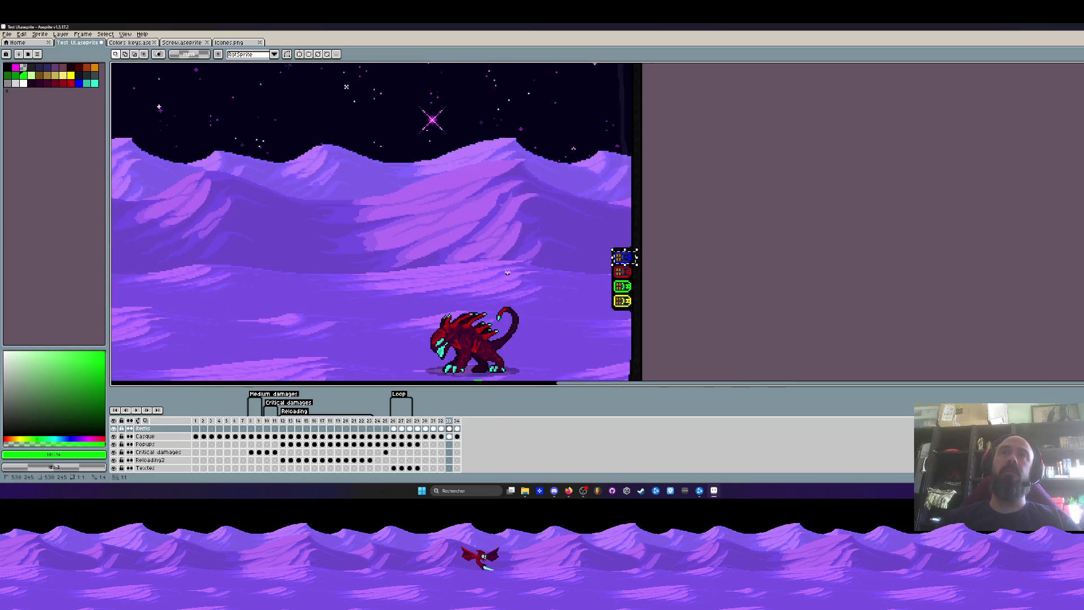
scroll(590, 237, down, 3)
scroll(391, 300, up, 2)
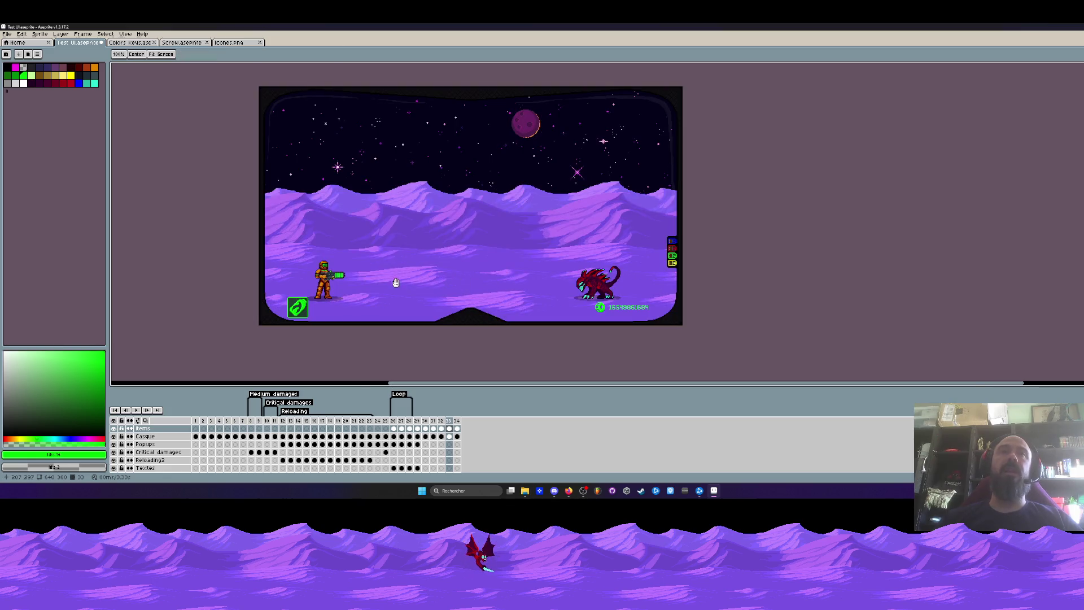
scroll(424, 289, up, 1)
scroll(460, 281, up, 1)
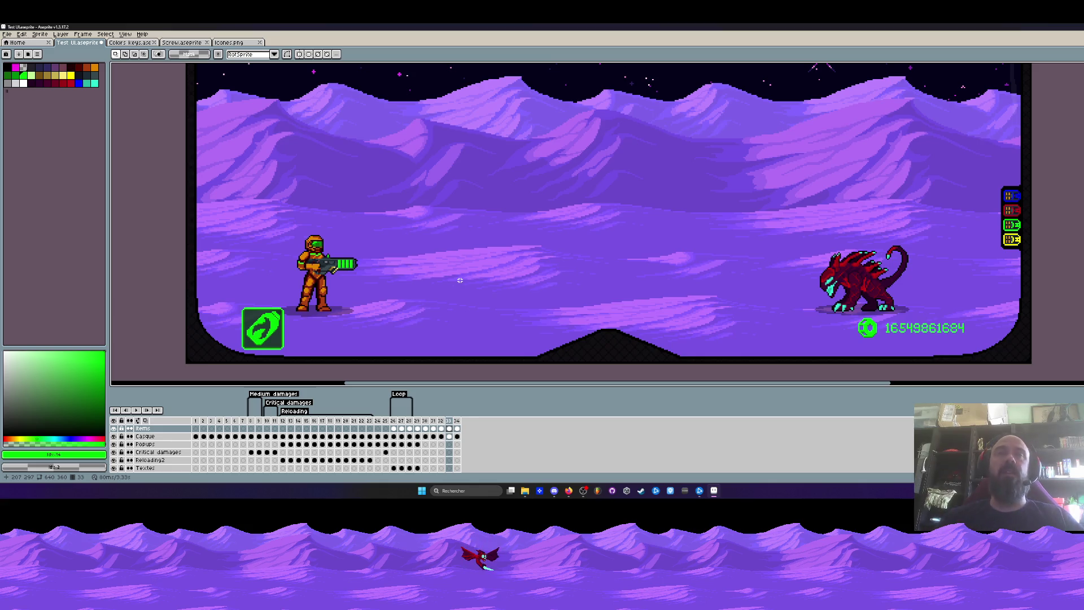
scroll(460, 280, down, 3)
scroll(459, 280, up, 1)
scroll(644, 279, up, 3)
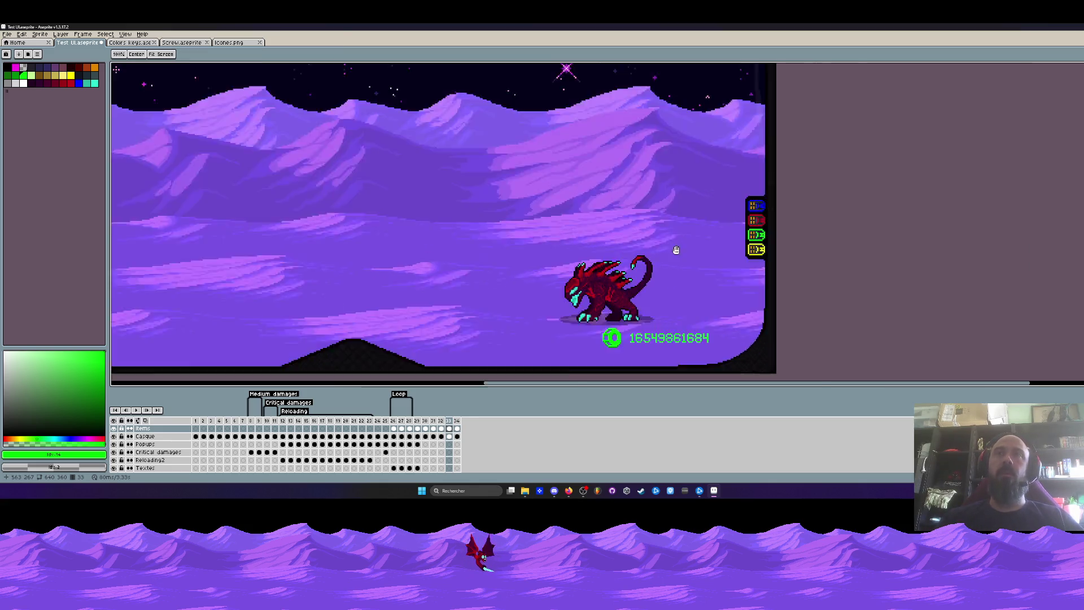
scroll(661, 272, up, 2)
drag(706, 113, 771, 322)
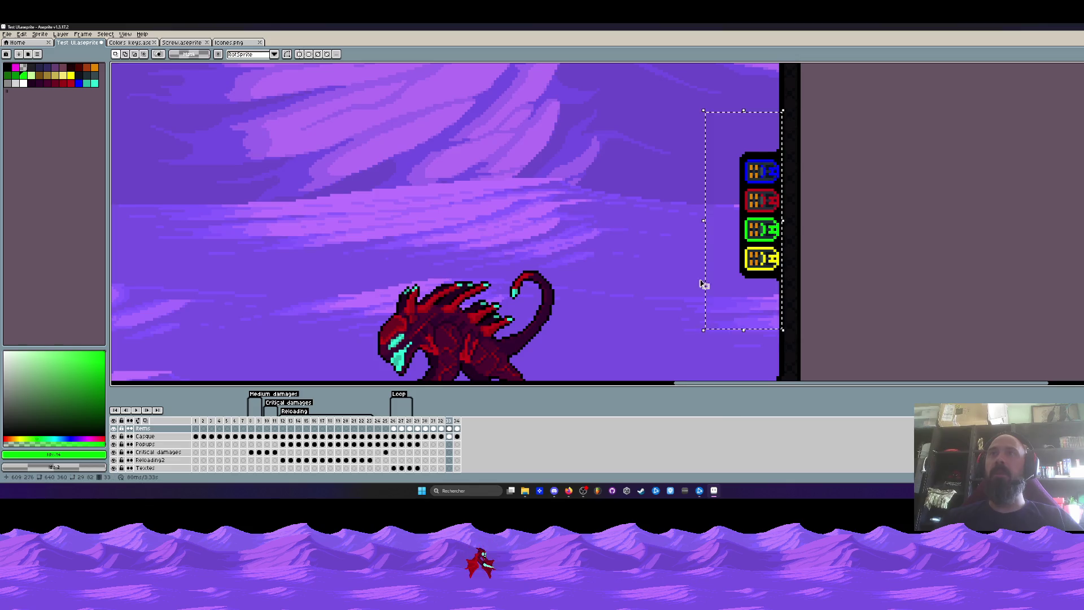
scroll(738, 254, down, 2)
scroll(454, 257, down, 1)
scroll(593, 262, down, 1)
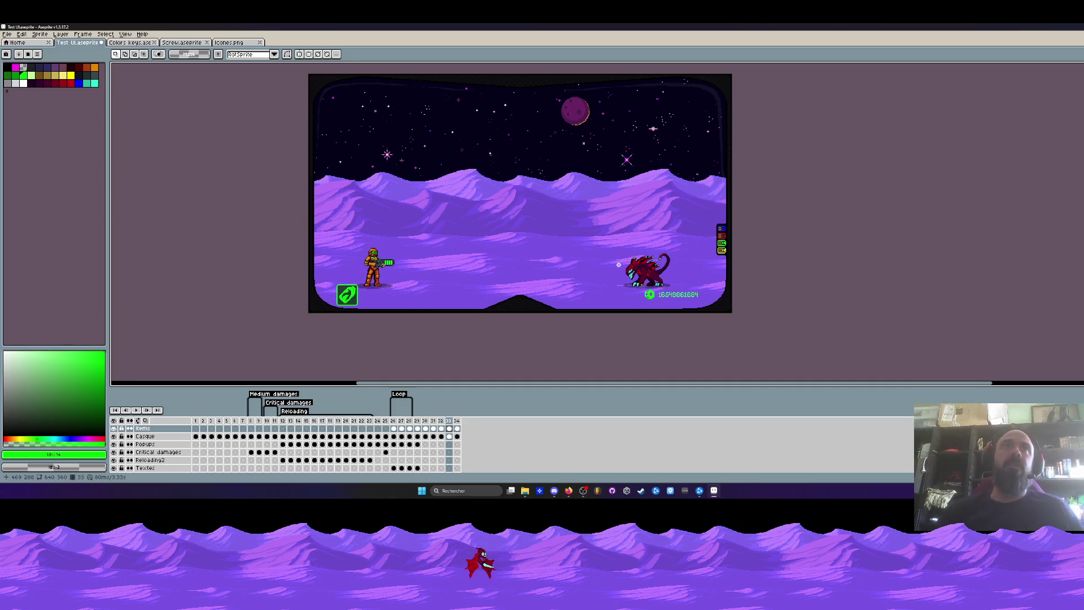
click(127, 42)
click(81, 42)
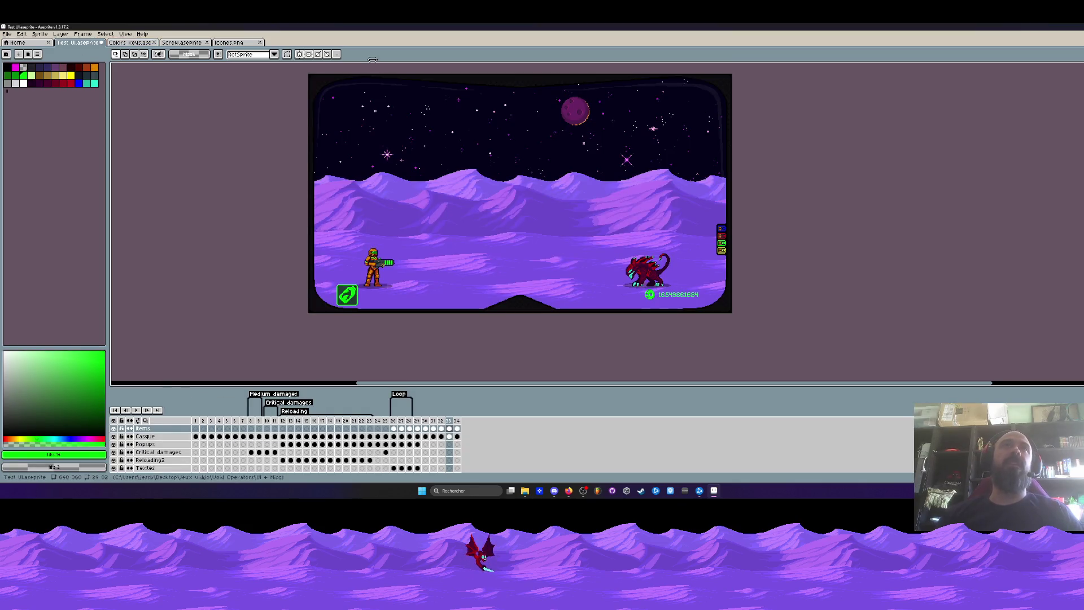
scroll(327, 150, up, 2)
scroll(328, 150, up, 3)
scroll(328, 150, down, 2)
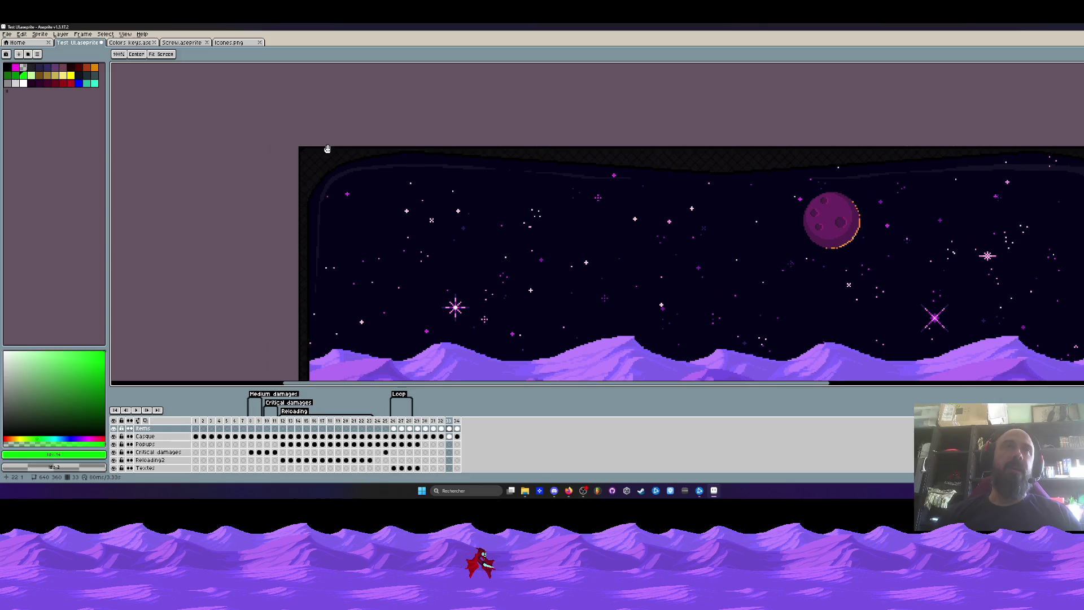
scroll(327, 150, down, 1)
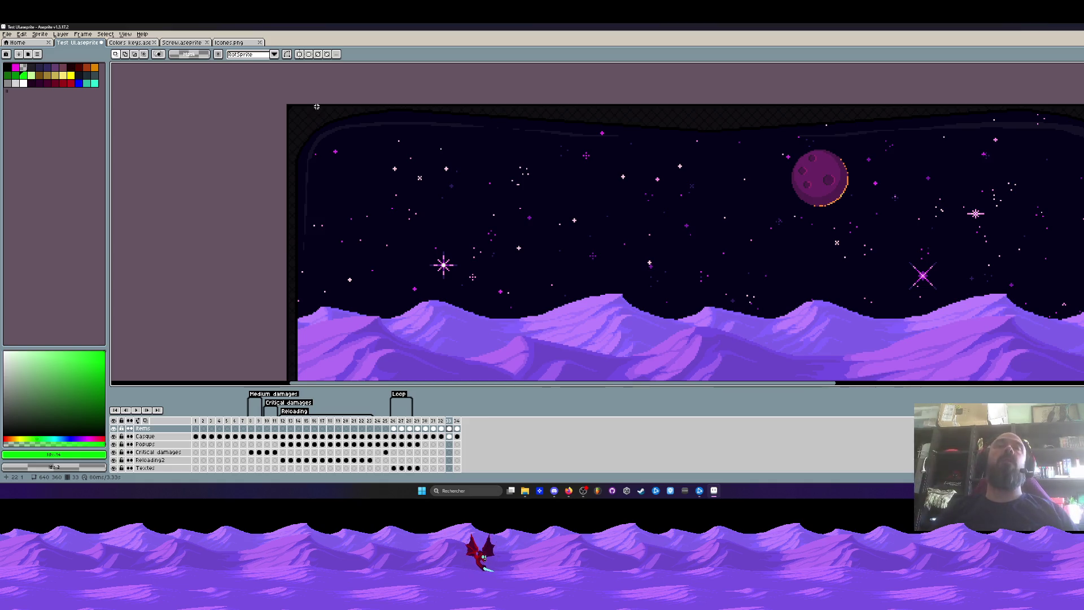
scroll(490, 183, down, 2)
scroll(490, 183, down, 1)
scroll(495, 220, up, 2)
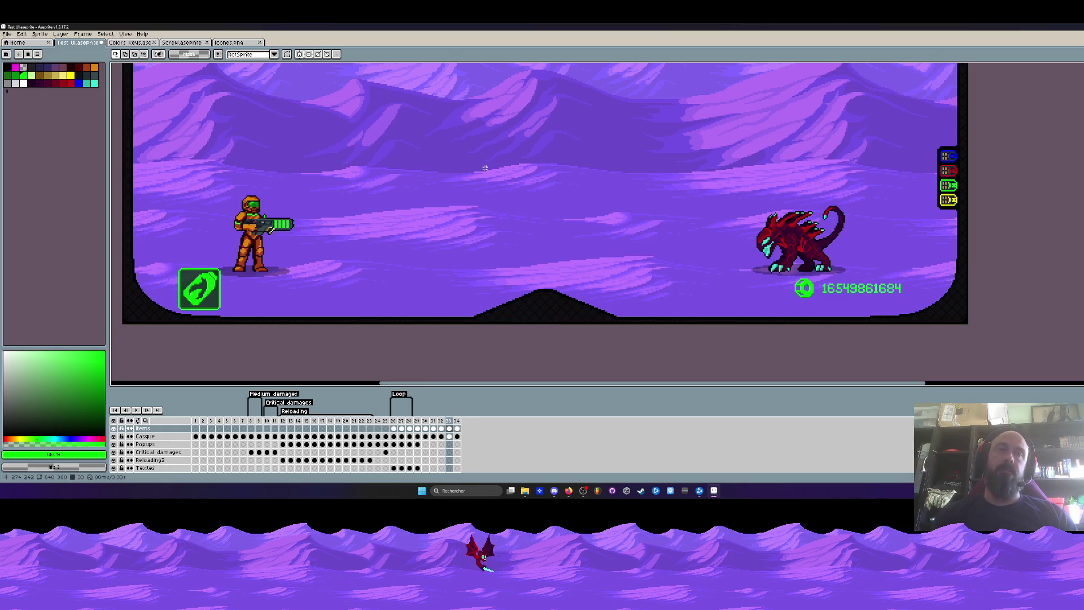
scroll(484, 167, down, 1)
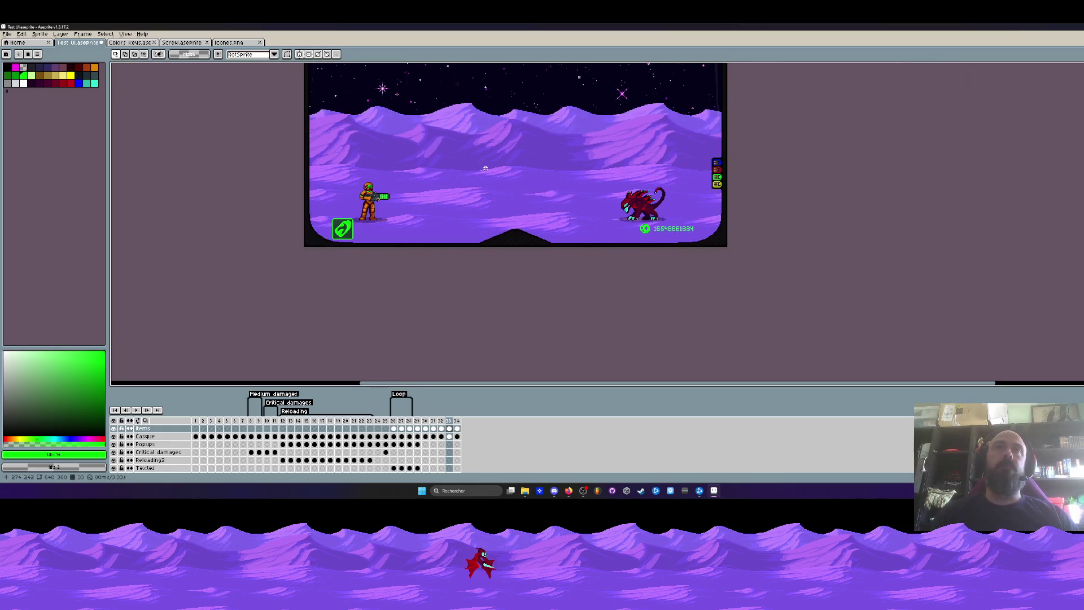
drag(484, 169, 362, 220)
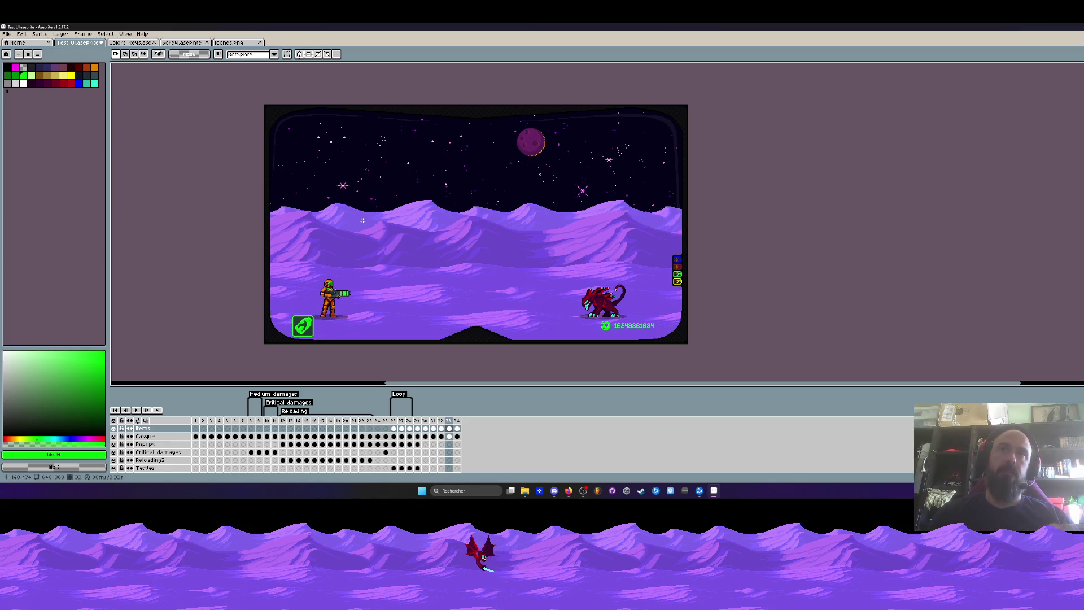
scroll(305, 322, up, 3)
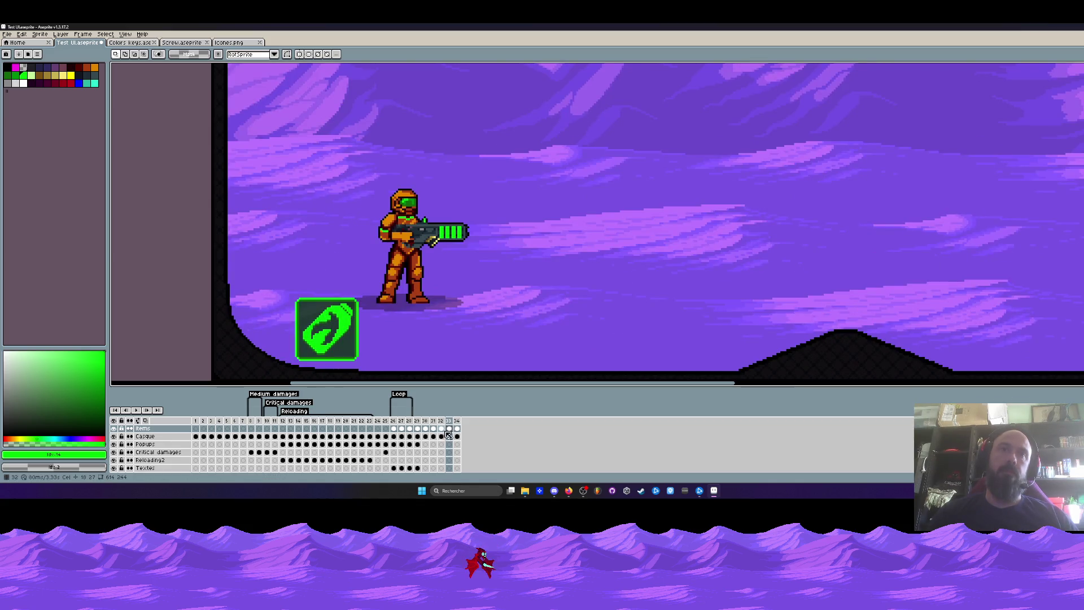
click(172, 429)
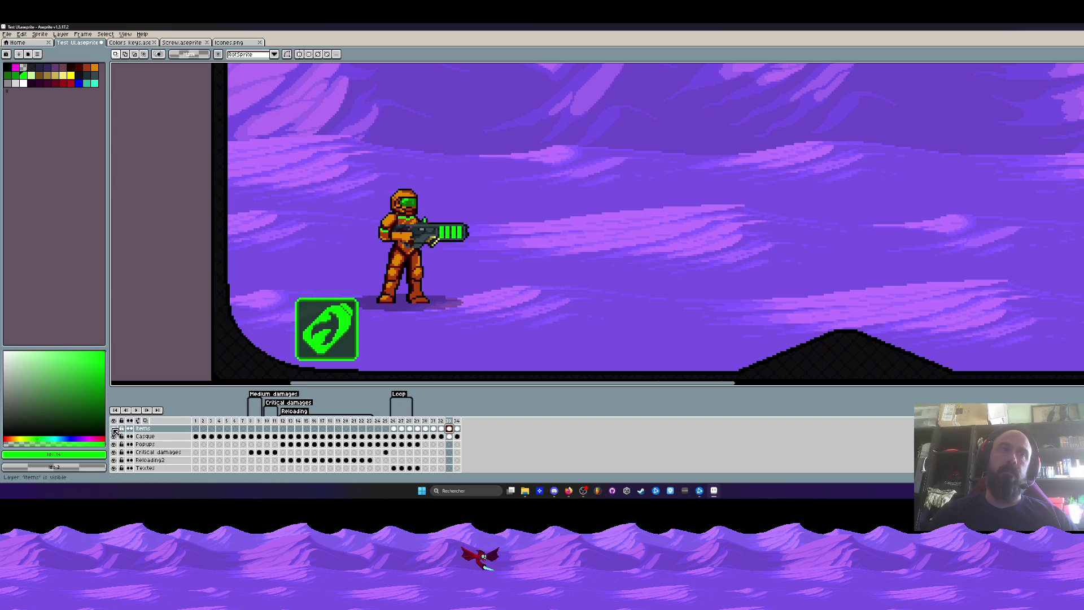
drag(491, 255, 456, 212)
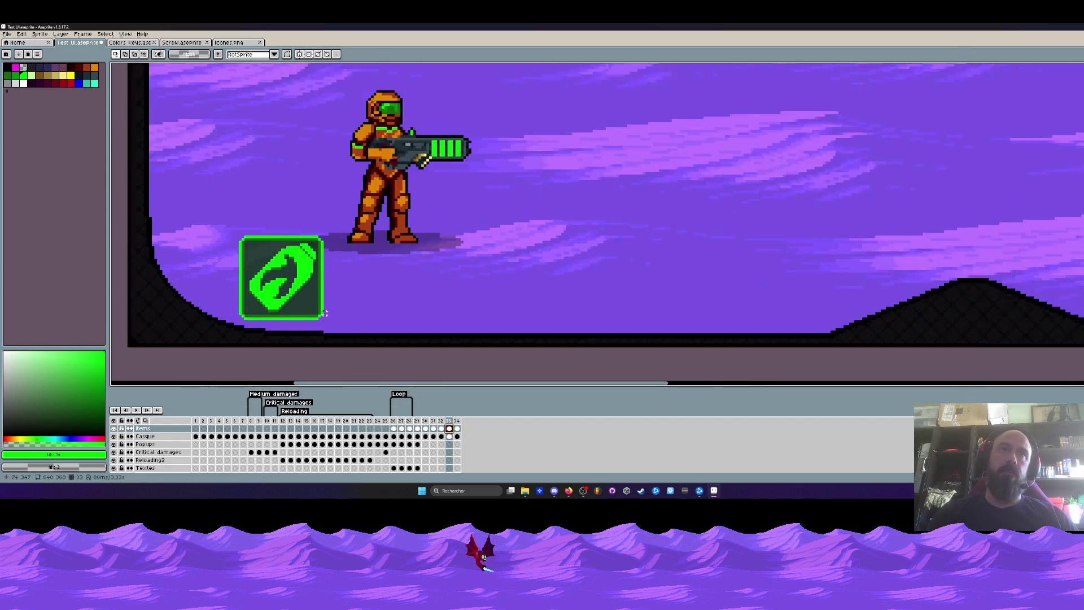
scroll(322, 313, up, 2)
drag(297, 292, 348, 339)
scroll(347, 340, down, 1)
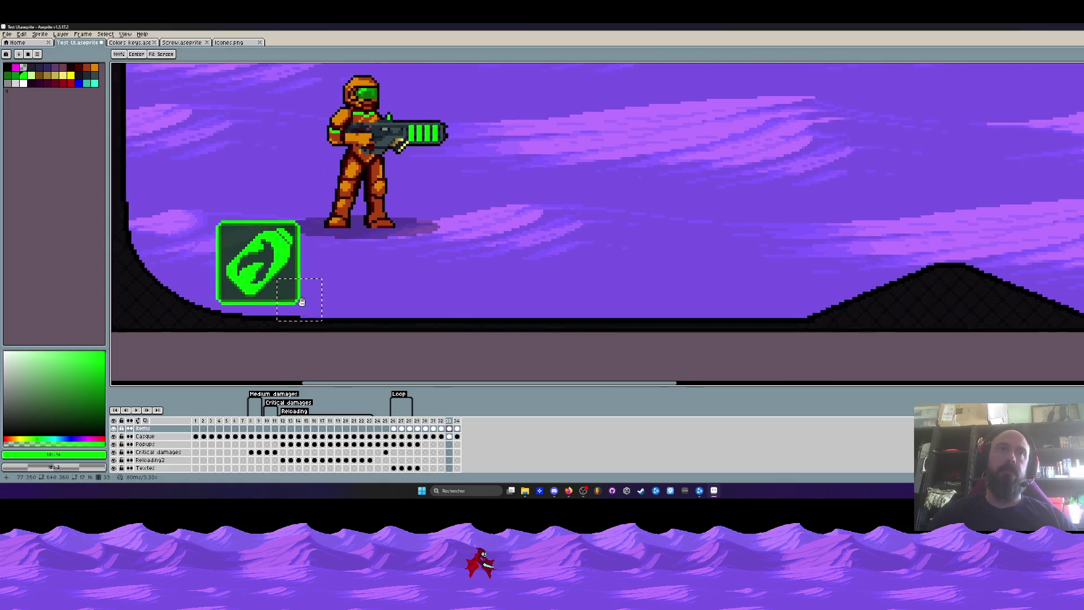
key(ctrl+v)
drag(262, 288, 358, 263)
key(ctrl+z)
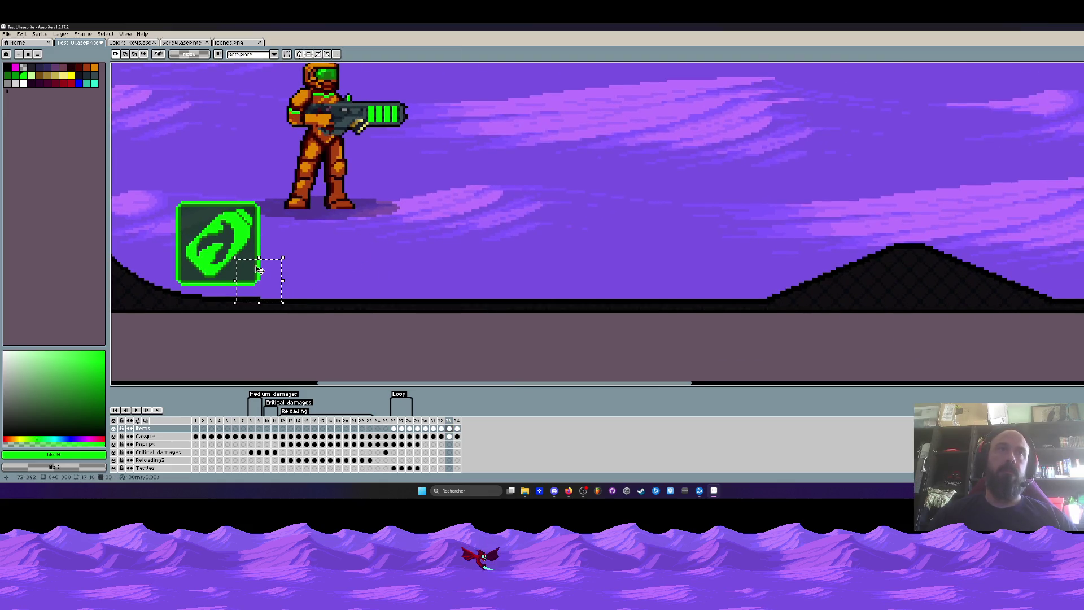
mouse_move(762, 254)
mouse_down()
mouse_move(254, 255)
mouse_move(592, 211)
mouse_up()
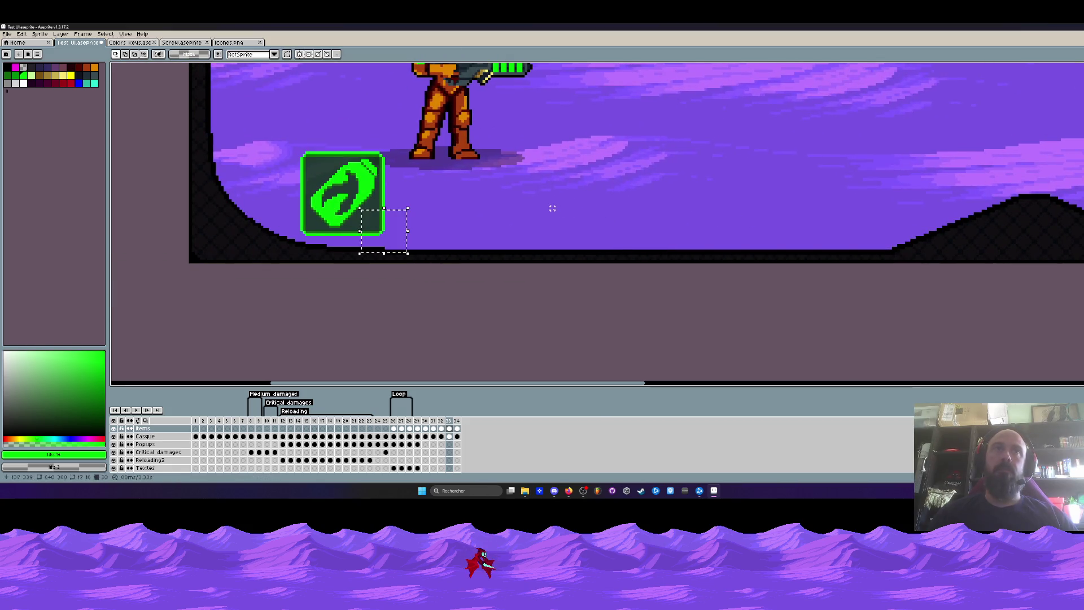
key(Escape)
mouse_move(360, 214)
mouse_down()
mouse_move(400, 243)
mouse_move(563, 204)
mouse_up()
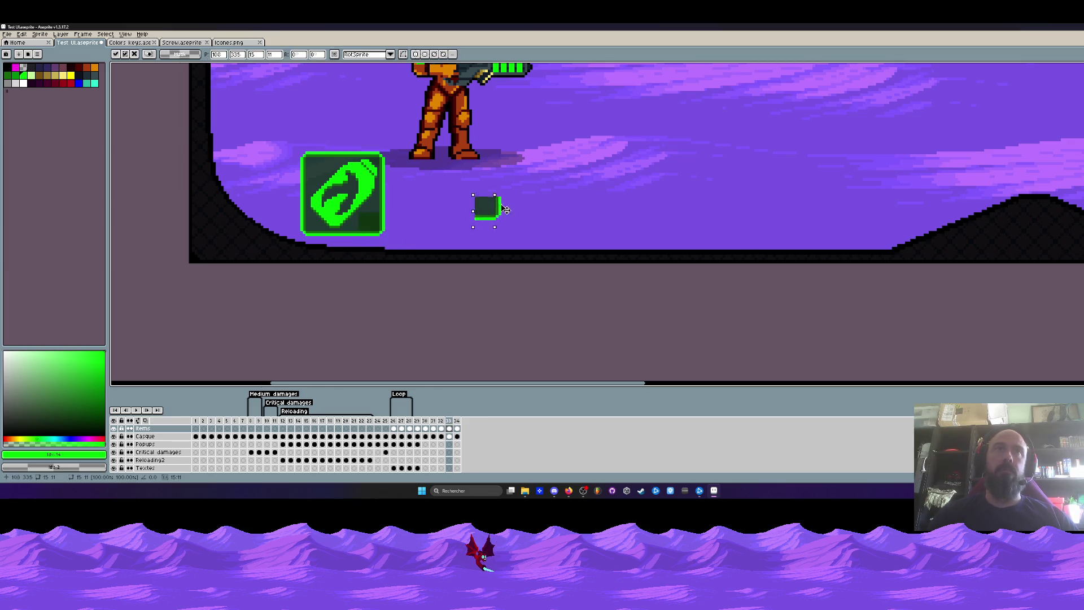
key(ctrl+z)
scroll(529, 204, down, 3)
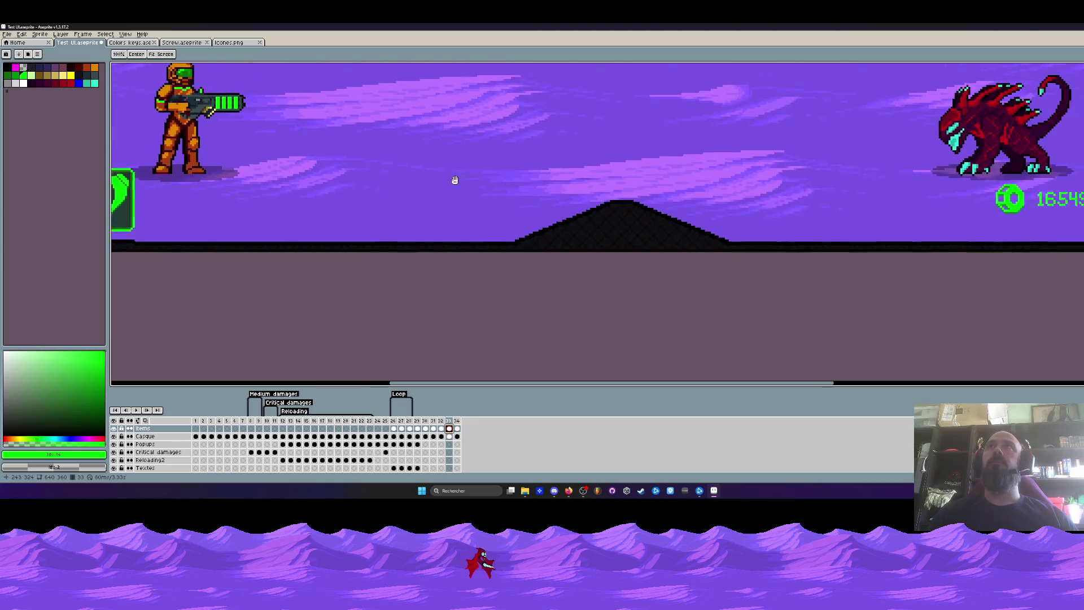
scroll(711, 187, up, 3)
mouse_move(300, 161)
mouse_down()
mouse_move(389, 233)
mouse_move(559, 186)
mouse_up()
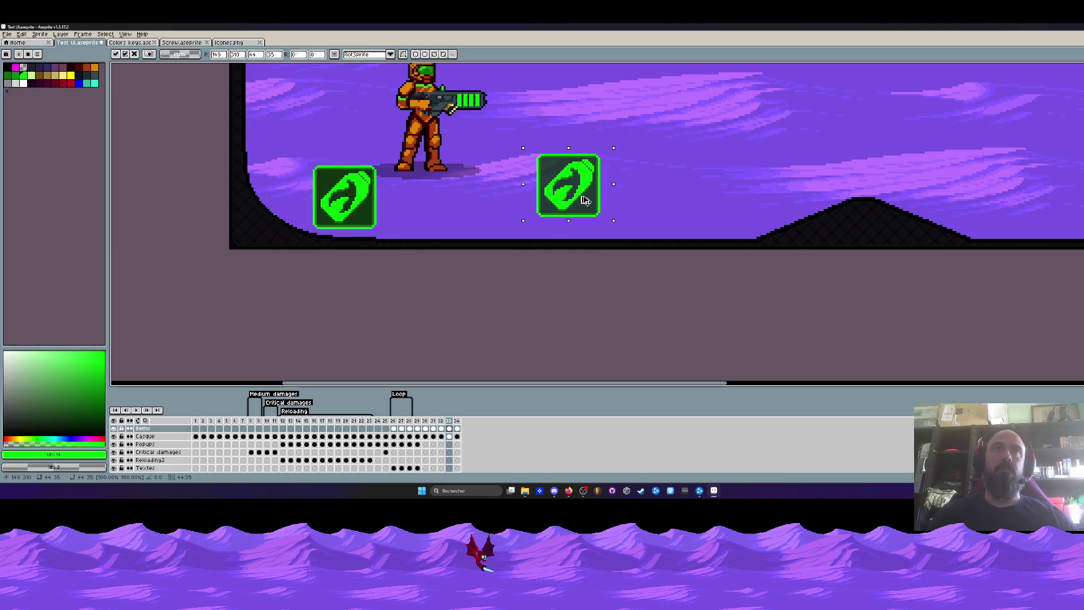
key(ctrl+z)
scroll(542, 187, right, 10)
scroll(678, 169, up, 1)
drag(644, 211, 915, 262)
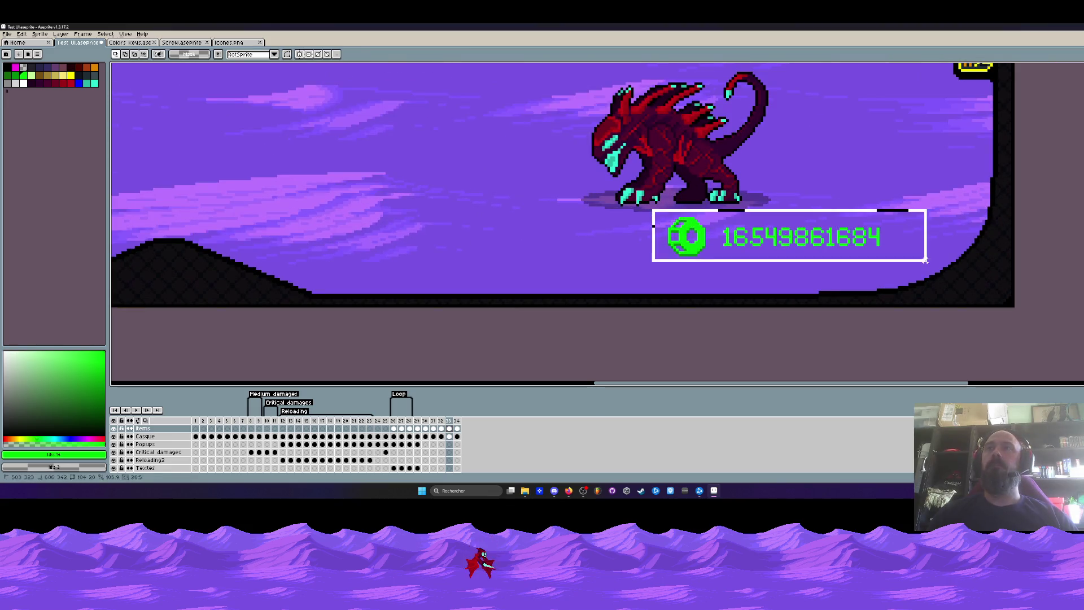
drag(864, 233, 835, 242)
scroll(836, 241, down, 3)
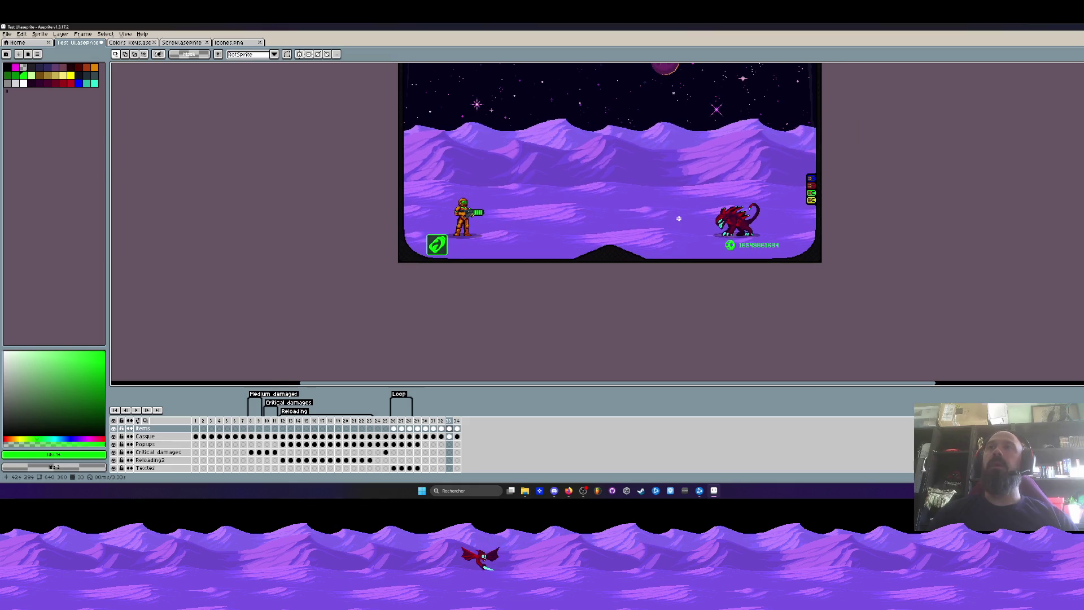
scroll(678, 219, down, 1)
drag(678, 219, 632, 242)
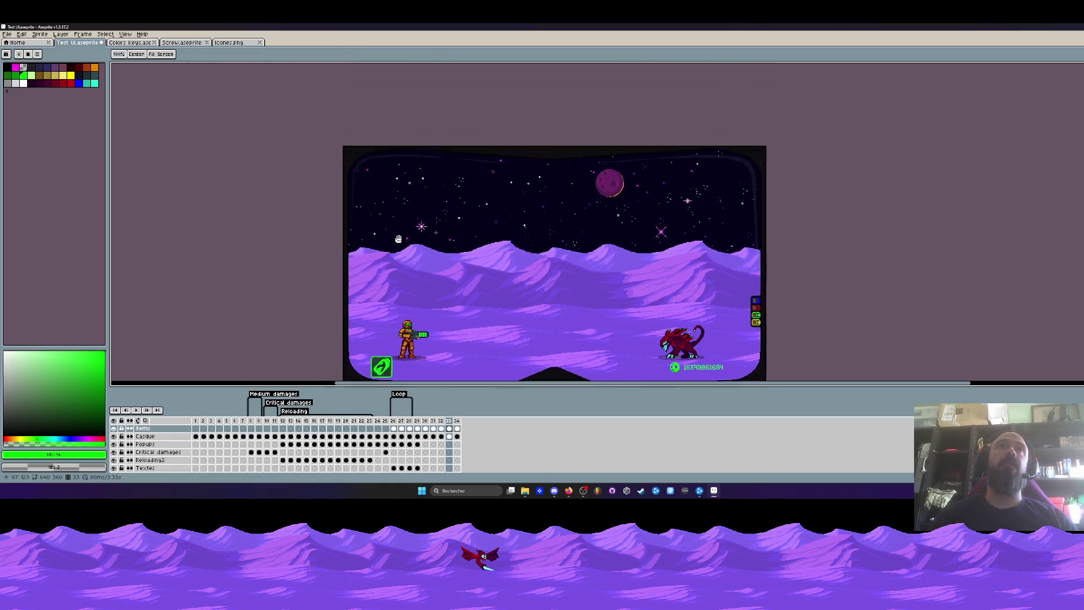
scroll(384, 68, up, 3)
drag(364, 153, 352, 182)
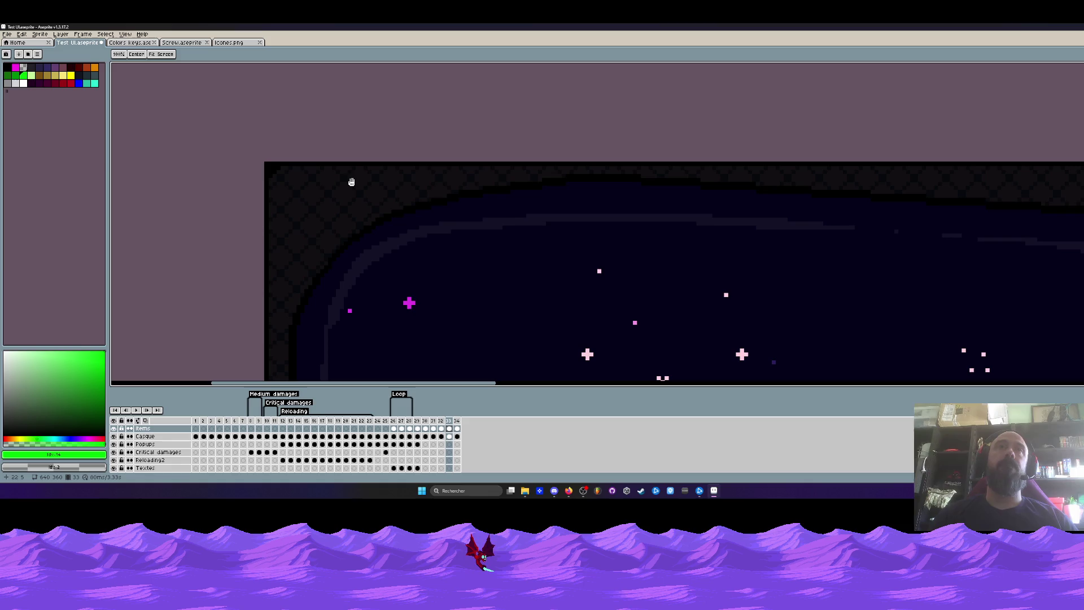
scroll(352, 182, down, 1)
scroll(364, 183, down, 2)
scroll(416, 160, down, 2)
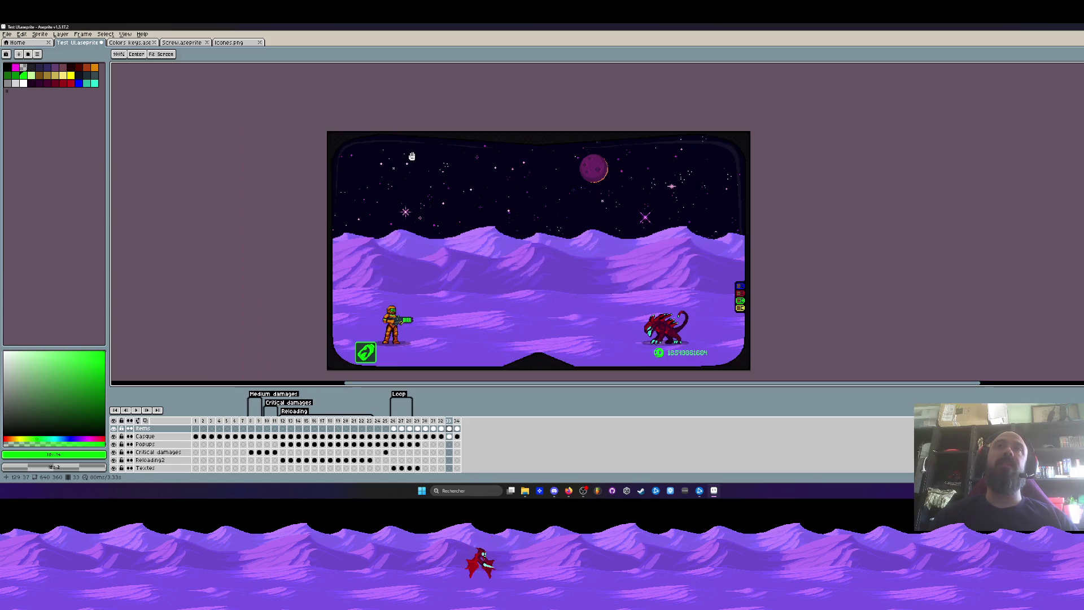
key(m)
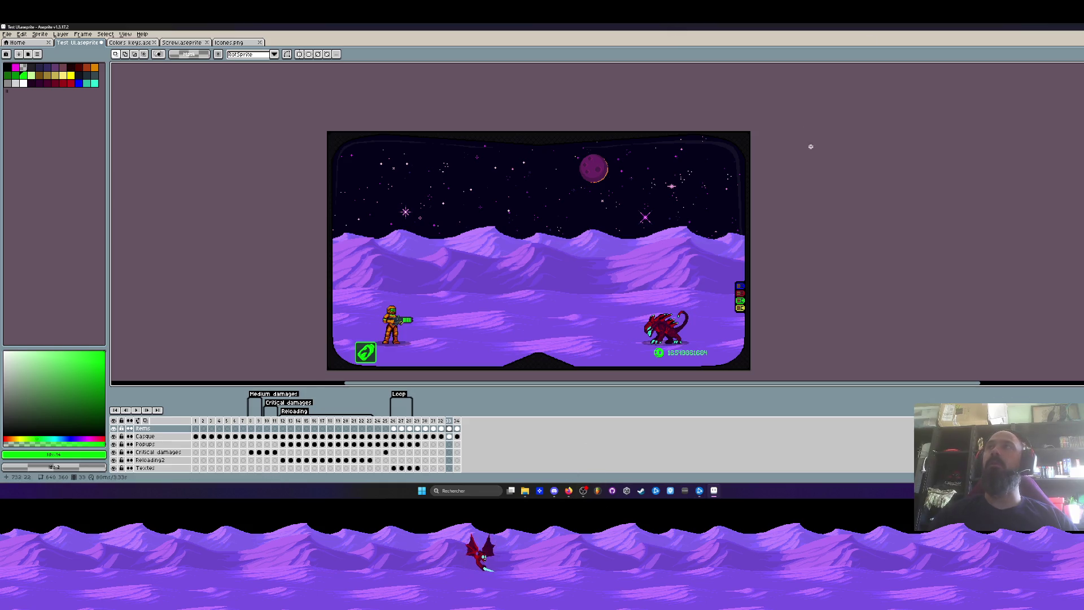
key(super+d)
click(439, 246)
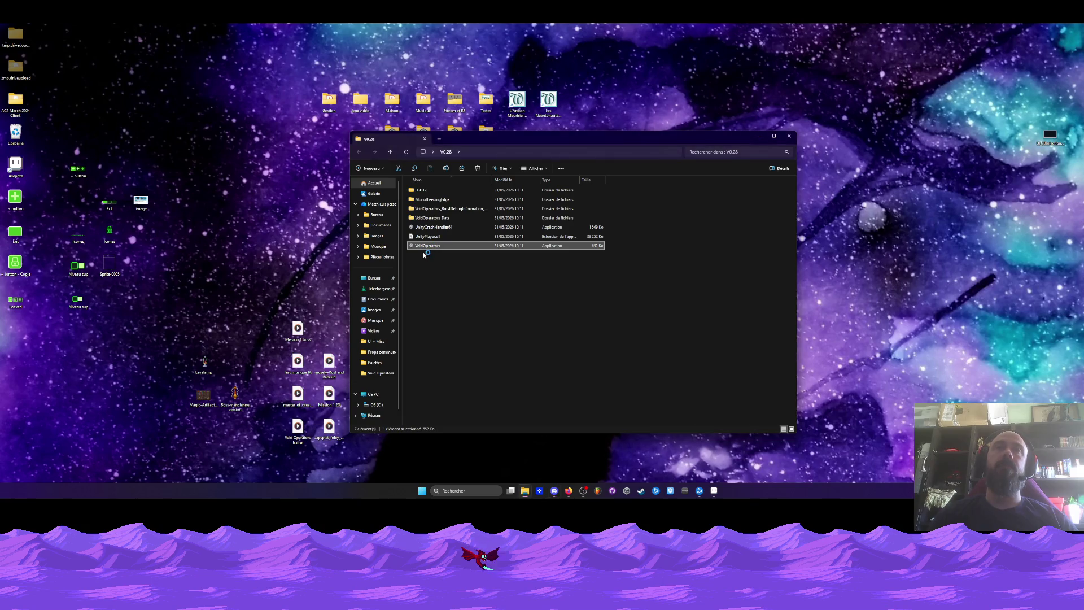
Launch VoidOperators.exe from the V0.28 build folder
double_click(428, 247)
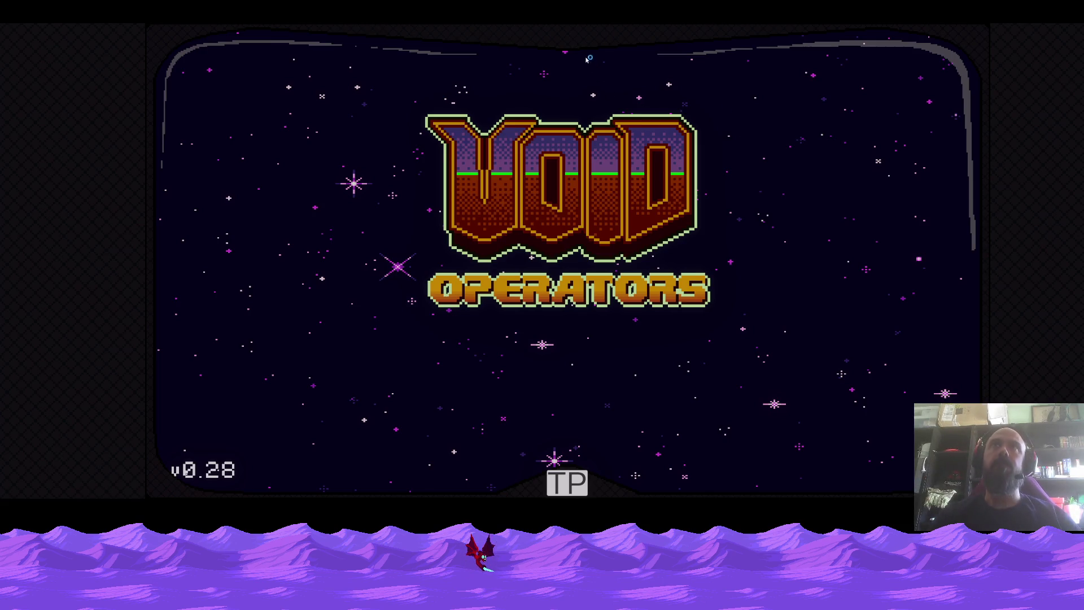
Capture the Void Operators title screen with a Win+Shift+S snip region, then switch back to Aseprite
key(super+shift+s)
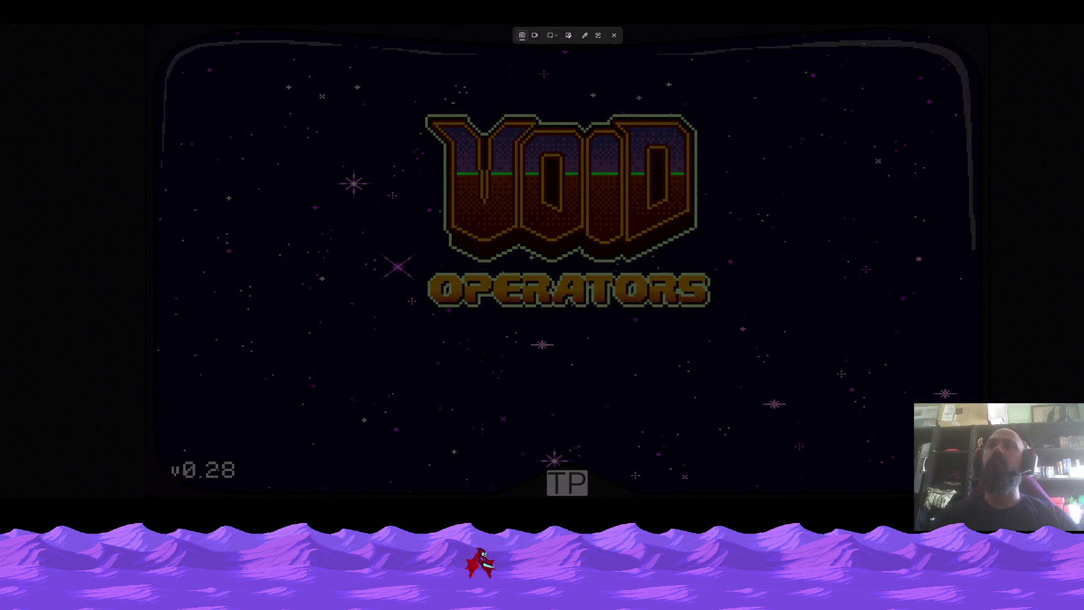
mouse_move(1080, 498)
mouse_down()
mouse_move(657, 77)
mouse_move(584, 23)
mouse_up()
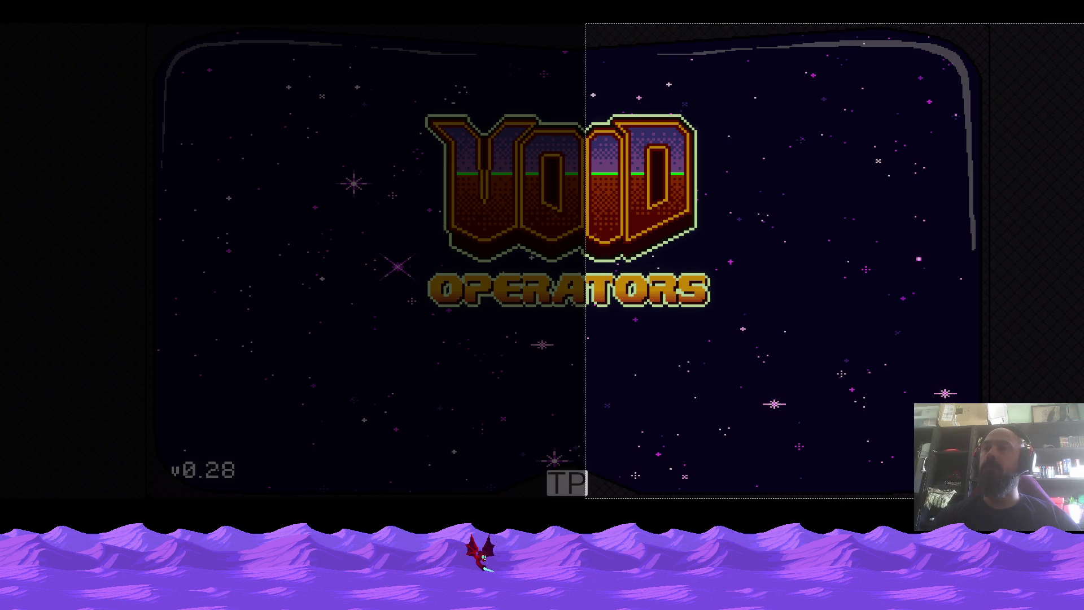
mouse_move(585, 22)
mouse_down()
mouse_move(671, 22)
mouse_move(593, 34)
mouse_up()
mouse_move(0, 24)
mouse_down()
mouse_move(643, 134)
mouse_move(843, 212)
mouse_move(800, 505)
mouse_move(537, 501)
mouse_up()
key(Escape)
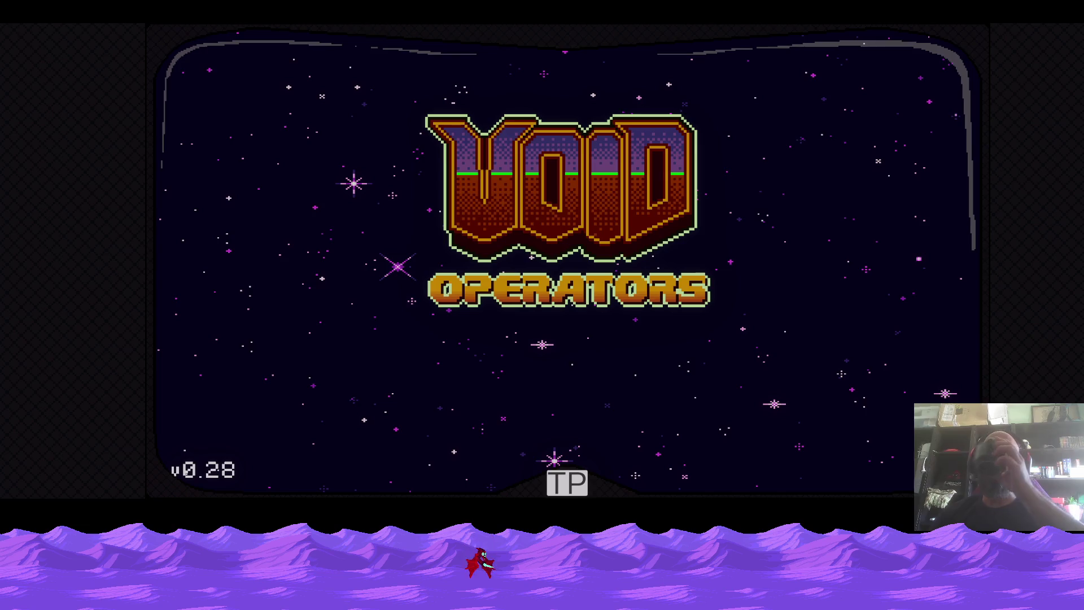
key(alt+Tab)
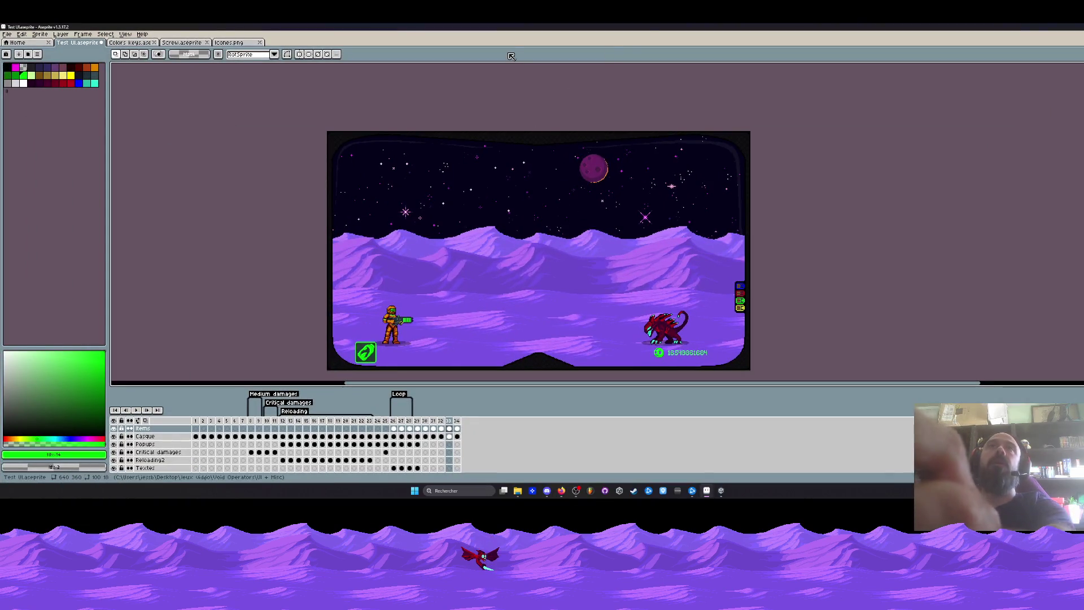
Jump to frame 34 and hide the Calque starfield layer so only the visor frame shows
key(End)
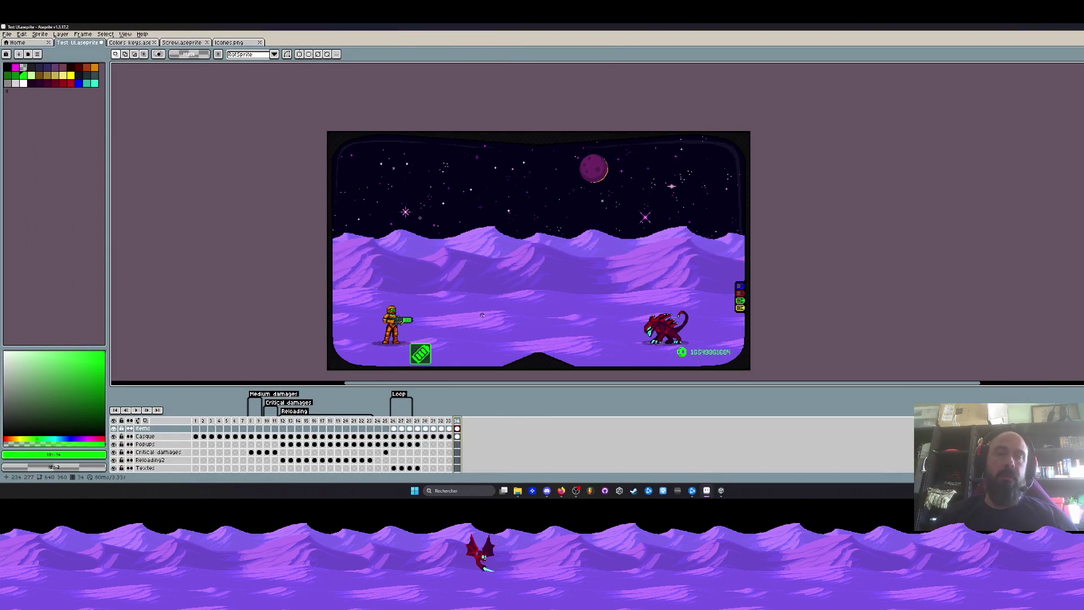
scroll(467, 322, down, 1)
scroll(435, 315, up, 1)
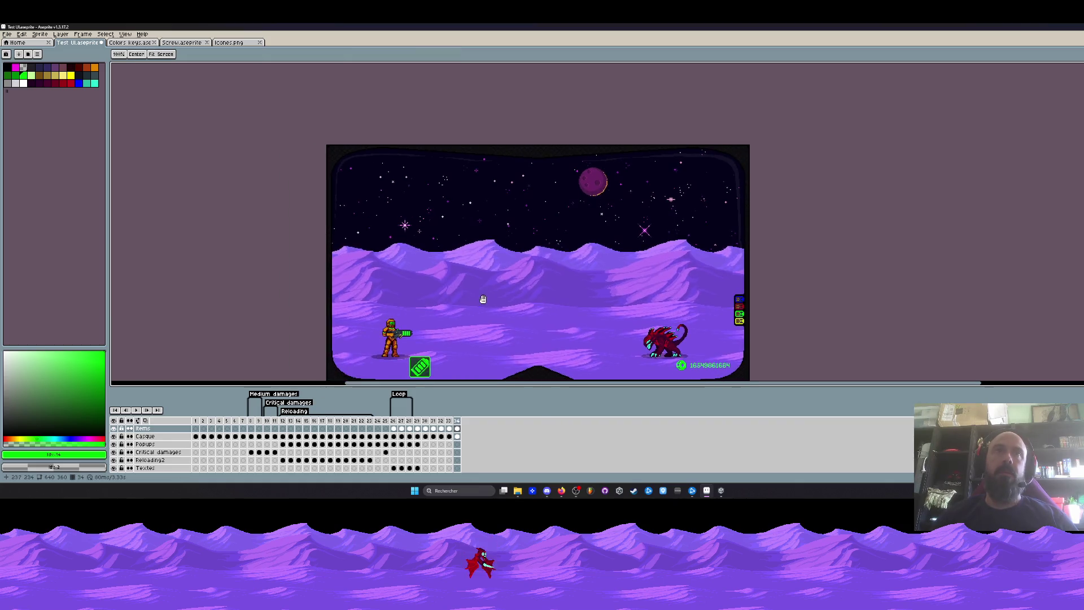
scroll(434, 315, up, 1)
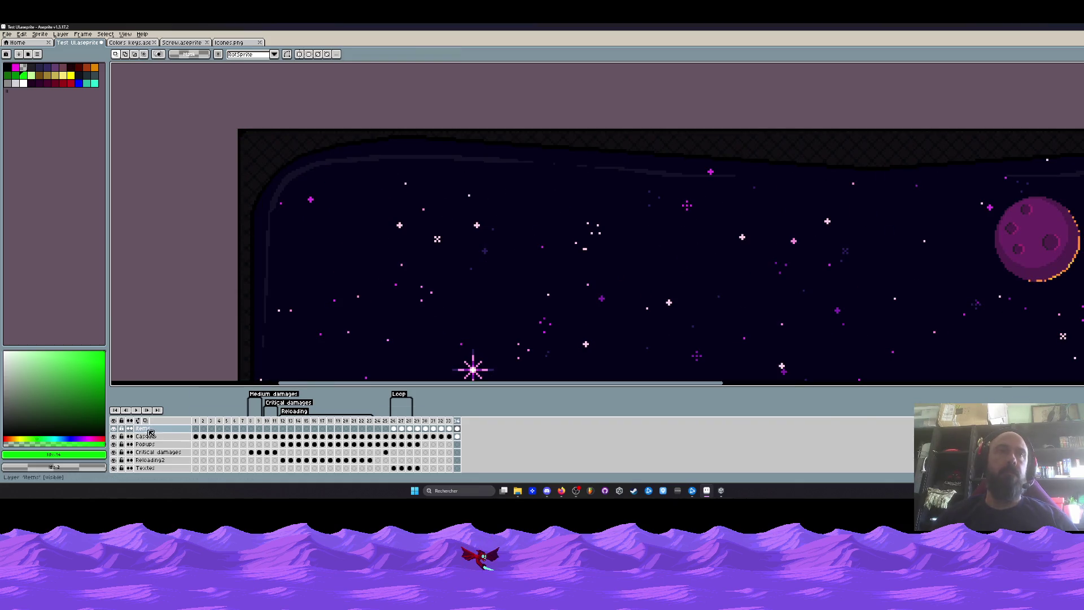
click(117, 429)
click(116, 438)
scroll(379, 245, down, 1)
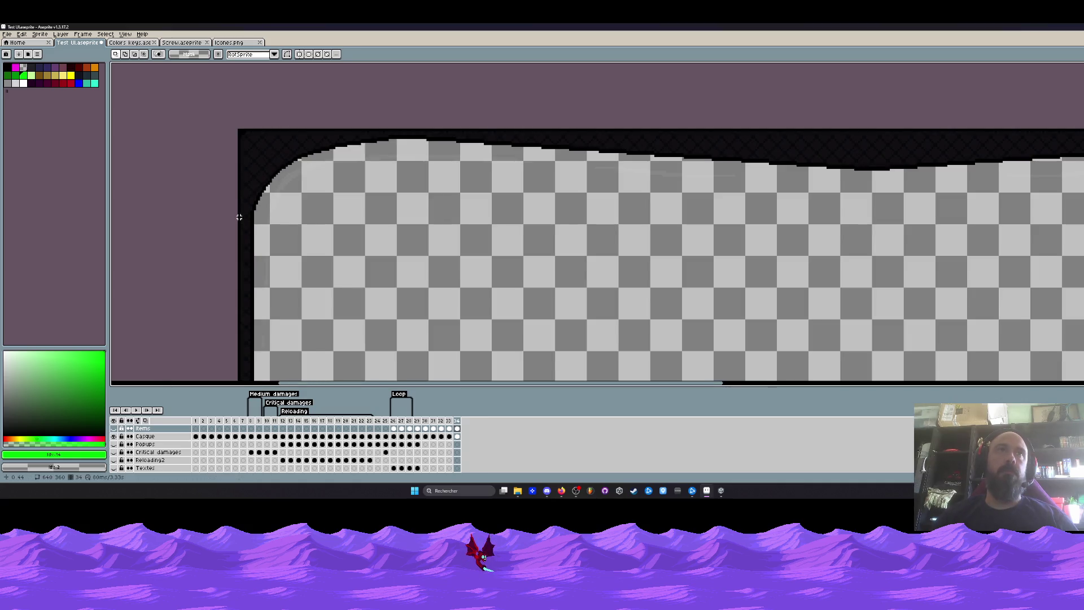
scroll(378, 245, up, 1)
scroll(379, 245, up, 1)
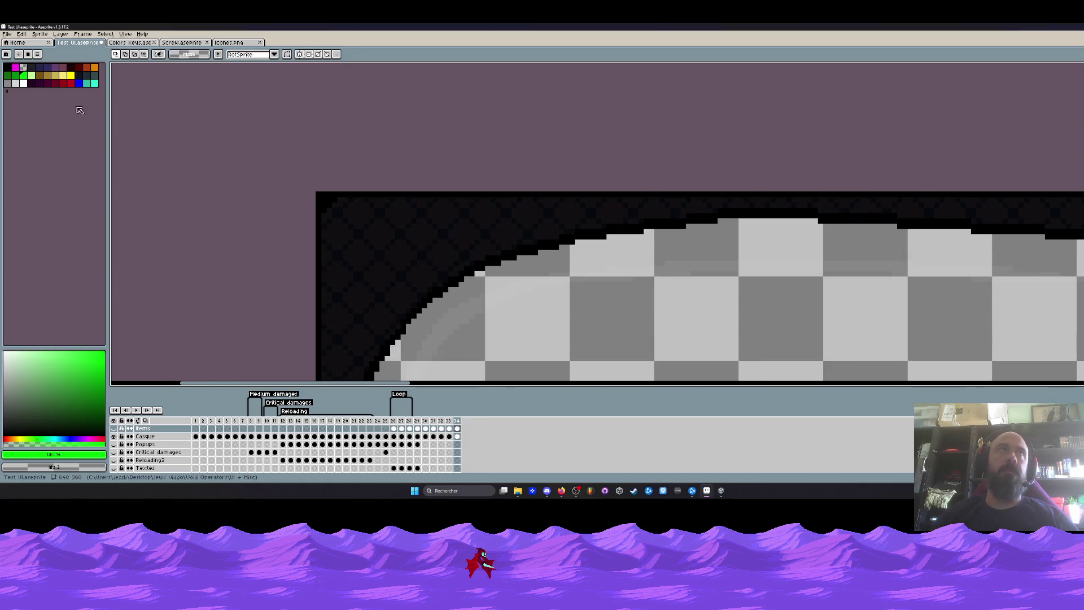
click(85, 80)
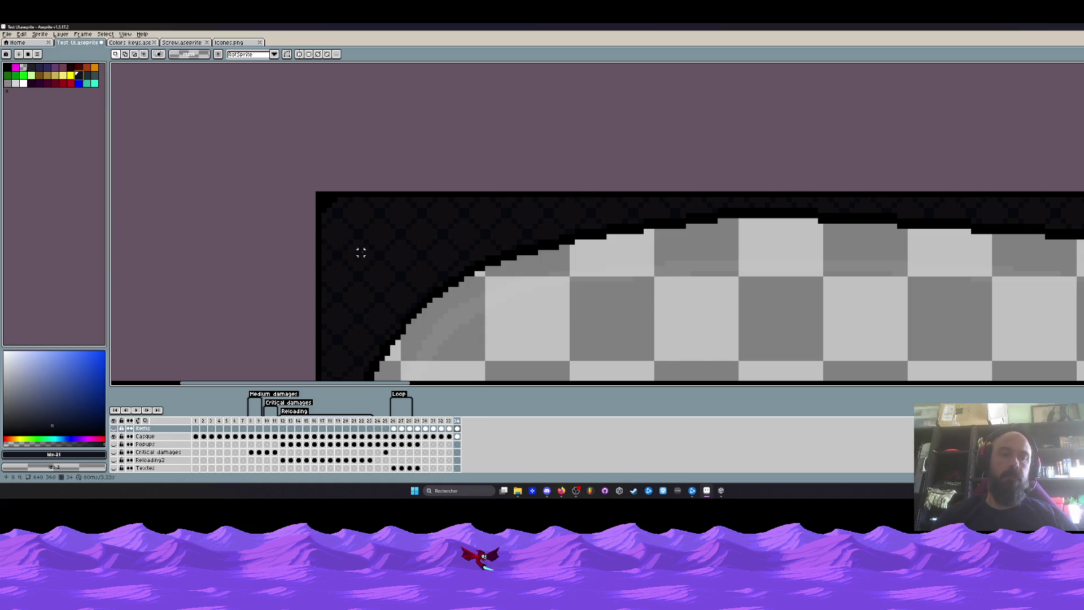
key(b)
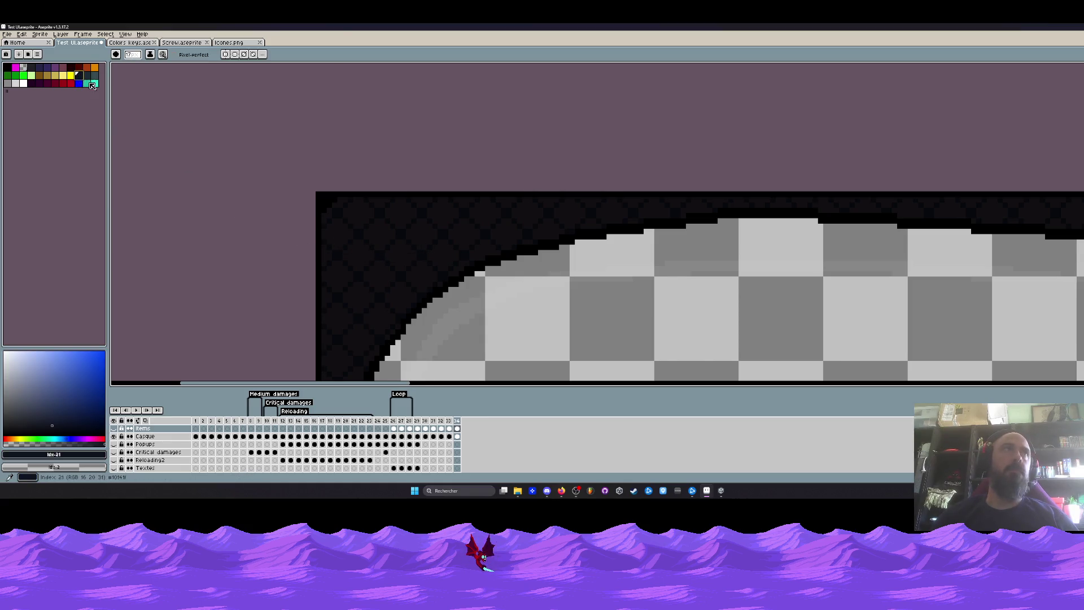
click(458, 437)
key(v)
key(b)
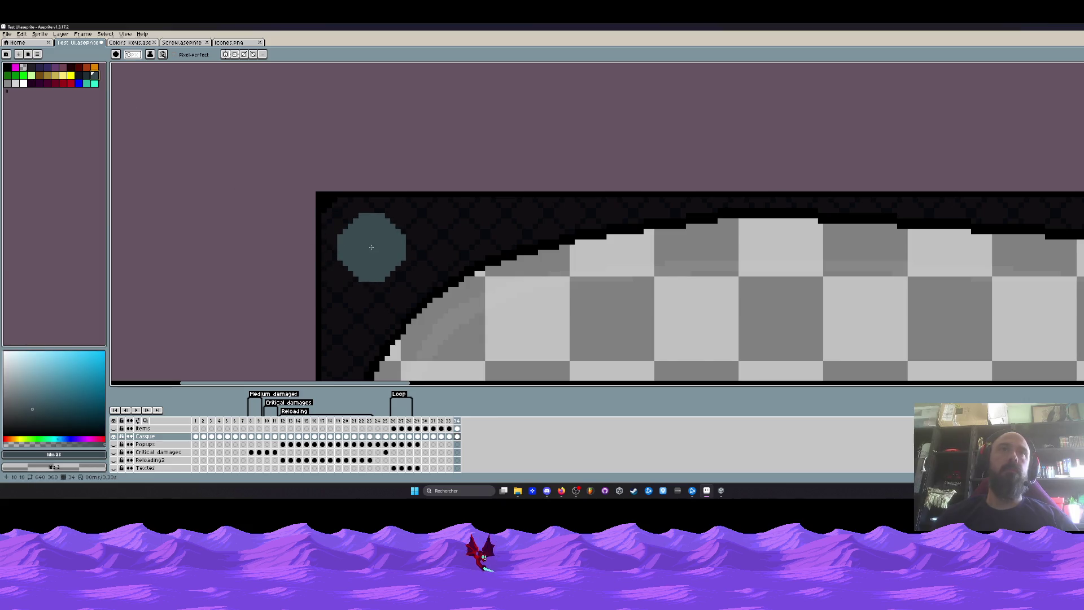
click(86, 76)
scroll(377, 252, up, 1)
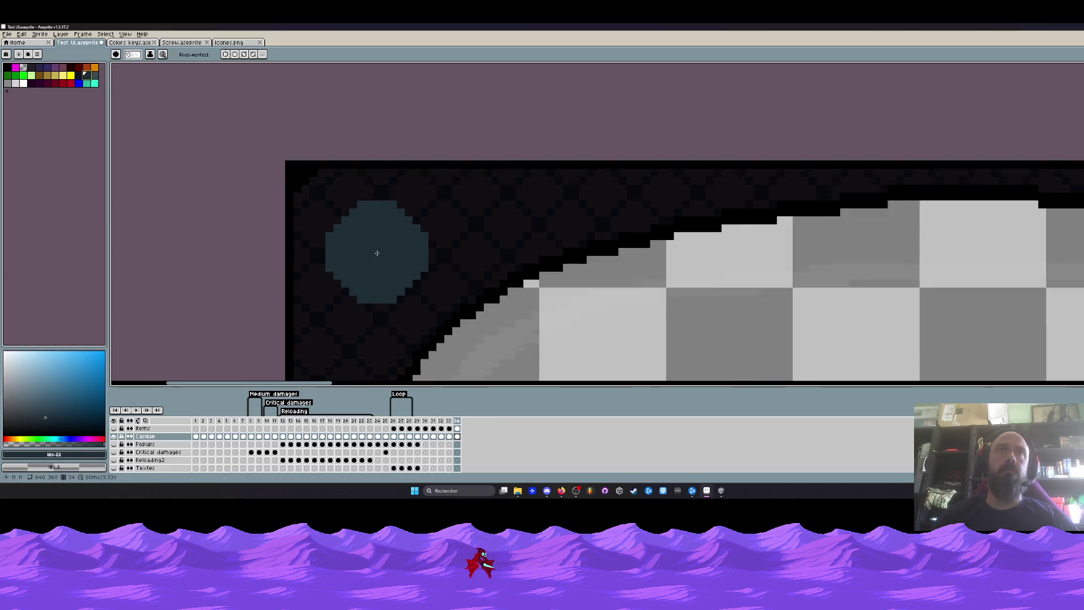
scroll(377, 252, up, 1)
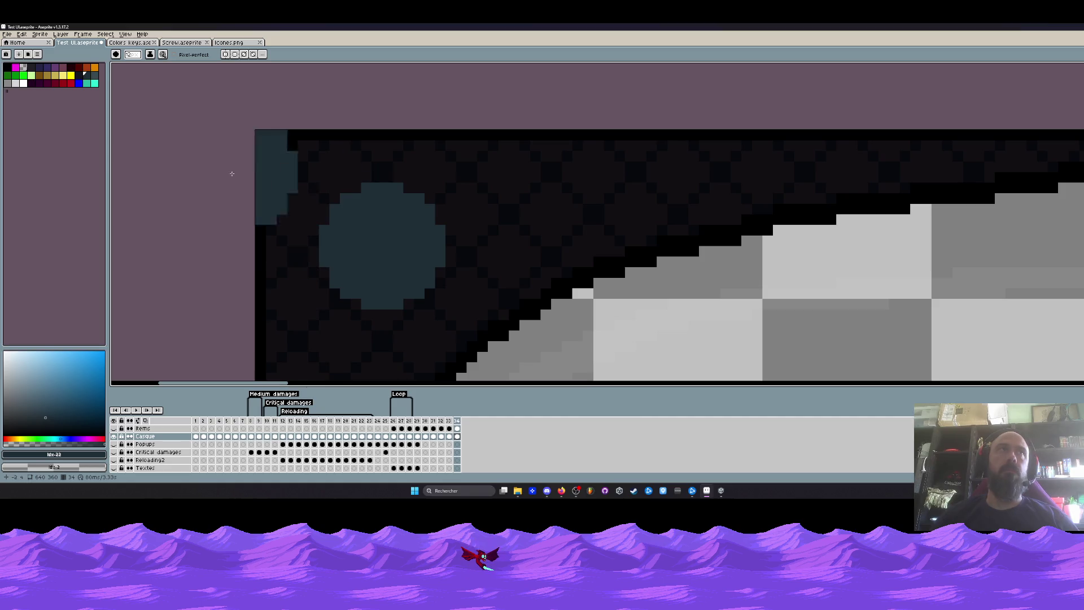
click(385, 245)
key(bracketleft)
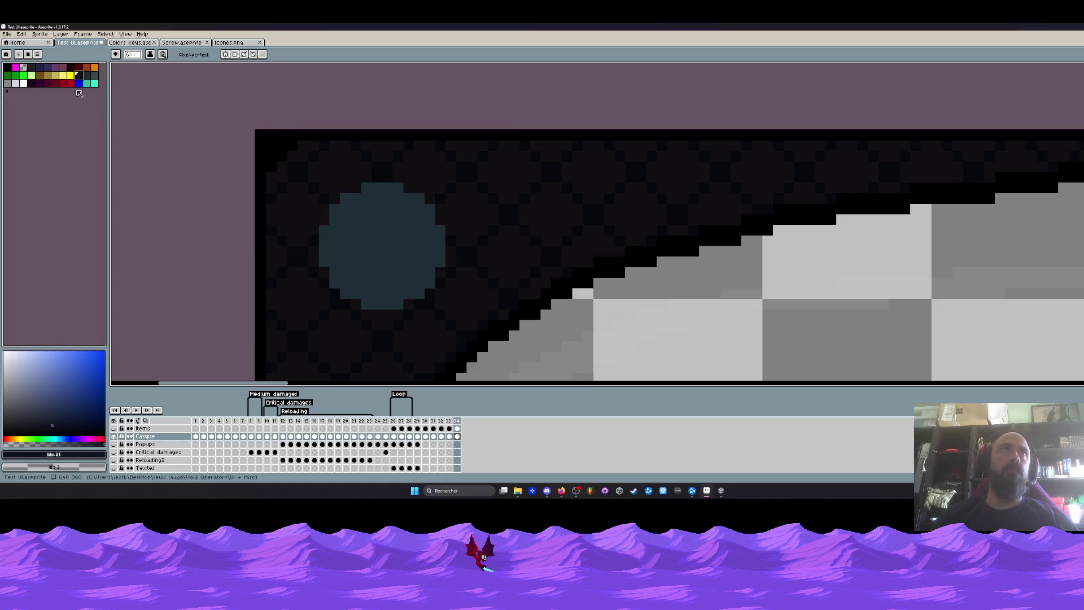
key(bracketright)
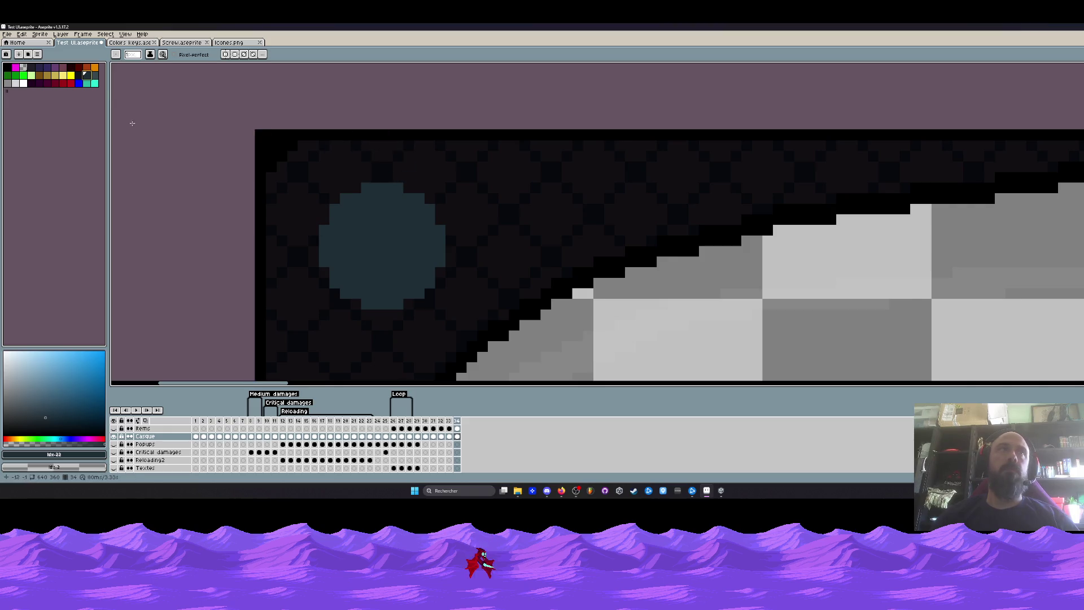
scroll(400, 176, up, 2)
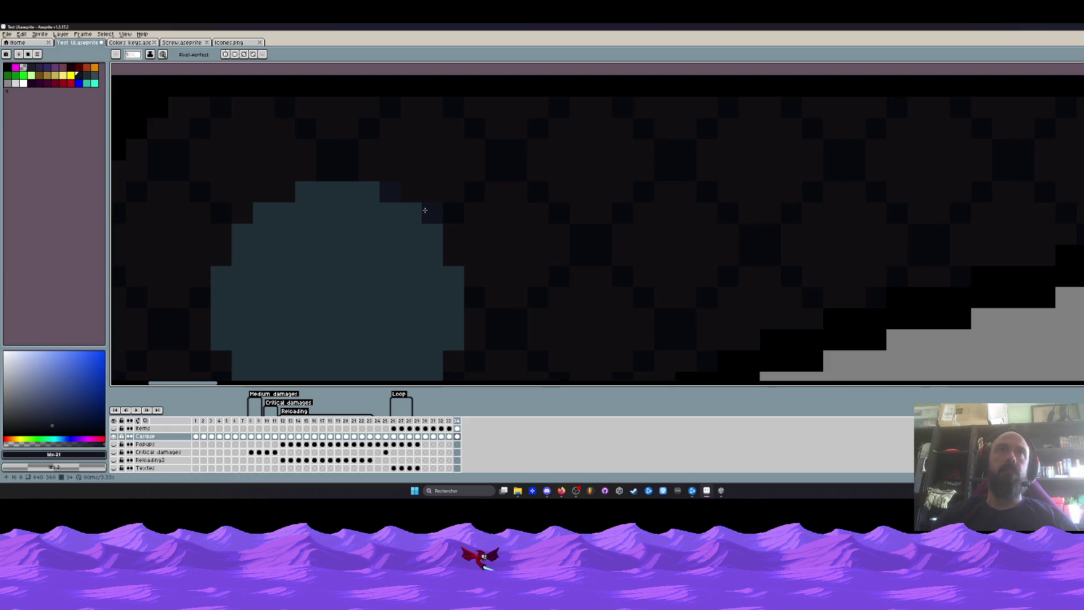
scroll(449, 260, down, 1)
scroll(449, 261, up, 2)
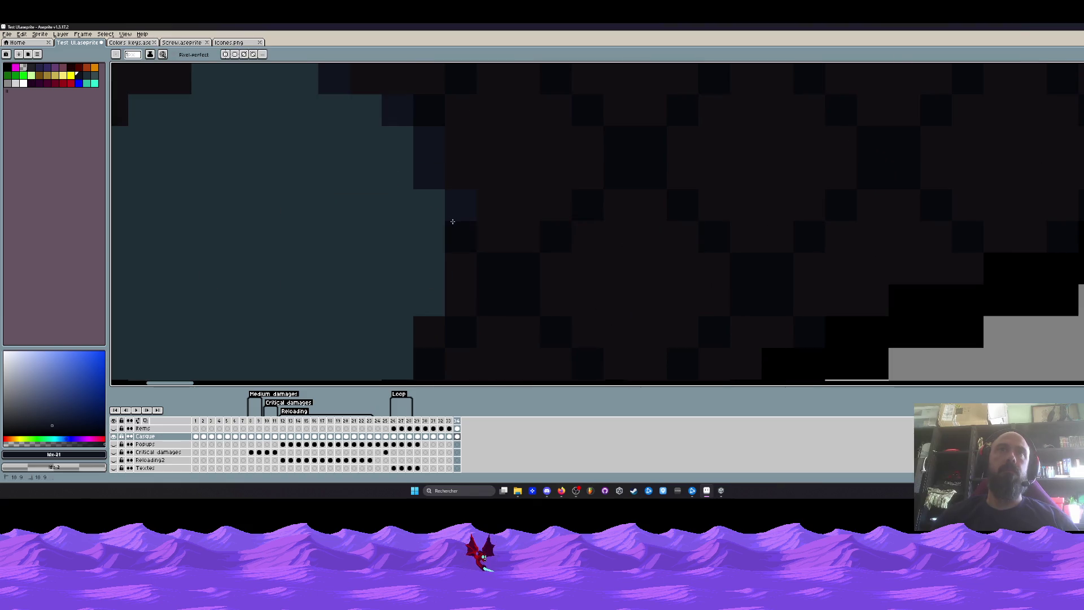
scroll(446, 254, up, 1)
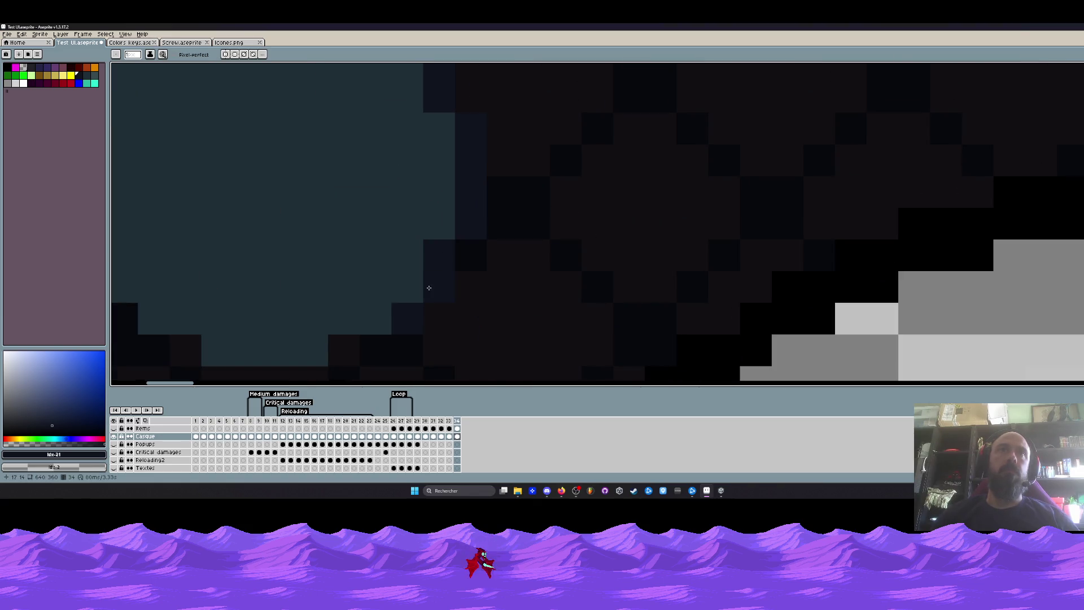
key(space)
drag(398, 321, 501, 242)
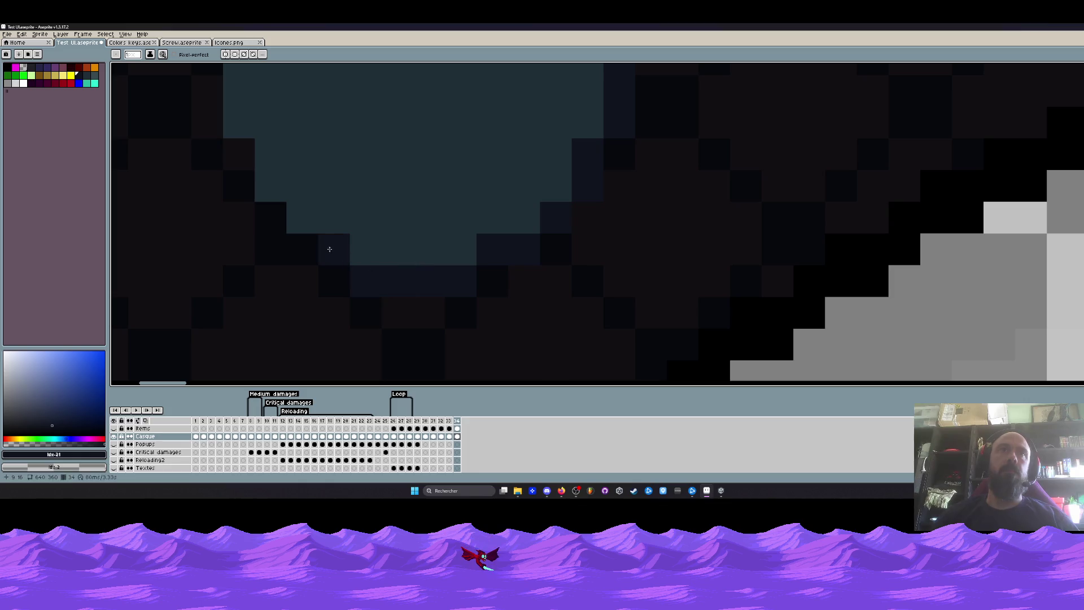
scroll(329, 274, down, 3)
scroll(329, 274, down, 2)
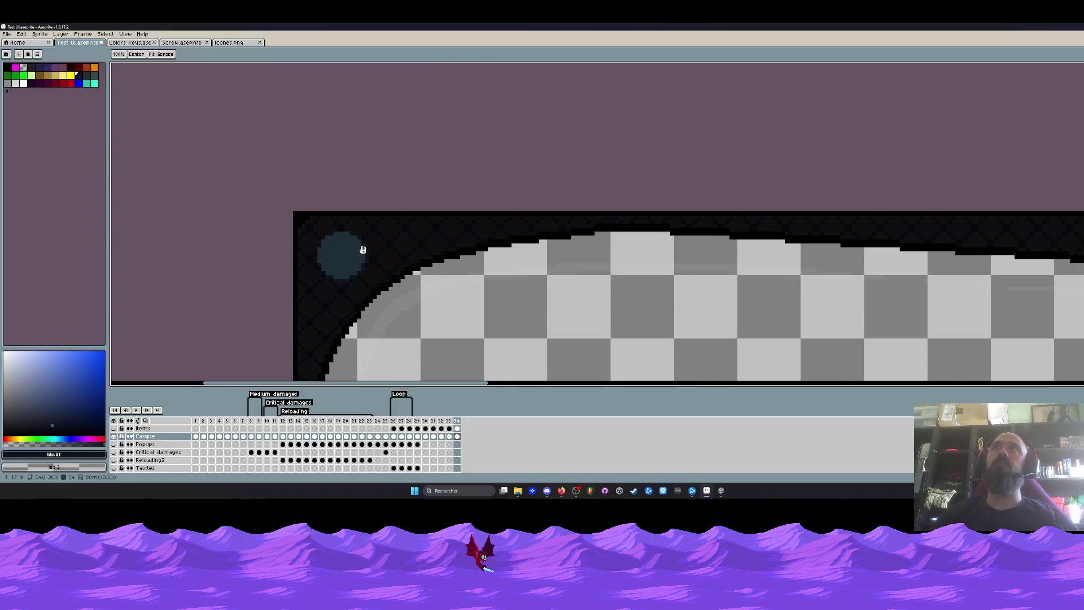
scroll(347, 236, up, 2)
scroll(347, 237, up, 3)
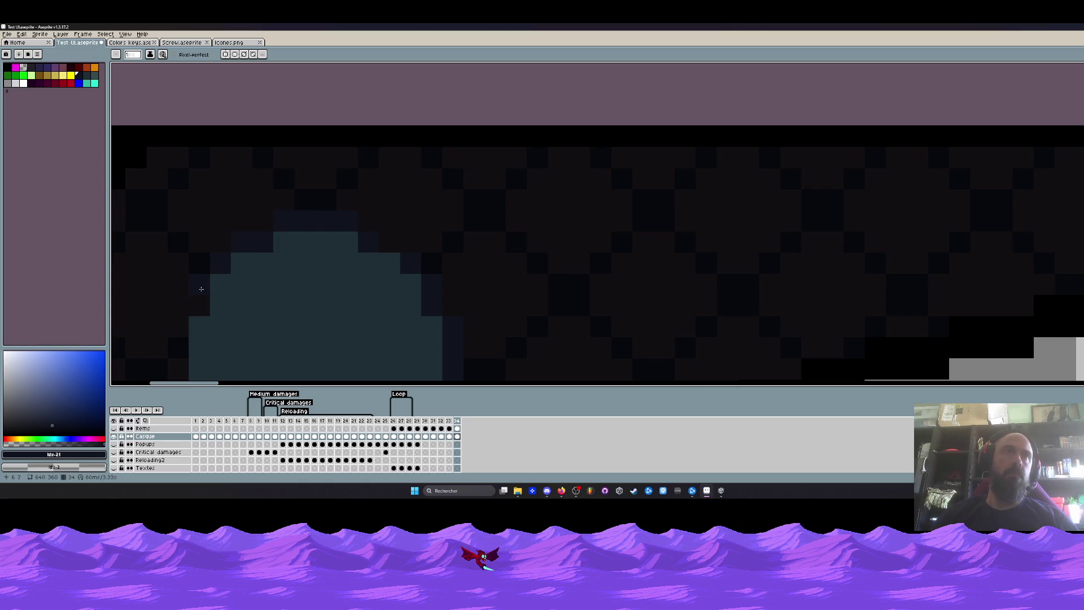
scroll(245, 244, down, 1)
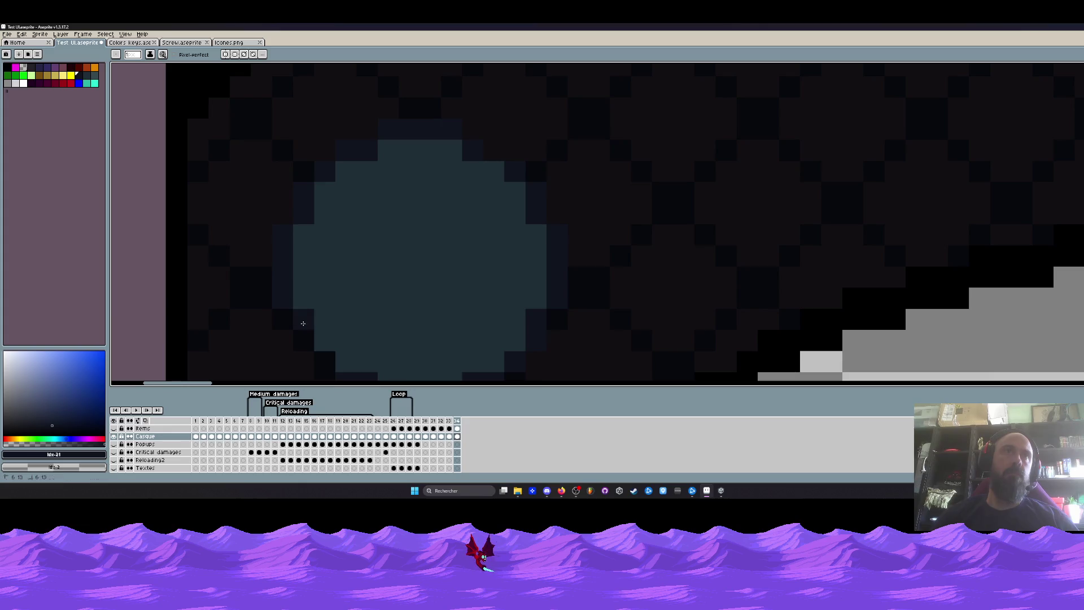
scroll(283, 236, down, 2)
scroll(310, 268, down, 3)
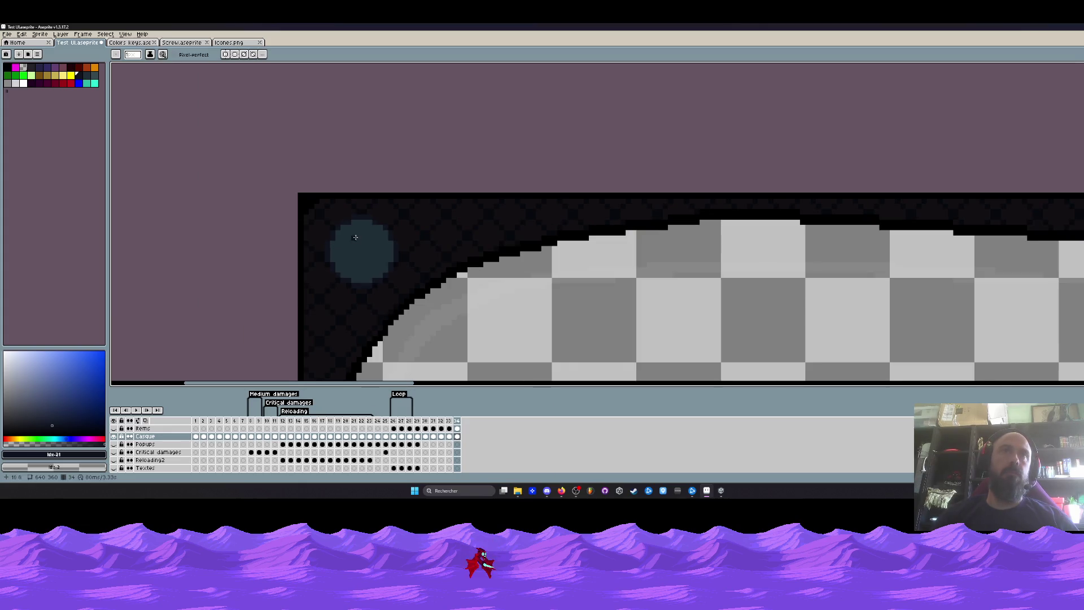
scroll(354, 233, up, 2)
key(alt)
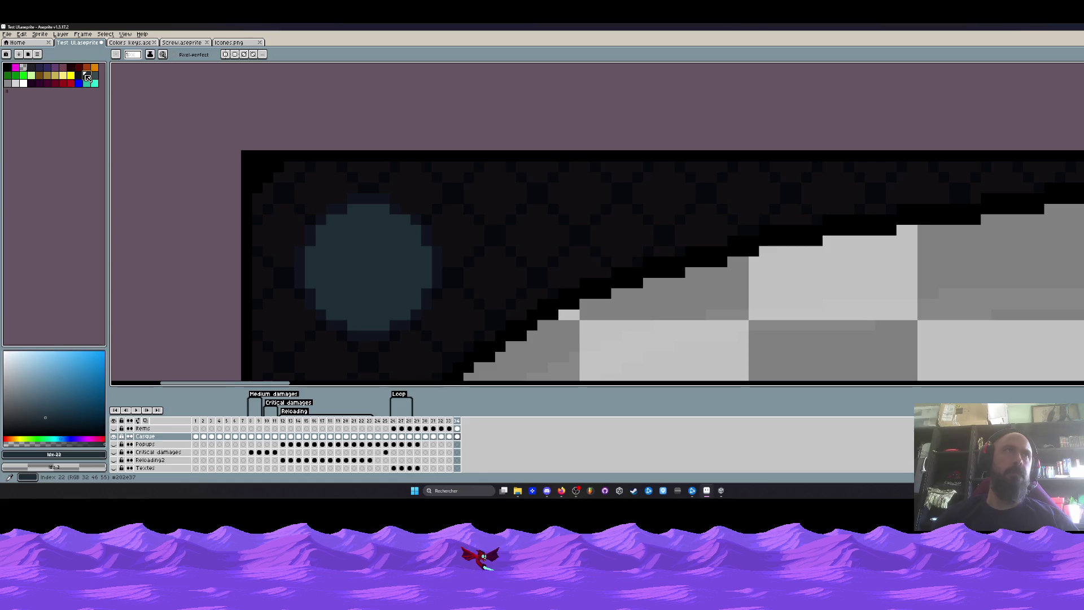
key(g)
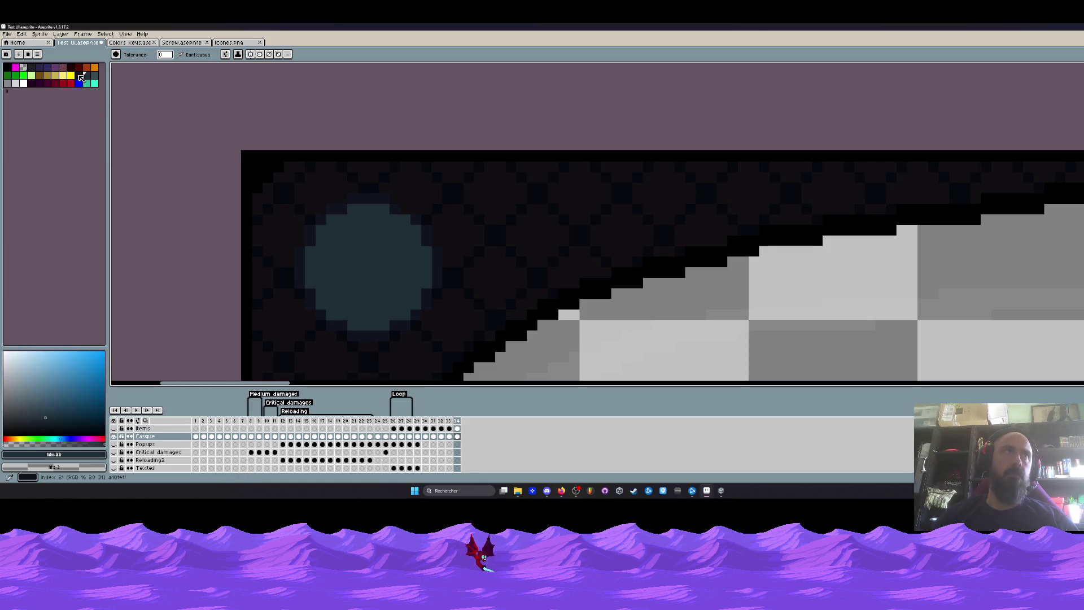
Bucket-fill the lens circle blue-grey after trying and undoing purple and darker tones
click(345, 237)
scroll(364, 247, down, 2)
scroll(364, 248, up, 1)
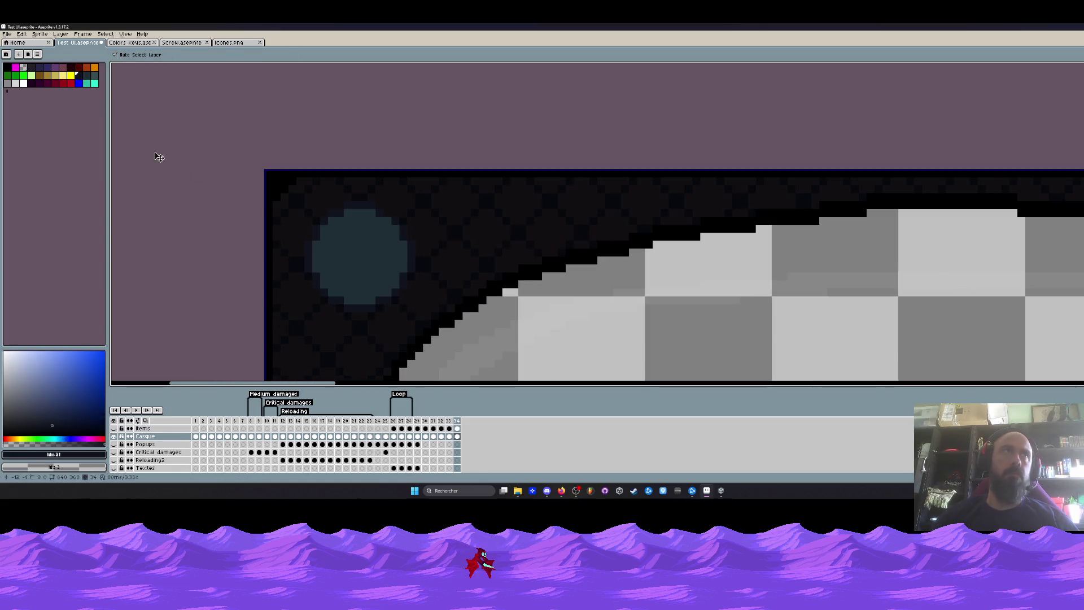
click(33, 84)
click(364, 246)
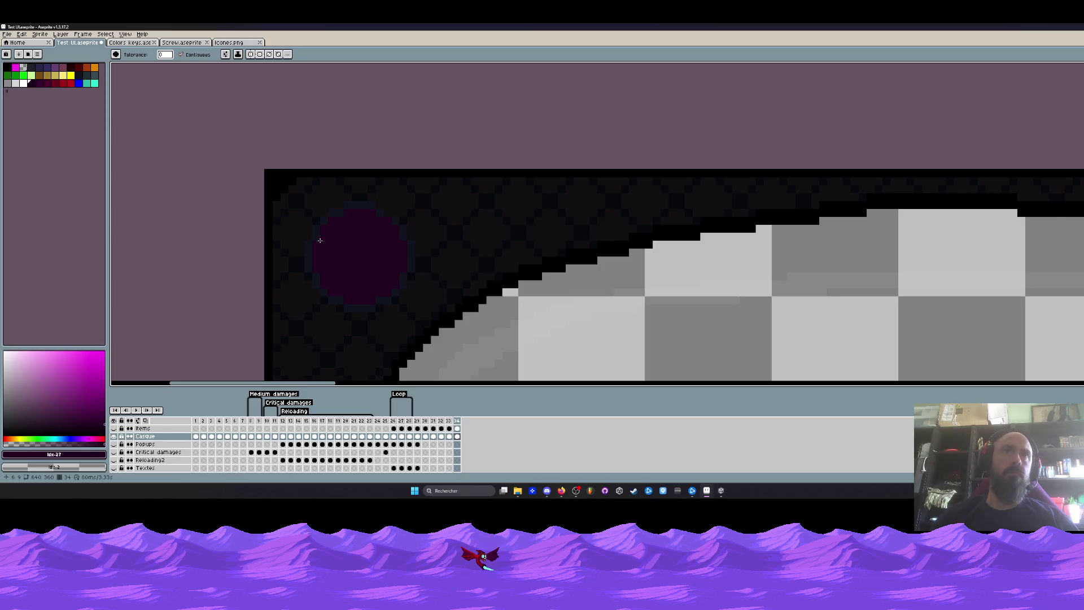
key(ctrl+z)
click(12, 67)
key(g)
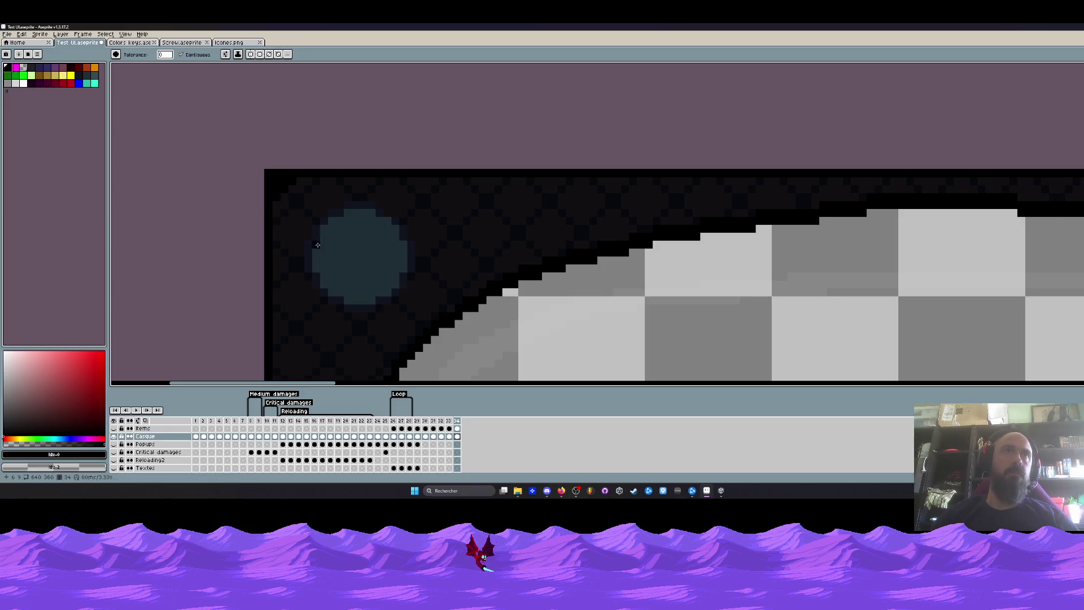
click(360, 254)
scroll(360, 255, down, 2)
scroll(389, 235, up, 1)
click(373, 230)
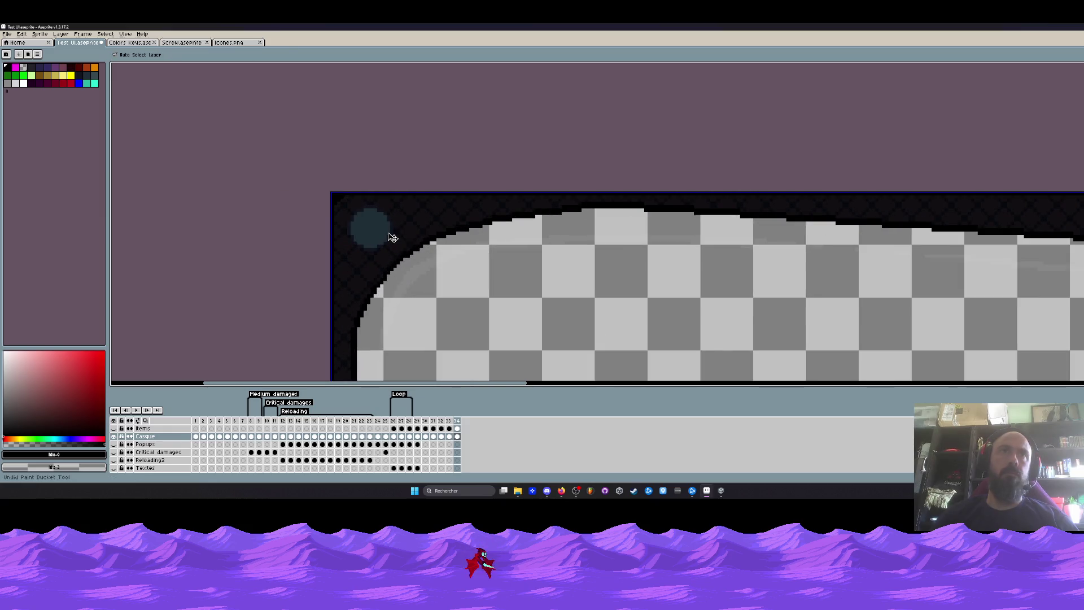
key(ctrl+z)
scroll(372, 229, up, 1)
Pencil a lighter teal highlight pixel inside the lens circle
click(94, 82)
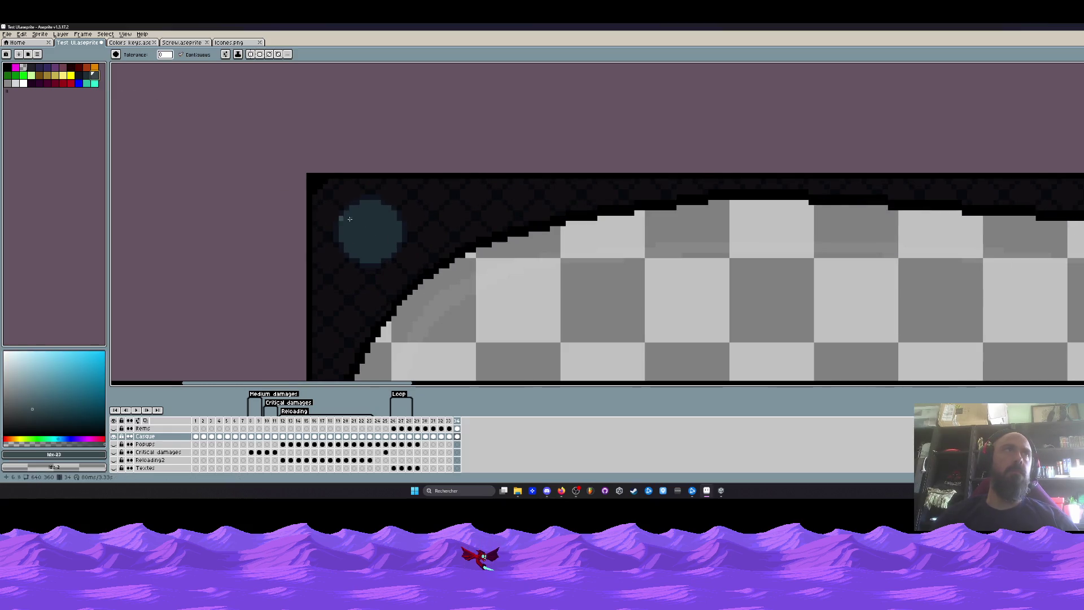
scroll(366, 223, up, 1)
key(b)
click(367, 223)
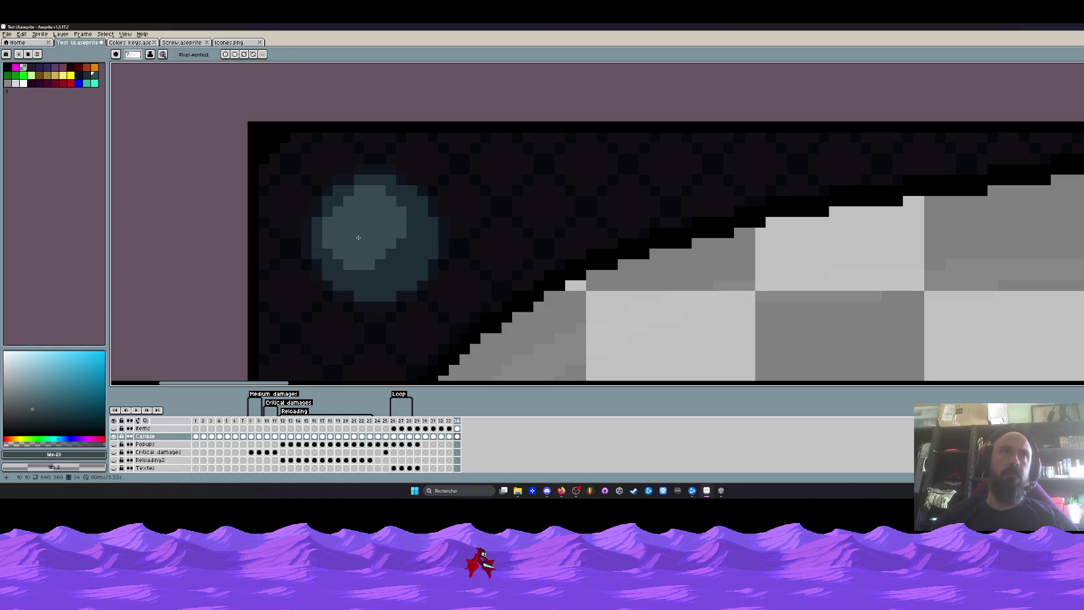
scroll(365, 222, down, 1)
scroll(472, 251, down, 1)
scroll(431, 211, down, 2)
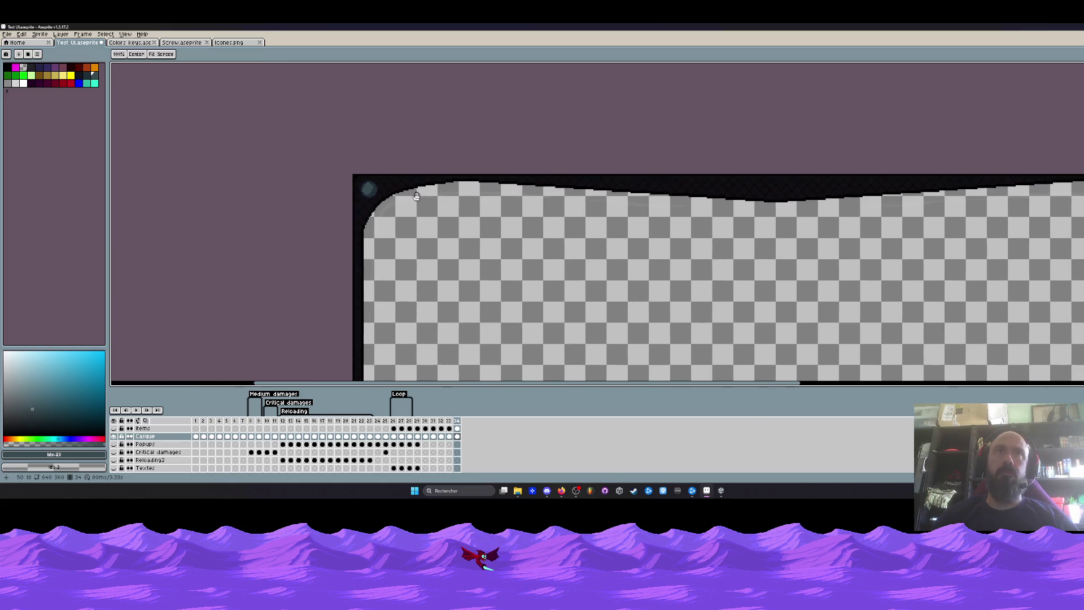
scroll(360, 175, up, 5)
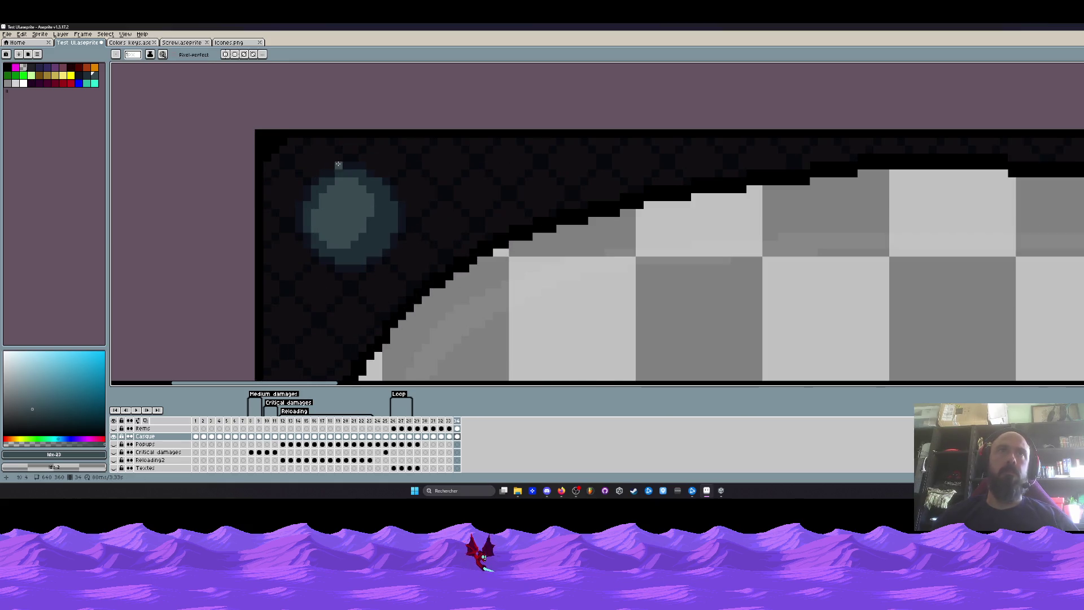
Pick red from the palette as the drawing colour while refining the lens shading
click(77, 73)
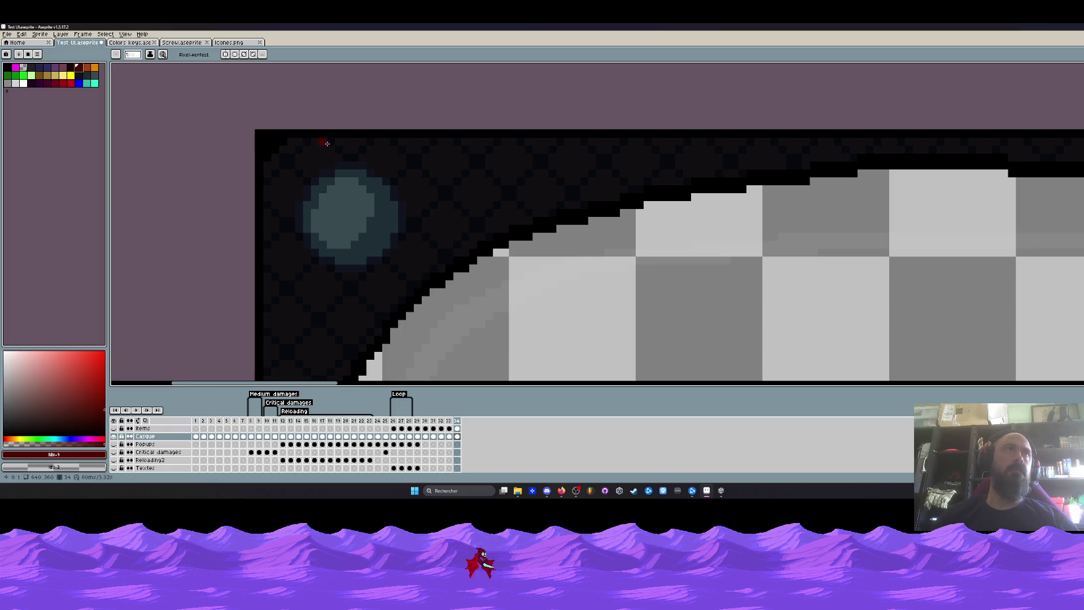
scroll(326, 144, up, 3)
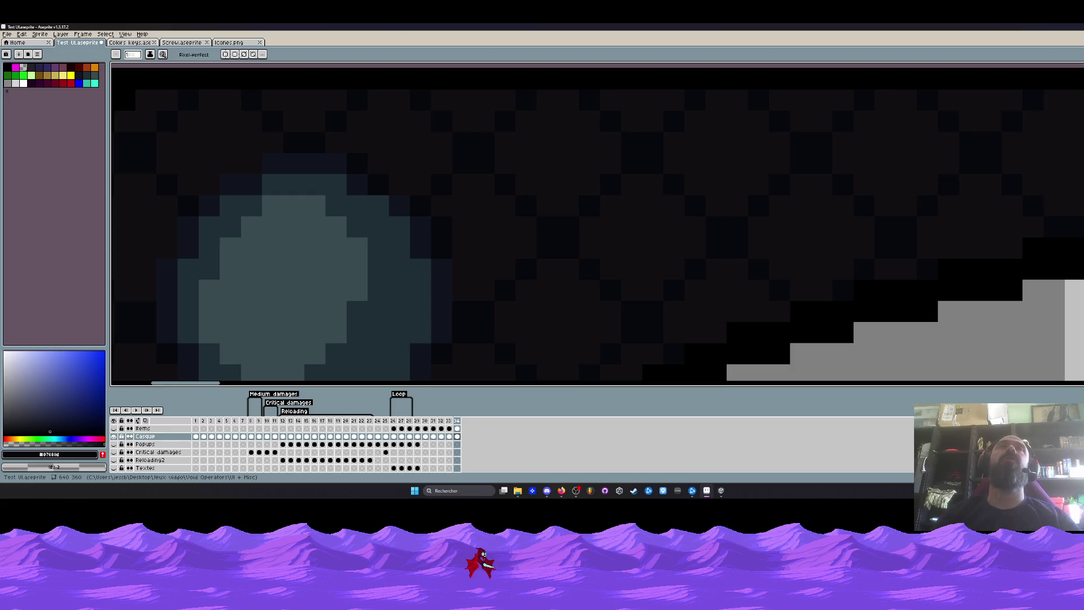
scroll(356, 226, down, 3)
scroll(368, 264, up, 2)
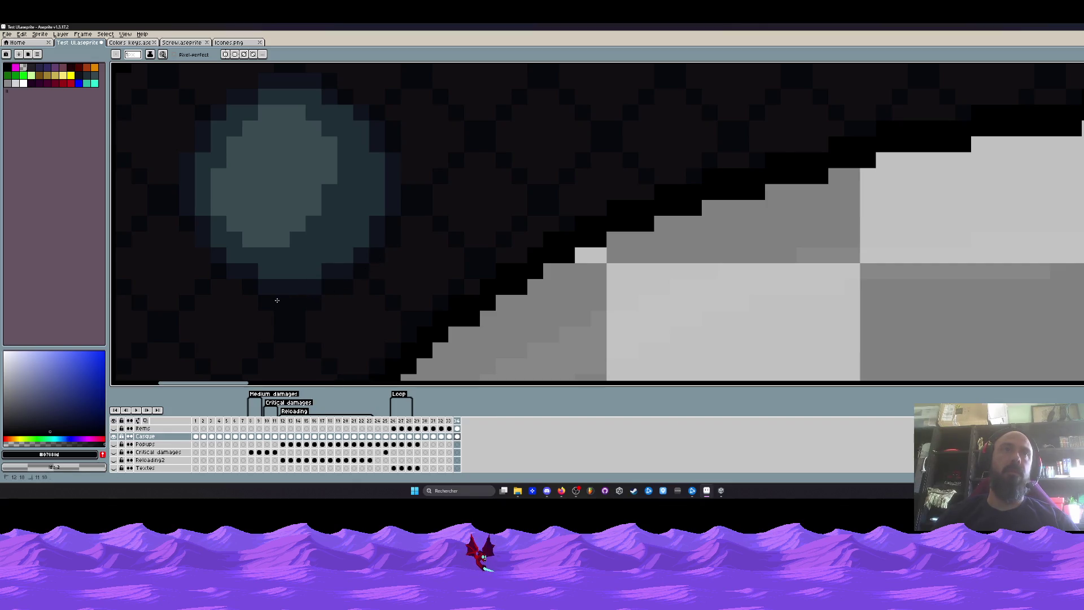
scroll(376, 222, down, 3)
scroll(352, 164, up, 2)
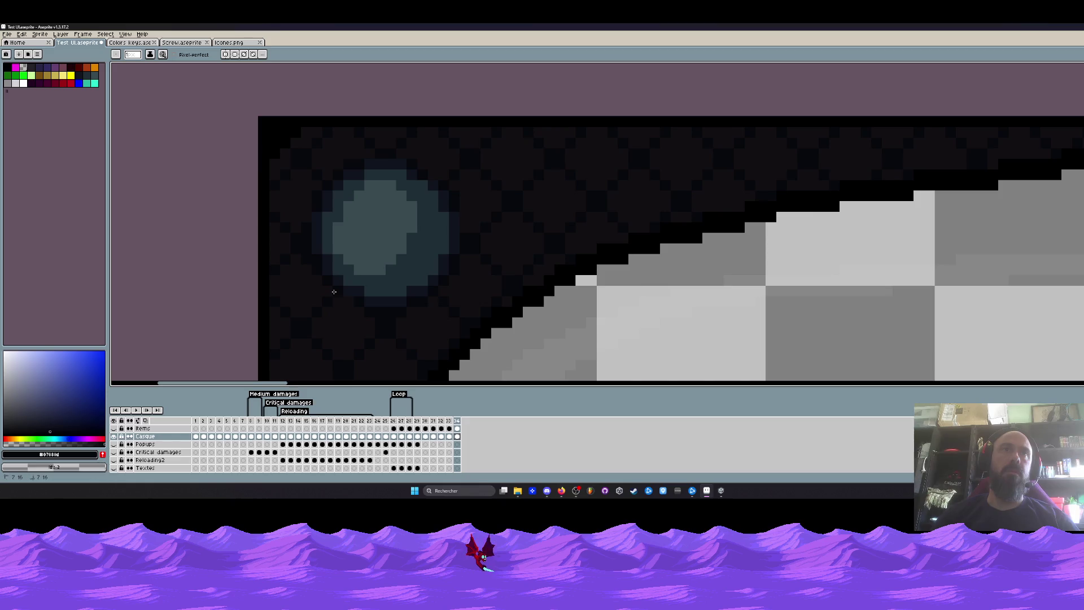
scroll(348, 296, down, 3)
scroll(338, 254, down, 2)
scroll(279, 187, down, 1)
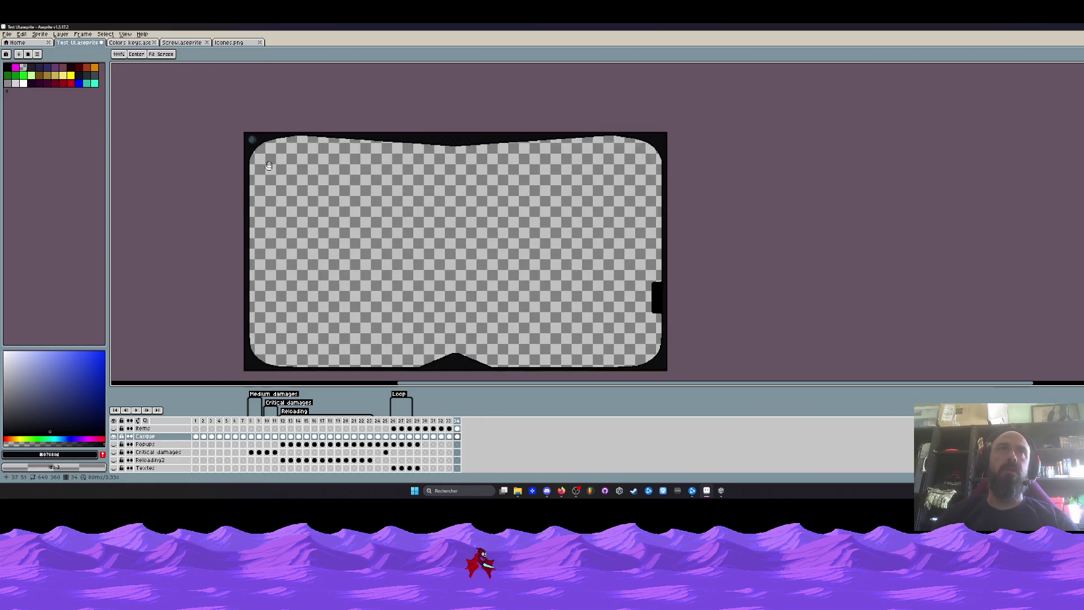
scroll(248, 134, up, 6)
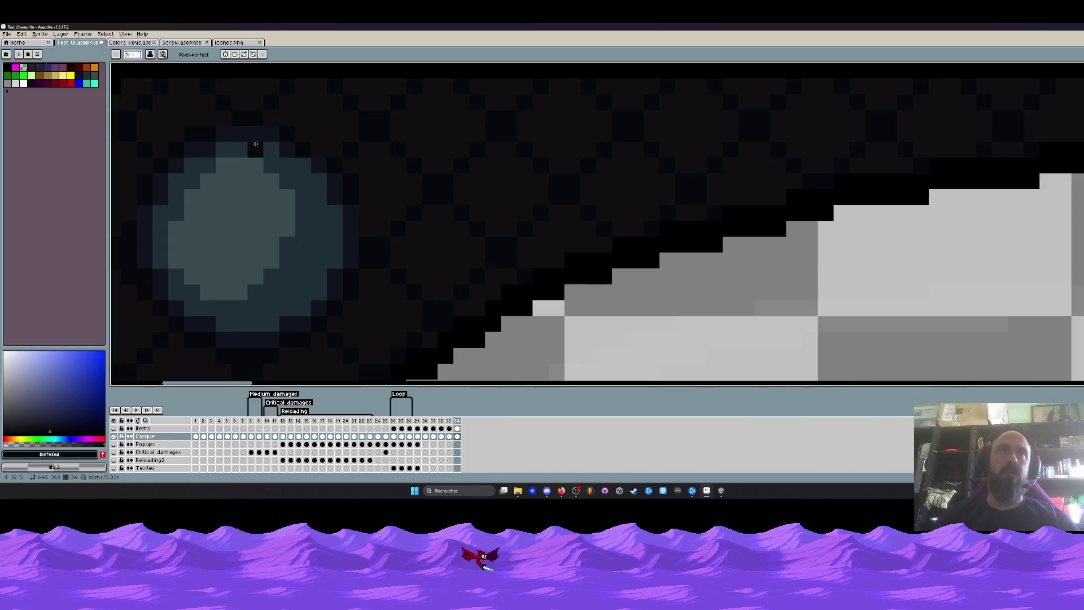
Sample and try colours for the lens outline, undoing stray red and dark pixels
key(alt)
click(320, 227)
scroll(319, 227, down, 2)
scroll(296, 220, down, 3)
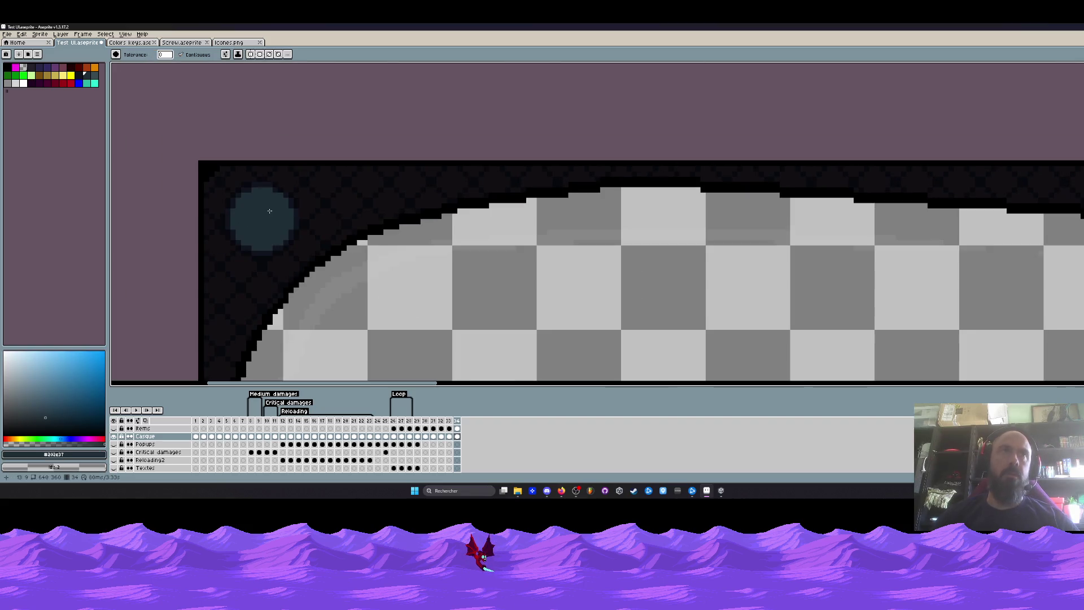
click(85, 78)
scroll(263, 220, up, 4)
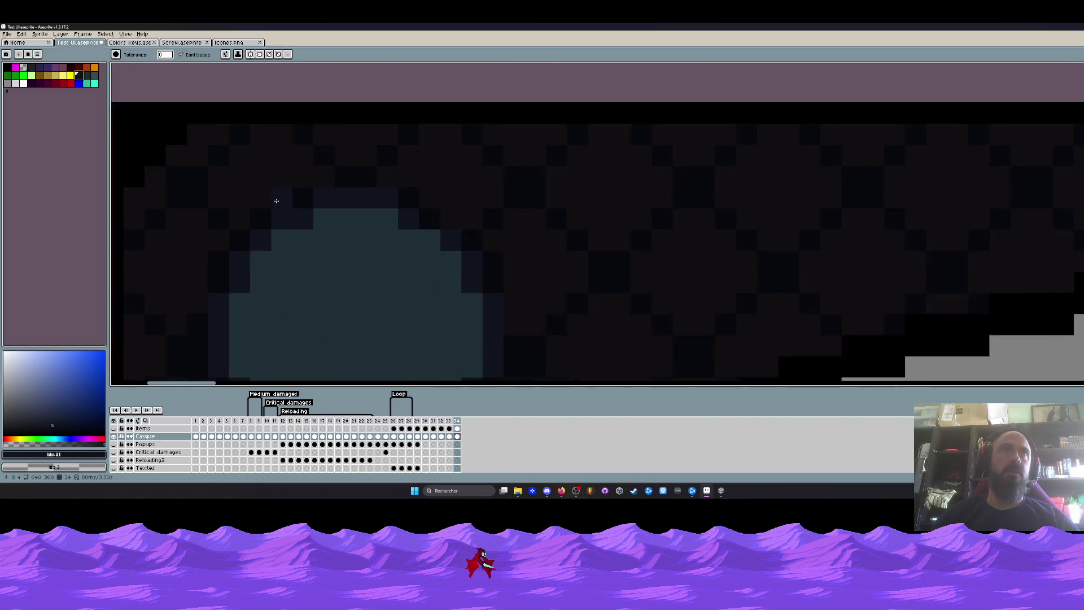
scroll(294, 221, up, 2)
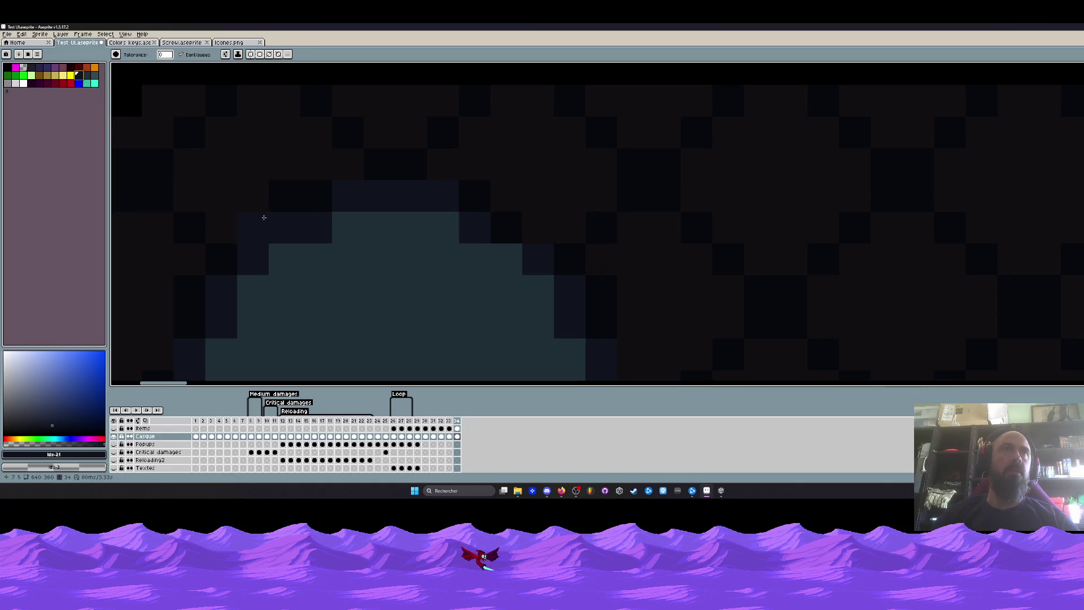
click(24, 83)
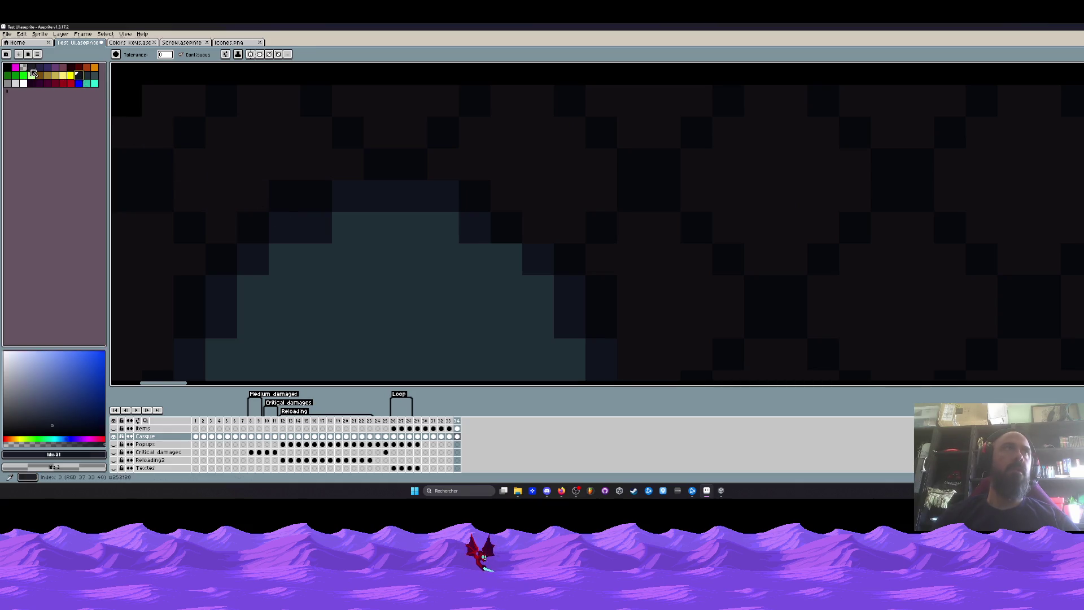
click(306, 215)
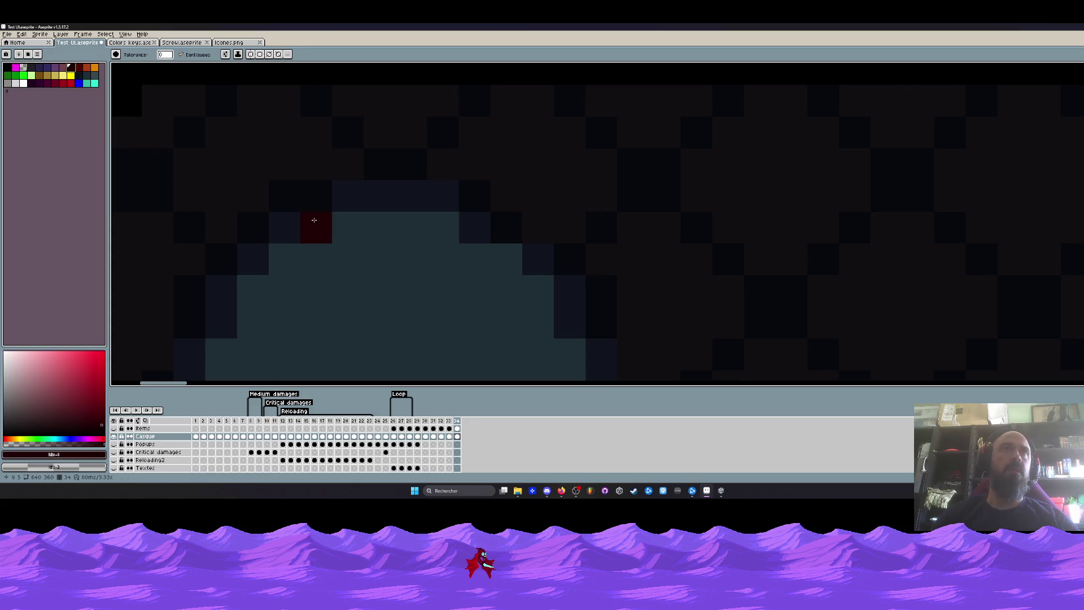
key(ctrl+z)
click(77, 75)
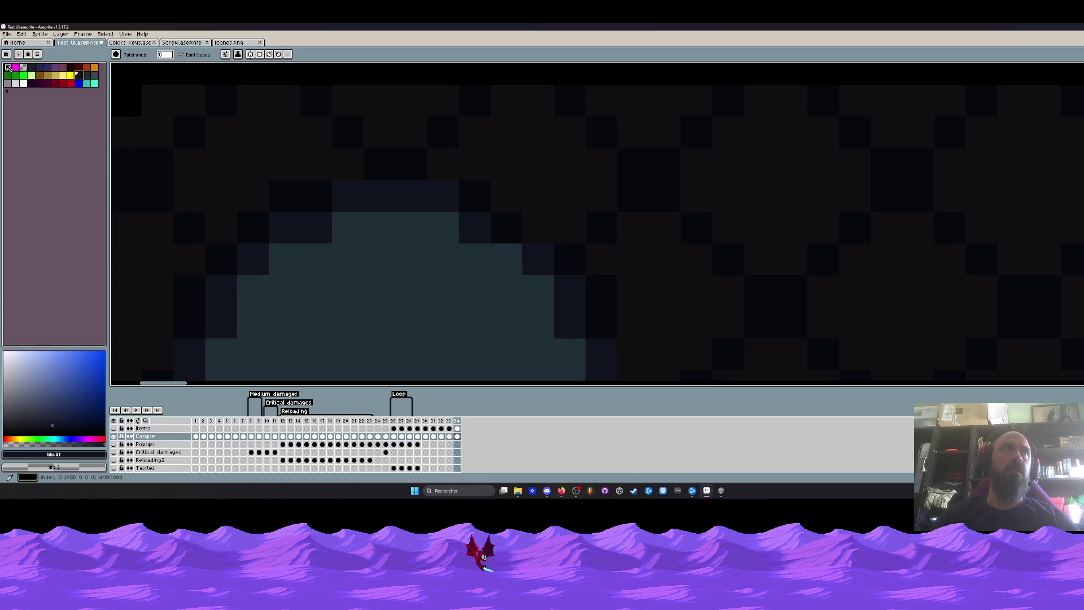
key(x)
click(280, 231)
key(ctrl+z)
key(i)
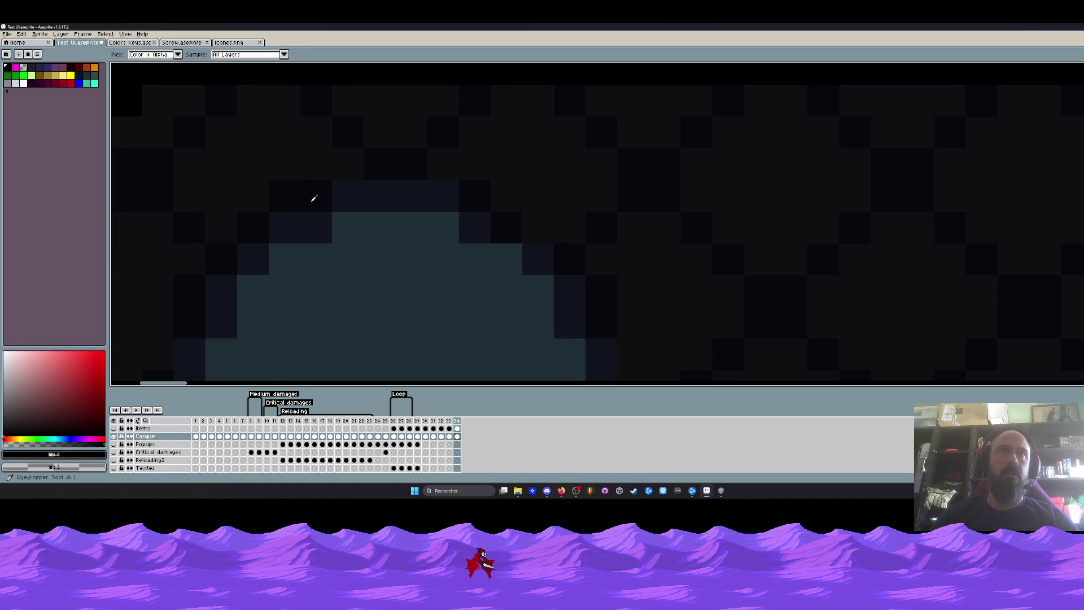
scroll(318, 193, down, 5)
scroll(319, 193, up, 2)
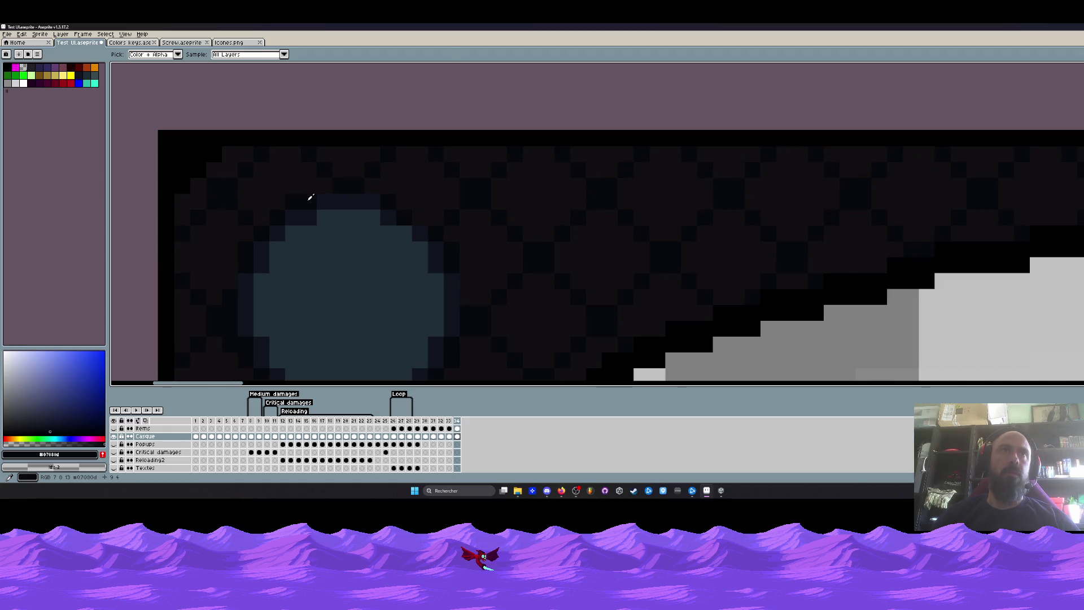
scroll(228, 188, up, 2)
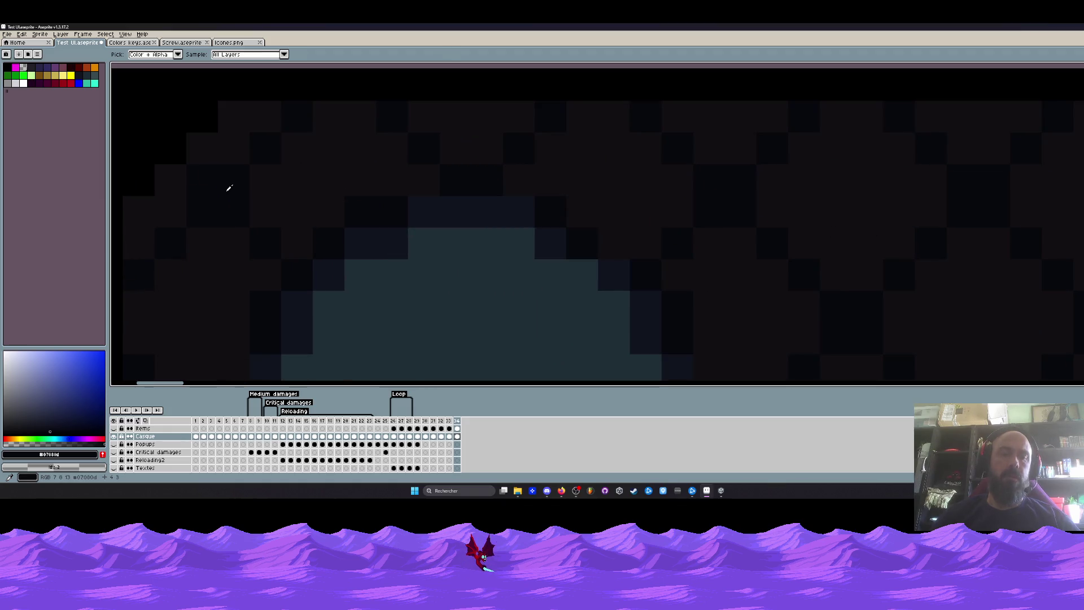
Darken the lens circle's top edge, corner pixels and right edge with the Pencil
key(b)
mouse_move(392, 244)
mouse_down()
mouse_move(423, 212)
mouse_move(519, 212)
mouse_move(551, 243)
mouse_up()
click(328, 275)
click(297, 306)
click(296, 338)
scroll(296, 321, down, 2)
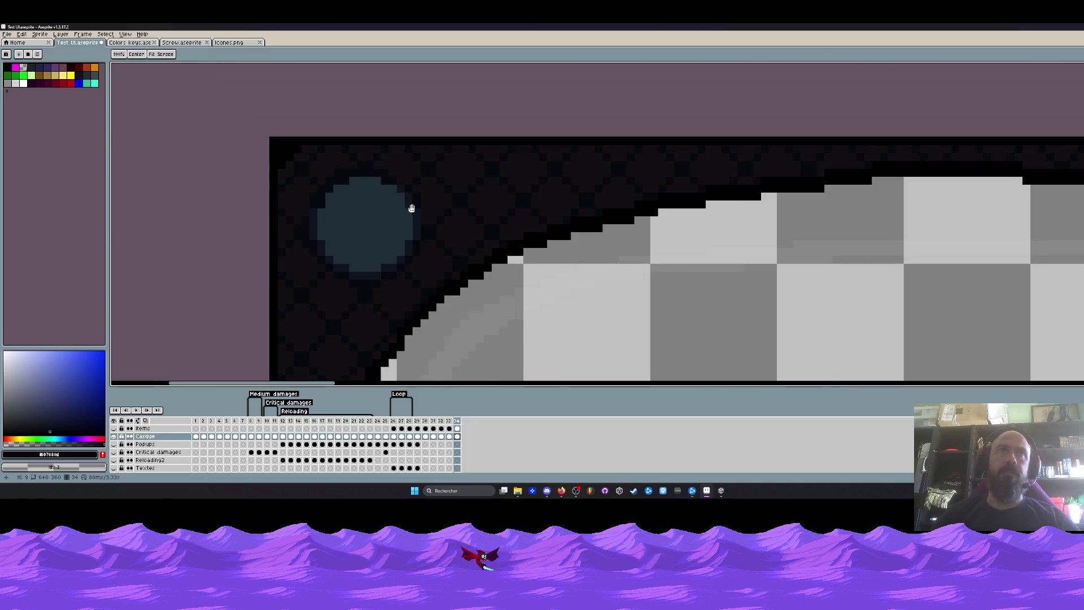
scroll(407, 212, up, 1)
mouse_move(411, 191)
mouse_down()
mouse_move(428, 271)
mouse_move(411, 300)
mouse_move(363, 337)
mouse_move(315, 347)
mouse_move(272, 335)
mouse_move(242, 300)
mouse_up()
Darken the lens's left edge and fill the circle with dark navy
drag(222, 237, 228, 269)
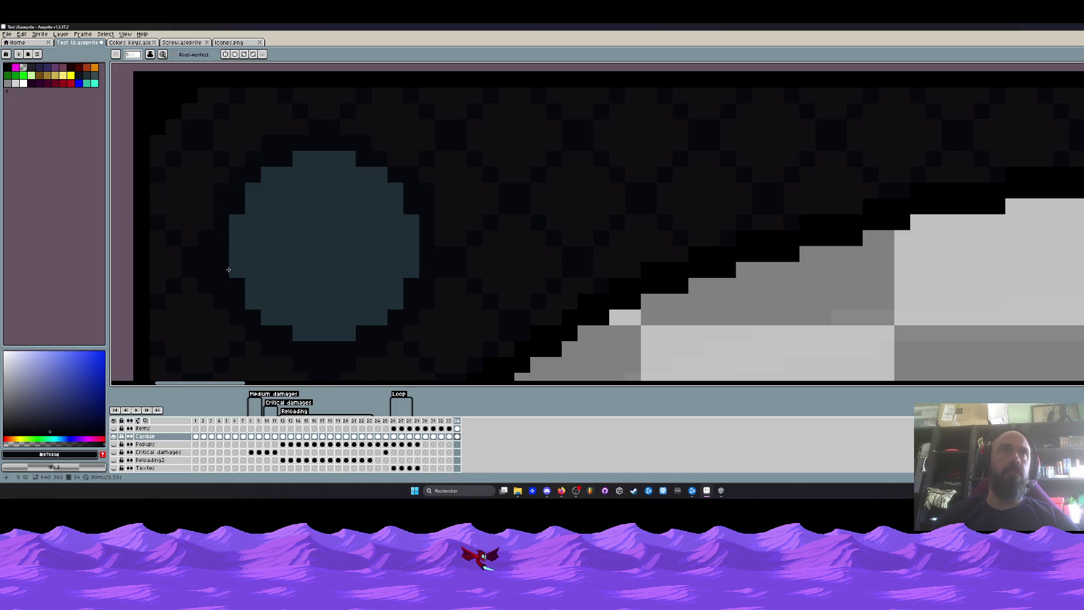
click(87, 83)
key(g)
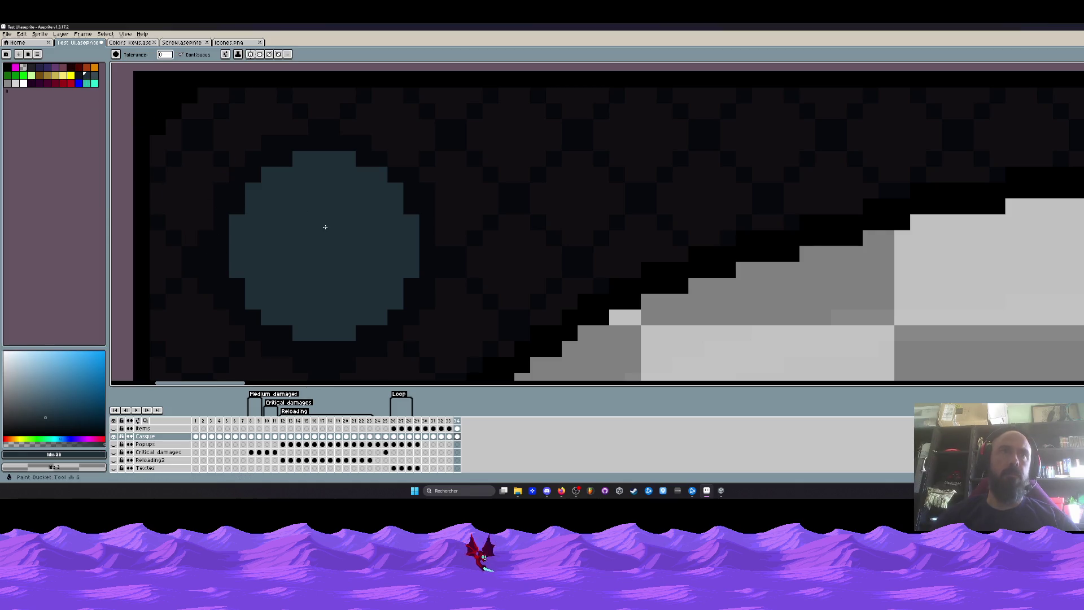
scroll(339, 220, down, 5)
mouse_move(255, 170)
mouse_down()
mouse_move(336, 210)
mouse_move(279, 178)
mouse_up()
scroll(280, 178, up, 3)
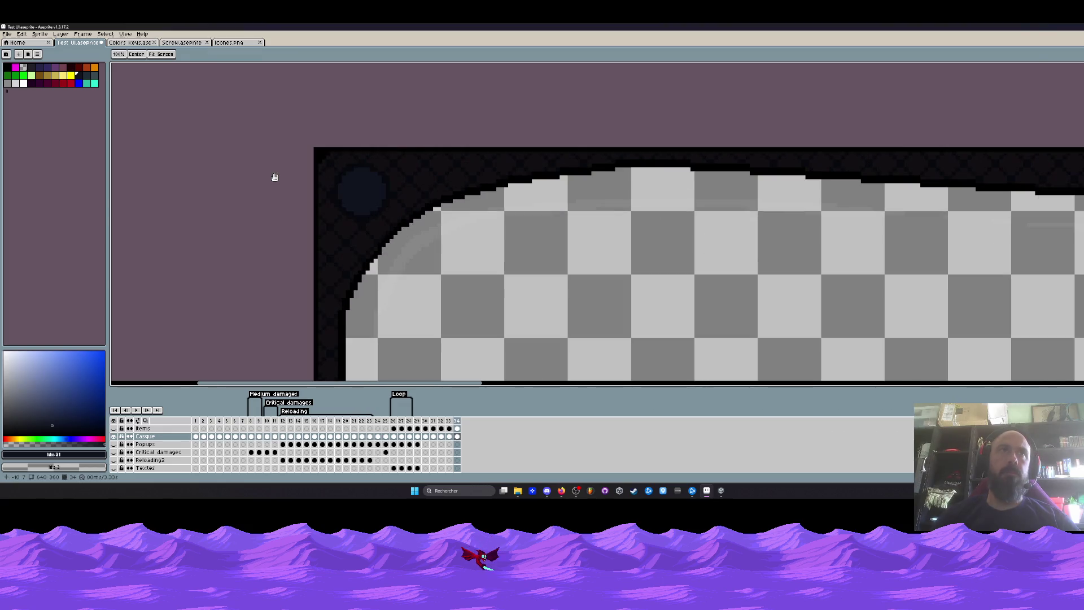
key(w)
scroll(356, 191, up, 3)
scroll(339, 170, up, 3)
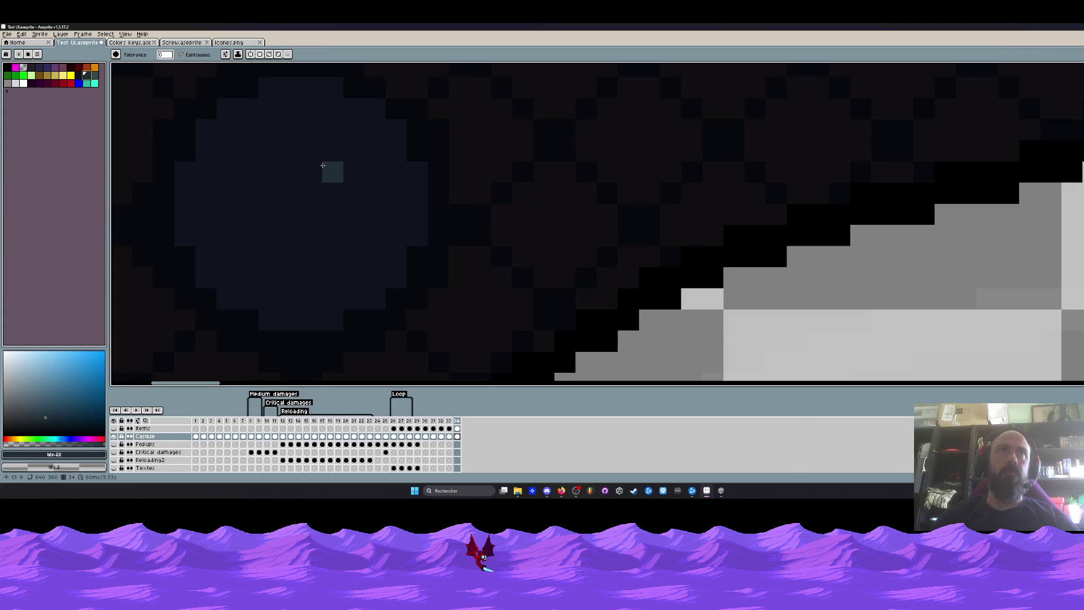
Pencil a lighter teal highlight on the lens's upper left and a glint pixel at its lower right
key(b)
mouse_move(288, 102)
mouse_down()
mouse_move(262, 173)
mouse_move(322, 254)
mouse_up()
scroll(355, 254, down, 4)
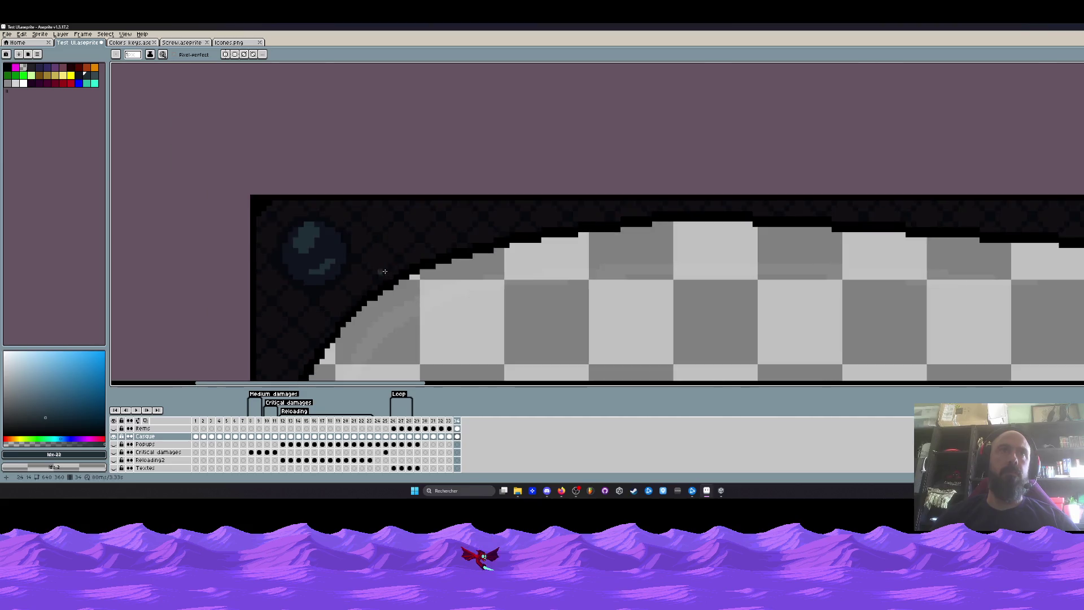
scroll(373, 262, down, 2)
scroll(351, 250, down, 2)
scroll(352, 250, down, 1)
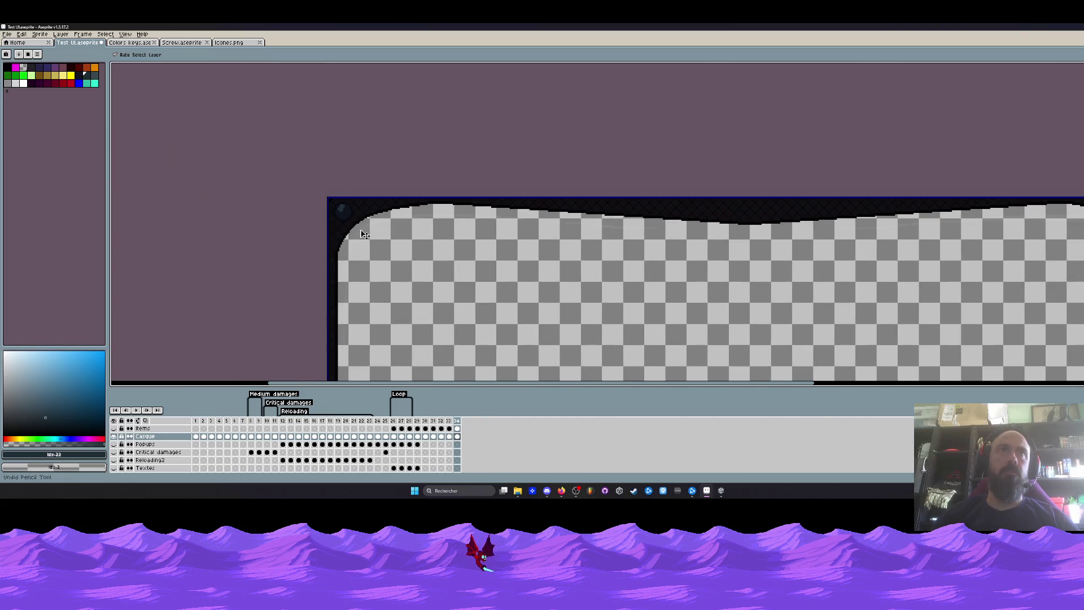
drag(288, 195, 260, 160)
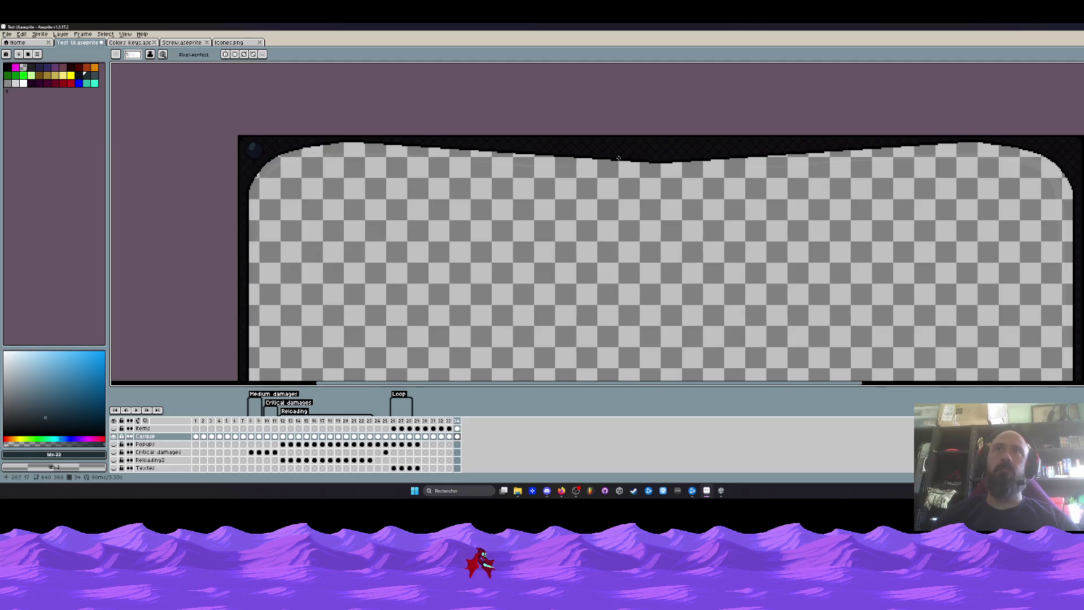
scroll(650, 149, up, 2)
scroll(649, 149, up, 1)
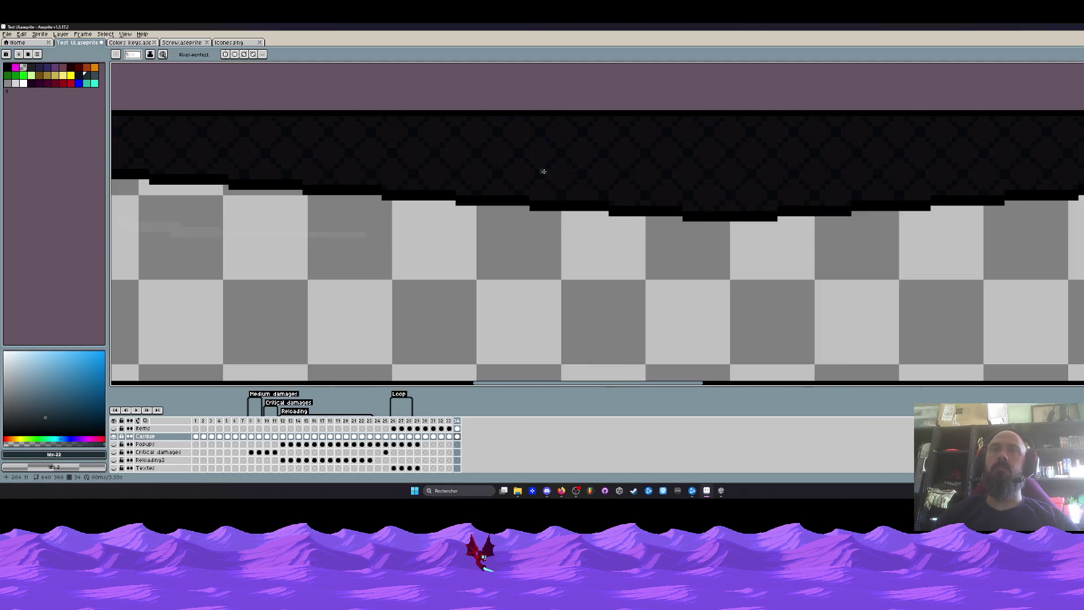
scroll(543, 172, down, 1)
drag(546, 174, 568, 186)
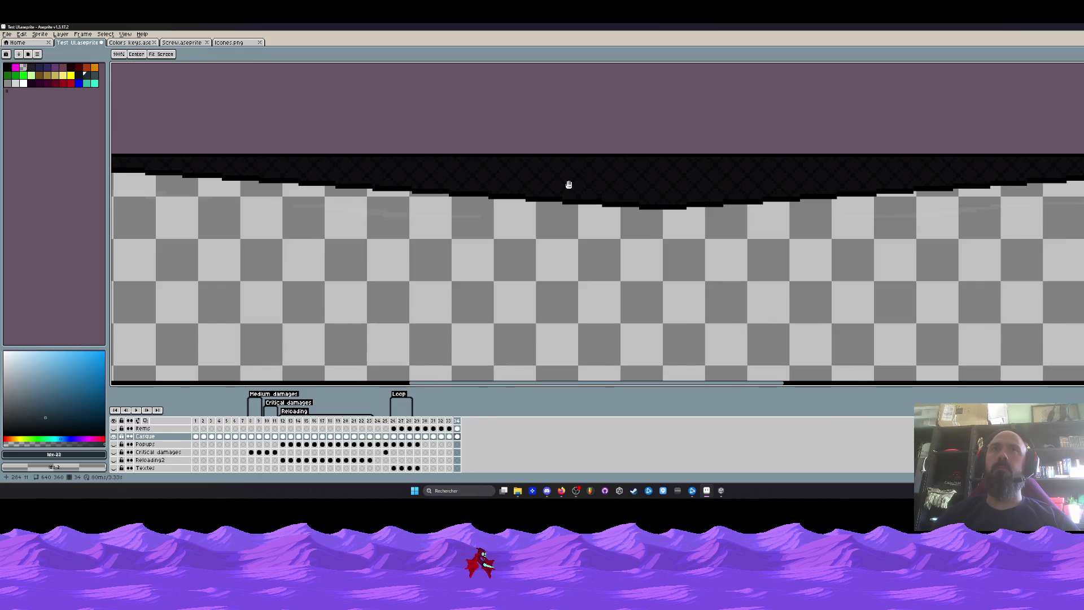
scroll(570, 185, down, 3)
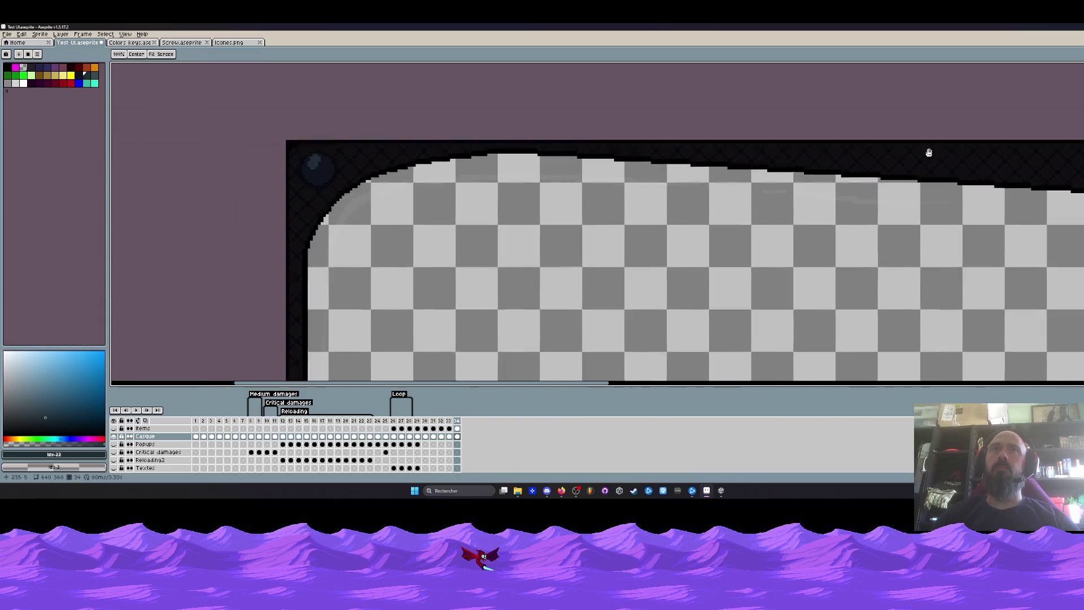
drag(364, 157, 415, 151)
scroll(365, 161, up, 2)
scroll(383, 178, up, 3)
click(443, 241)
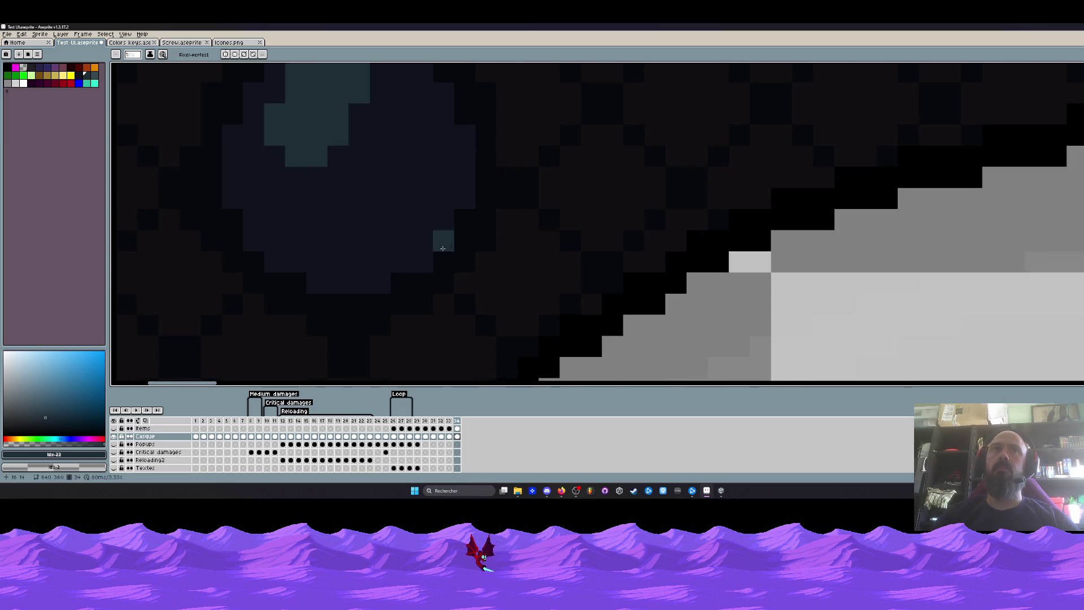
Add a second lower-right glint and a thin teal rim of pixels down the lens's left edge
click(423, 262)
drag(253, 91, 266, 161)
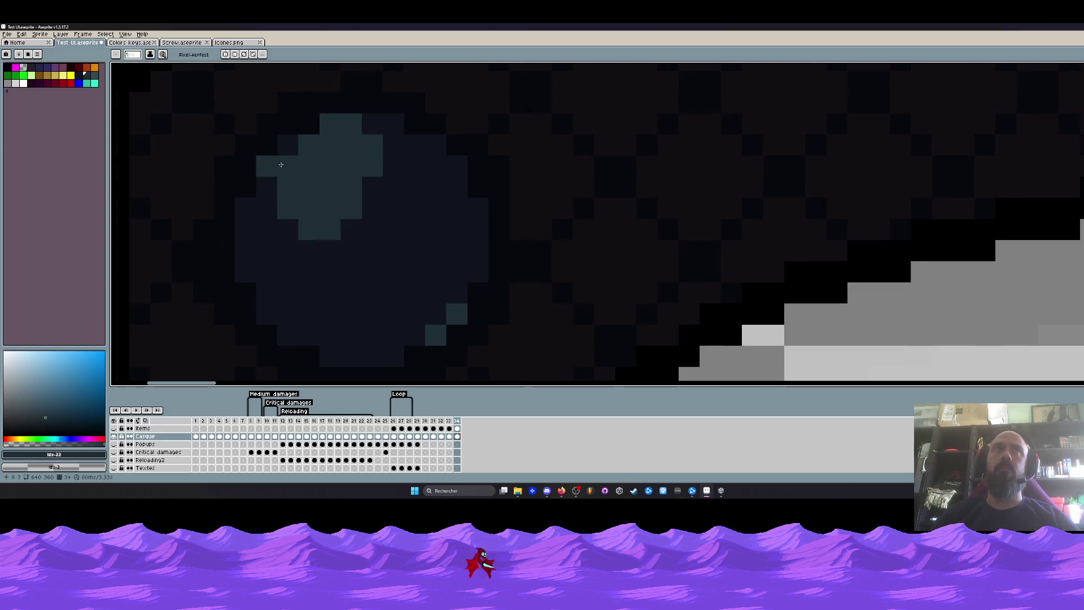
click(373, 125)
click(289, 166)
click(267, 187)
drag(245, 209, 246, 271)
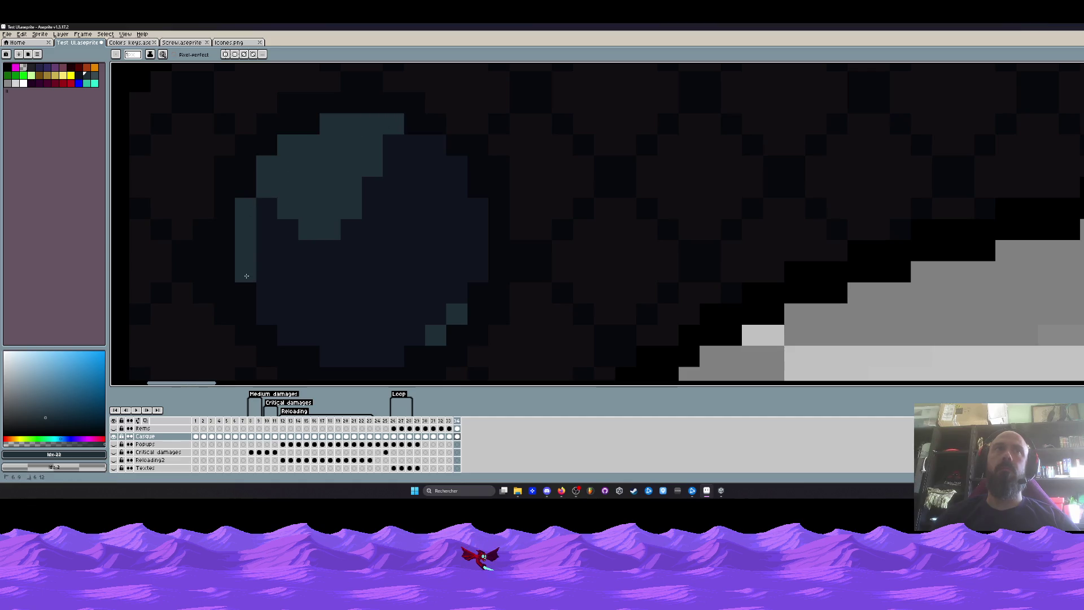
click(267, 229)
click(267, 209)
scroll(356, 195, down, 4)
scroll(398, 179, down, 3)
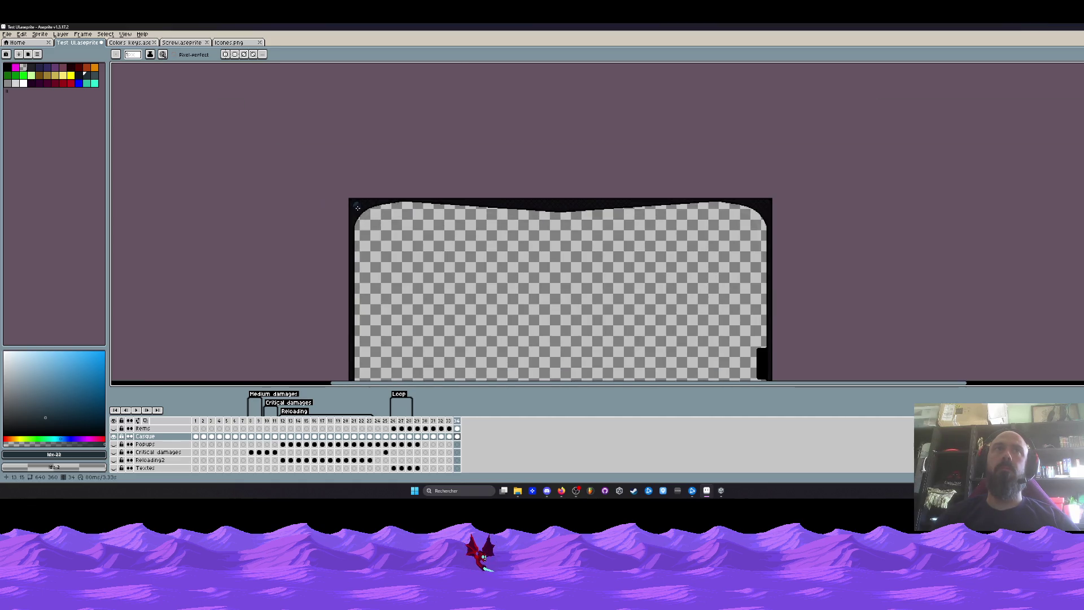
scroll(356, 195, up, 3)
scroll(351, 205, up, 1)
scroll(351, 205, up, 1)
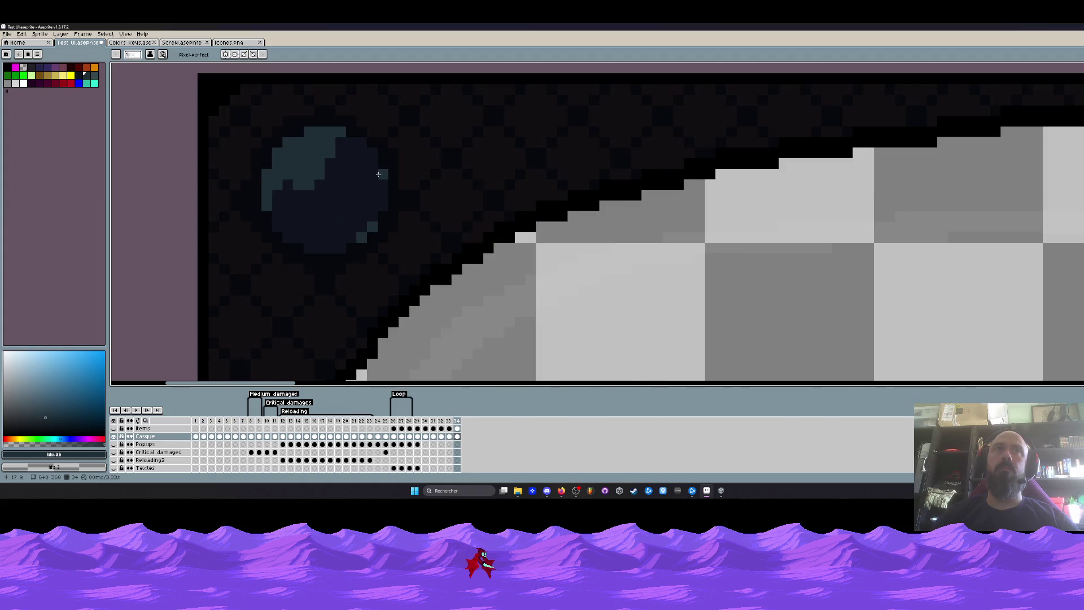
Sample the dark navy fill and paint it over the thick upper-left highlight
alt+click(358, 170)
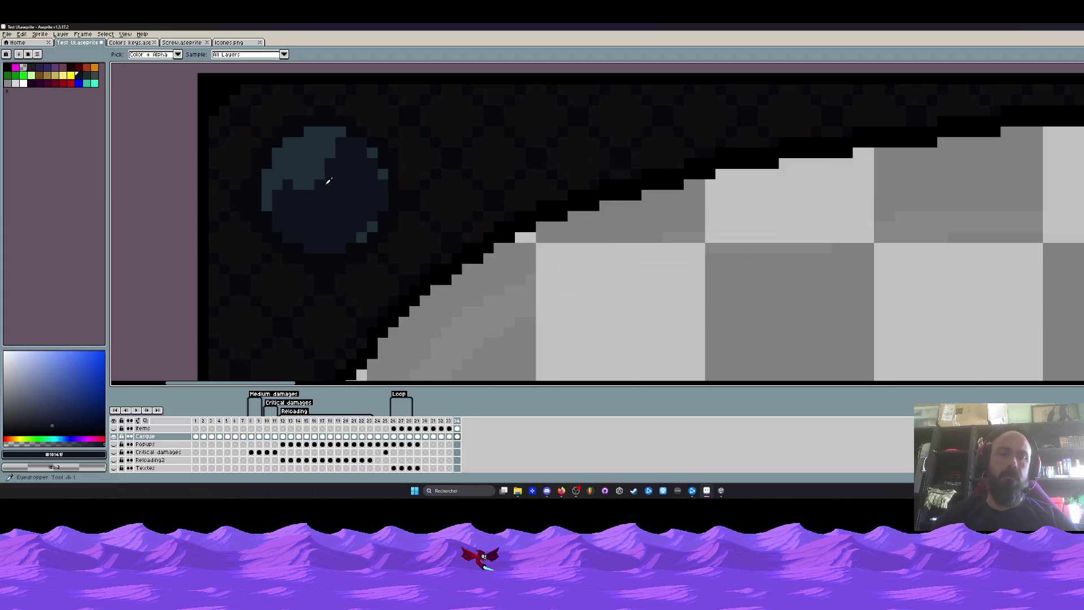
mouse_move(330, 170)
mouse_down()
mouse_move(280, 168)
mouse_move(304, 163)
mouse_up()
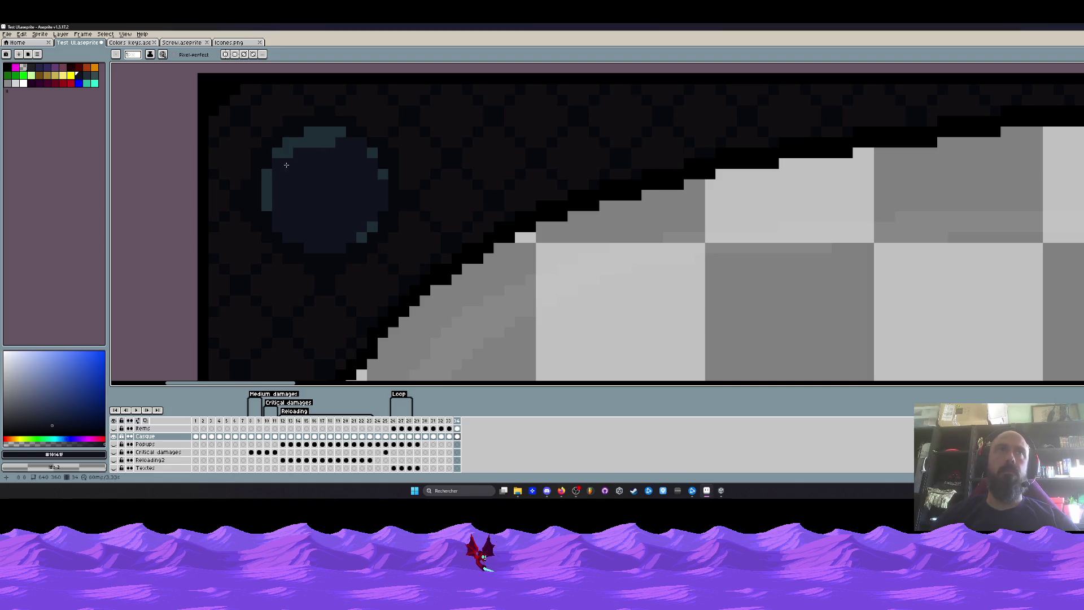
scroll(330, 142, down, 3)
scroll(339, 146, down, 2)
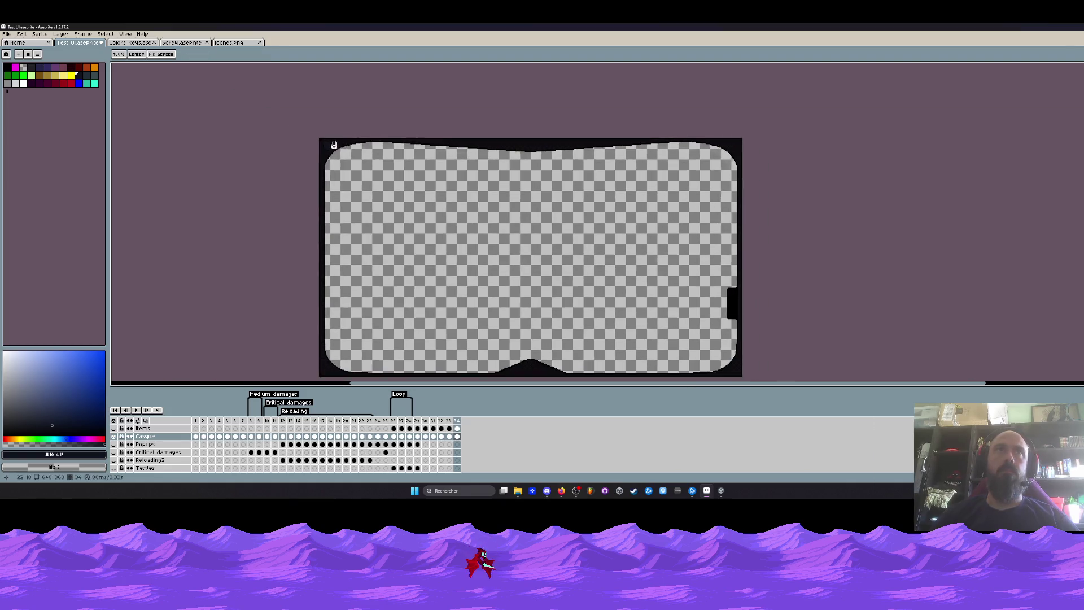
scroll(347, 151, up, 1)
key(b)
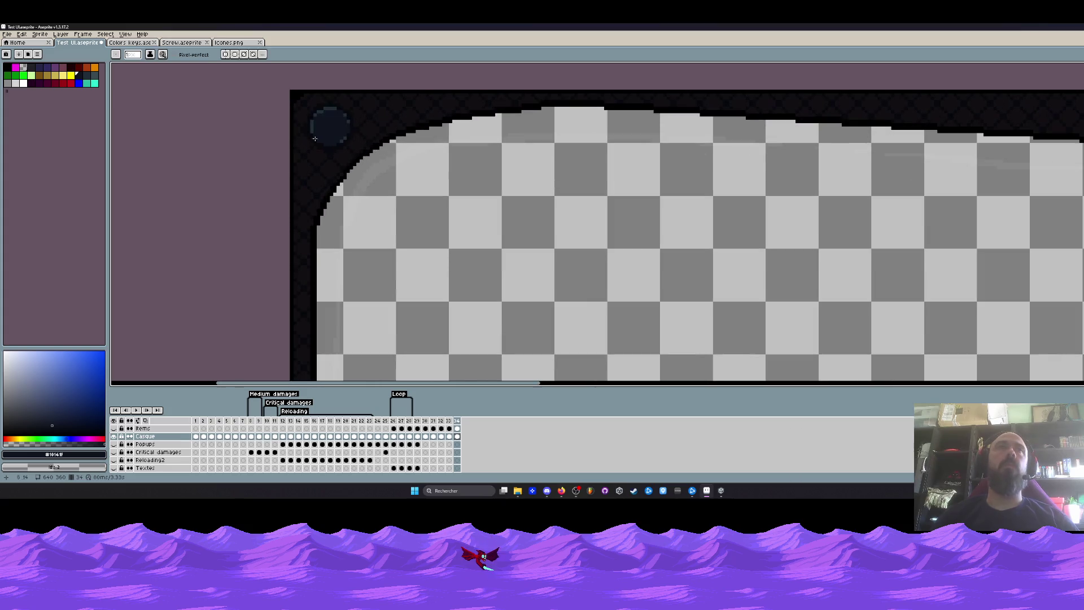
scroll(340, 151, up, 1)
scroll(339, 161, up, 1)
scroll(337, 180, up, 2)
drag(336, 181, 336, 235)
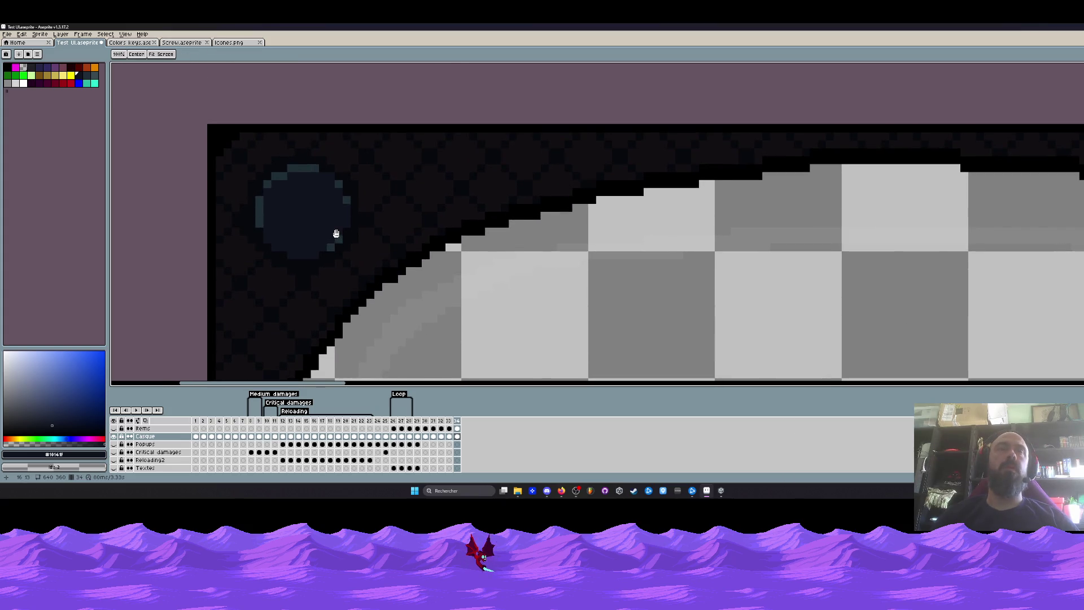
scroll(342, 222, up, 1)
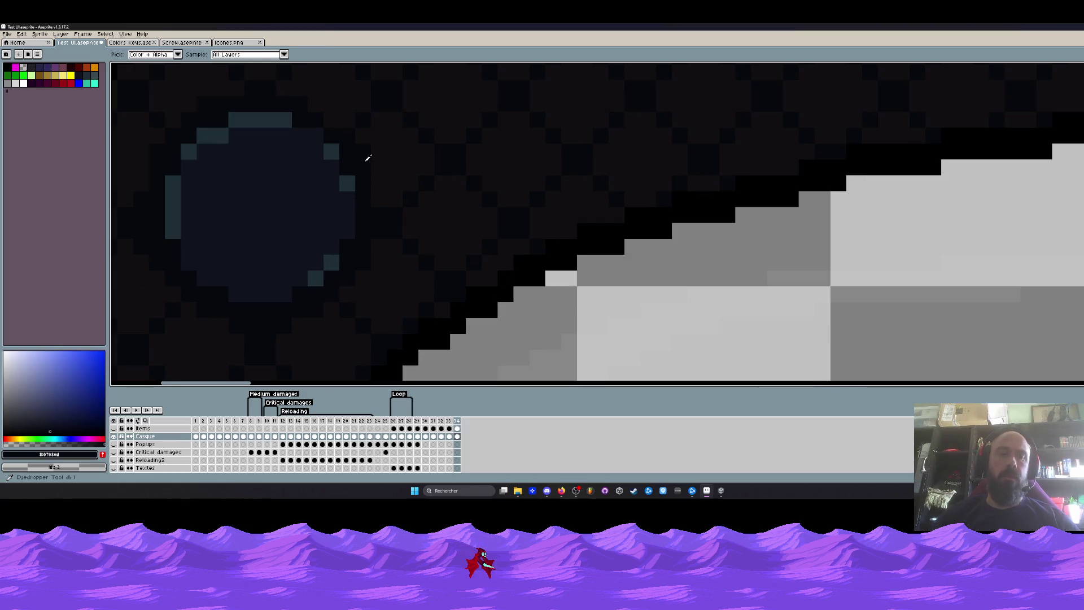
scroll(372, 172, down, 4)
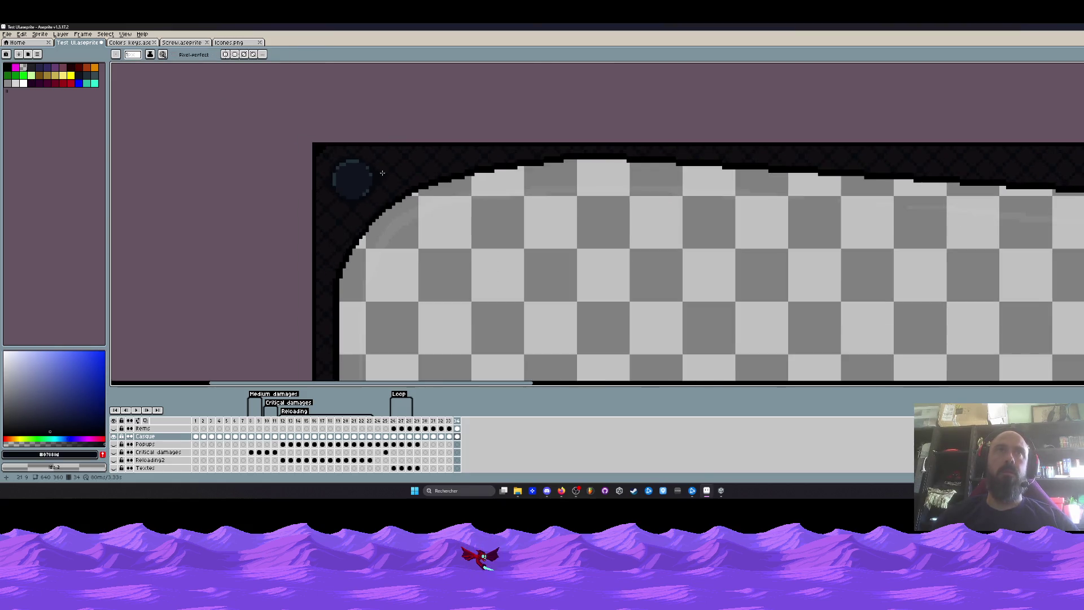
scroll(387, 195, up, 3)
scroll(395, 201, down, 2)
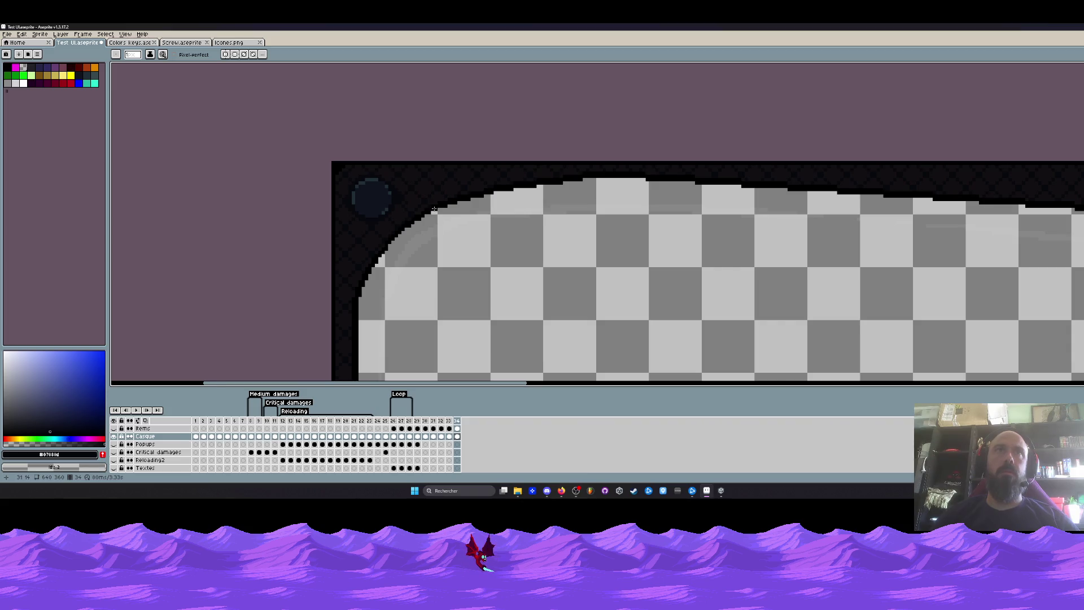
scroll(434, 210, down, 2)
scroll(407, 191, up, 1)
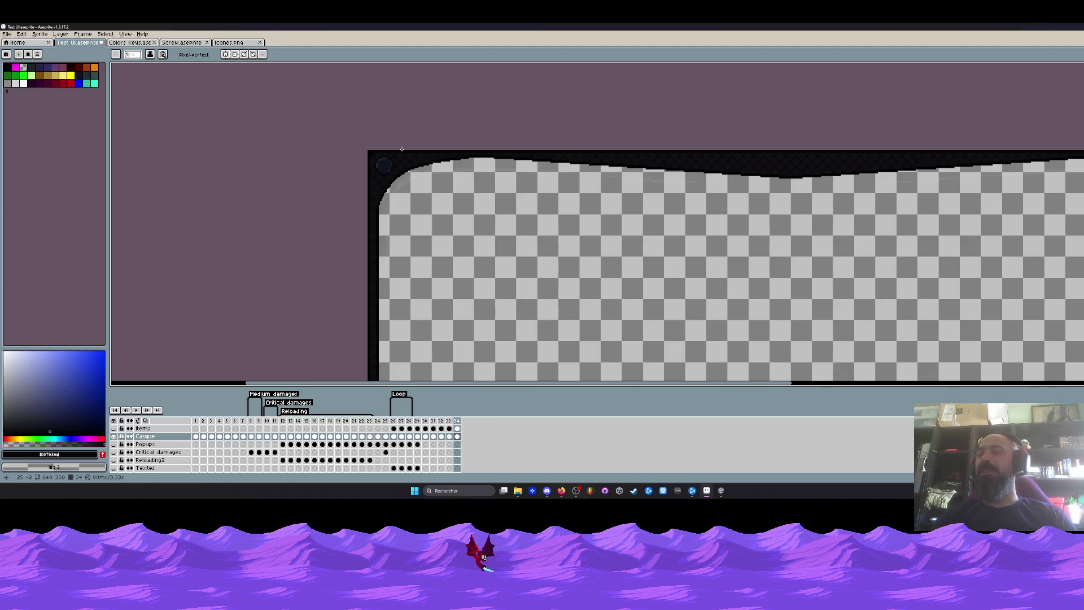
scroll(386, 166, up, 1)
scroll(383, 159, up, 1)
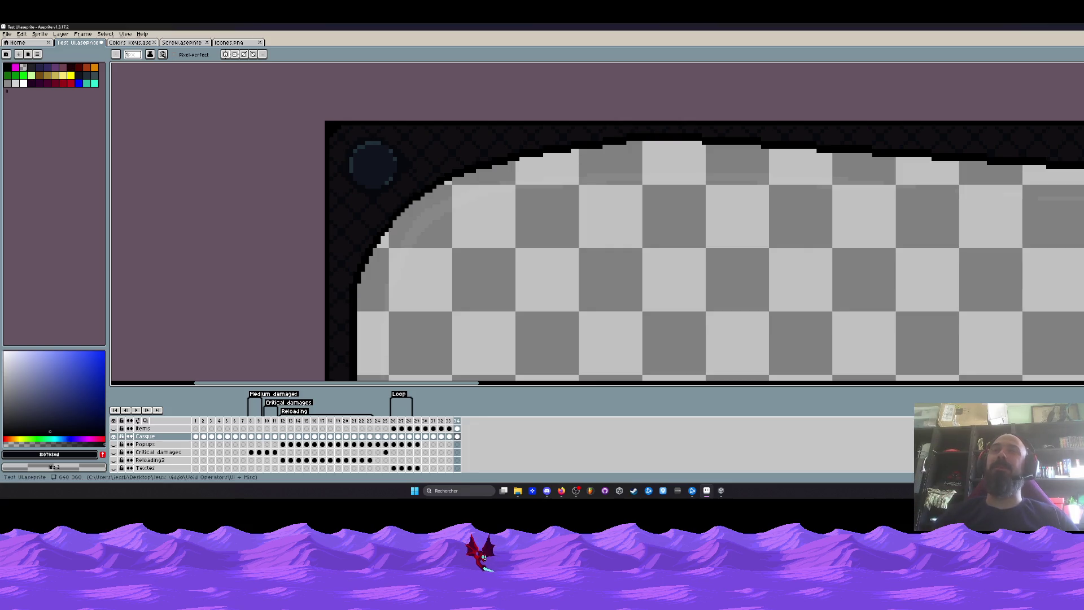
scroll(364, 169, down, 1)
scroll(364, 170, up, 3)
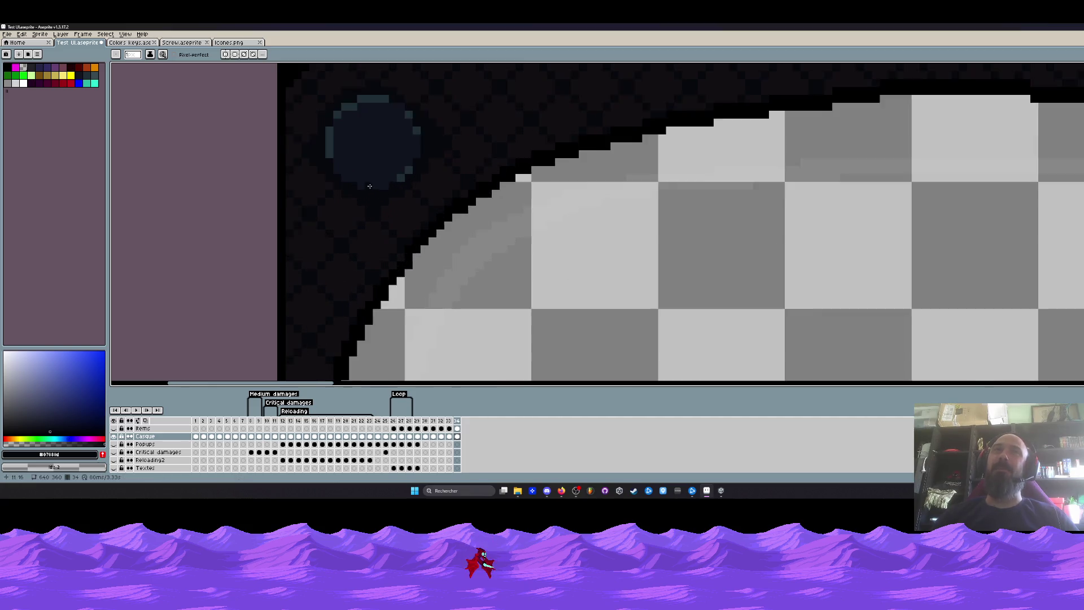
scroll(355, 180, up, 2)
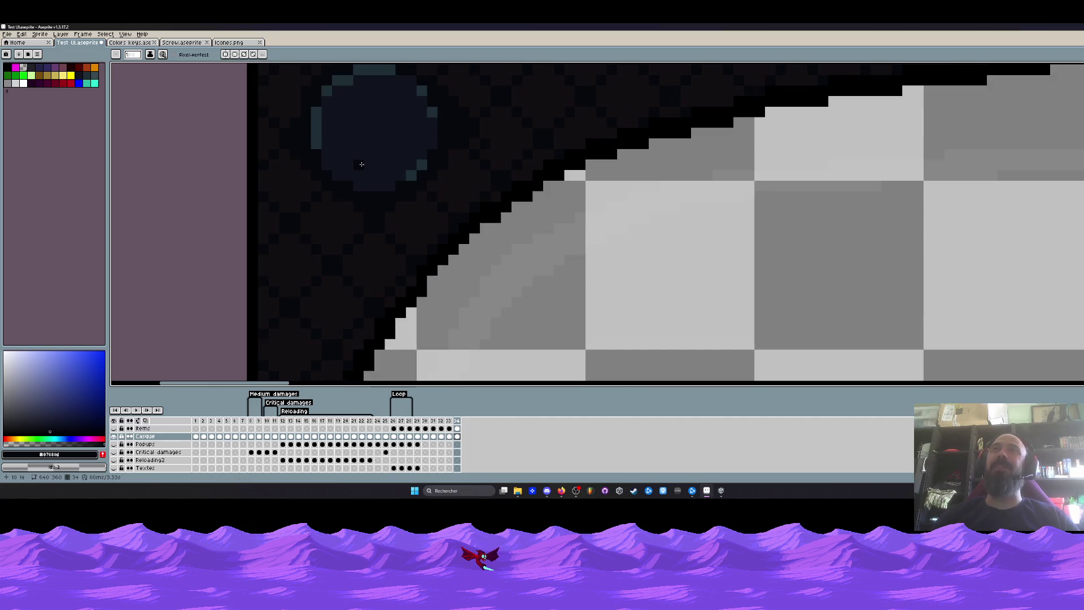
scroll(362, 164, down, 2)
Sample the dark lens colour and paint lighter highlight pixels along the left rim of the lens
key(i)
scroll(364, 127, up, 2)
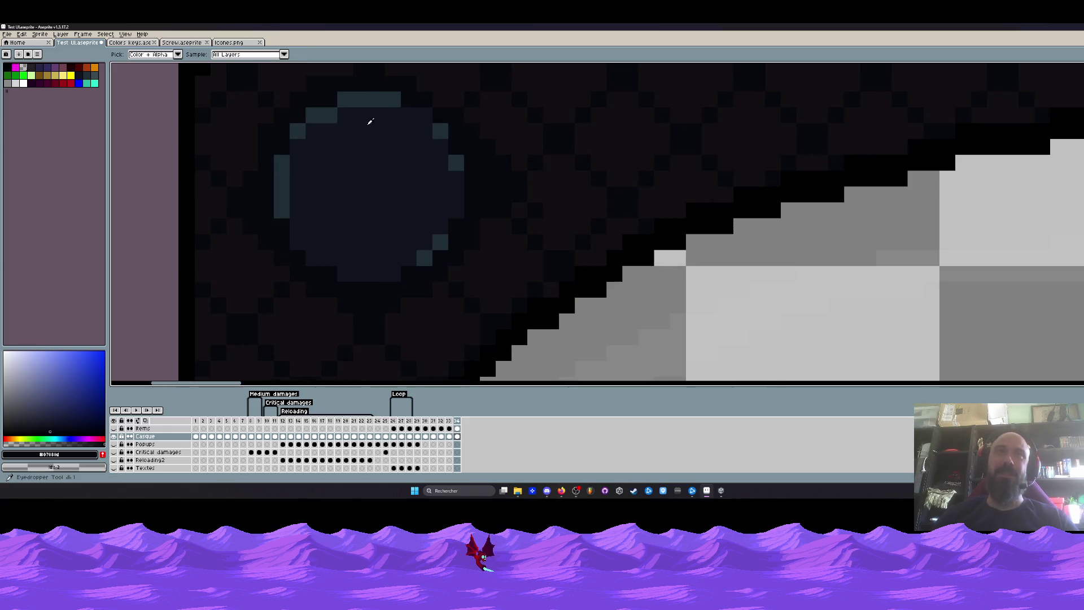
click(375, 100)
scroll(374, 100, down, 3)
scroll(364, 153, up, 2)
key(b)
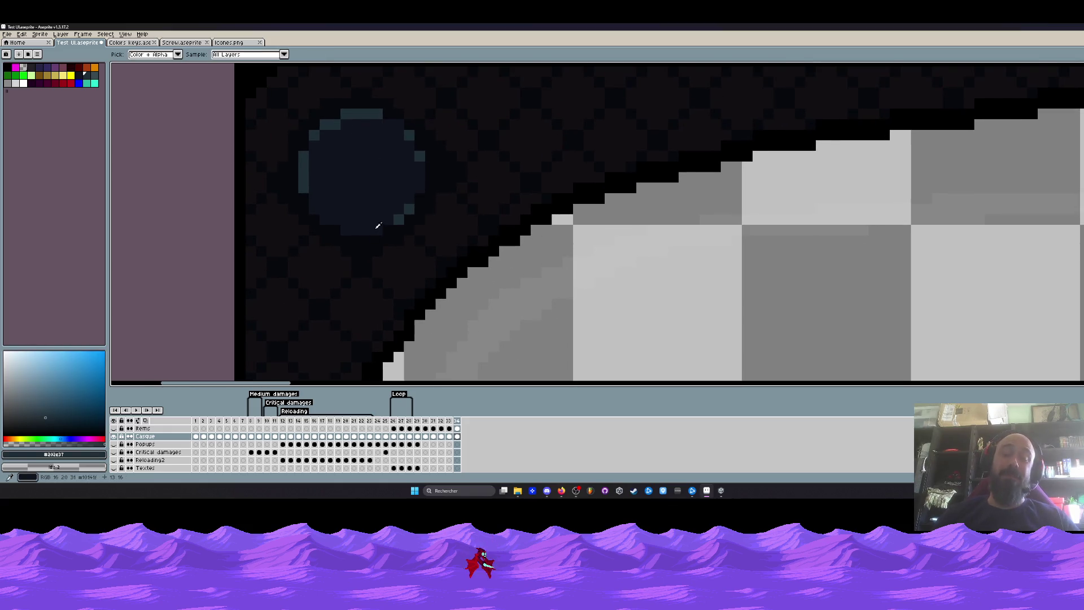
scroll(365, 224, up, 2)
click(365, 224)
drag(320, 202, 257, 233)
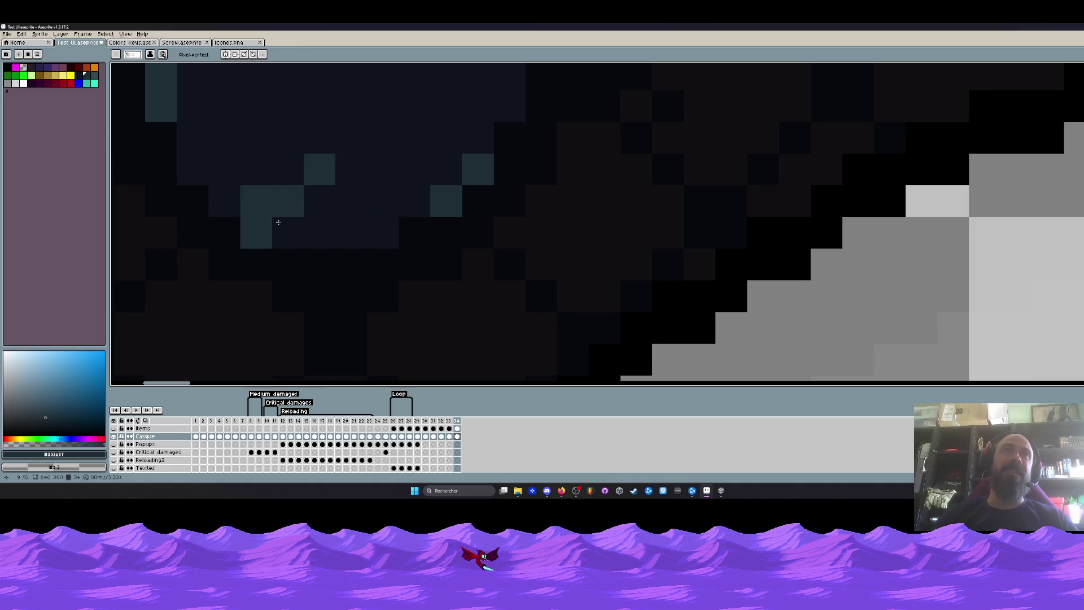
scroll(359, 245, down, 4)
scroll(359, 244, down, 1)
scroll(359, 244, up, 2)
scroll(338, 218, up, 3)
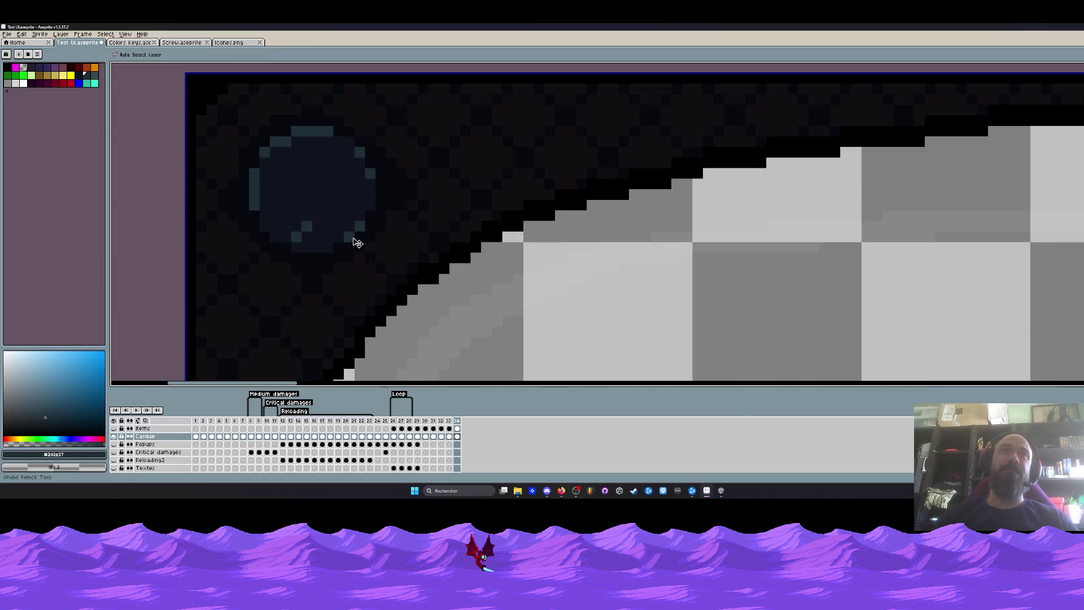
scroll(339, 217, up, 3)
key(b)
click(313, 94)
click(193, 123)
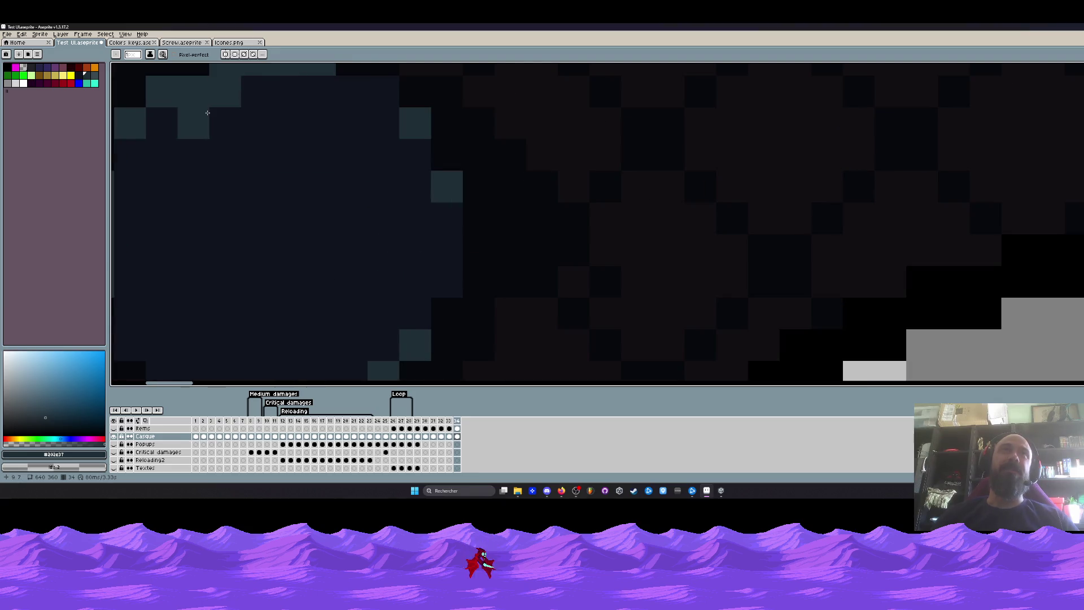
click(254, 123)
scroll(271, 144, down, 5)
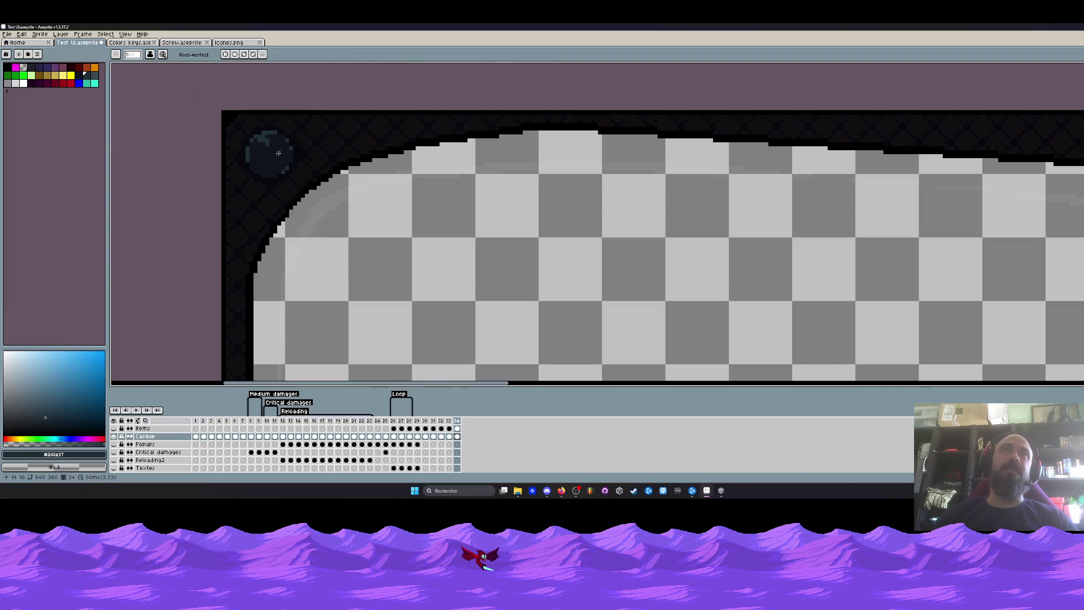
scroll(276, 153, down, 1)
scroll(275, 153, up, 1)
scroll(275, 153, up, 3)
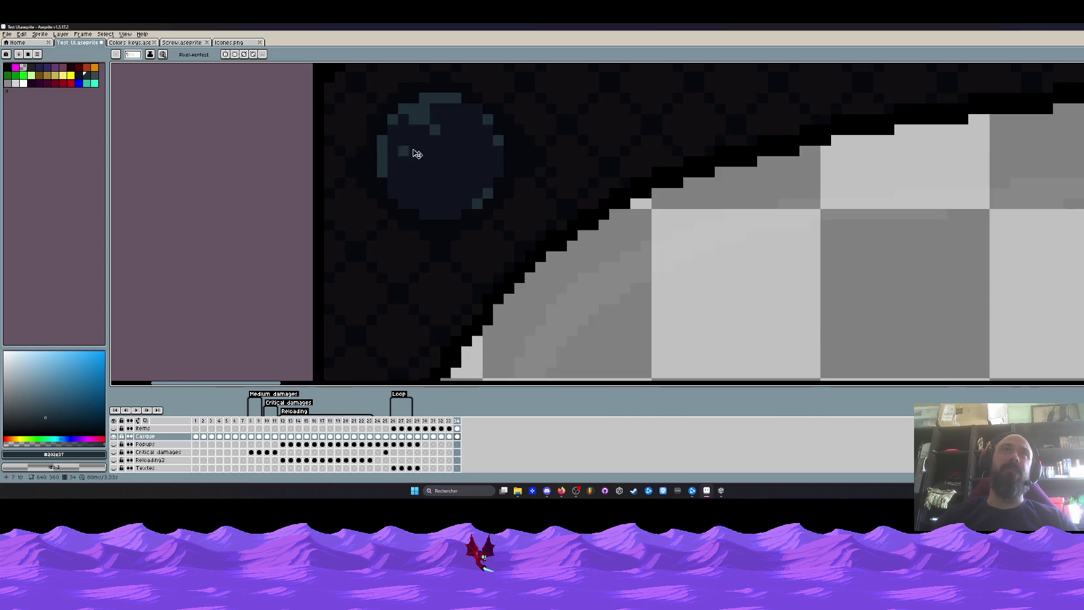
Add highlight pixels on the right edge of the lens circle, then pick orange and red from the palette
key(v)
key(b)
scroll(451, 151, up, 2)
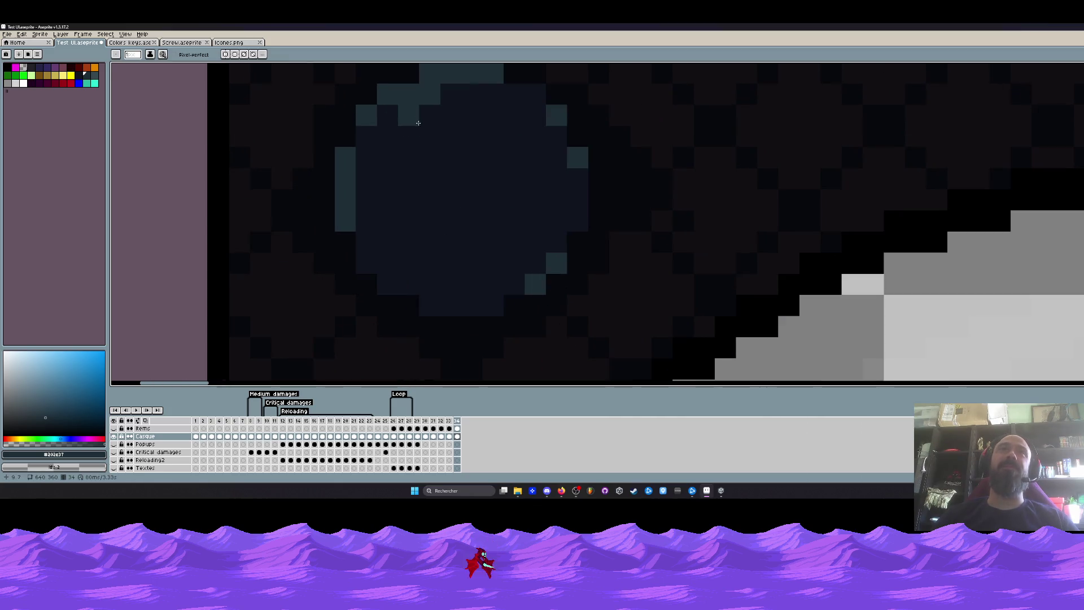
click(409, 116)
click(452, 137)
scroll(457, 142, down, 3)
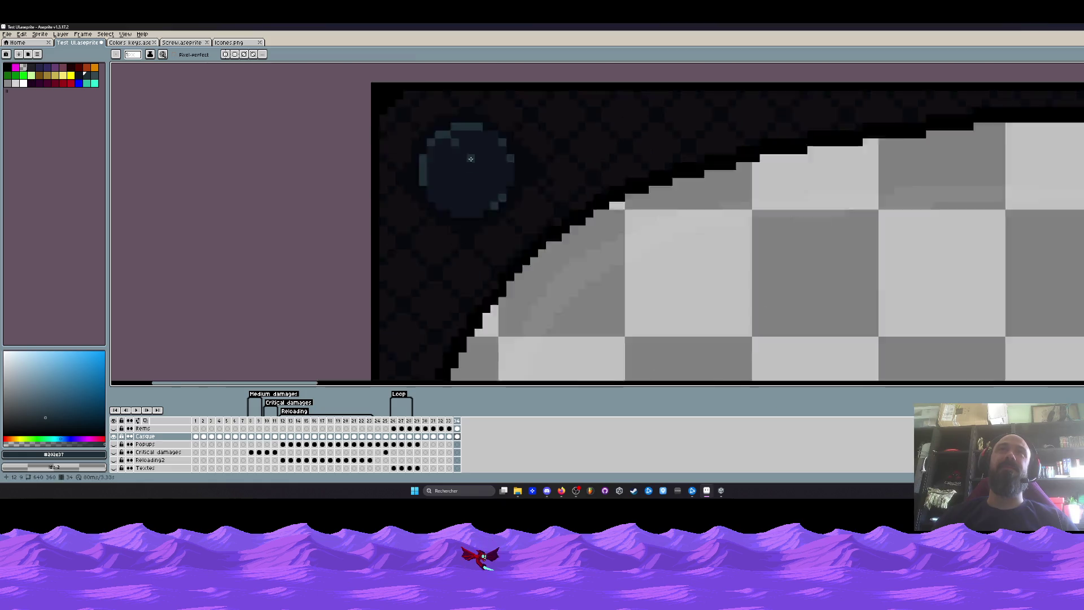
scroll(457, 143, down, 2)
scroll(473, 170, up, 1)
scroll(469, 168, up, 1)
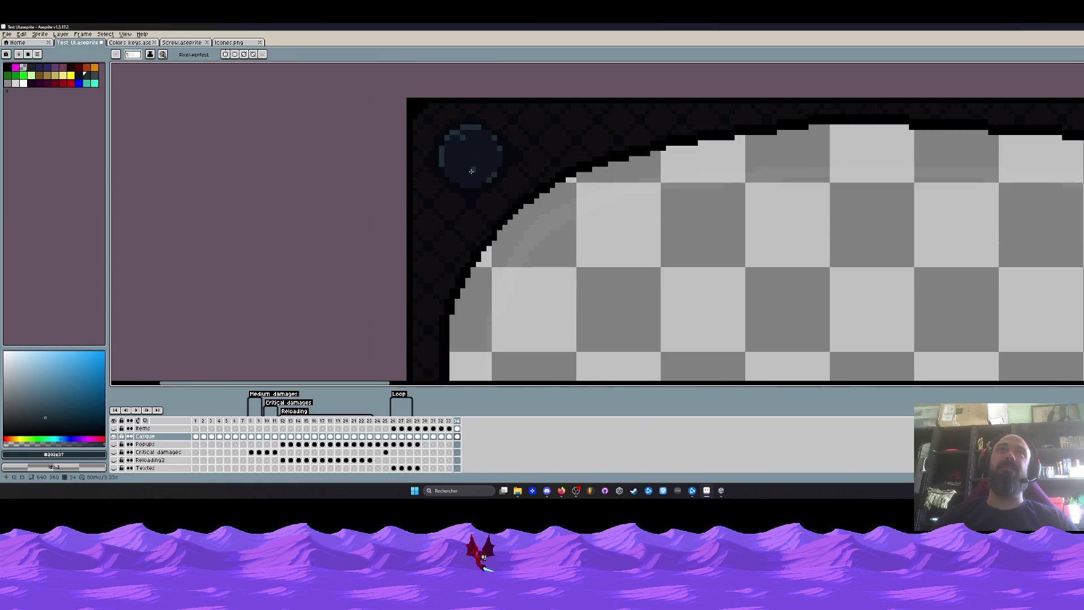
scroll(461, 180, down, 2)
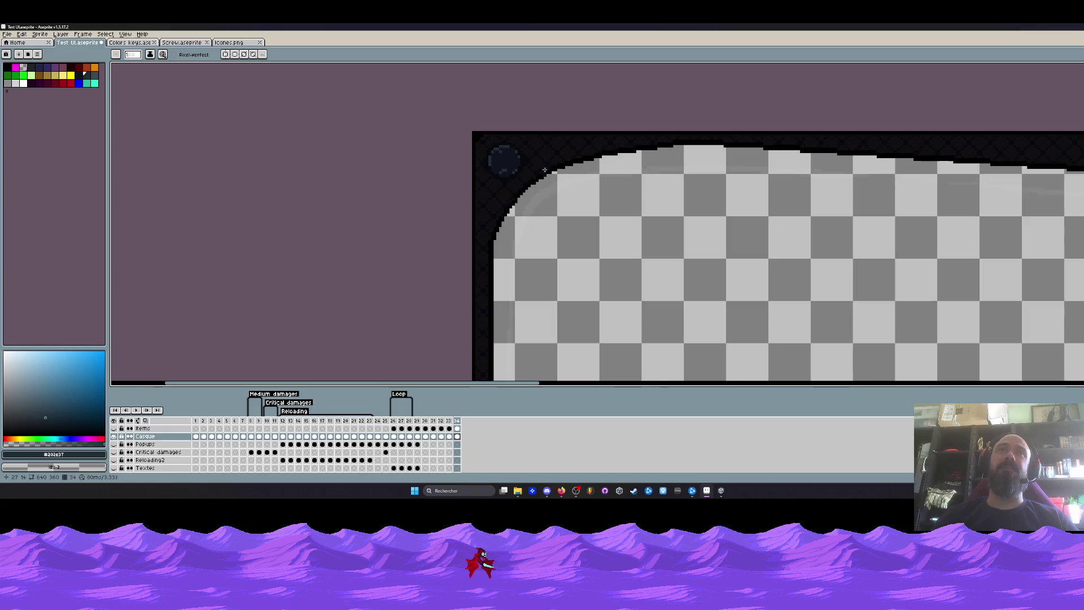
scroll(499, 170, down, 1)
scroll(526, 173, down, 1)
scroll(540, 174, down, 2)
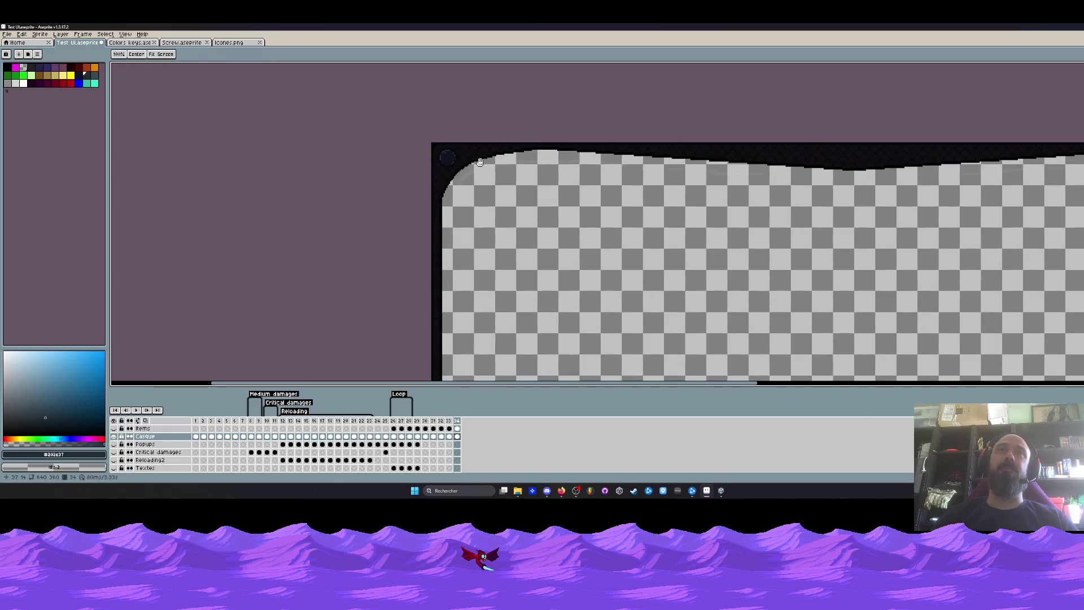
scroll(475, 169, up, 1)
scroll(441, 178, up, 1)
scroll(412, 183, up, 1)
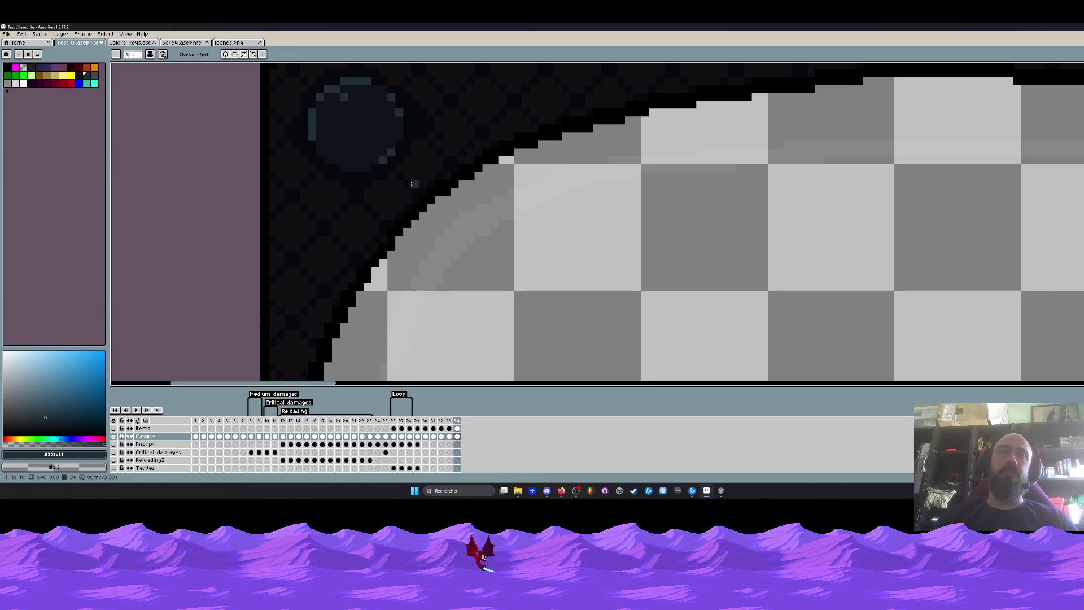
scroll(412, 183, up, 1)
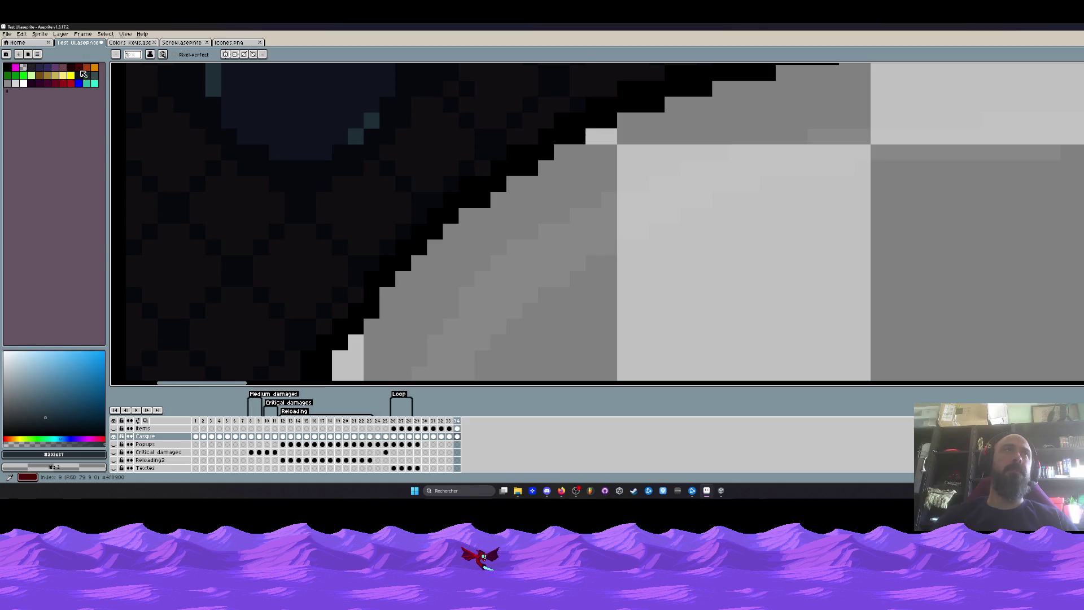
click(46, 81)
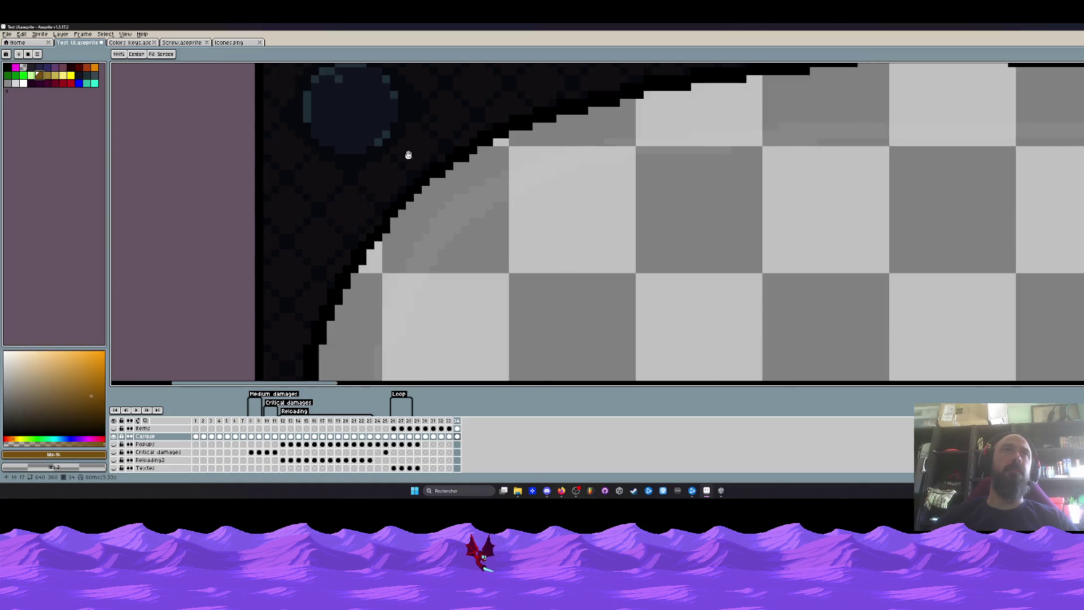
scroll(412, 195, down, 3)
scroll(412, 194, up, 2)
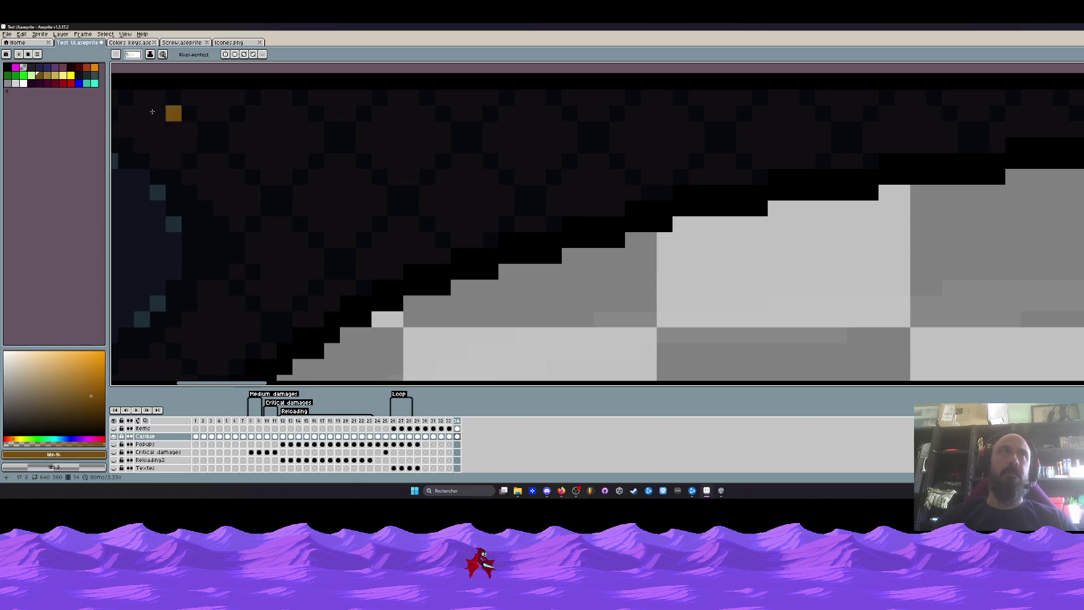
click(81, 77)
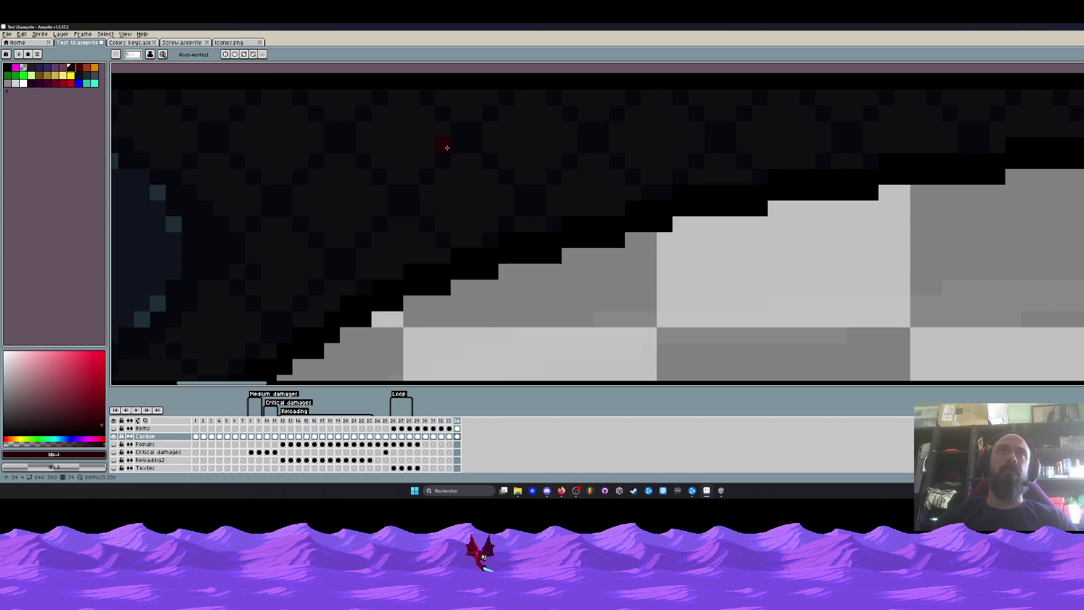
scroll(446, 149, down, 1)
scroll(447, 148, down, 1)
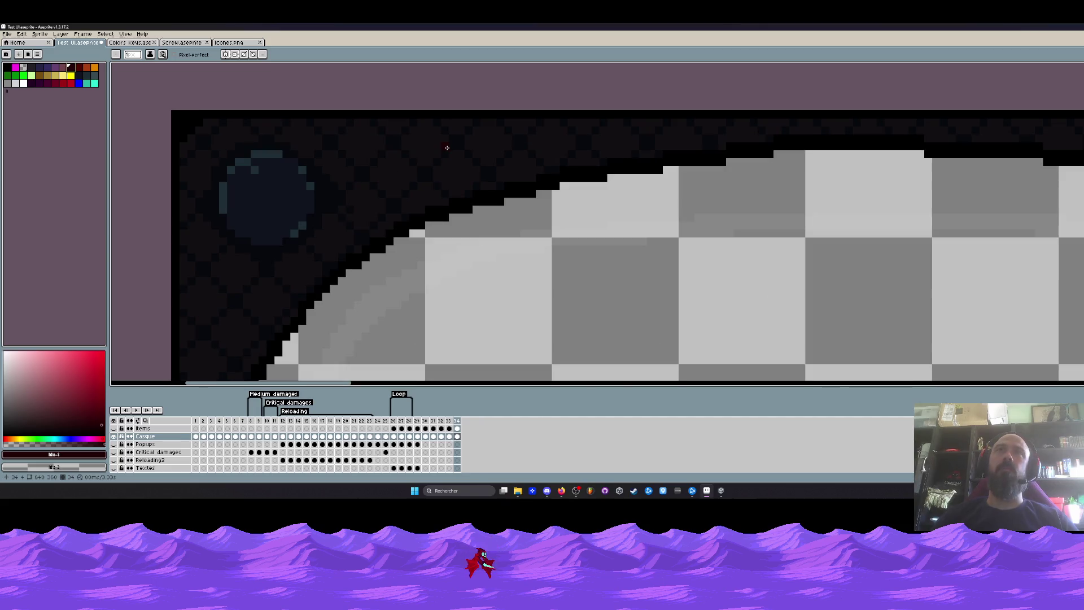
scroll(447, 149, down, 2)
scroll(424, 152, down, 1)
Marquee-select a rectangle around the dark lens, then choose dark blue as the painting colour
key(m)
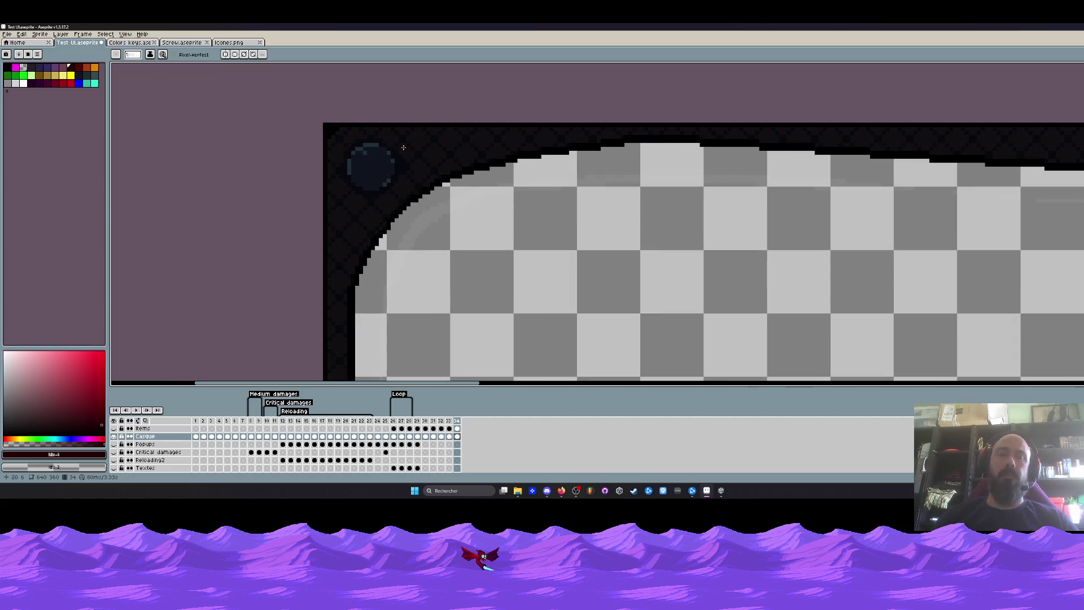
scroll(357, 155, up, 1)
drag(324, 128, 415, 204)
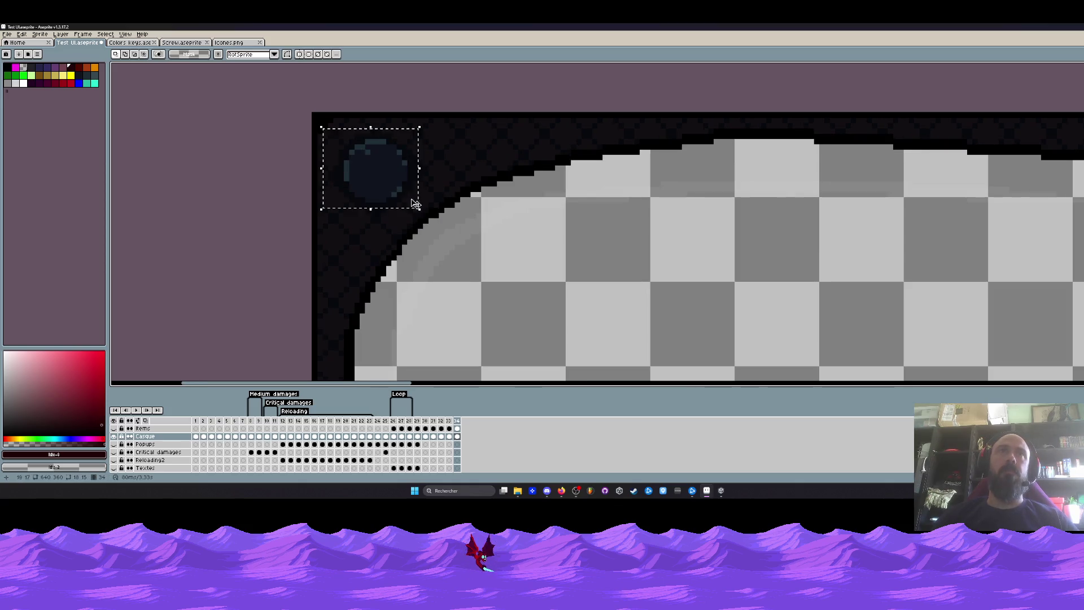
scroll(404, 183, down, 2)
scroll(385, 113, up, 2)
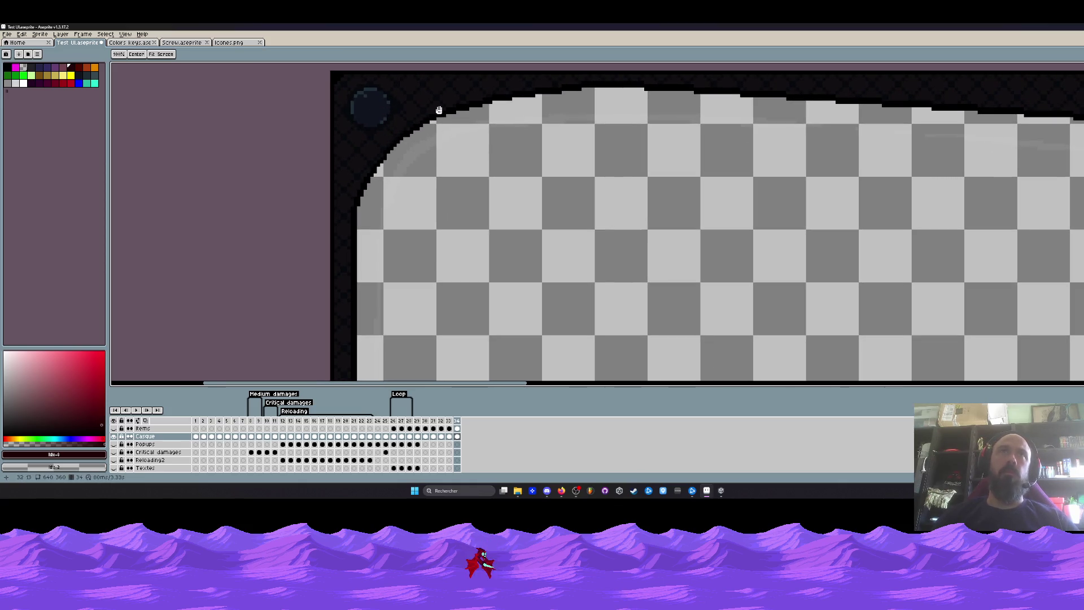
scroll(439, 111, down, 2)
scroll(393, 165, up, 1)
scroll(390, 169, up, 1)
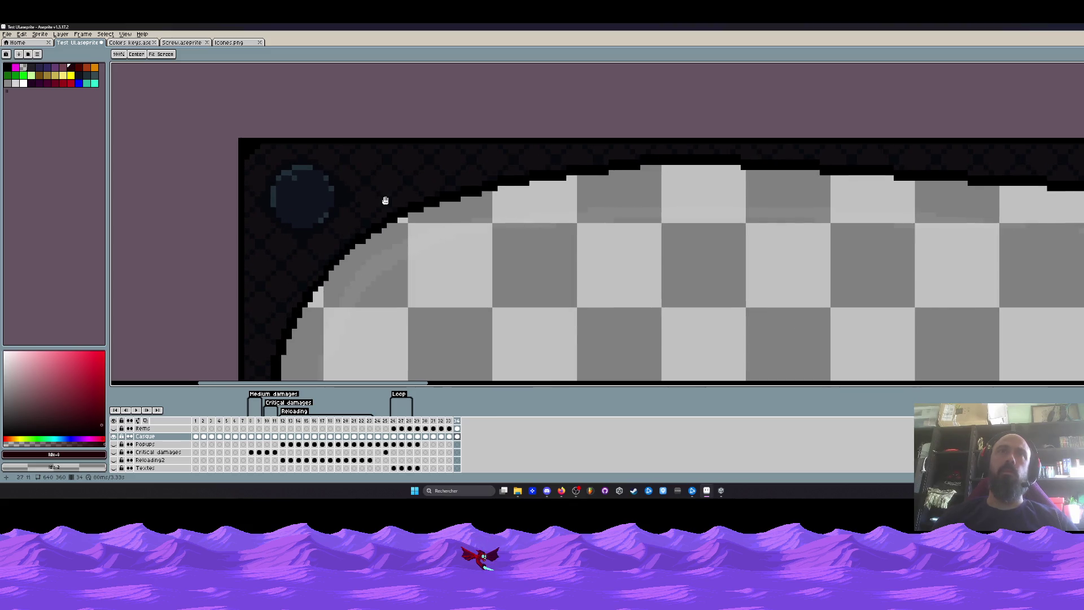
scroll(502, 185, up, 1)
key(b)
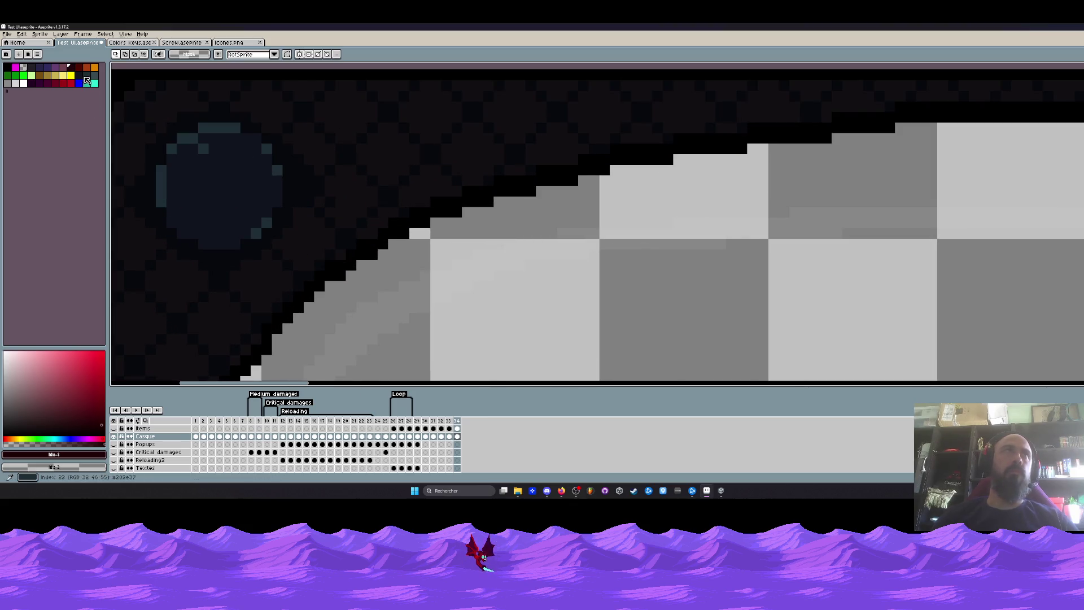
click(83, 79)
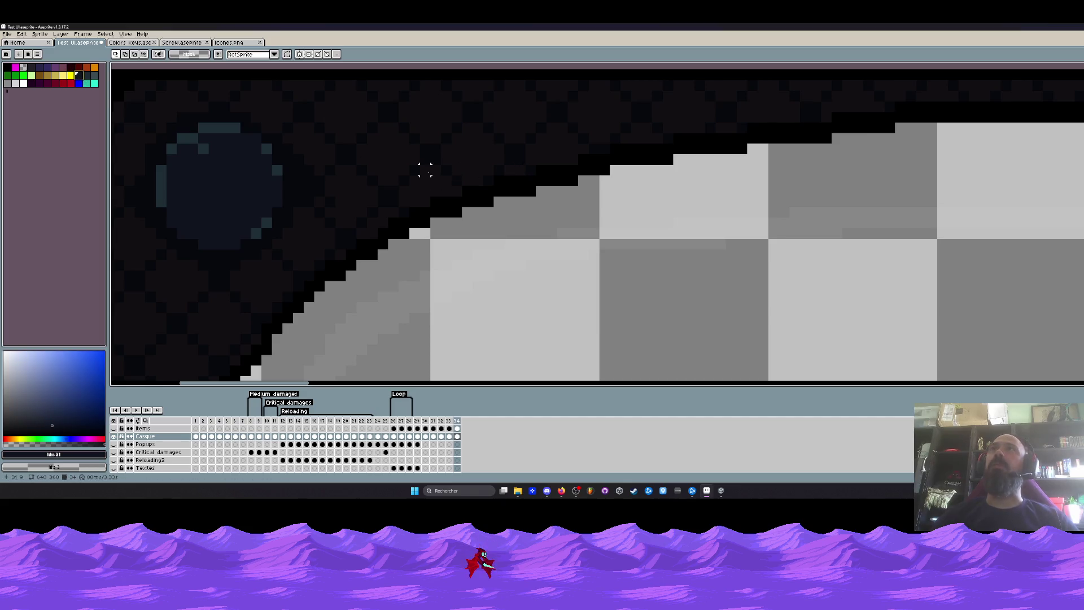
Paint a faint dark-blue sheen stroke along the visor's curved diagonal edge with the curve tool
key(b)
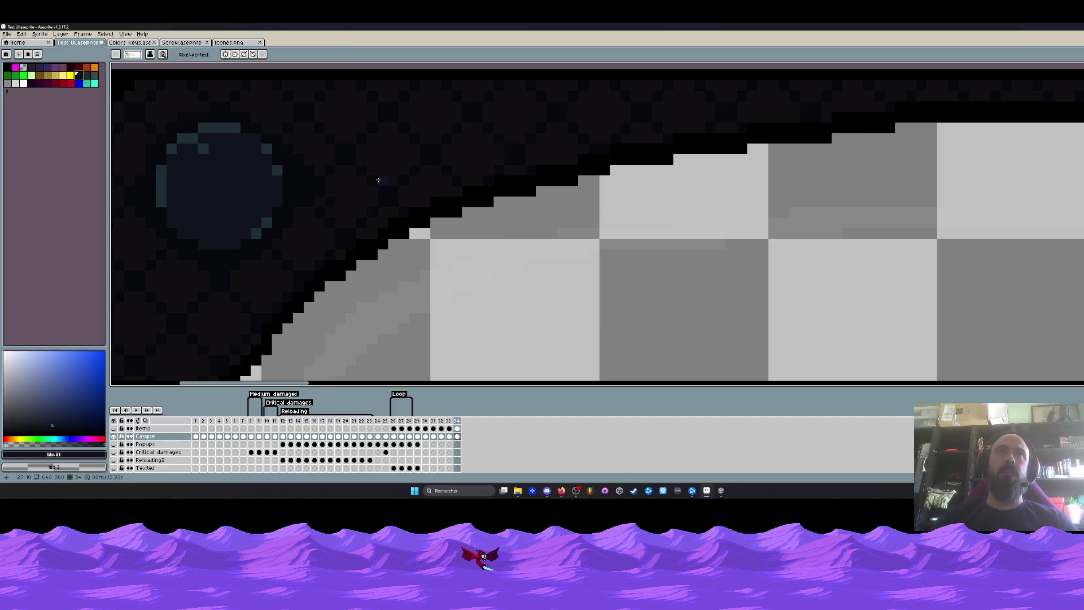
key(v)
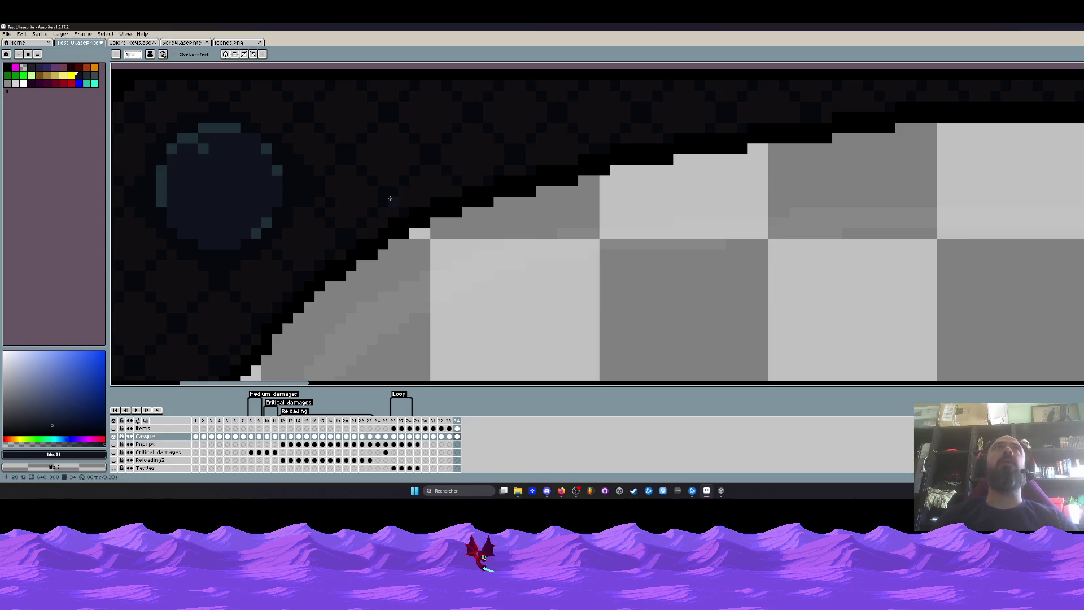
key(shift+l)
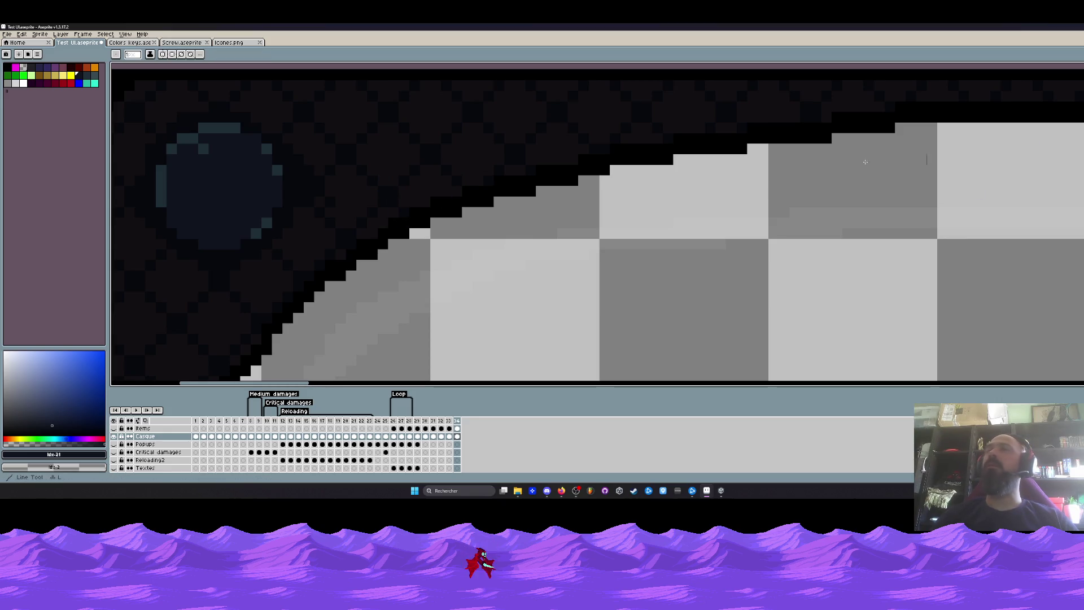
scroll(865, 162, up, 1)
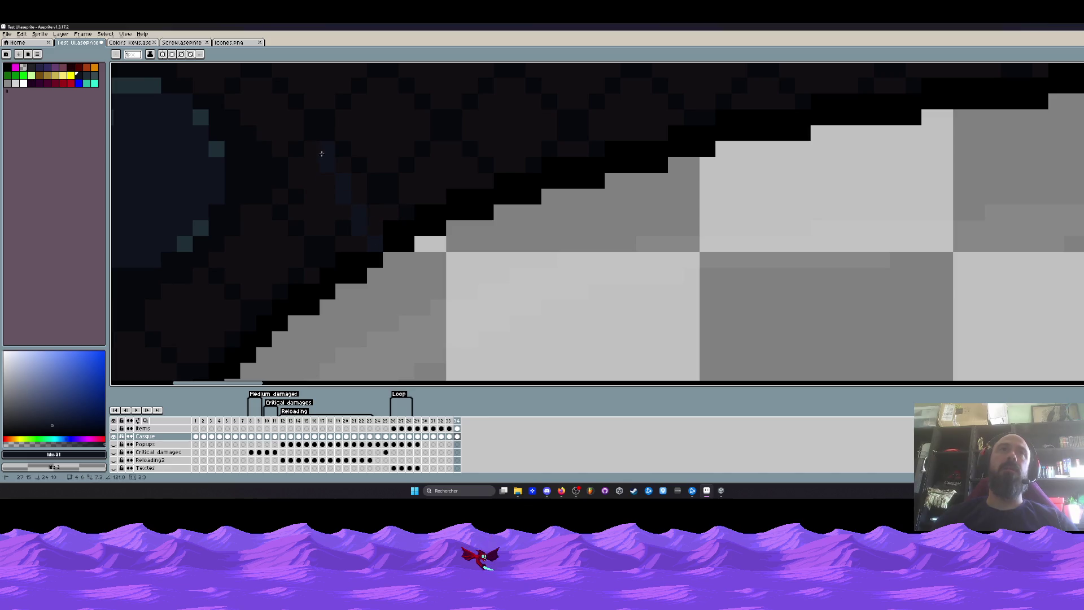
drag(318, 175, 605, 84)
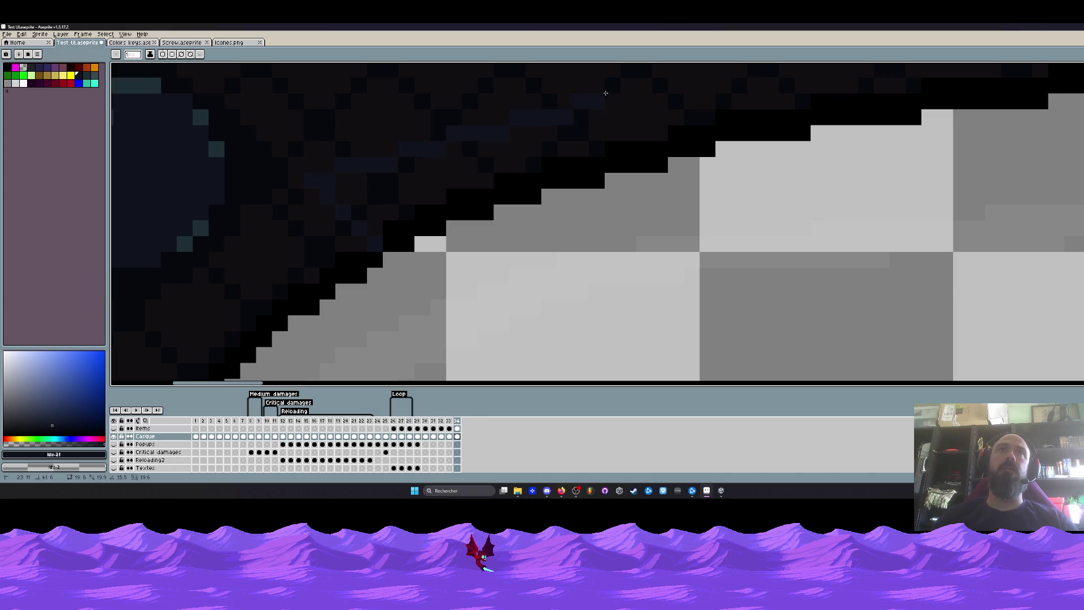
scroll(575, 141, down, 2)
scroll(574, 141, up, 1)
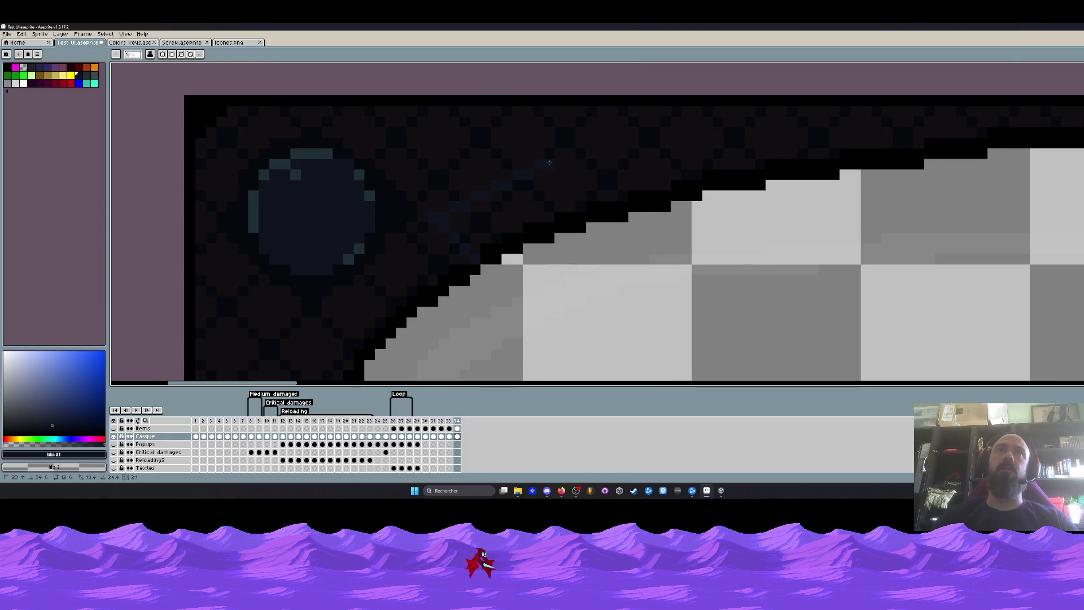
mouse_move(547, 160)
mouse_down()
mouse_move(763, 121)
mouse_move(948, 129)
mouse_move(852, 138)
mouse_move(820, 165)
mouse_move(763, 165)
mouse_up()
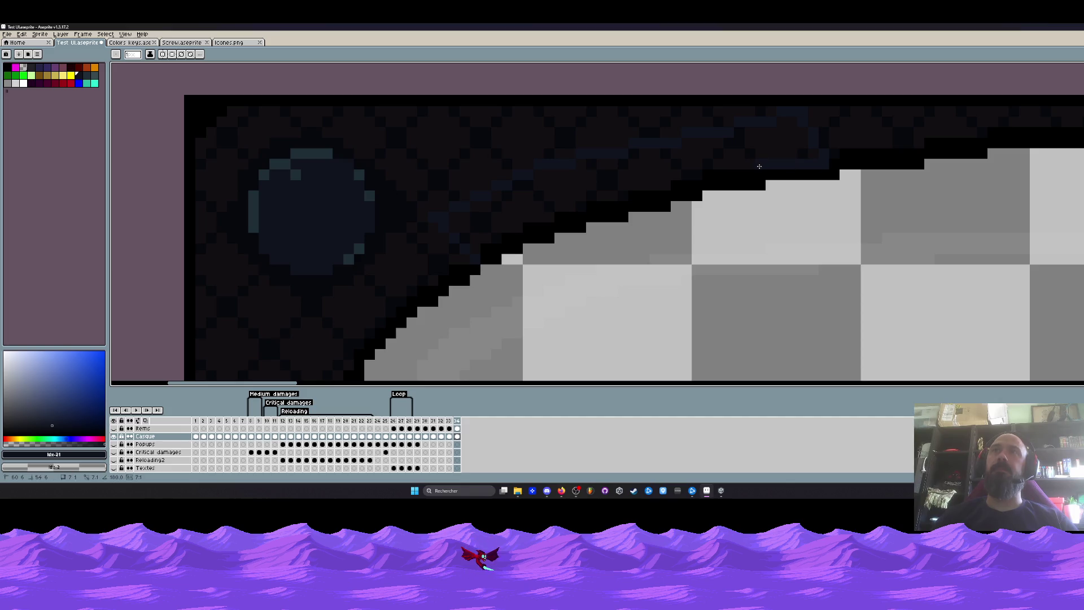
scroll(763, 167, down, 1)
scroll(749, 173, up, 2)
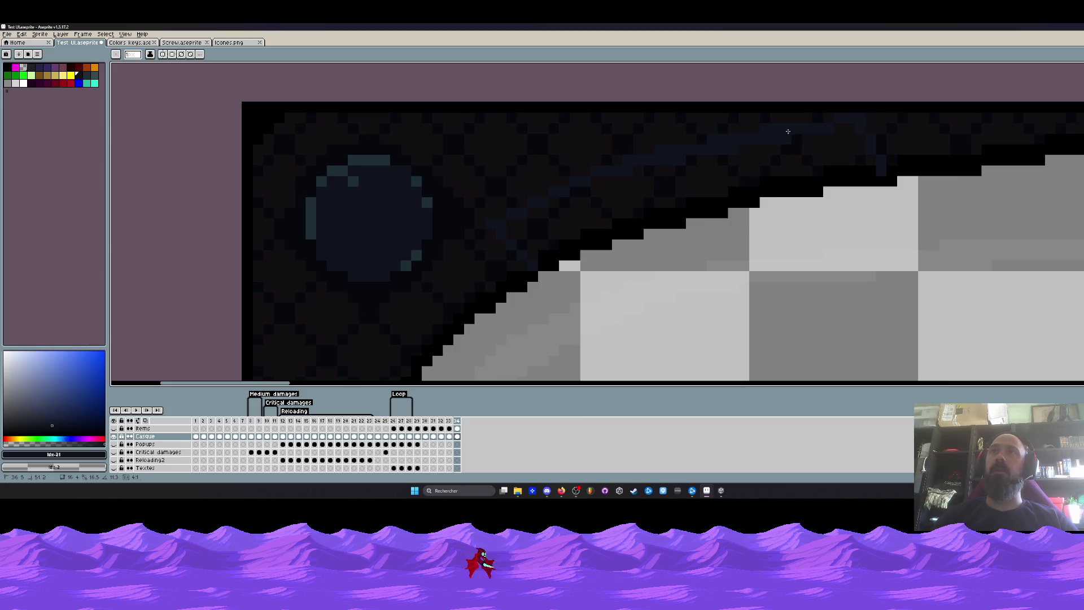
scroll(821, 121, down, 2)
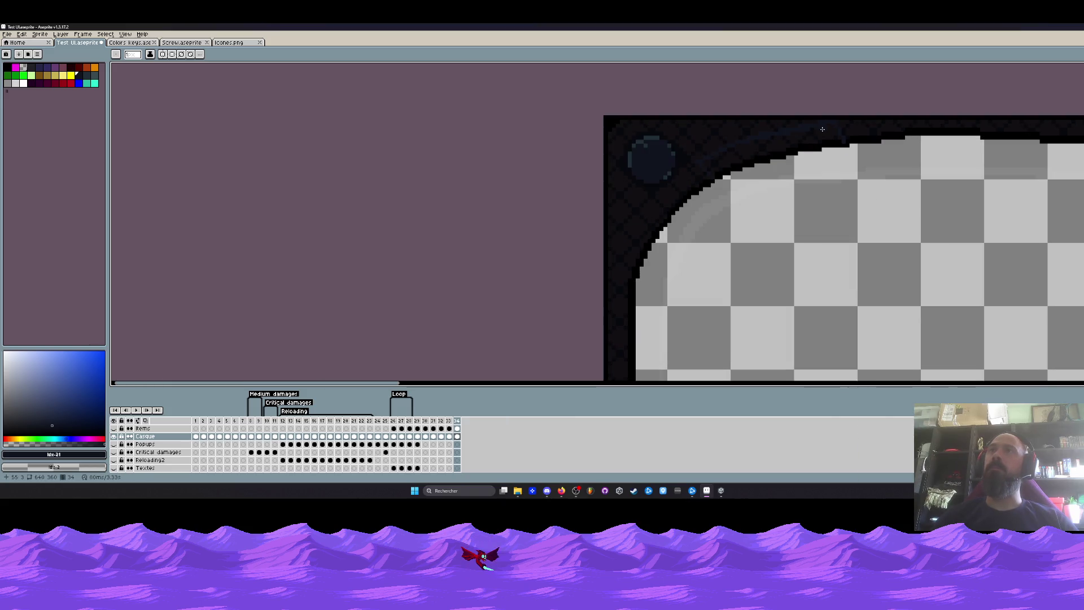
scroll(712, 161, up, 1)
scroll(711, 161, up, 1)
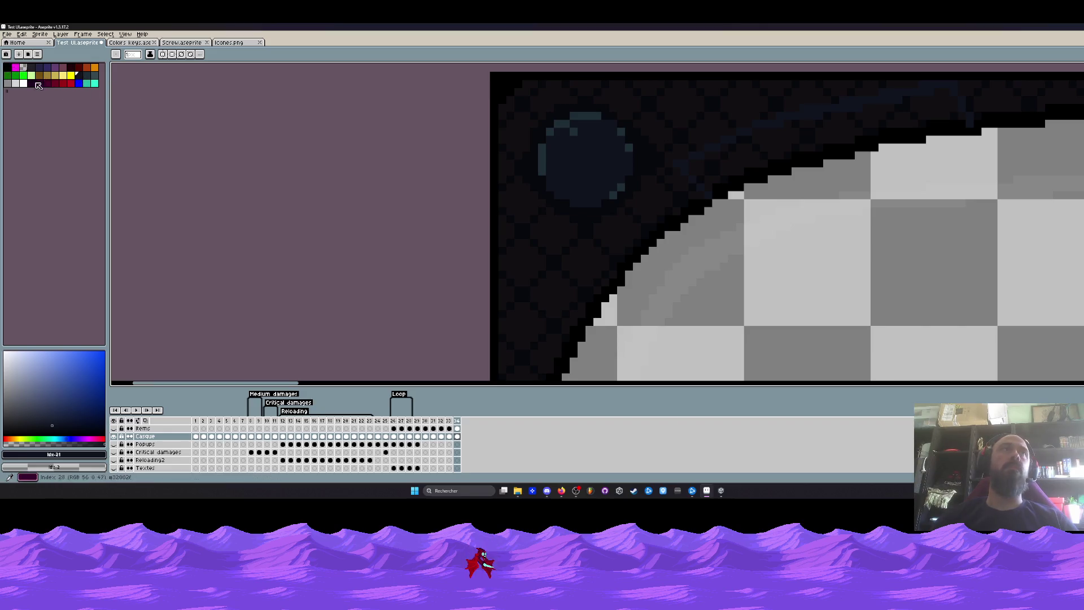
With black selected, paint over the stray navy pixels along the visor's upper diagonal edge
click(9, 71)
scroll(705, 164, up, 2)
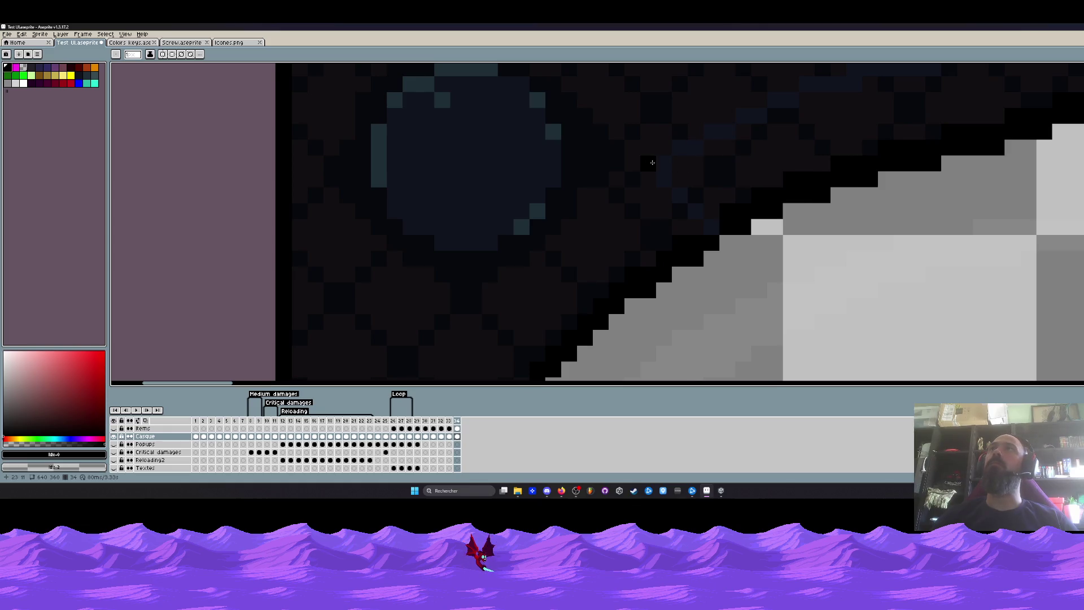
scroll(648, 161, down, 2)
drag(763, 153, 745, 183)
scroll(762, 169, up, 2)
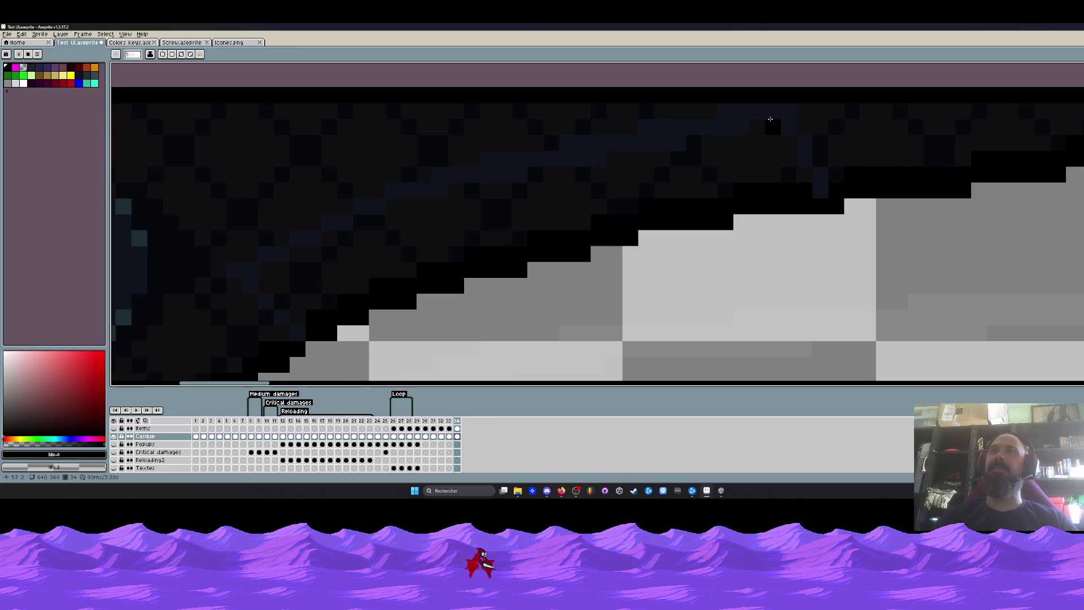
drag(790, 118, 819, 189)
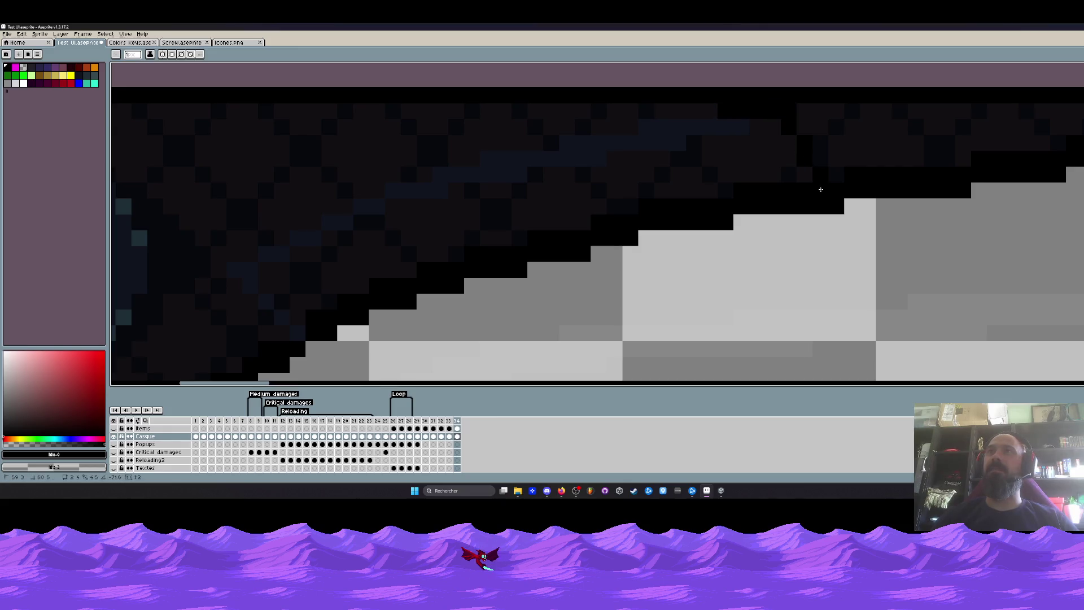
scroll(725, 113, down, 2)
drag(669, 136, 479, 193)
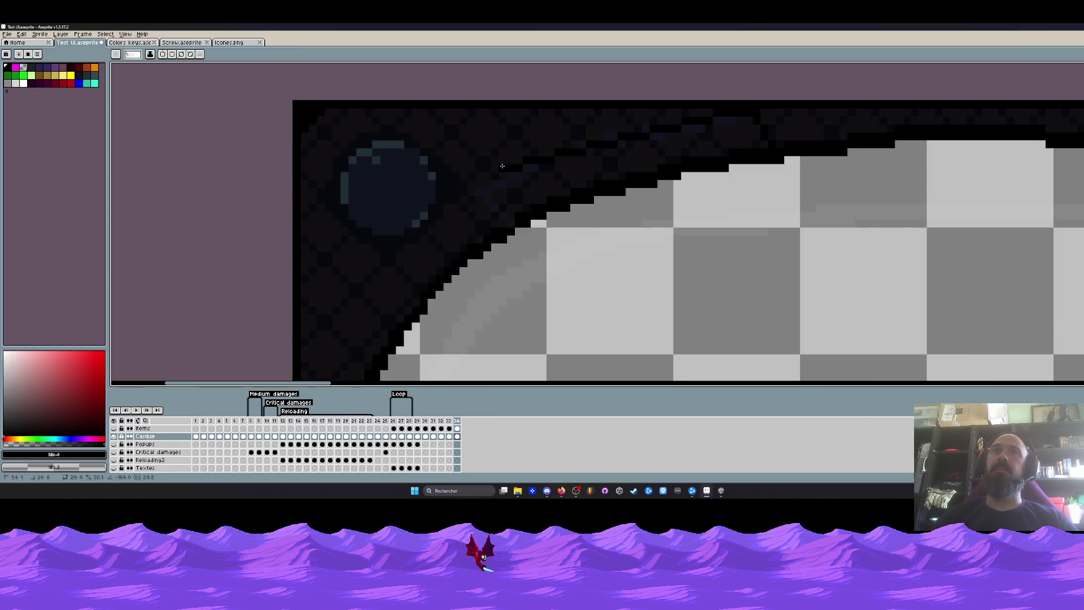
drag(682, 123, 511, 173)
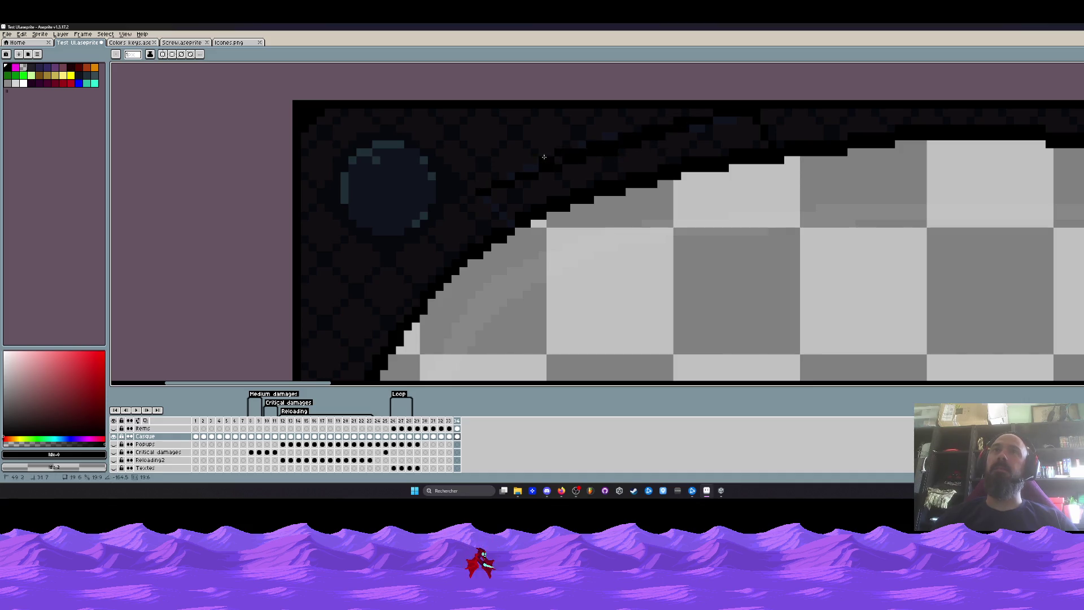
drag(651, 130, 550, 154)
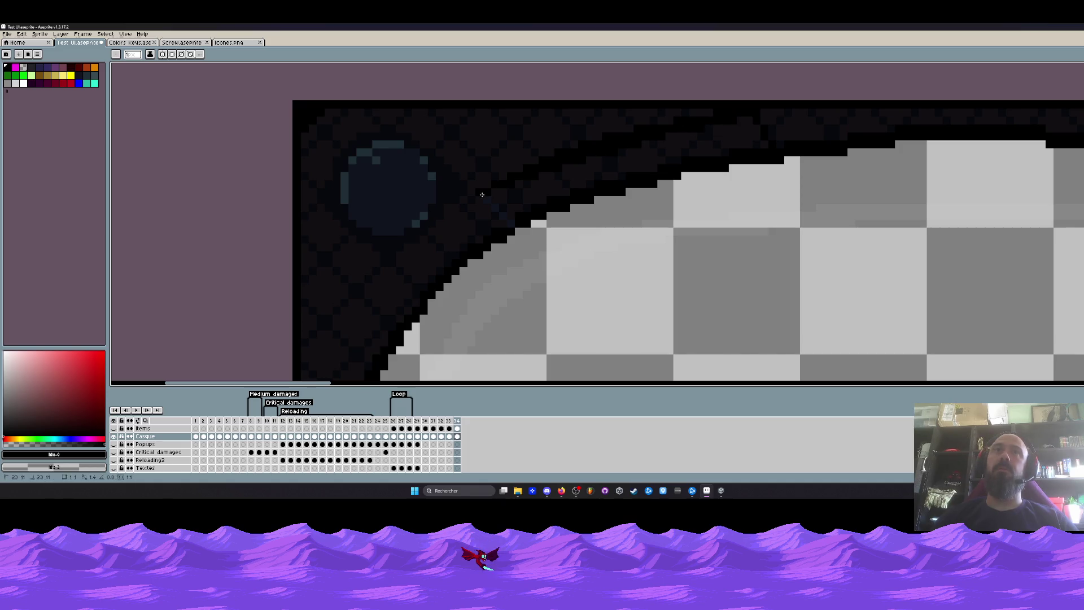
scroll(512, 226, down, 1)
scroll(512, 225, down, 1)
scroll(531, 195, up, 2)
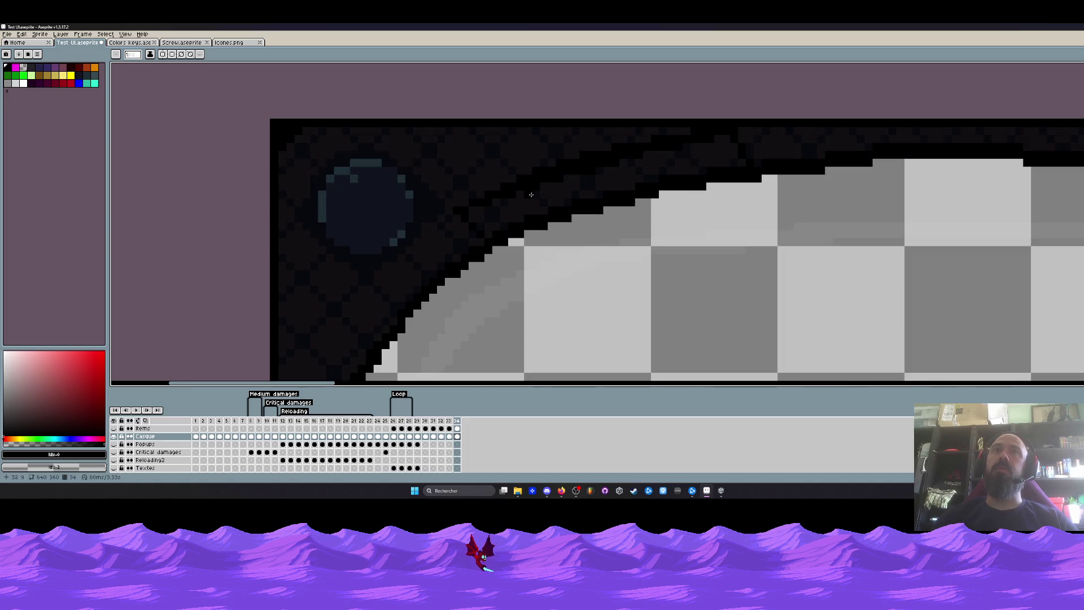
Darken the band along the visor curve to leave a clean black edge line
drag(472, 210, 651, 168)
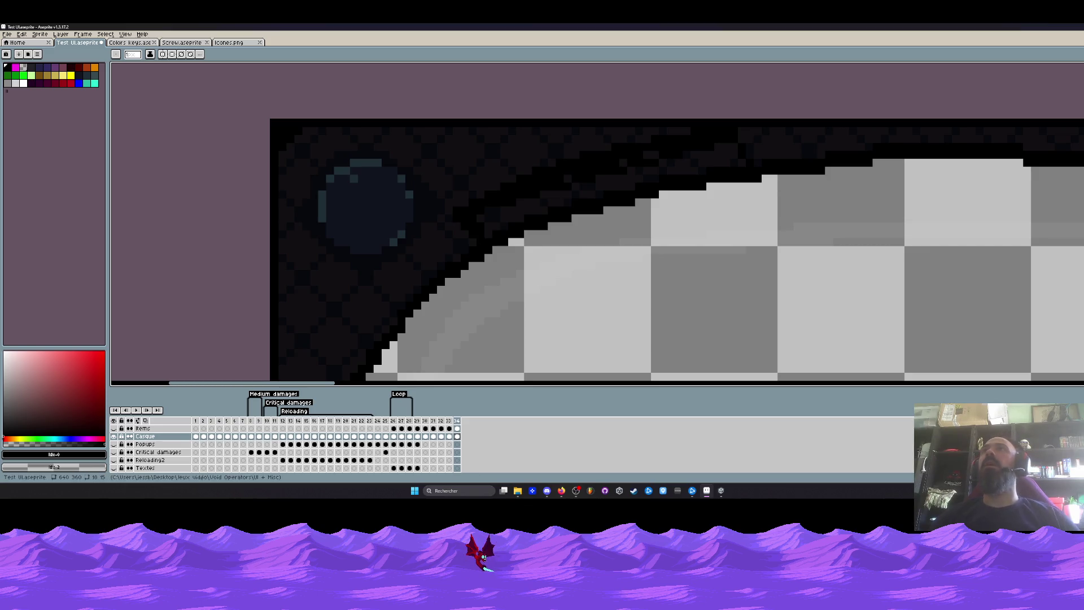
scroll(498, 229, down, 2)
scroll(641, 156, up, 2)
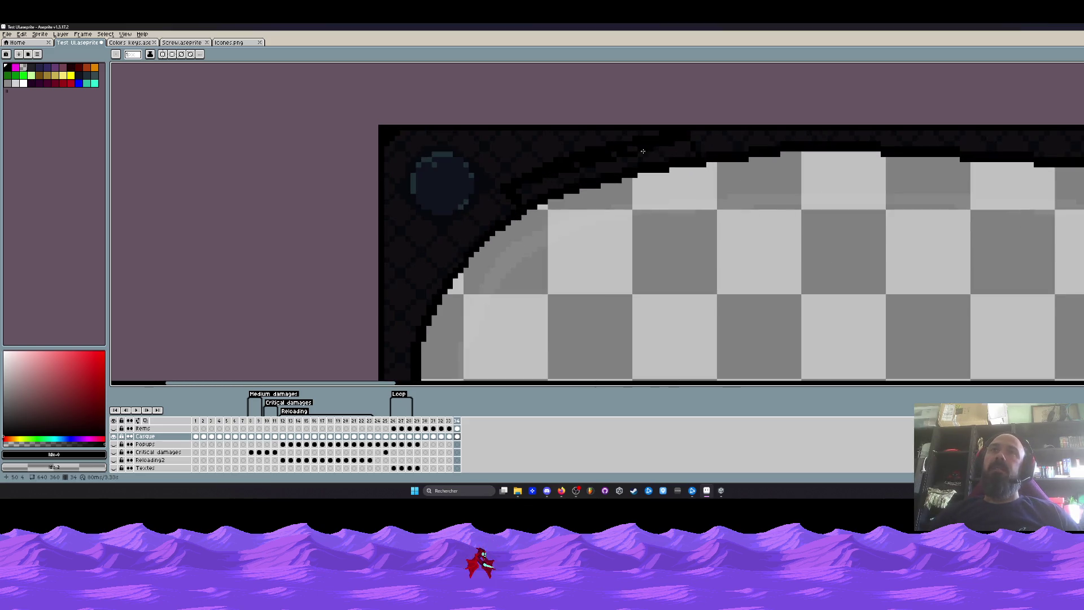
scroll(641, 155, up, 2)
scroll(619, 280, up, 2)
drag(597, 296, 602, 297)
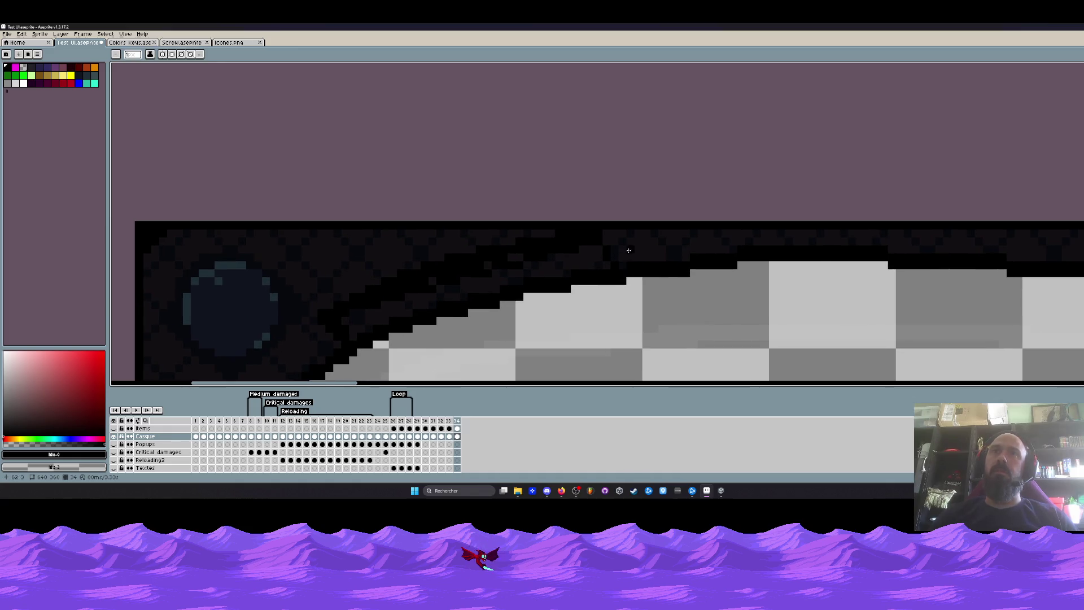
scroll(599, 251, up, 2)
scroll(623, 287, down, 3)
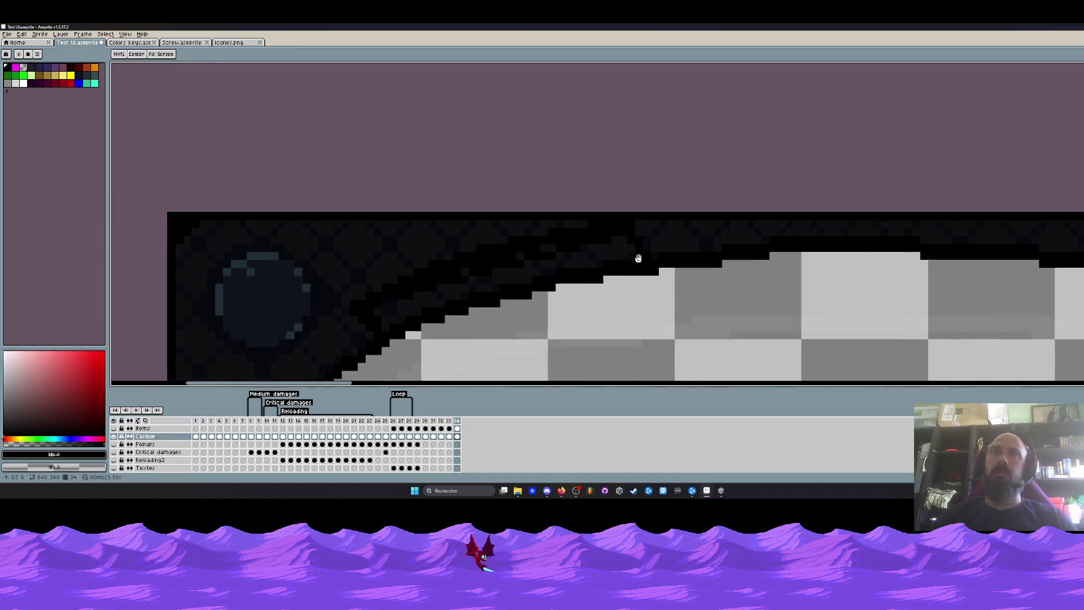
scroll(623, 286, down, 2)
scroll(457, 301, up, 2)
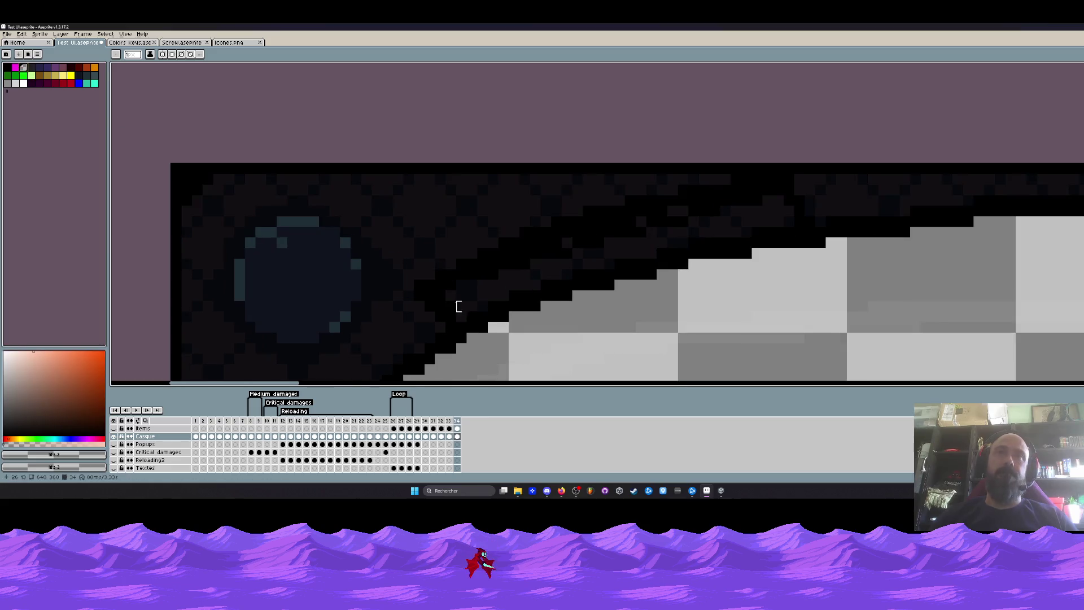
scroll(457, 300, up, 2)
Draw a diagonal light grey glint beside the lens and fix single pixels at its tip black and grey
drag(441, 292, 627, 220)
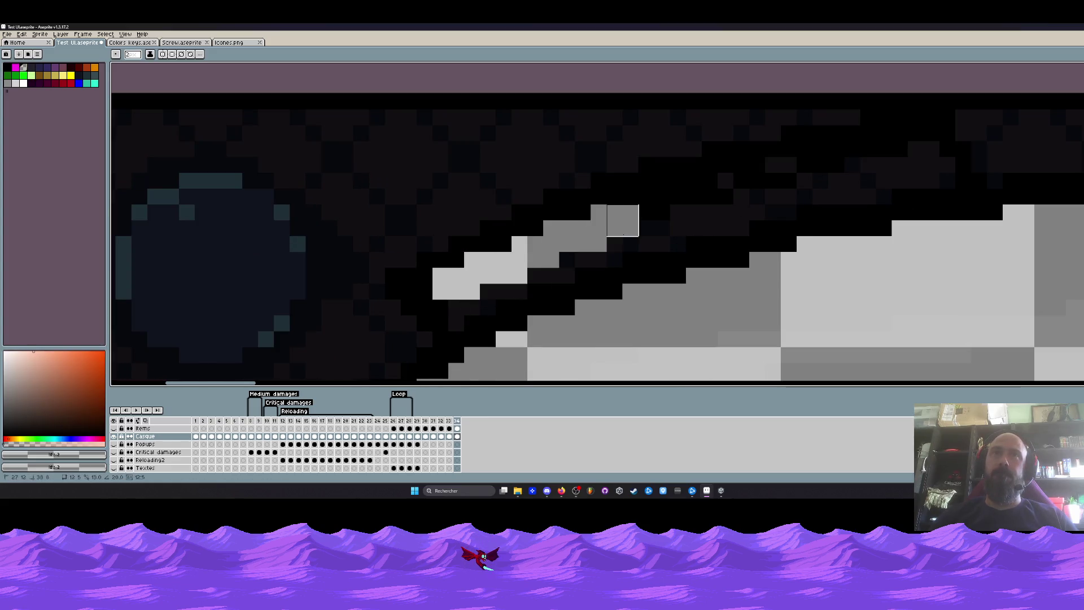
mouse_move(474, 288)
mouse_down()
mouse_move(449, 297)
mouse_move(718, 188)
mouse_move(906, 140)
mouse_move(559, 220)
mouse_move(528, 235)
mouse_move(551, 237)
mouse_move(464, 268)
mouse_move(440, 292)
mouse_move(403, 291)
mouse_move(423, 312)
mouse_move(487, 312)
mouse_move(445, 334)
mouse_up()
scroll(424, 290, up, 1)
click(593, 270)
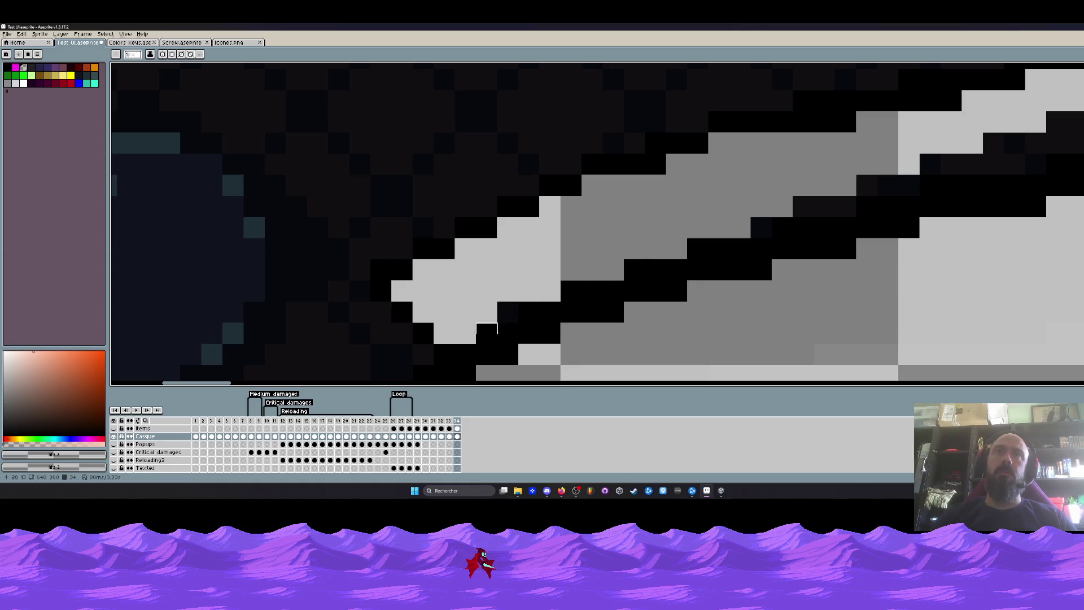
click(487, 334)
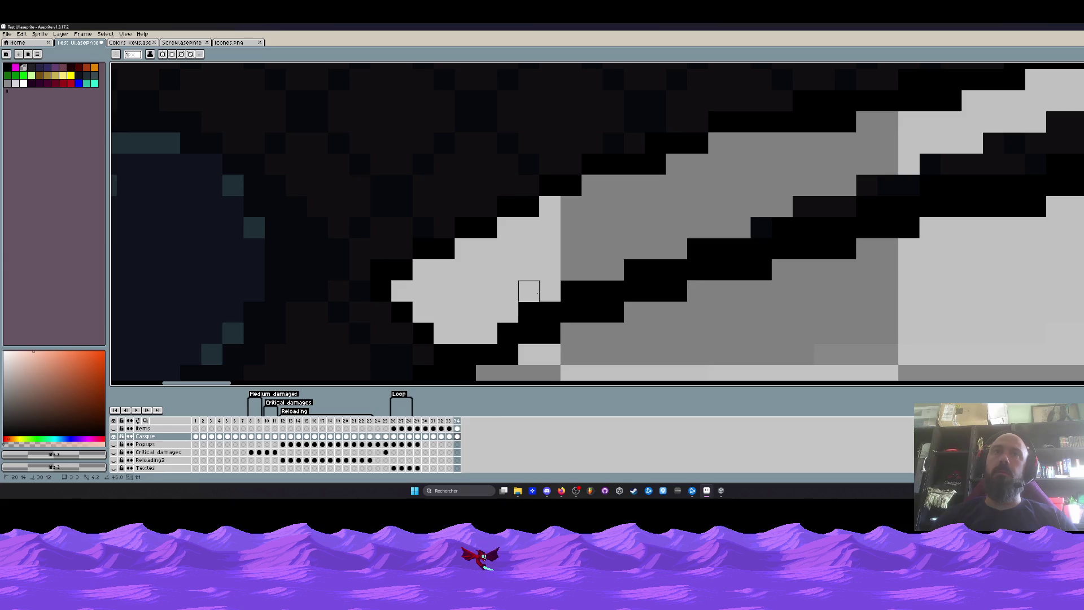
scroll(486, 312, down, 3)
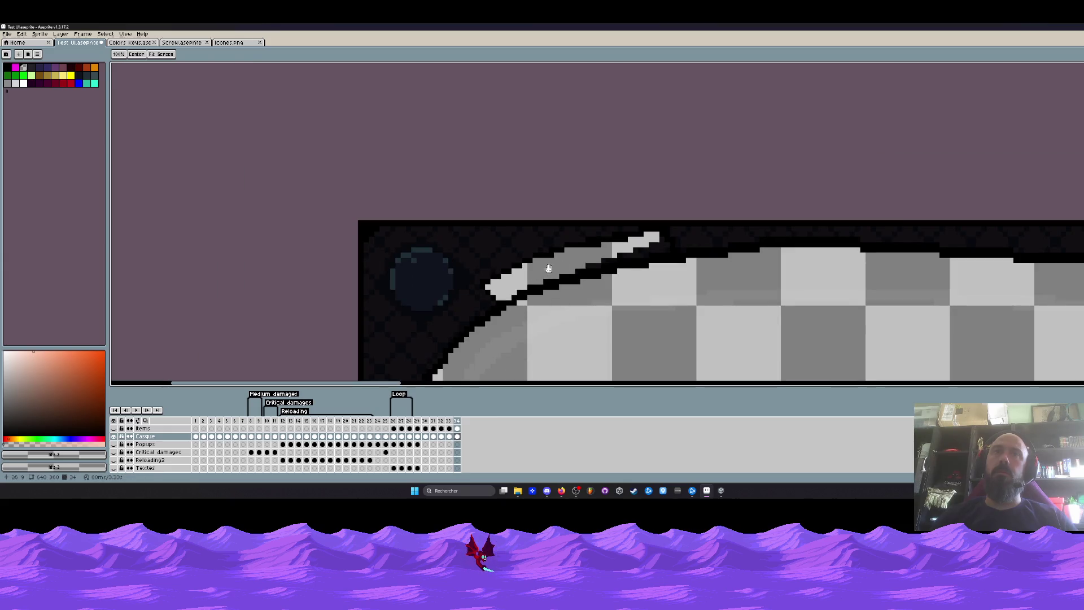
scroll(626, 256, up, 3)
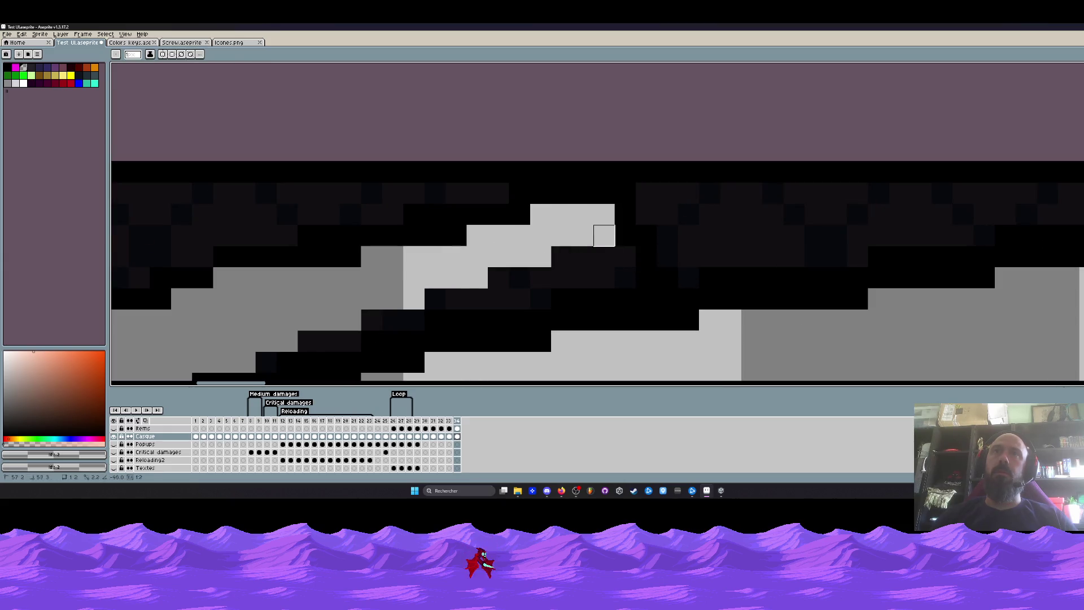
Thicken the grey glint's lower edge and add a second short highlight further along the top edge
mouse_move(604, 215)
mouse_down()
mouse_move(625, 280)
mouse_move(373, 321)
mouse_move(603, 279)
mouse_move(499, 298)
mouse_up()
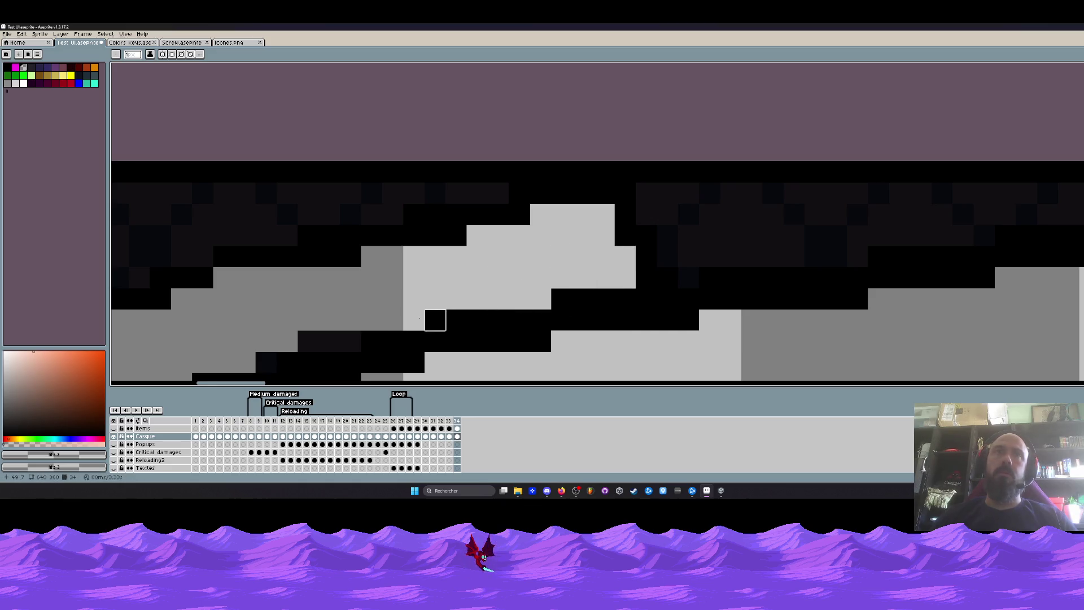
drag(434, 319, 305, 341)
scroll(424, 322, down, 4)
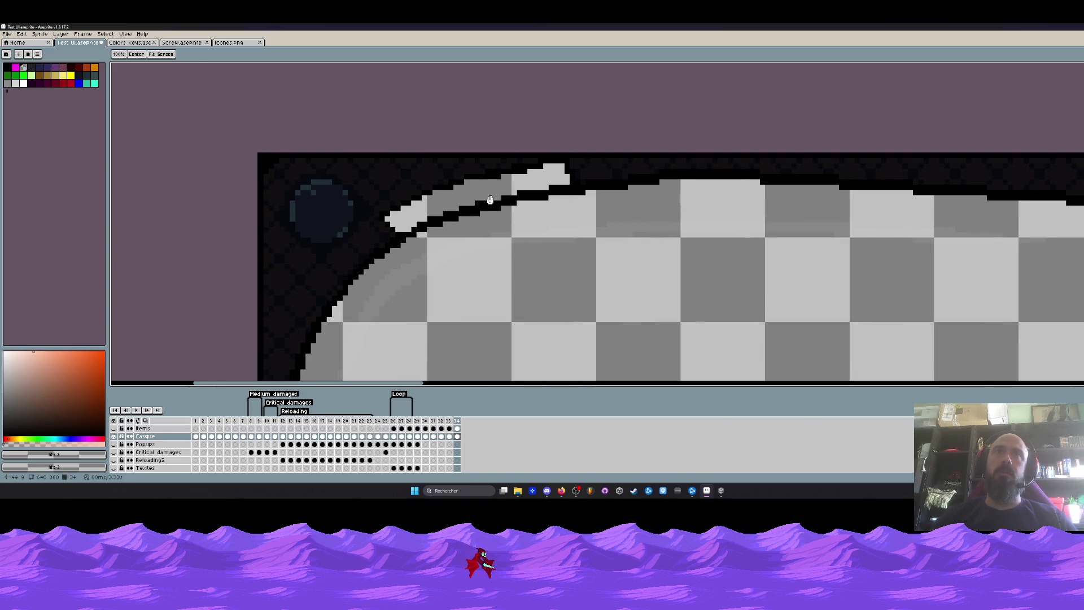
scroll(489, 201, up, 5)
scroll(489, 201, down, 5)
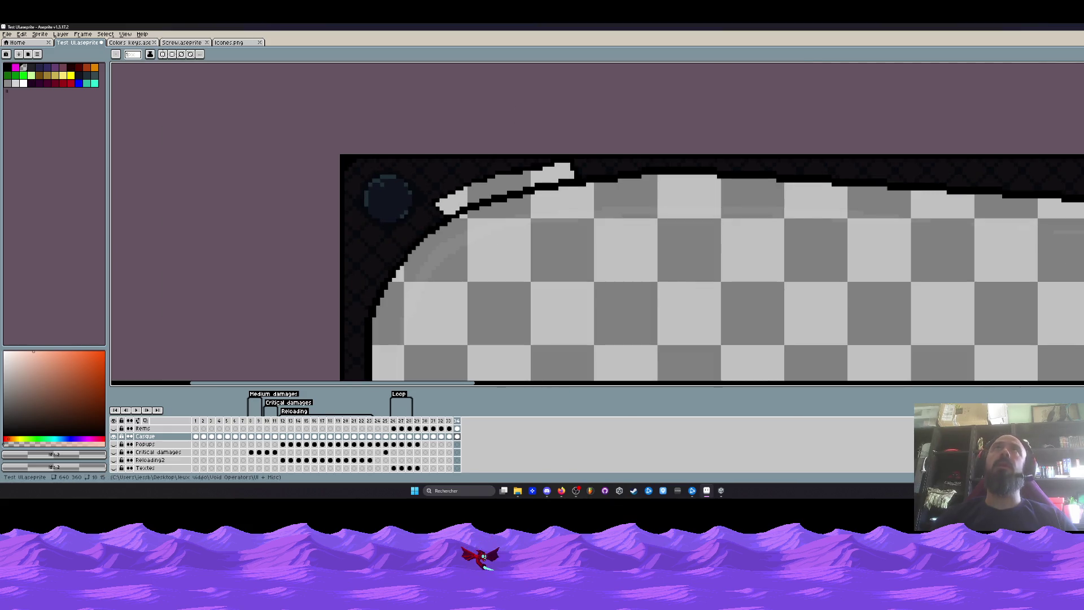
scroll(515, 174, up, 5)
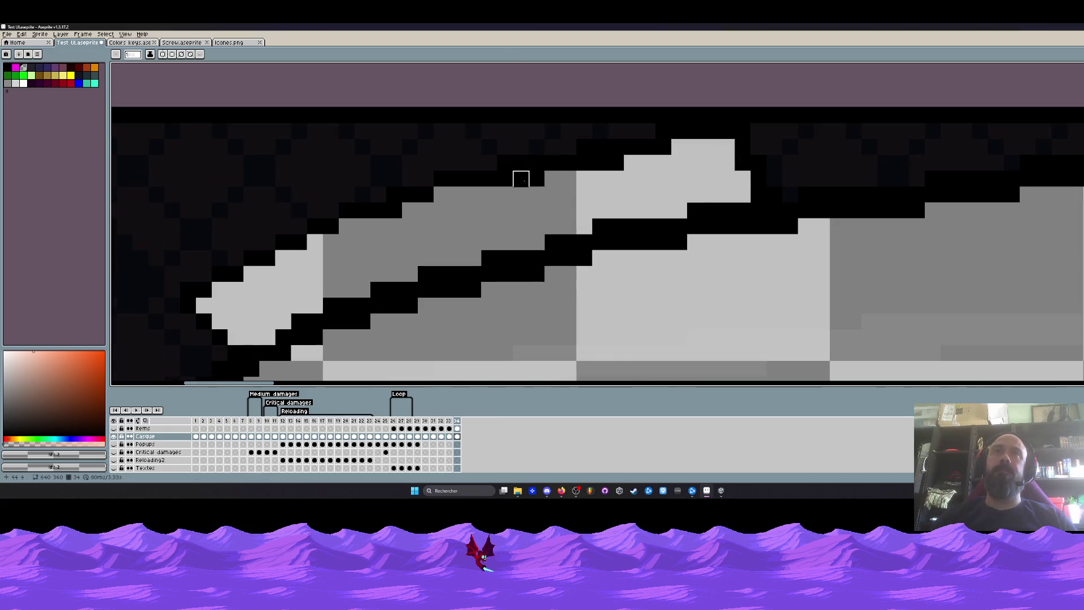
drag(617, 163, 585, 163)
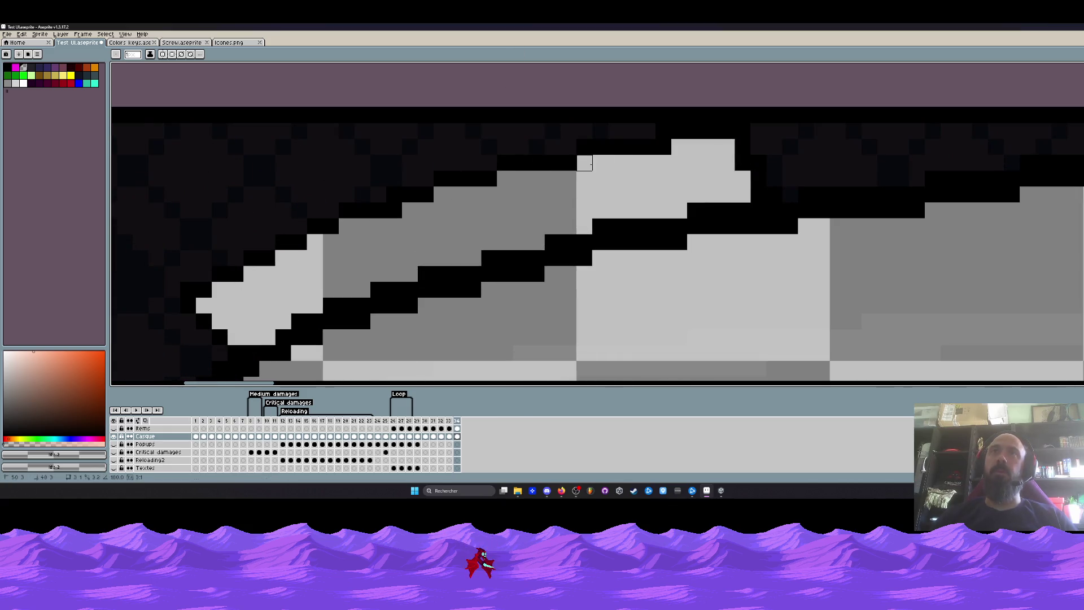
scroll(663, 148, down, 5)
scroll(663, 170, down, 1)
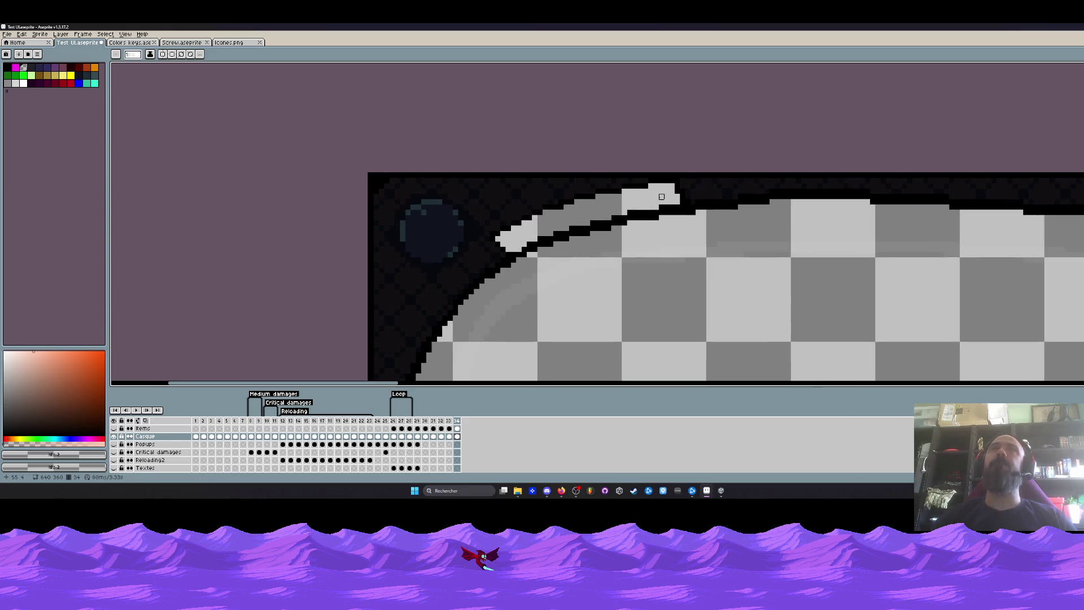
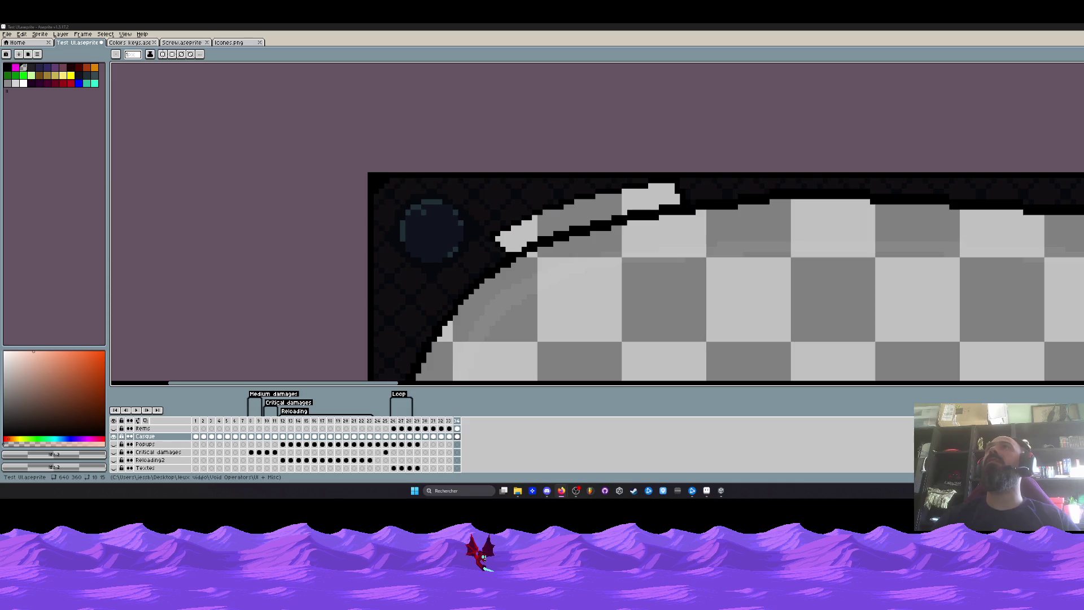
scroll(694, 135, down, 1)
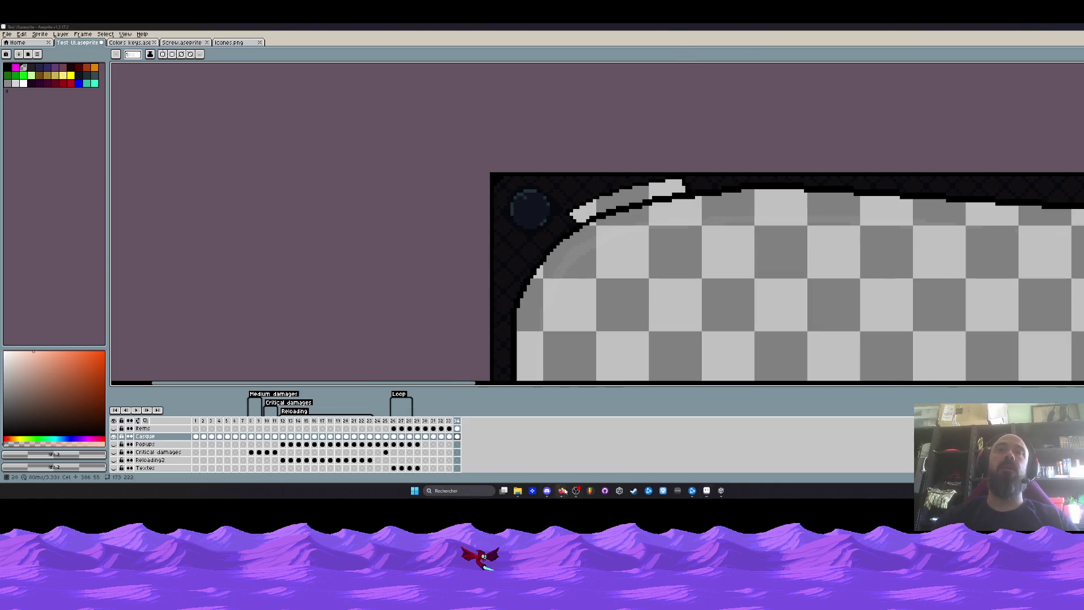
Switch from Aseprite to the browser and load the Playtest 2 feedback form from the bookmarks bar
mouse_move(561, 491)
click(759, 457)
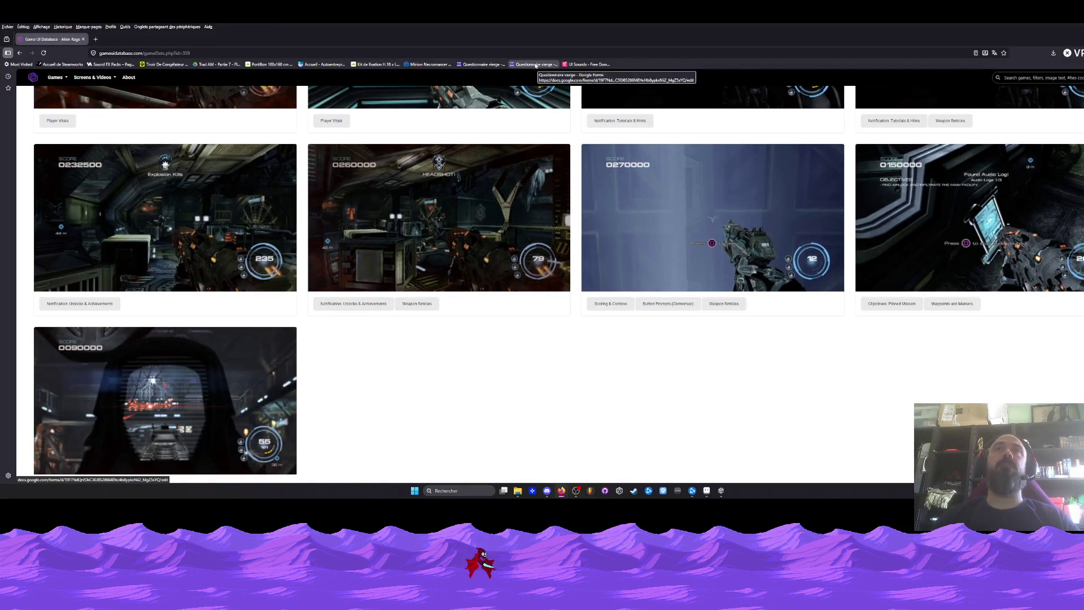
click(482, 65)
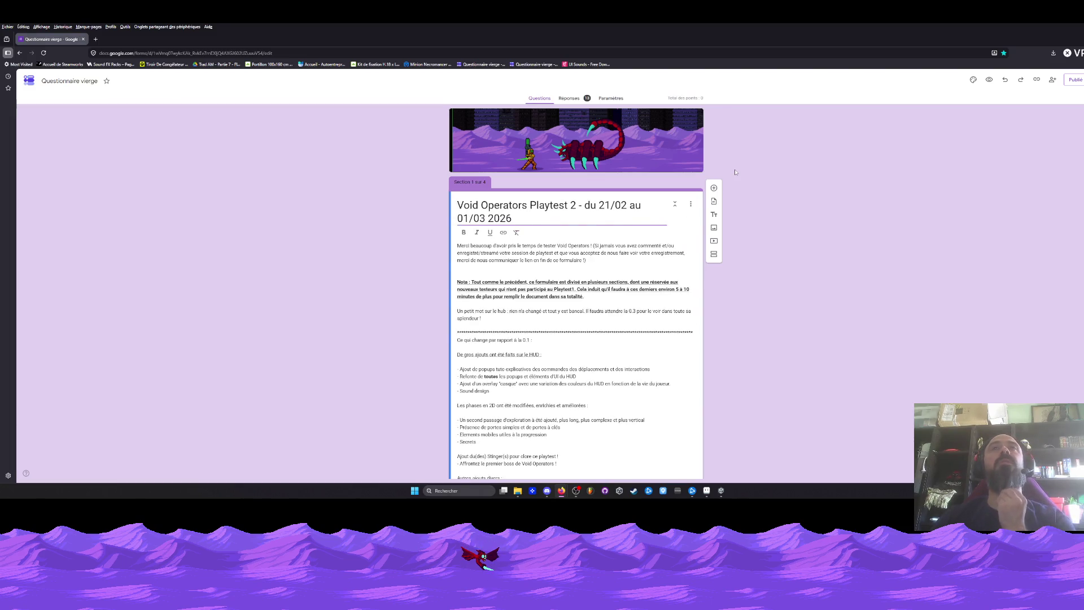
scroll(580, 115, down, 5)
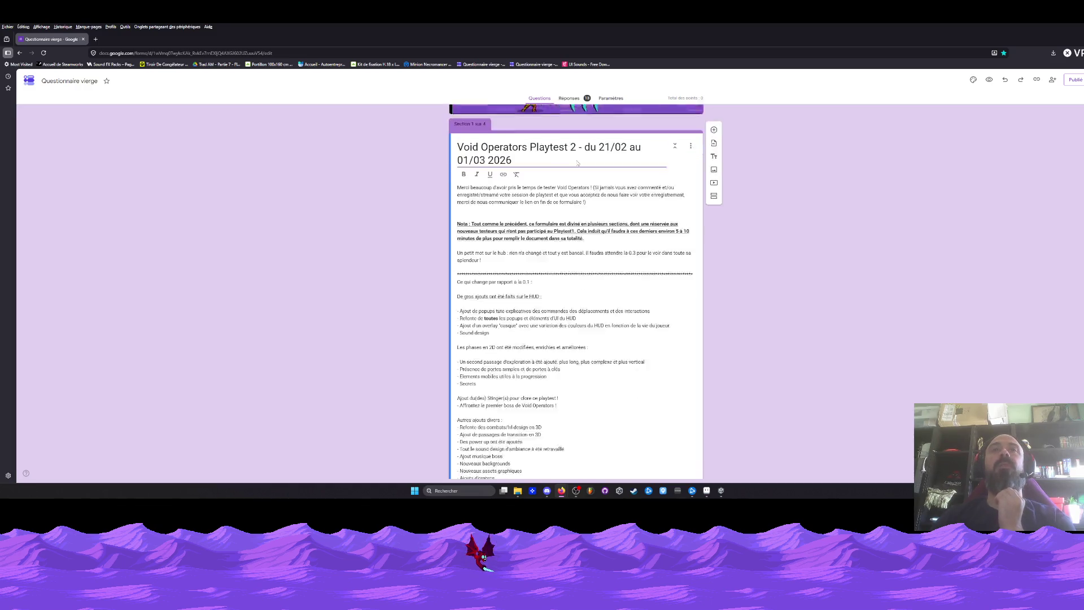
scroll(580, 116, down, 5)
scroll(542, 181, down, 2)
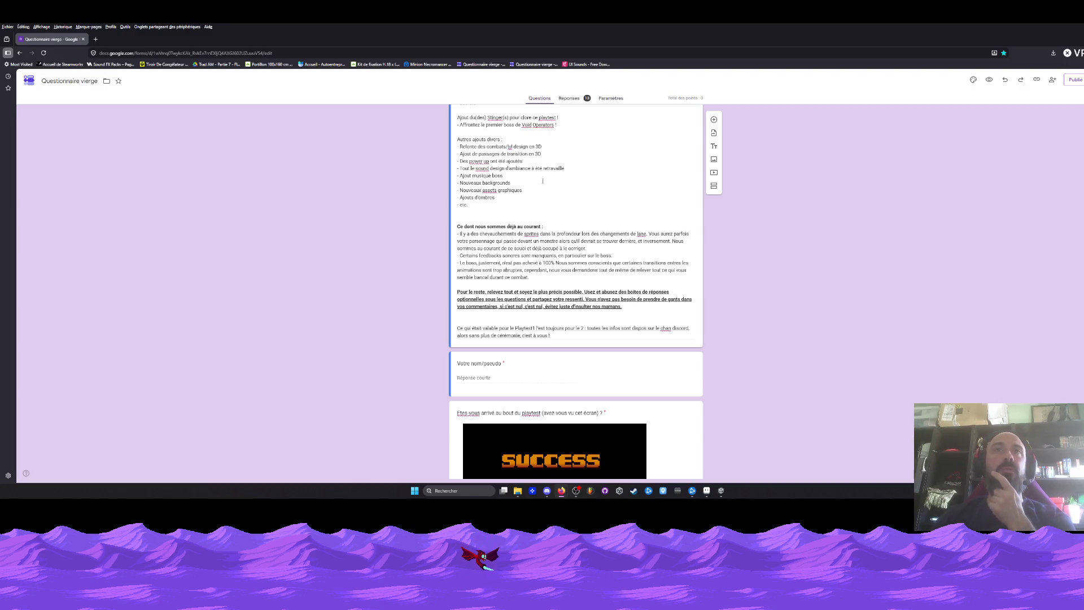
scroll(542, 180, down, 2)
scroll(542, 181, down, 2)
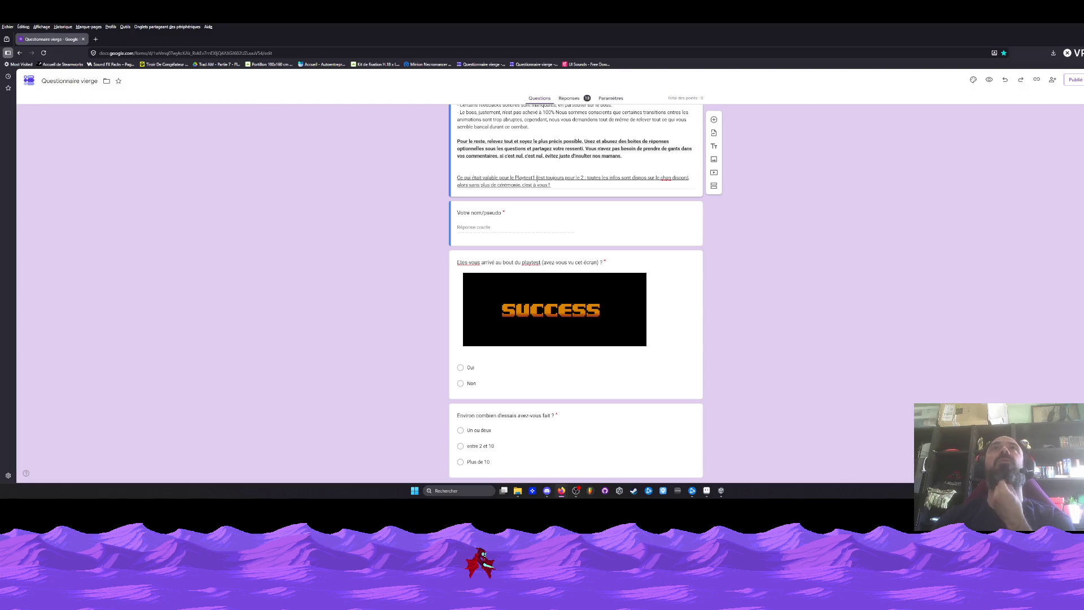
scroll(542, 157, down, 3)
scroll(542, 157, down, 3)
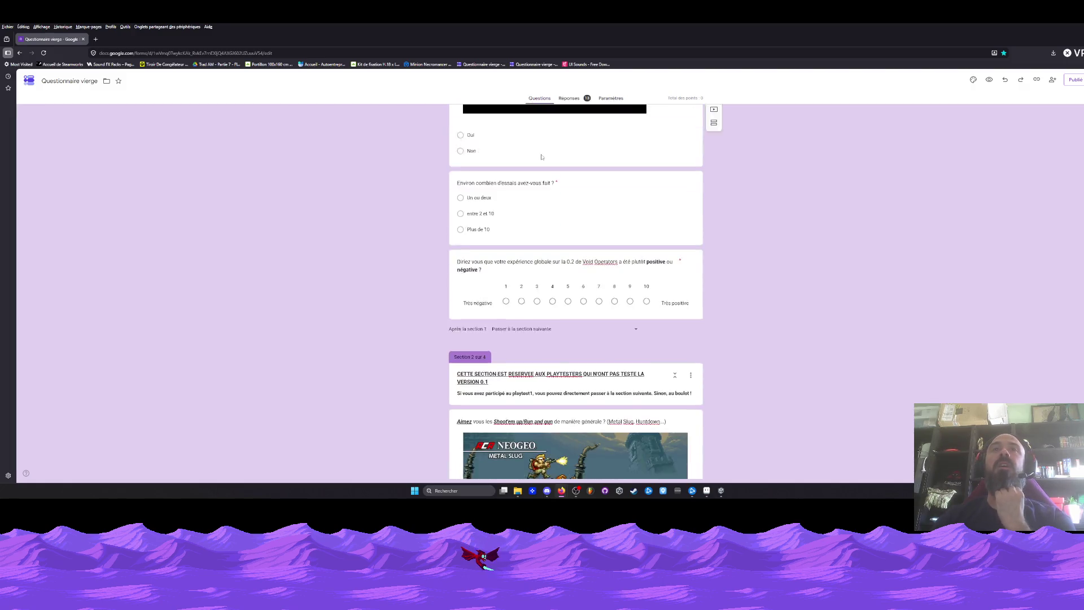
scroll(542, 157, down, 5)
scroll(542, 157, down, 4)
scroll(543, 157, down, 4)
scroll(542, 157, down, 4)
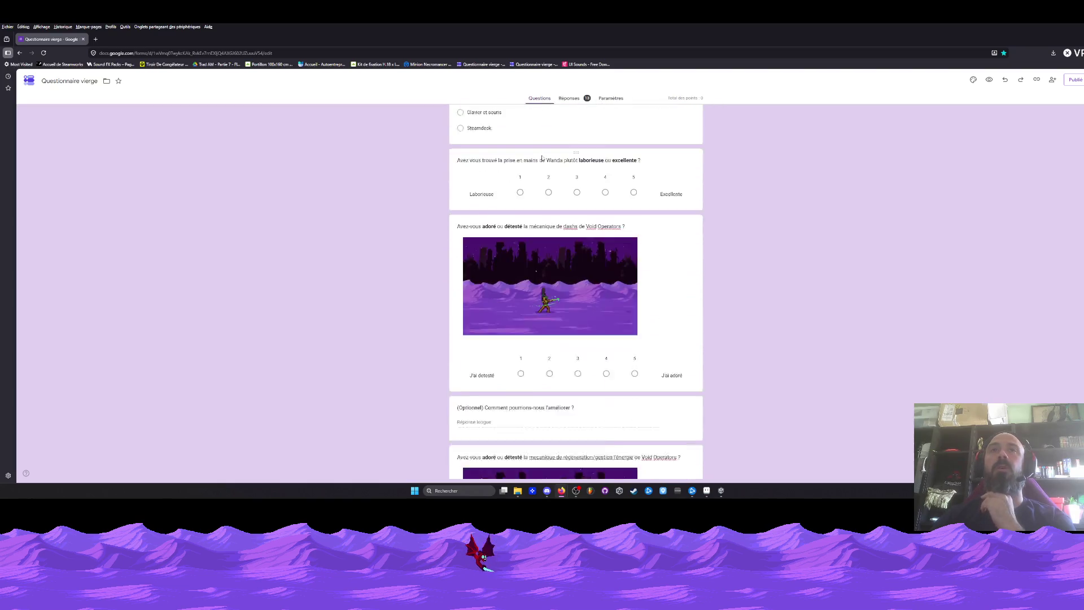
scroll(543, 157, down, 4)
scroll(542, 157, down, 4)
scroll(543, 158, down, 5)
scroll(542, 158, down, 4)
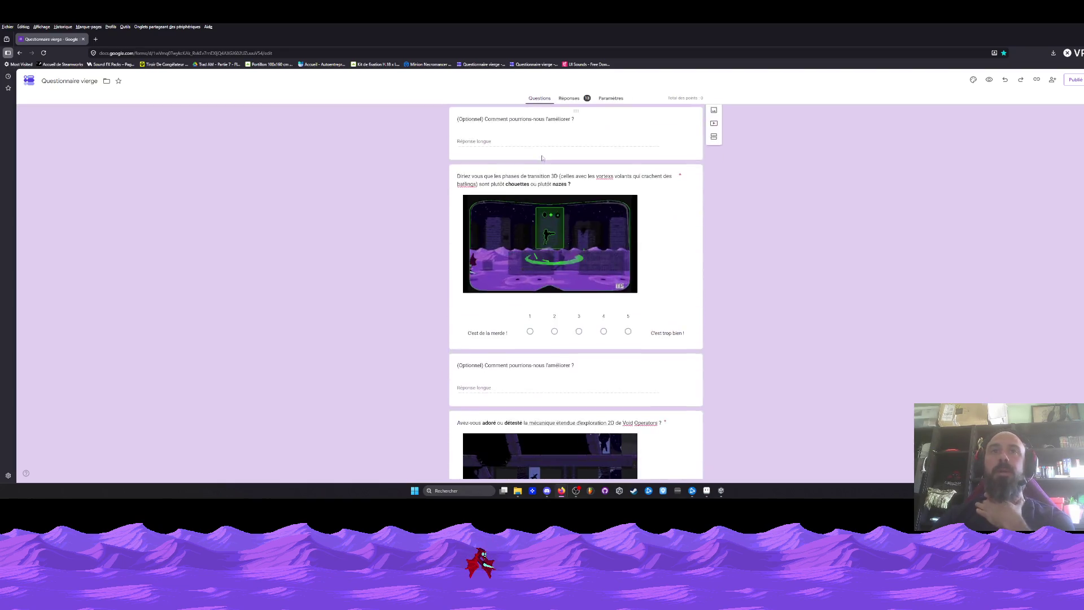
scroll(543, 158, down, 4)
scroll(543, 157, down, 3)
scroll(541, 155, down, 4)
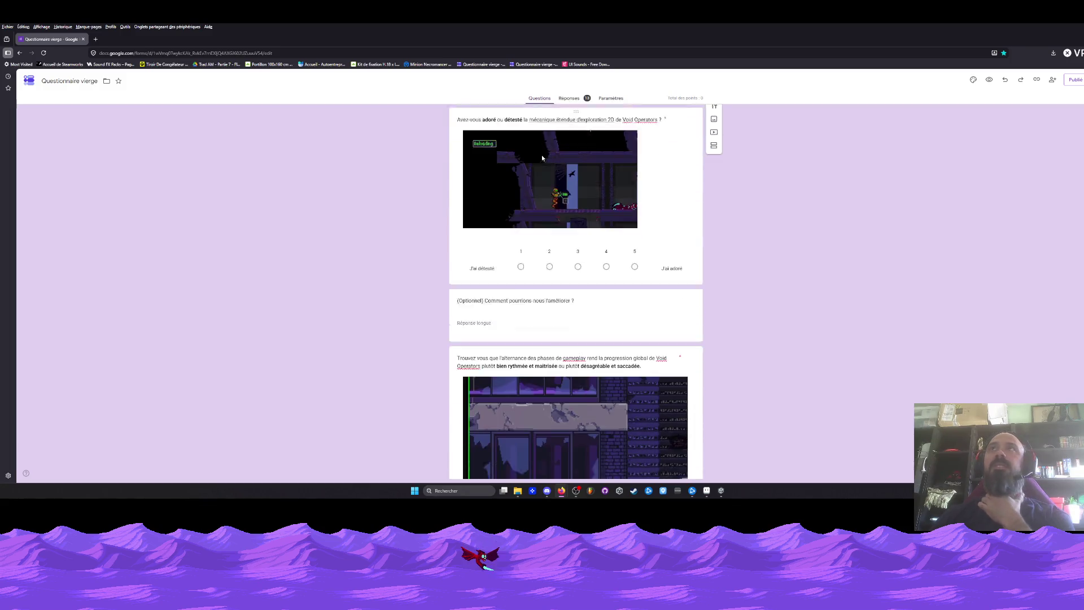
scroll(541, 156, down, 4)
scroll(541, 156, down, 4)
scroll(541, 156, down, 4)
scroll(541, 155, down, 4)
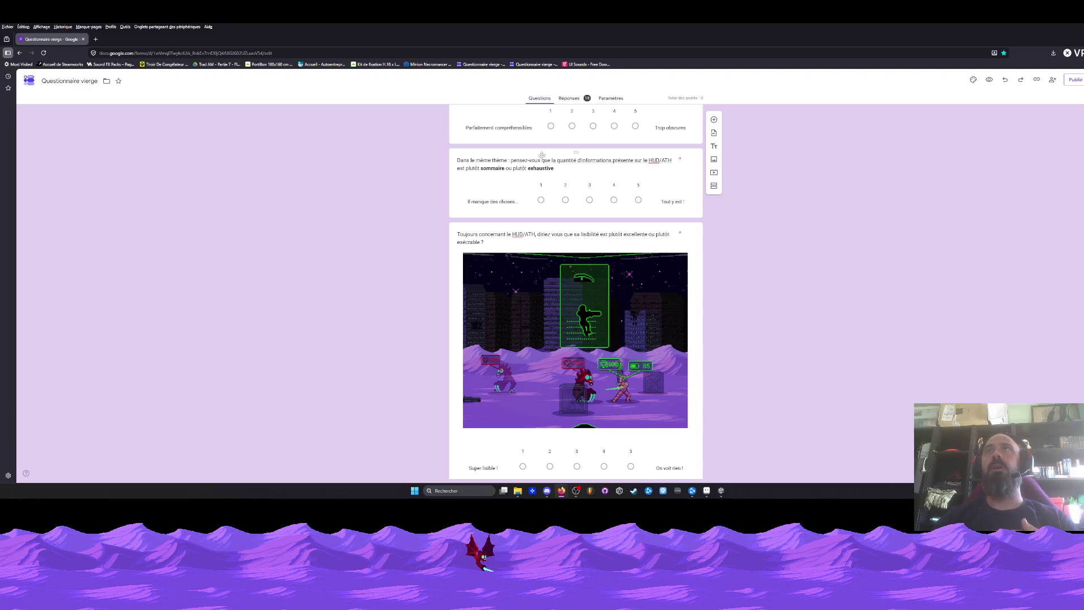
scroll(541, 155, down, 1)
scroll(543, 204, down, 5)
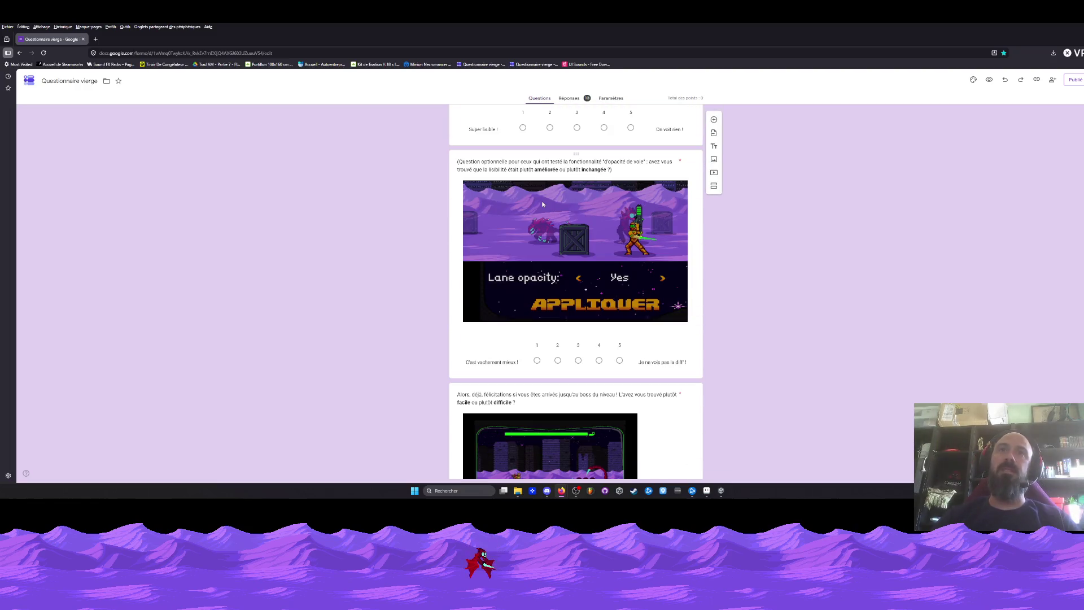
scroll(543, 204, down, 4)
scroll(543, 203, down, 5)
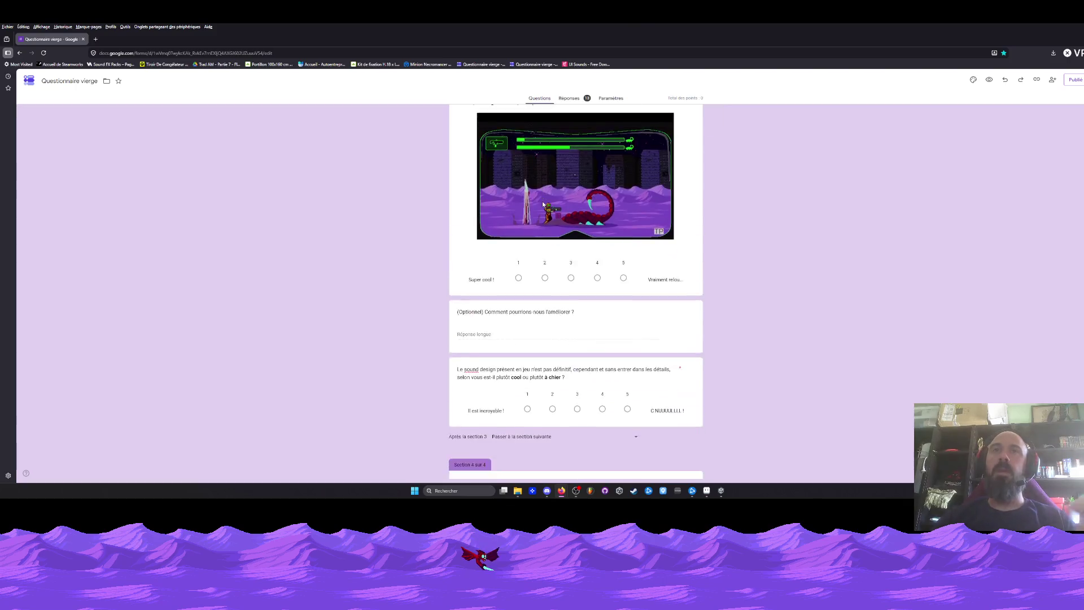
scroll(543, 203, down, 5)
scroll(543, 203, down, 4)
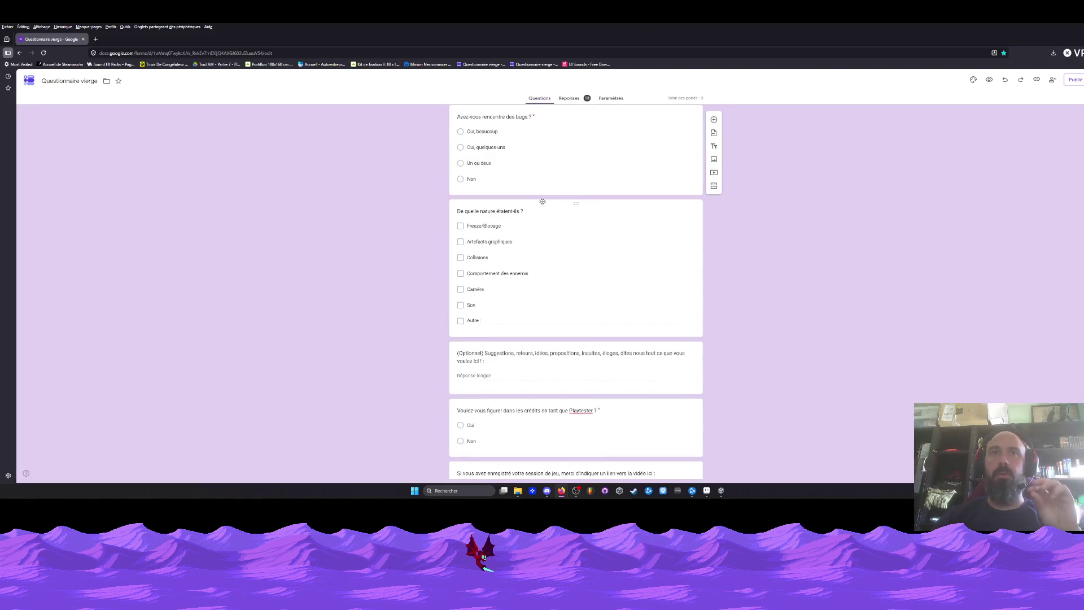
scroll(543, 204, down, 3)
scroll(543, 204, up, 5)
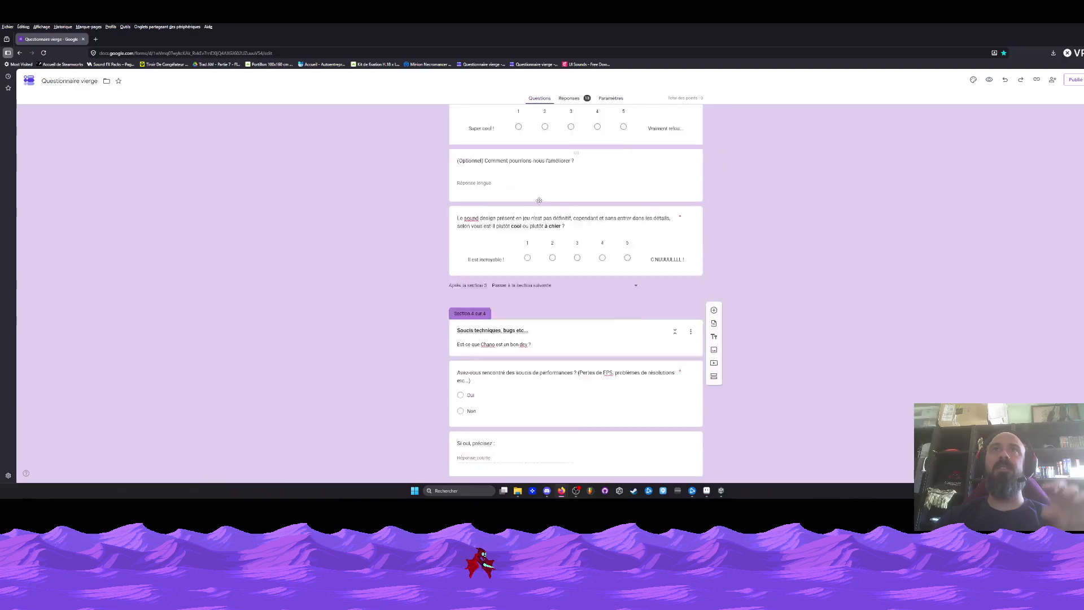
scroll(543, 203, up, 5)
scroll(533, 198, up, 4)
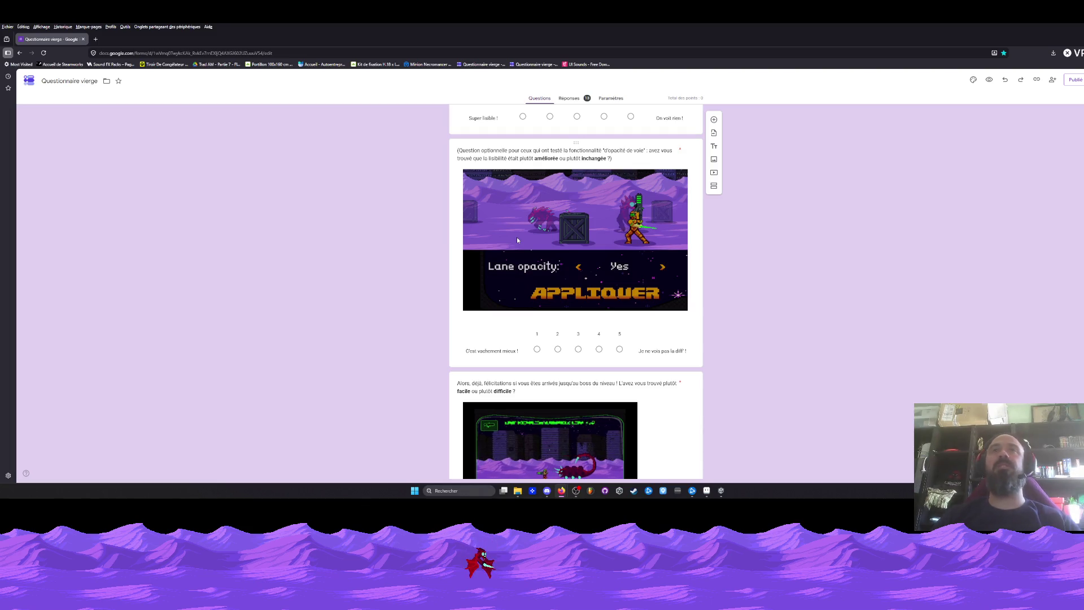
scroll(517, 238, down, 1)
scroll(523, 241, down, 5)
scroll(523, 241, down, 5)
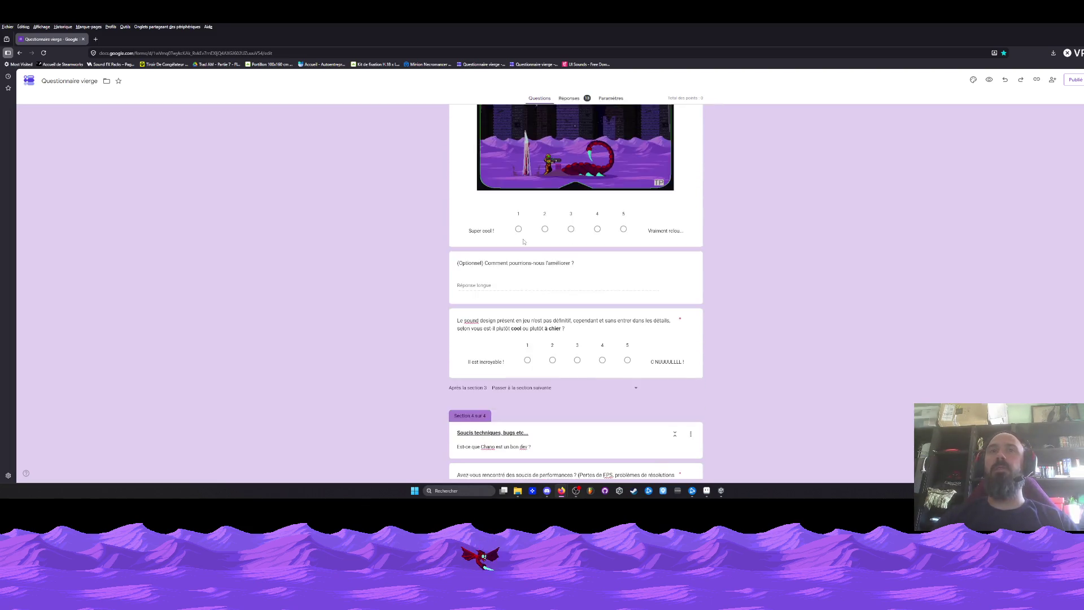
scroll(523, 242, down, 4)
scroll(523, 242, down, 6)
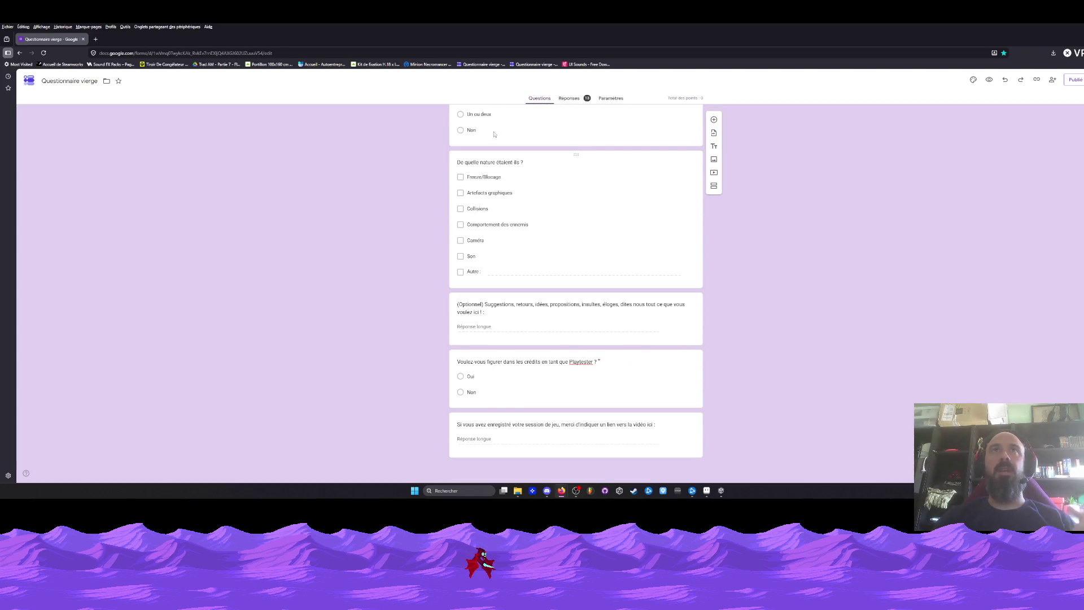
Load the Void Operators Playtest 3 questionnaire from its bookmark
click(534, 64)
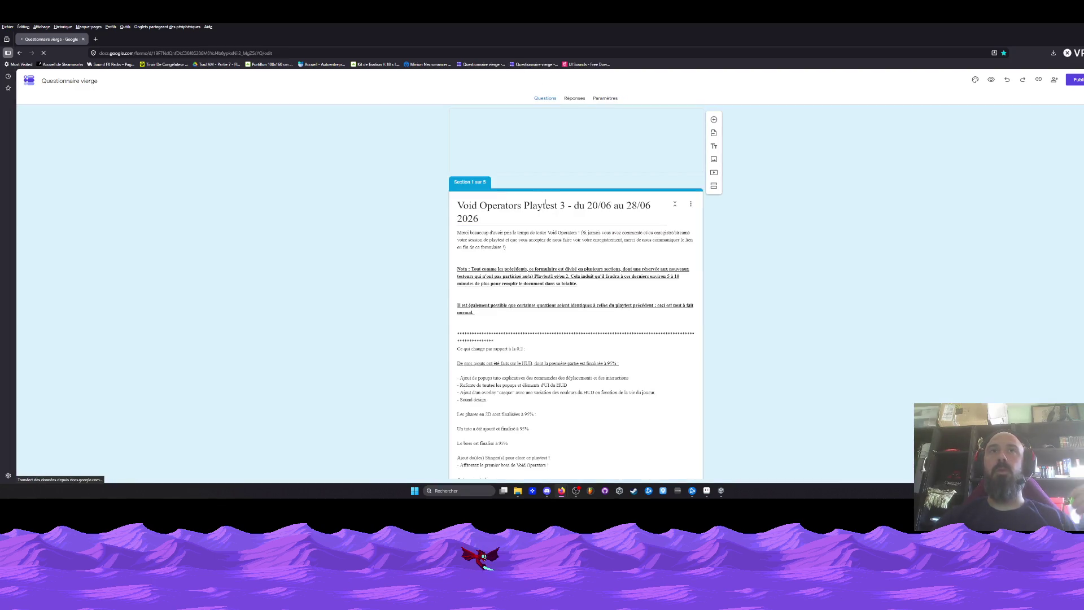
scroll(576, 166, down, 5)
scroll(576, 170, down, 5)
scroll(575, 187, down, 5)
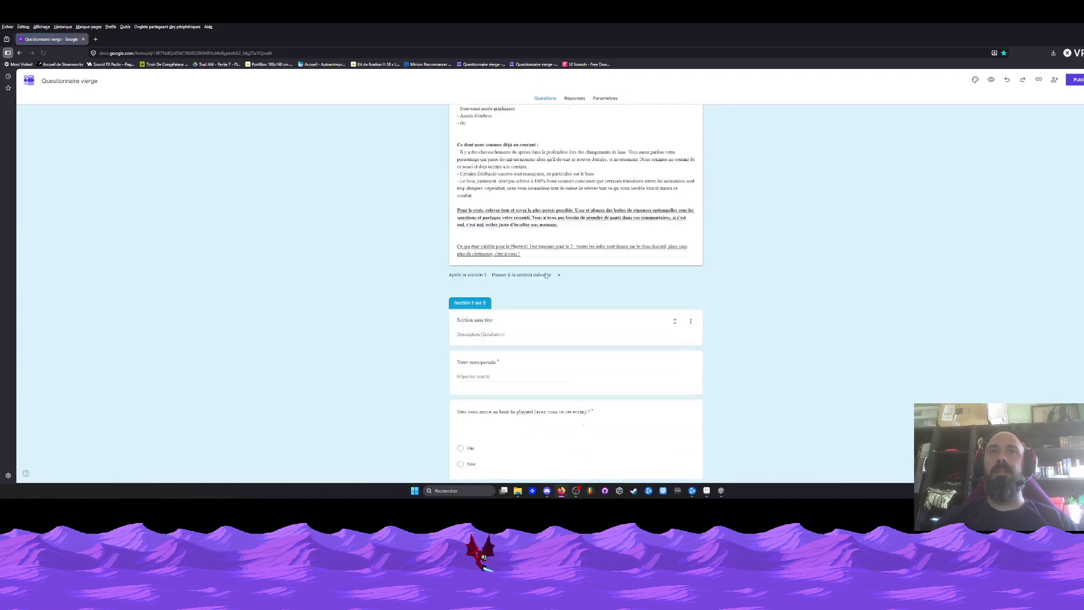
scroll(579, 207, down, 4)
scroll(578, 207, up, 5)
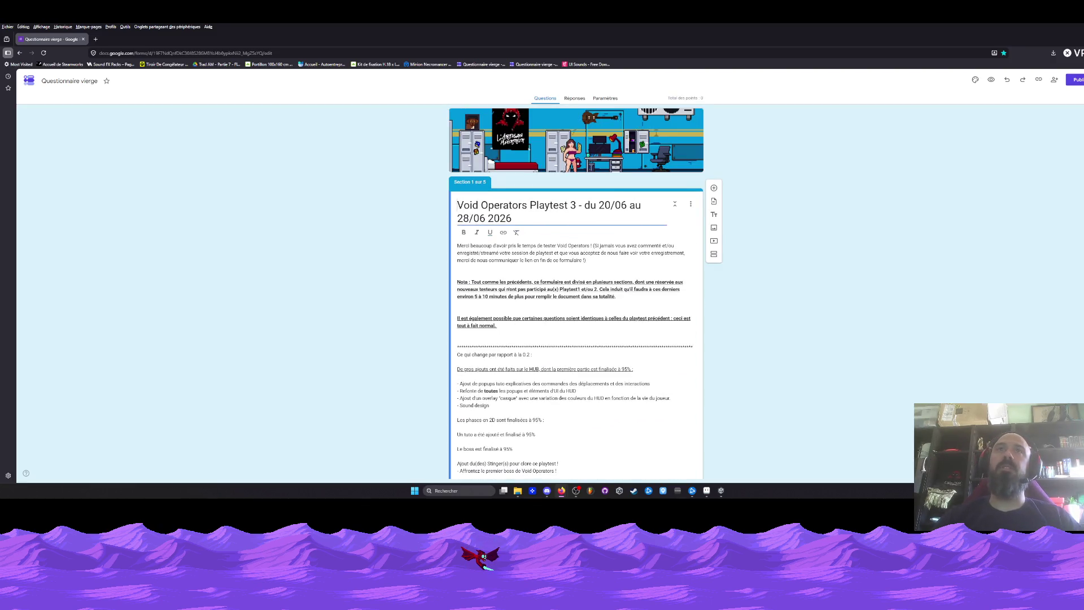
Alt+Tab back to the HUD frame sprite in Aseprite
key(alt+Tab)
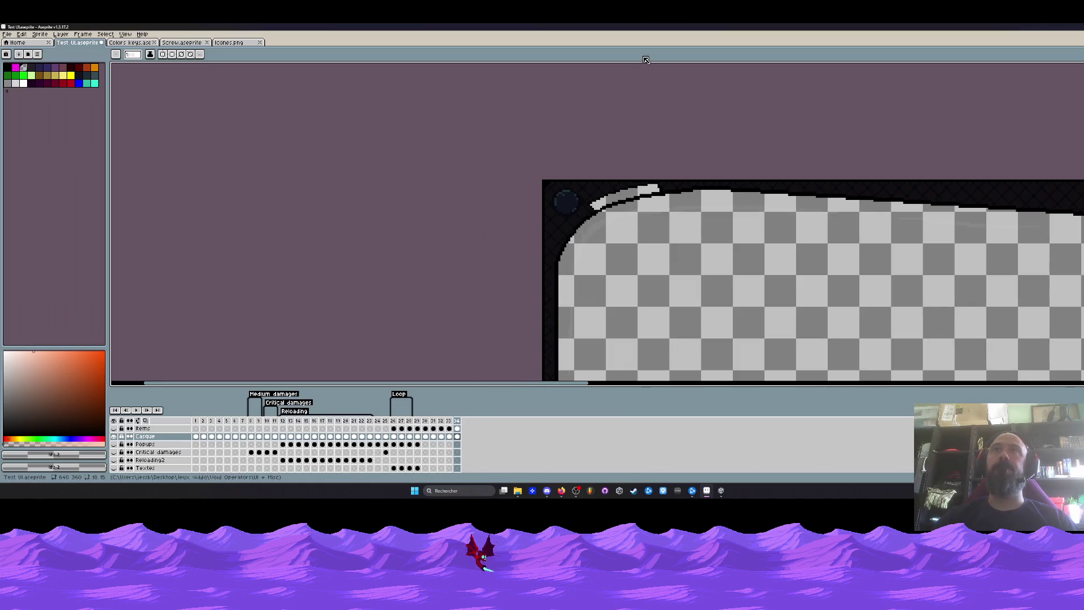
scroll(584, 204, up, 2)
scroll(568, 212, up, 2)
scroll(559, 237, up, 2)
scroll(554, 247, down, 3)
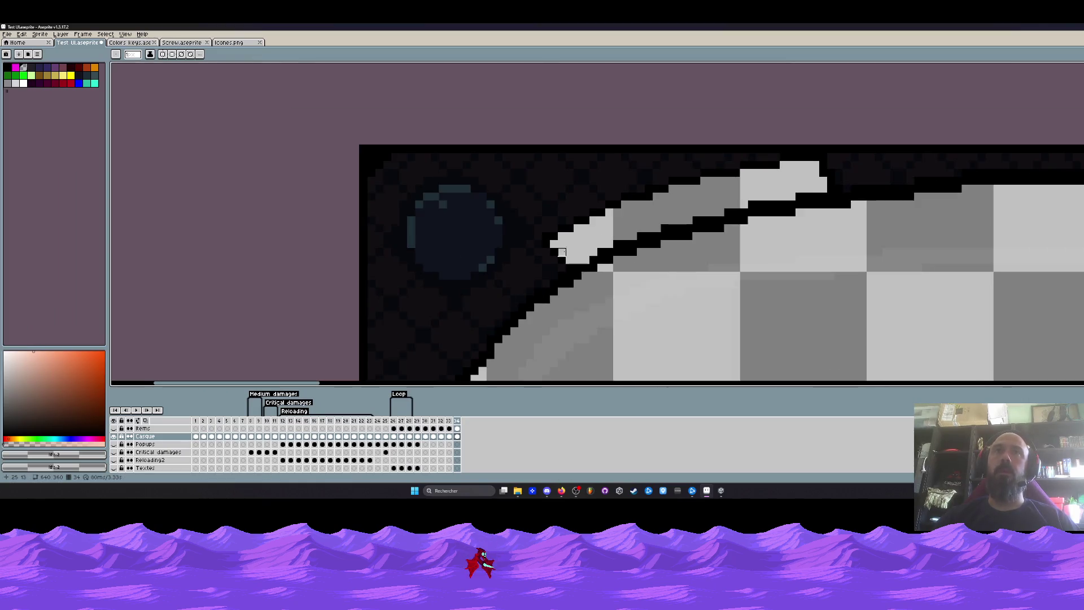
scroll(559, 245, up, 1)
scroll(594, 238, down, 1)
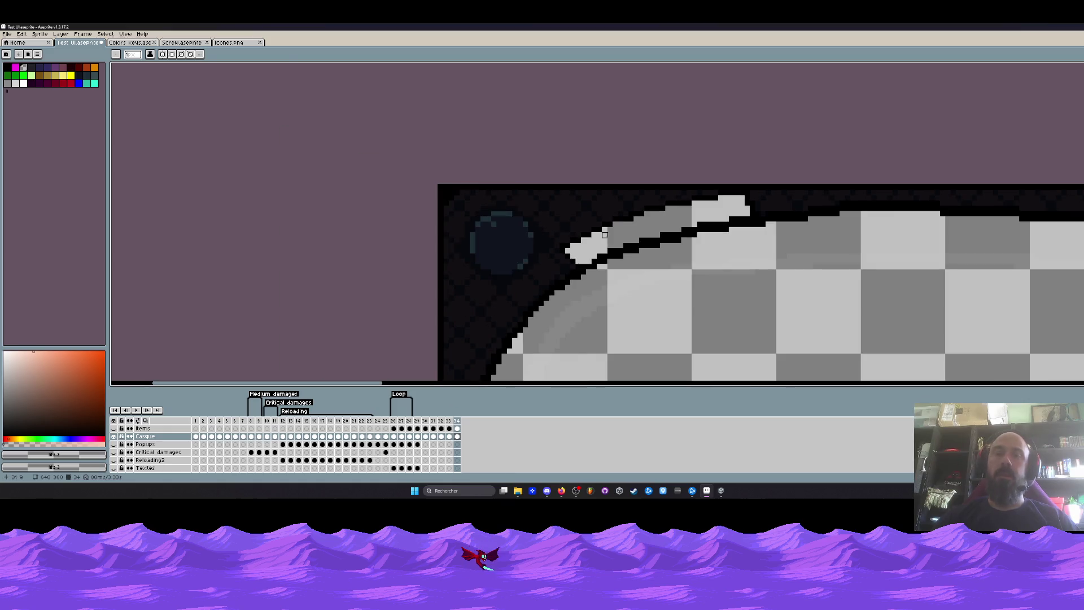
key(alt)
scroll(593, 246, up, 3)
click(591, 277)
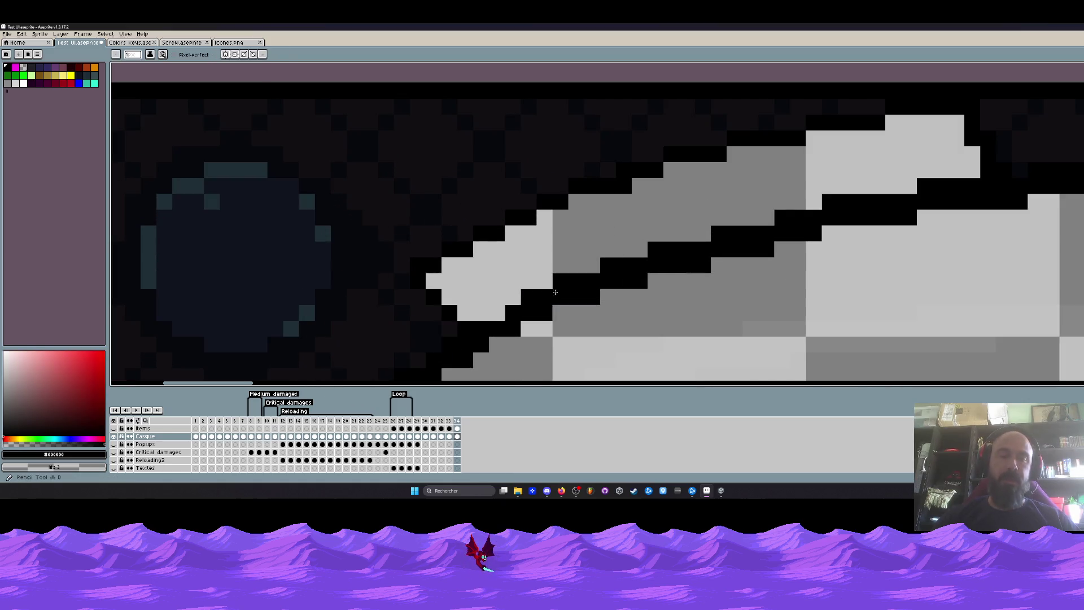
click(500, 314)
scroll(593, 271, down, 3)
scroll(638, 261, up, 3)
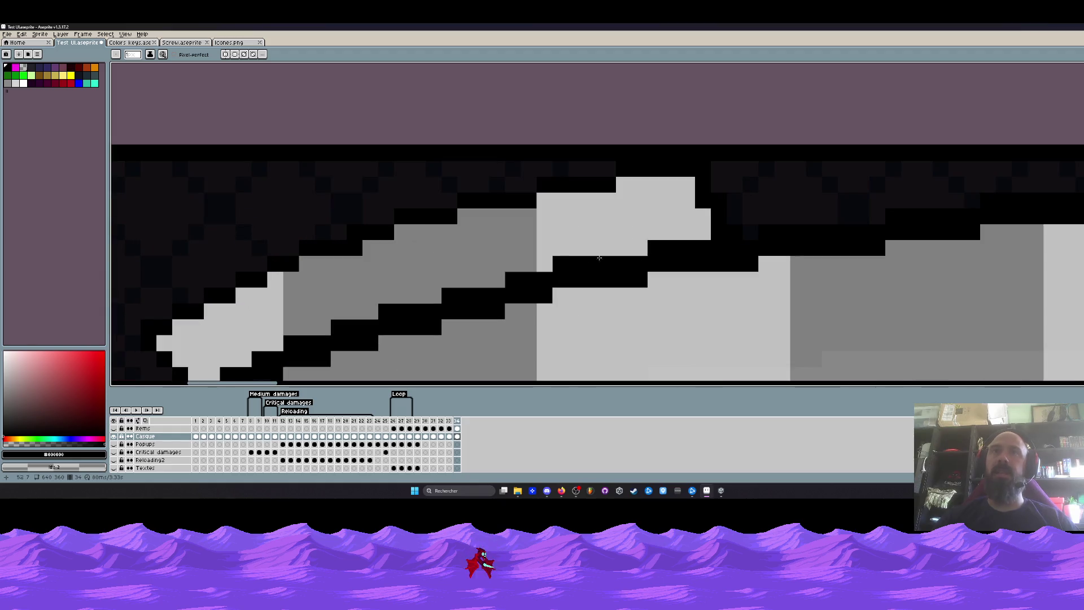
scroll(652, 229, down, 3)
key(space)
drag(640, 205, 649, 225)
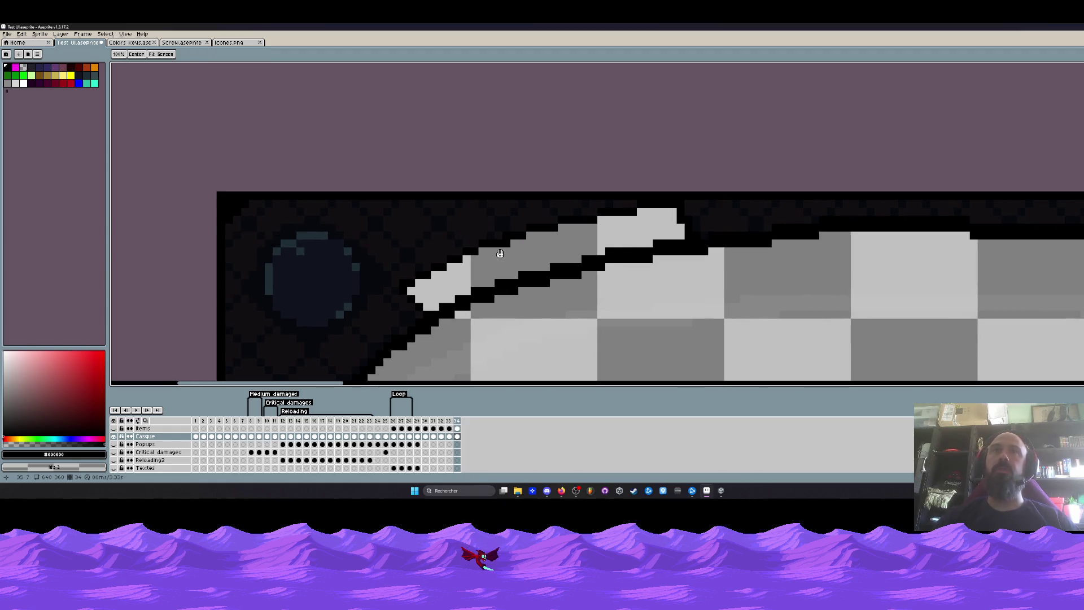
scroll(486, 256, up, 2)
scroll(487, 256, down, 2)
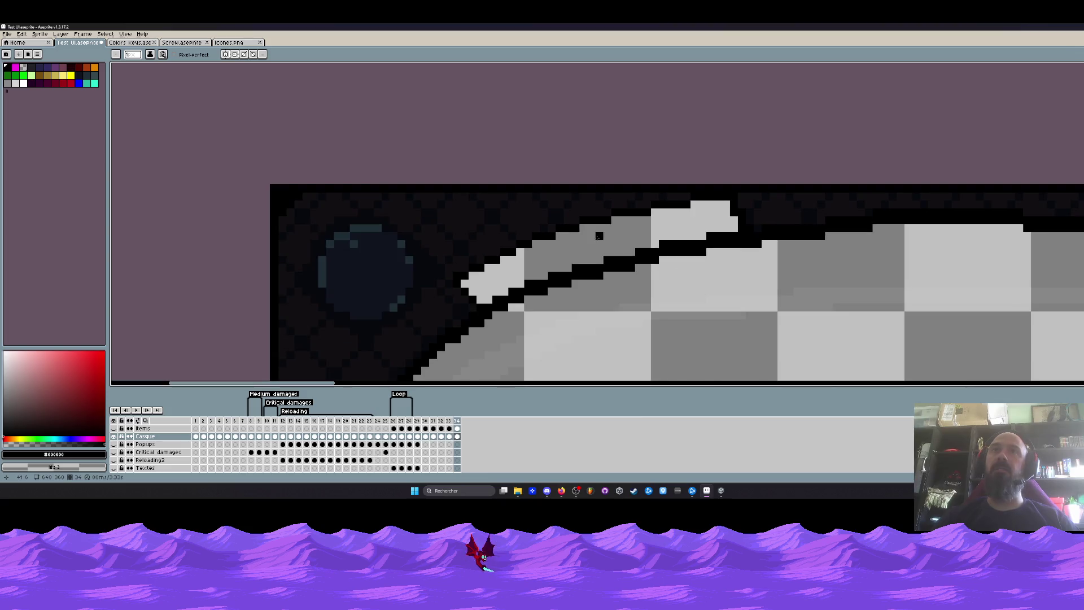
scroll(475, 269, up, 2)
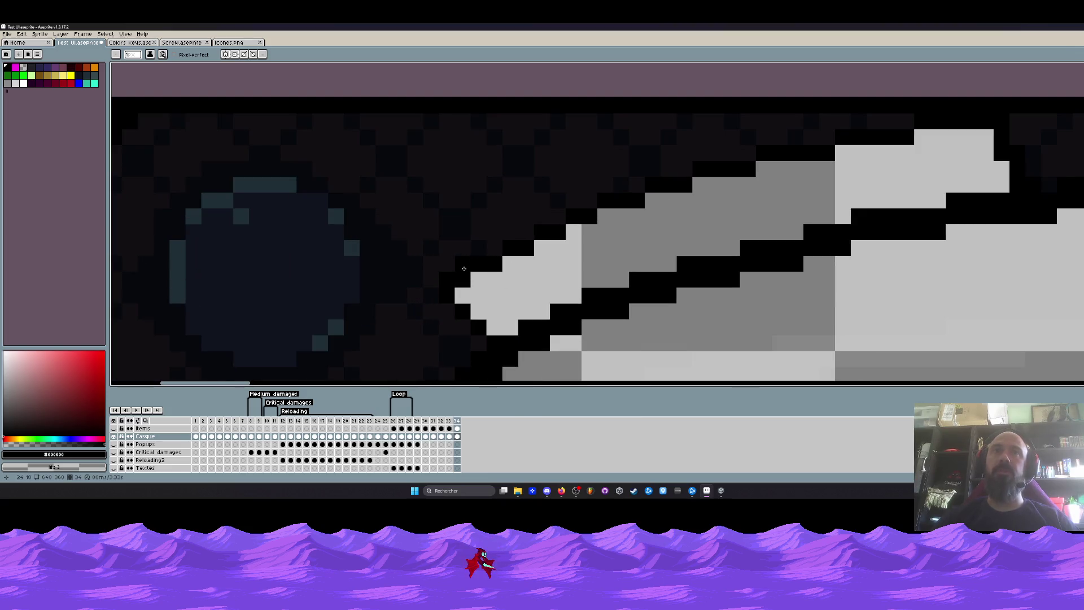
scroll(652, 232, down, 2)
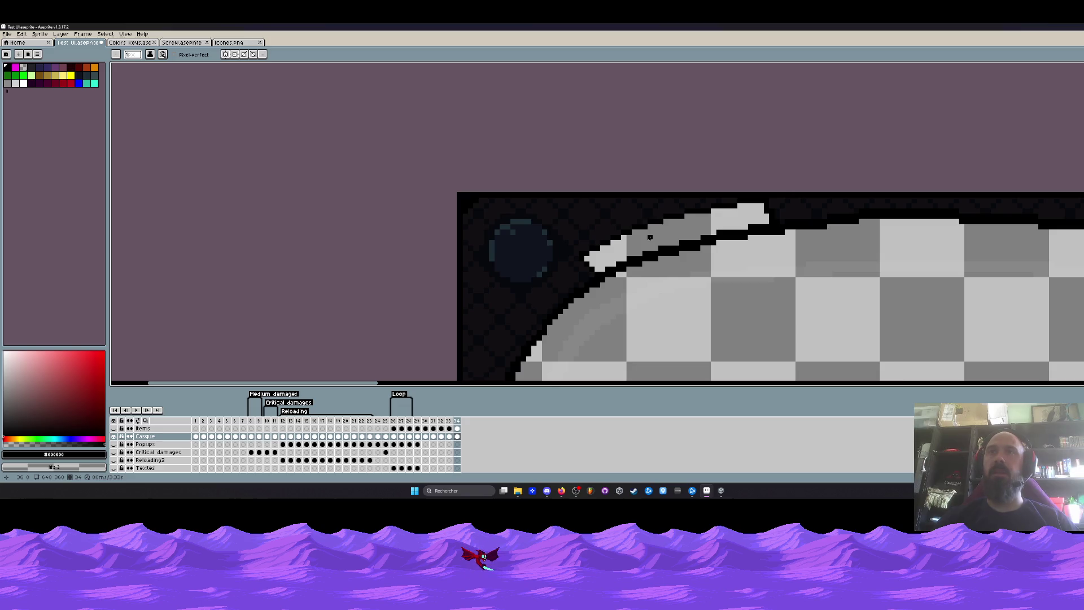
scroll(651, 237, up, 2)
scroll(651, 237, up, 2)
scroll(651, 238, up, 2)
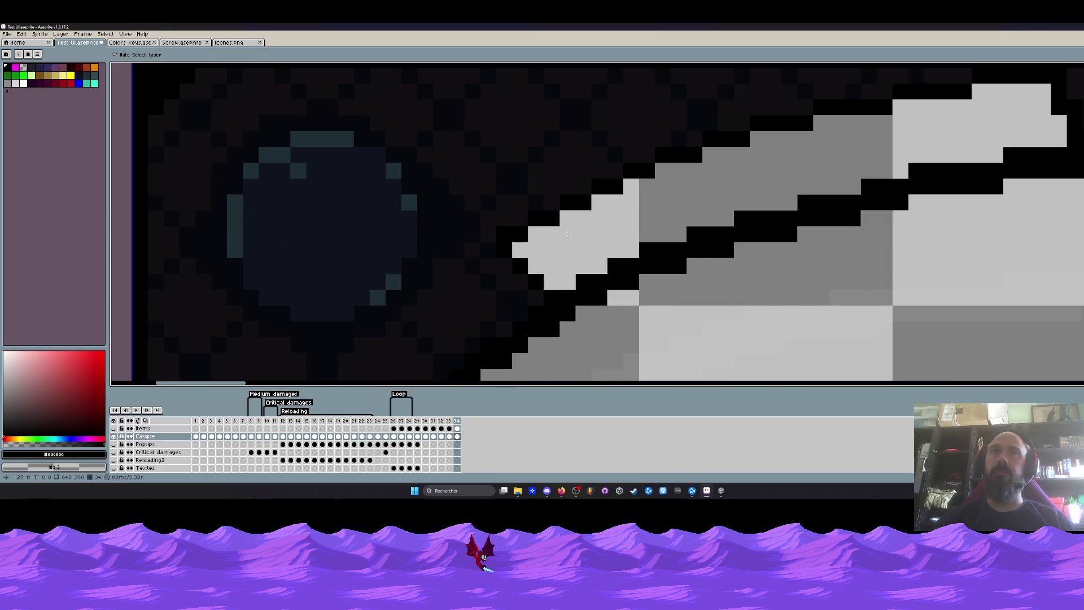
Redo a dark diagonal with the Line tool, cutting three black gaps through the light and grey highlight
drag(559, 226, 585, 269)
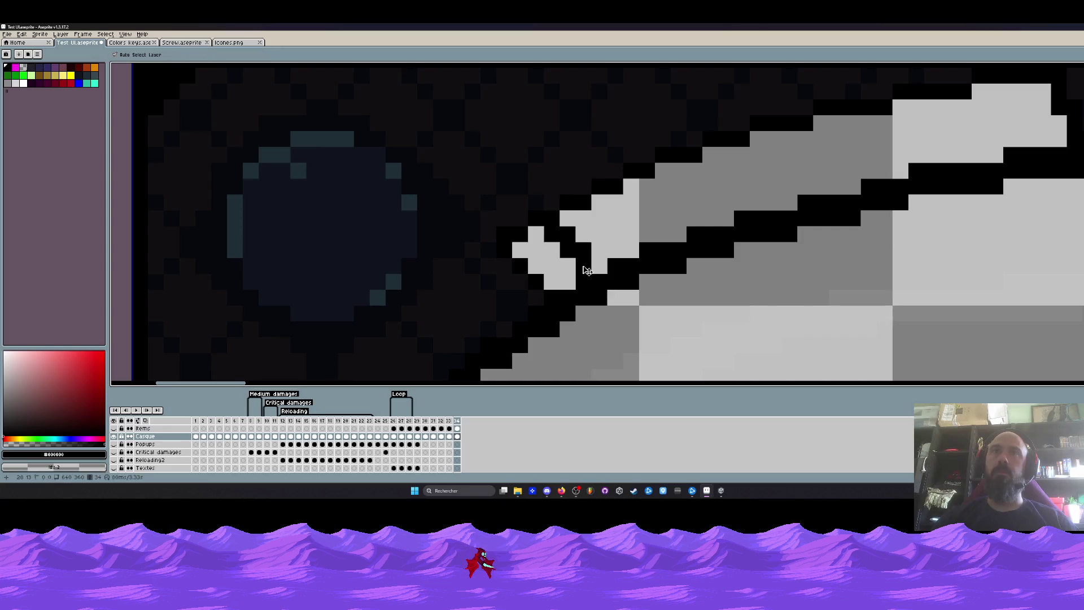
key(ctrl+z)
key(l)
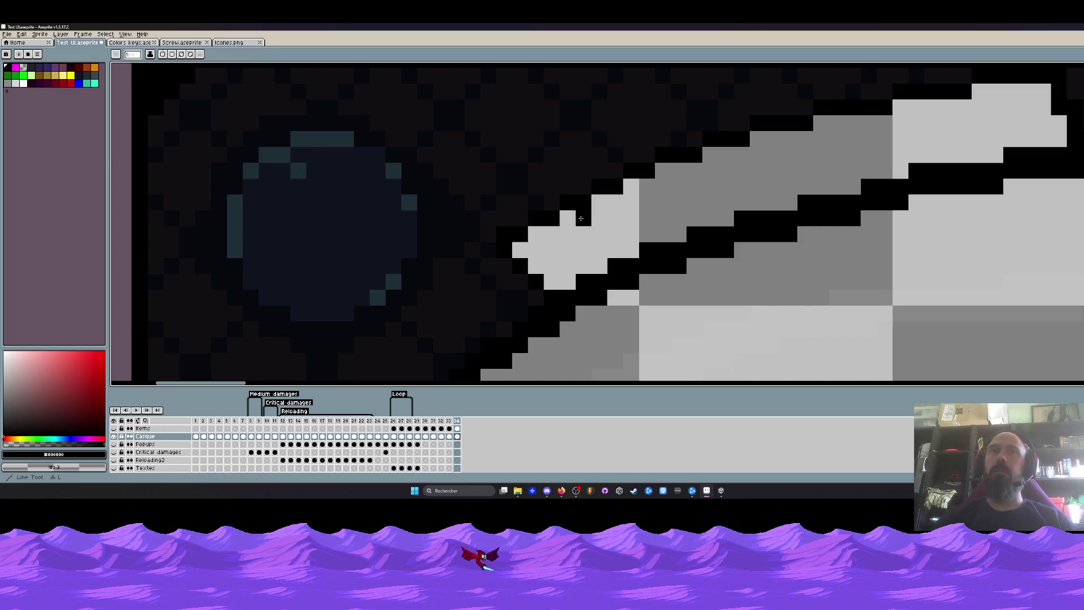
drag(566, 218, 584, 271)
drag(631, 199, 648, 242)
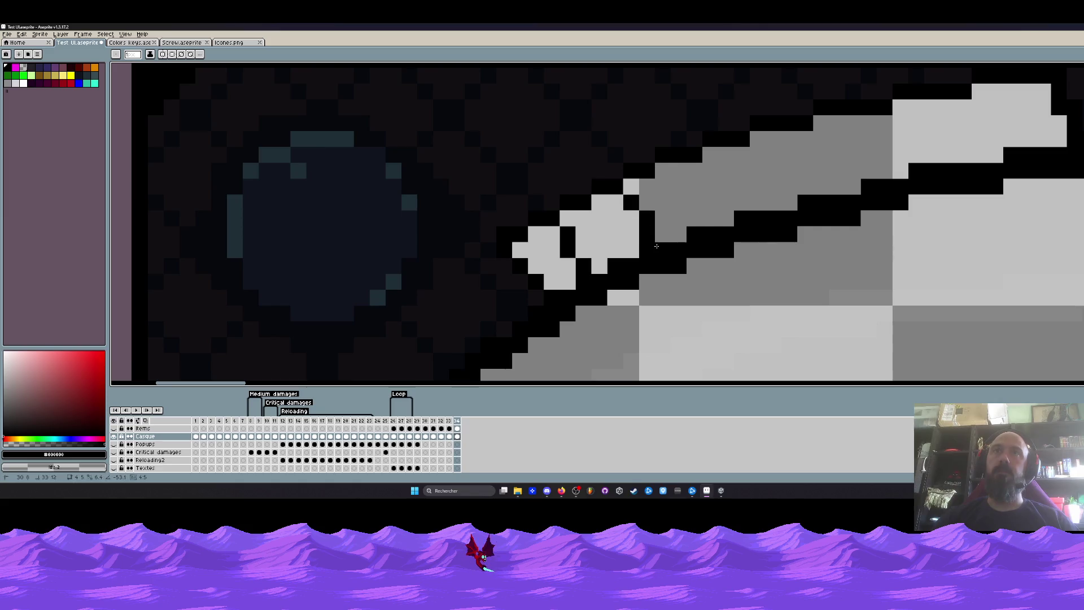
drag(710, 154, 726, 208)
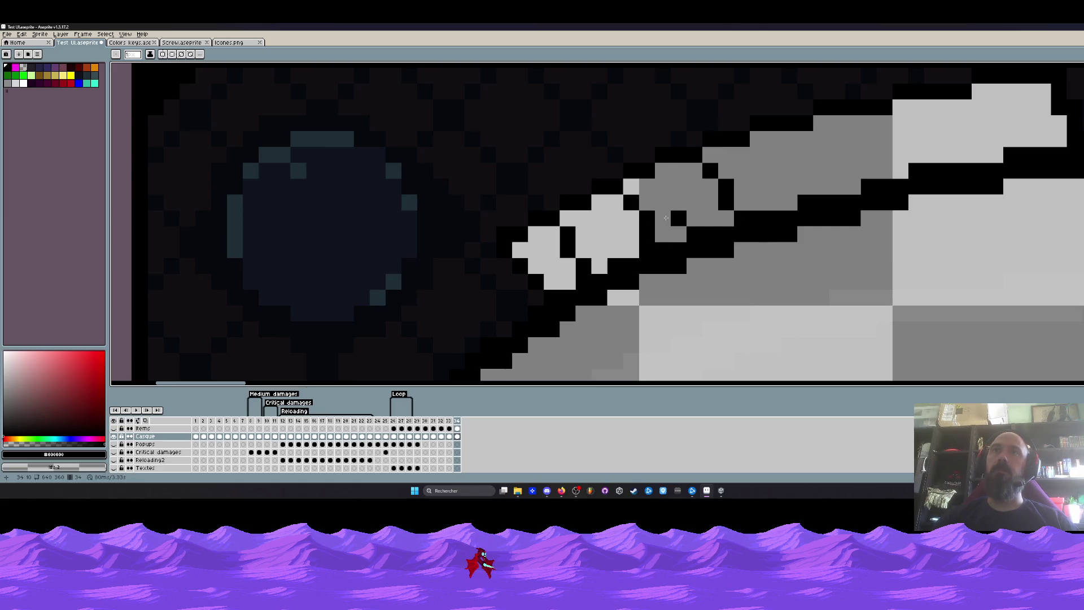
Blacken individual pixels to shape the gaps and tidy the edges of the highlight dashes
click(632, 219)
click(615, 218)
click(600, 203)
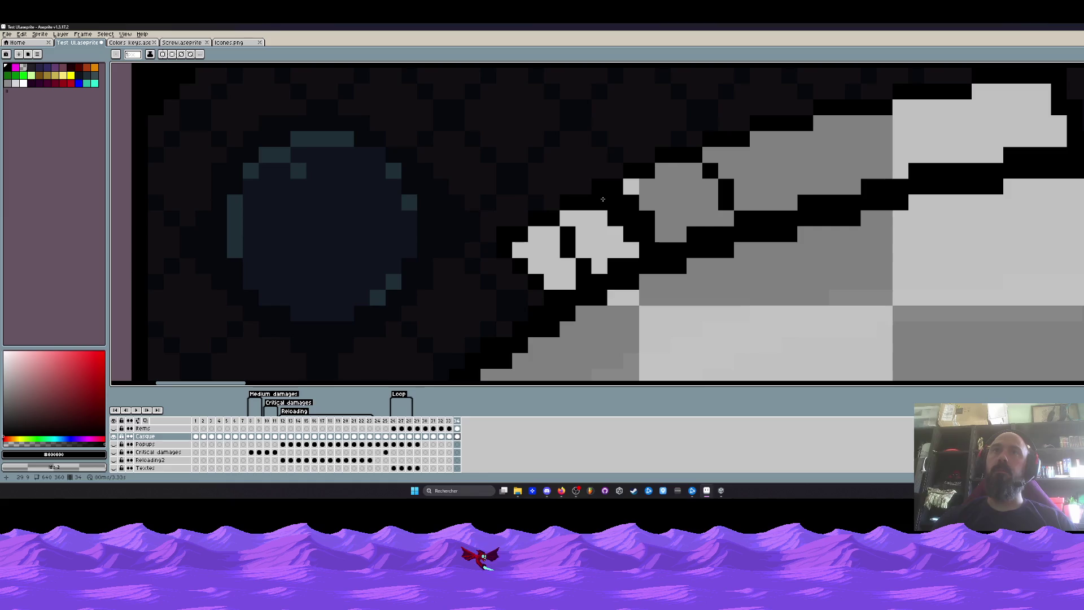
click(584, 219)
click(568, 267)
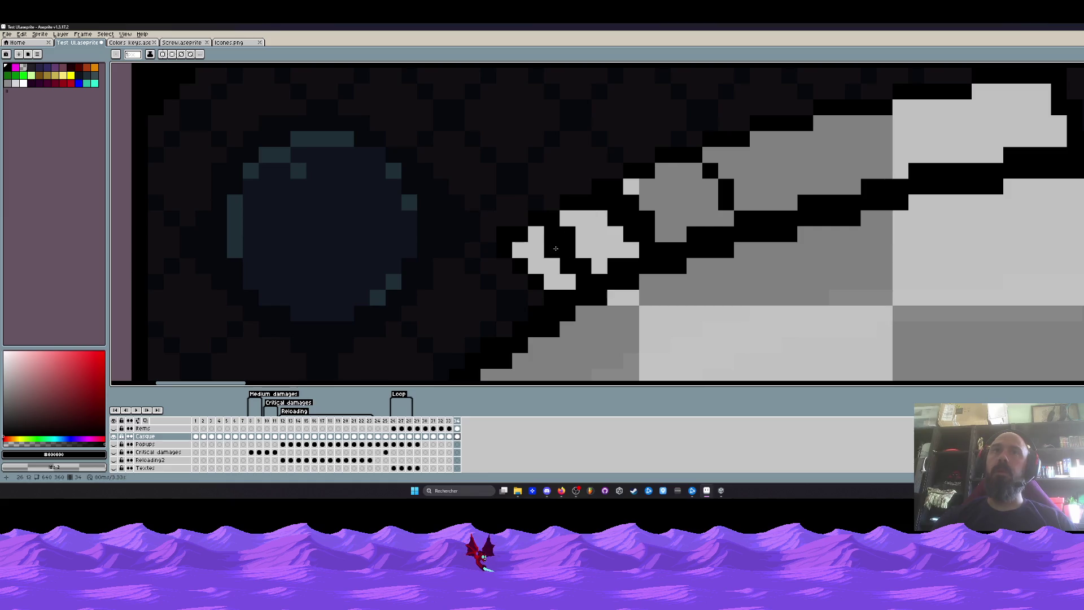
click(551, 247)
click(568, 219)
click(582, 253)
click(596, 267)
scroll(598, 266, down, 3)
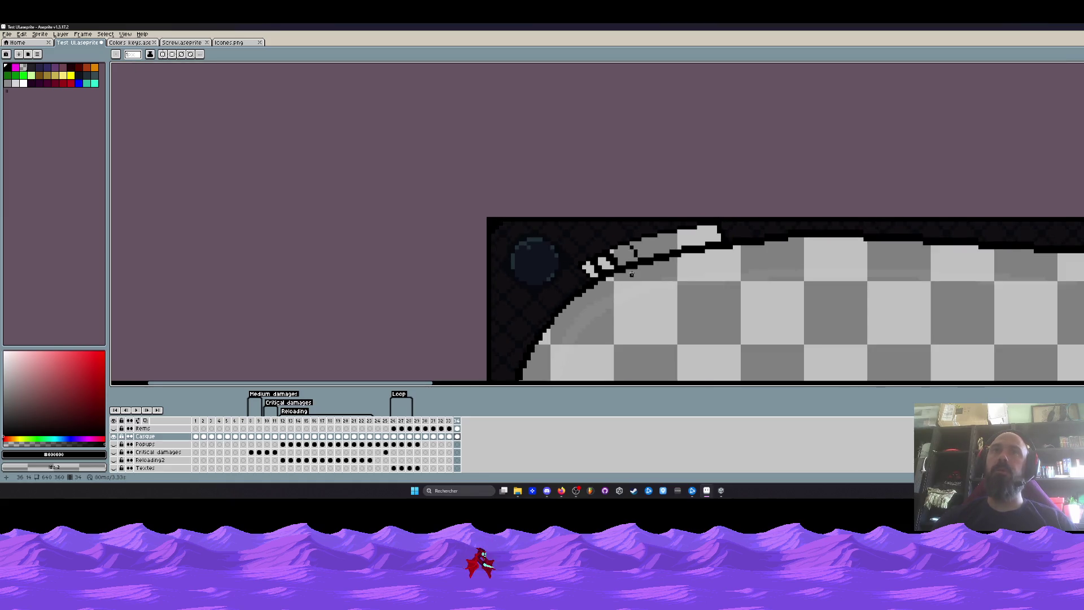
scroll(627, 259, down, 2)
scroll(627, 259, up, 5)
Darken pixels beside the grey dash and rearrange light pixels along the diagonal dash
click(613, 251)
click(637, 273)
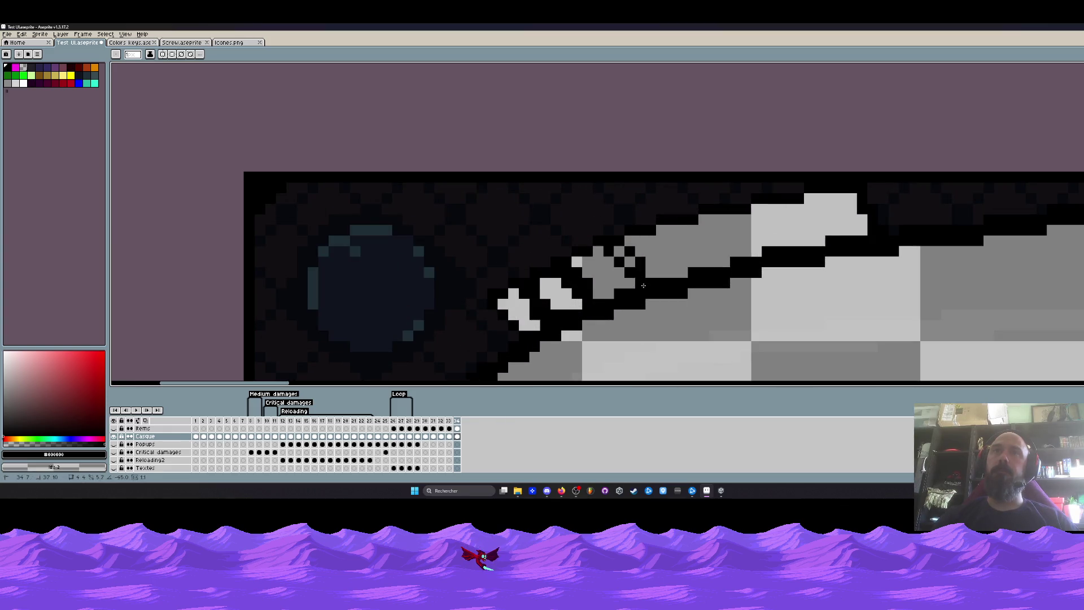
click(619, 253)
click(629, 262)
scroll(629, 262, down, 4)
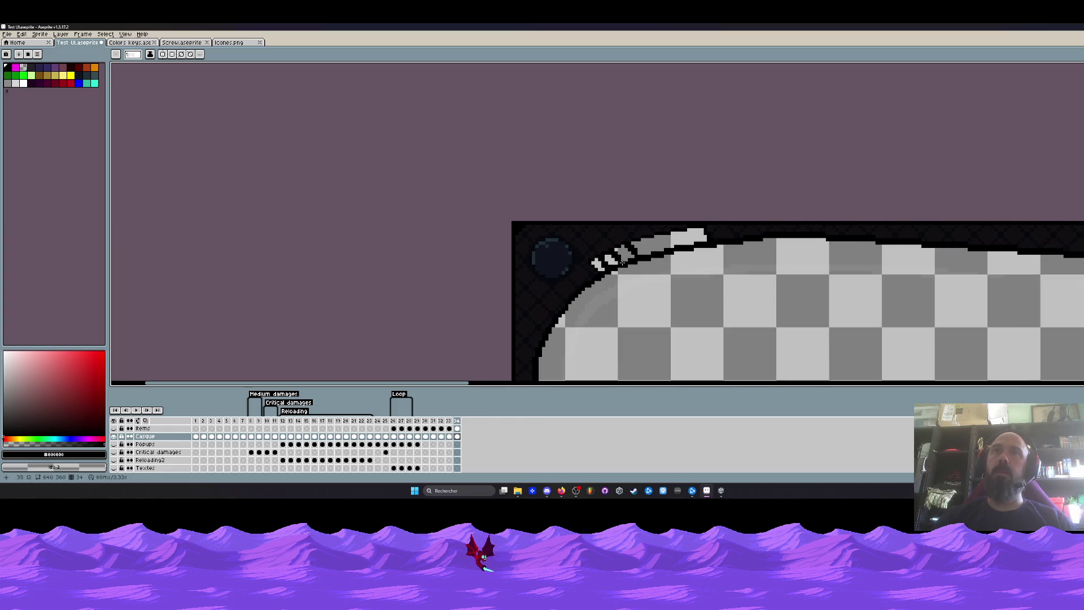
scroll(582, 275, up, 4)
click(601, 267)
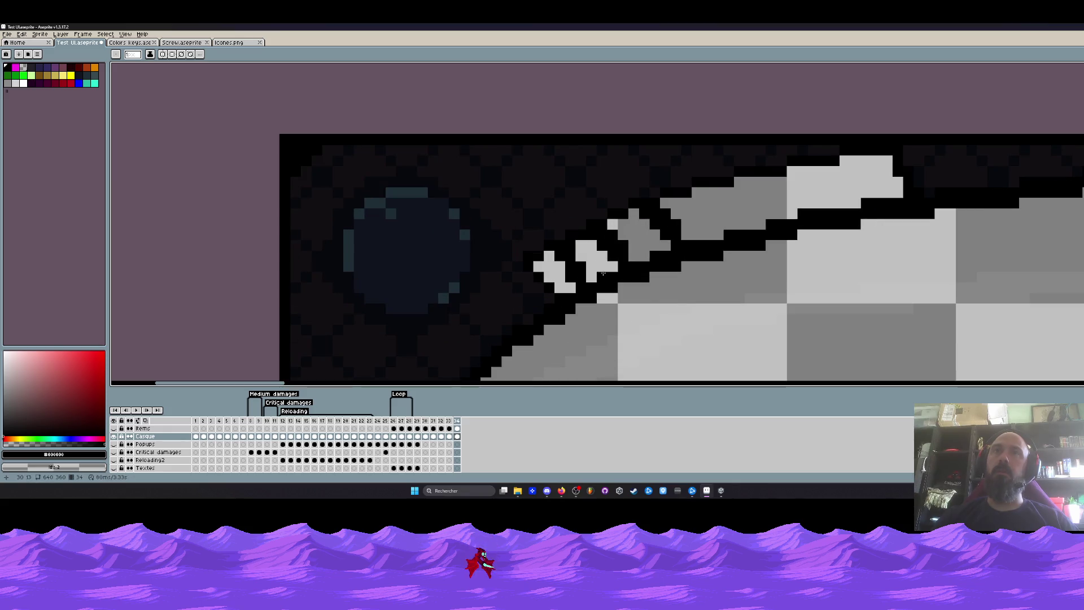
click(603, 272)
scroll(603, 272, down, 3)
scroll(698, 242, down, 2)
scroll(602, 245, down, 3)
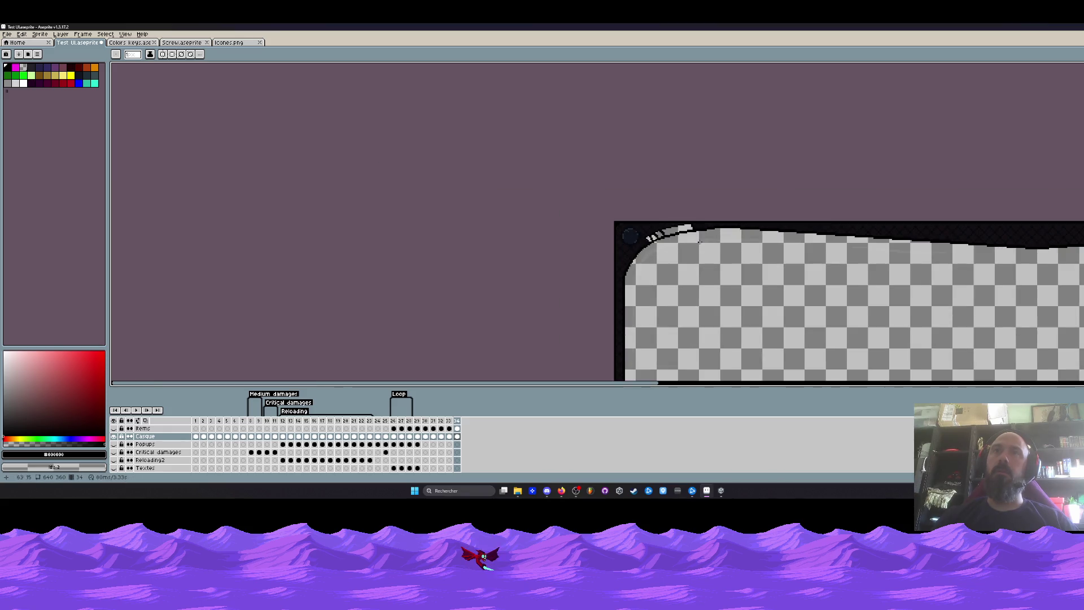
Try adding grey pixels to the highlight near the top-left corner, then undo those edits
drag(593, 254, 627, 237)
scroll(616, 187, up, 1)
scroll(604, 175, up, 3)
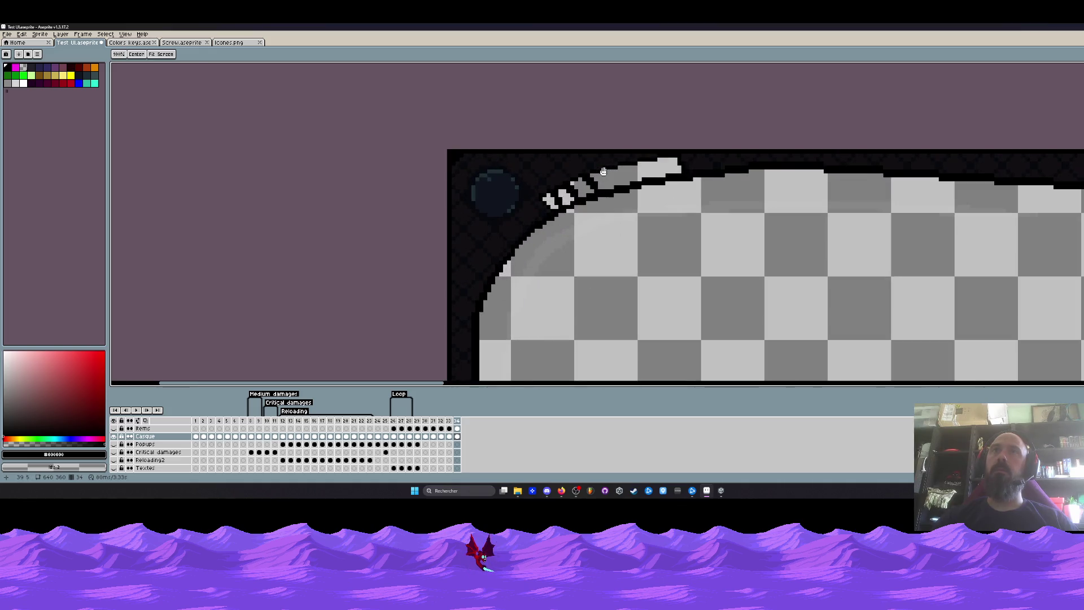
scroll(593, 186, up, 1)
scroll(584, 204, up, 2)
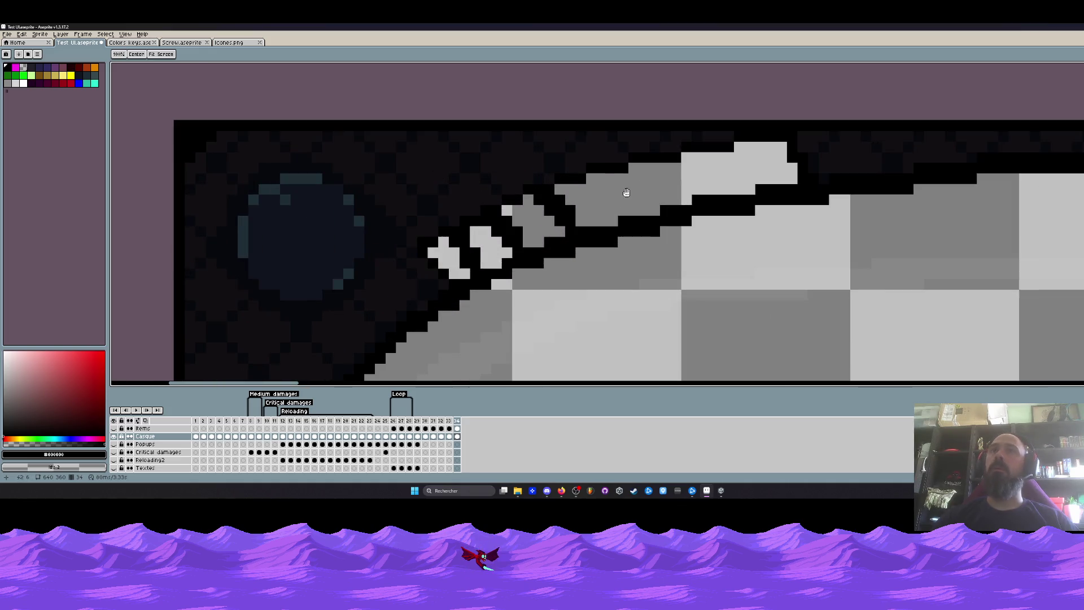
click(572, 211)
click(560, 212)
click(555, 216)
click(466, 231)
key(ctrl+z)
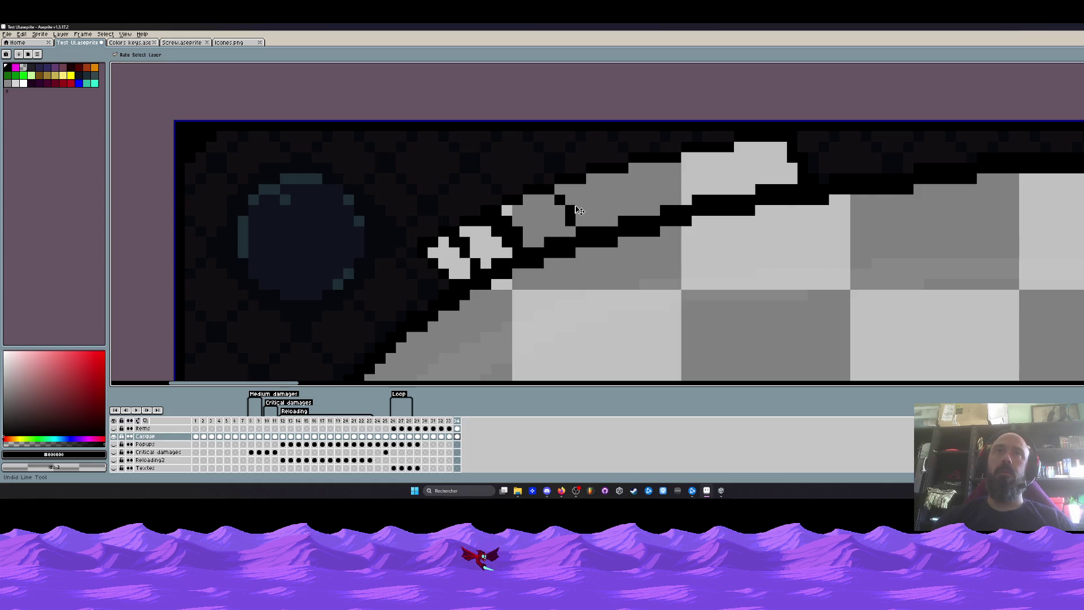
key(ctrl+z)
key(ctrl+z)
key(ctrl+z)
key(ctrl+z)
key(ctrl+z)
key(ctrl+z)
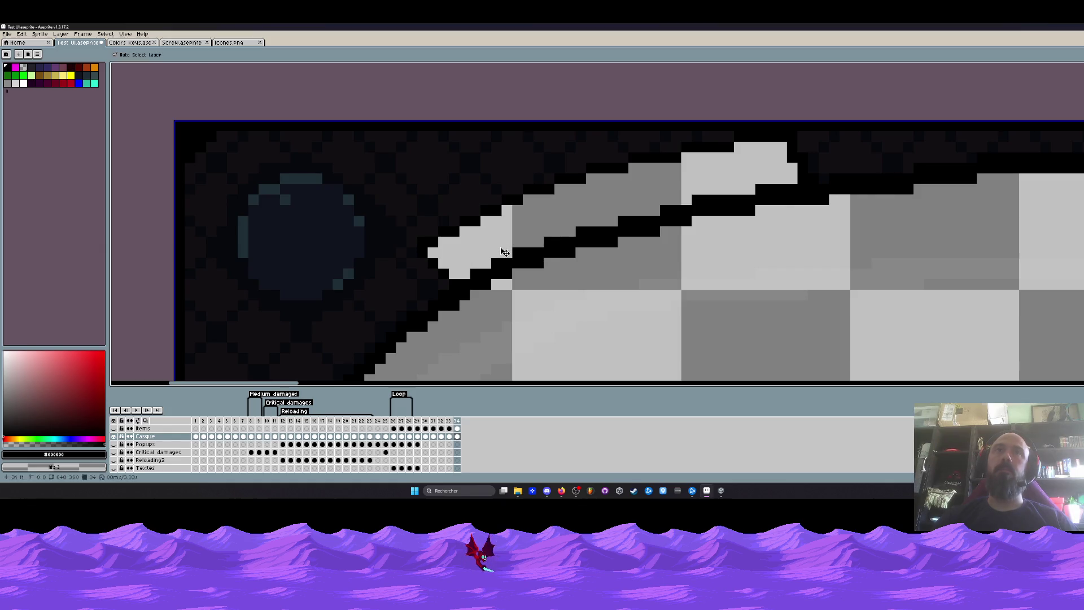
scroll(466, 240, up, 1)
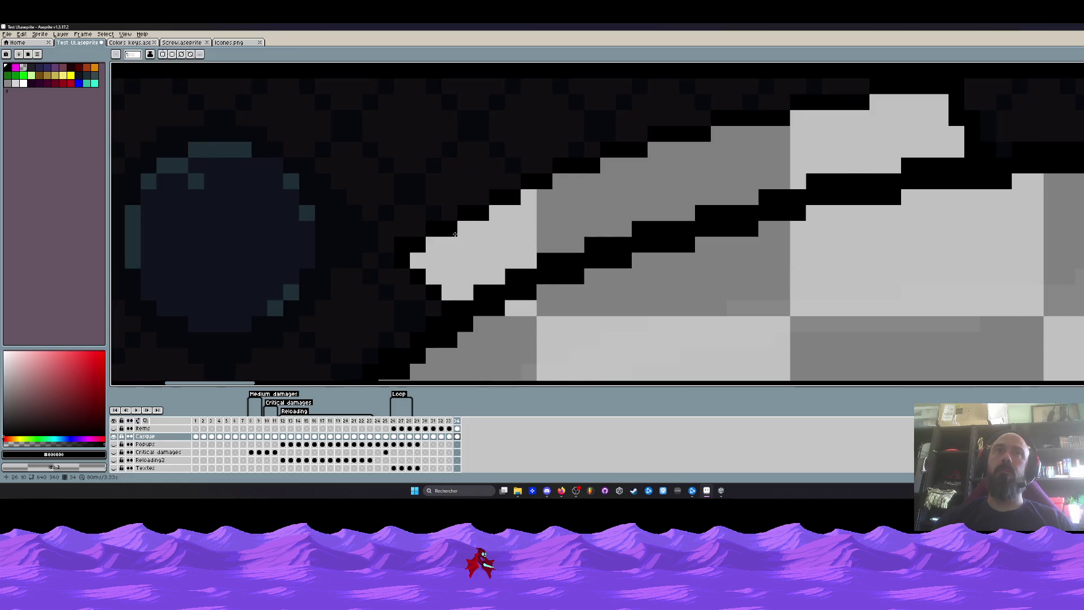
scroll(466, 240, up, 1)
Cut further black gaps through the light highlight and split the grey highlight section into dashes
click(441, 248)
click(479, 230)
mouse_move(473, 230)
mouse_down()
mouse_move(508, 254)
mouse_move(599, 174)
mouse_move(659, 227)
mouse_up()
click(711, 152)
scroll(726, 155, down, 1)
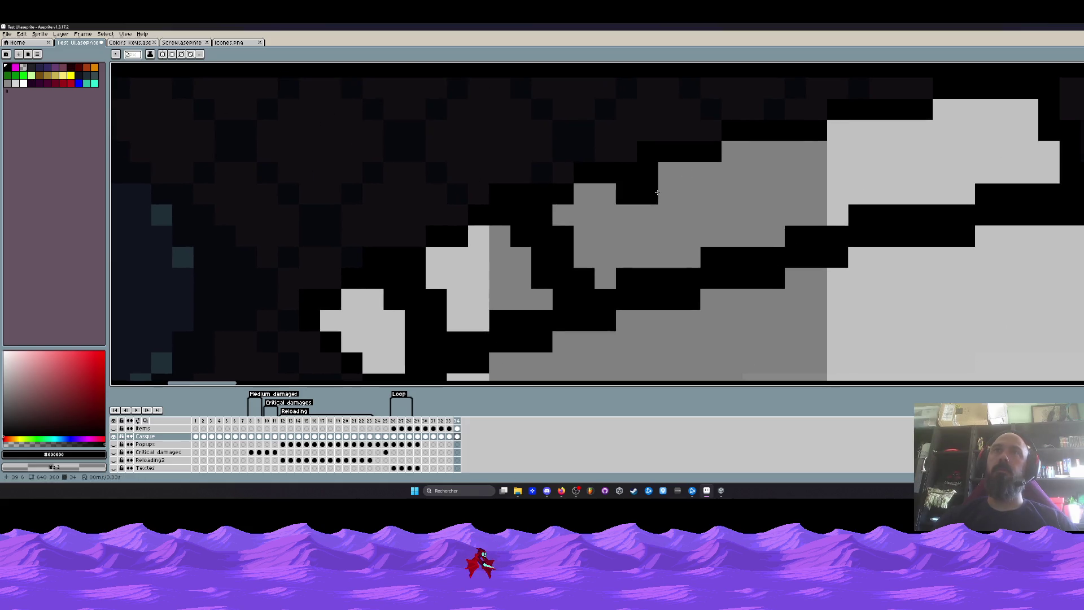
drag(626, 170, 669, 187)
drag(669, 203, 710, 261)
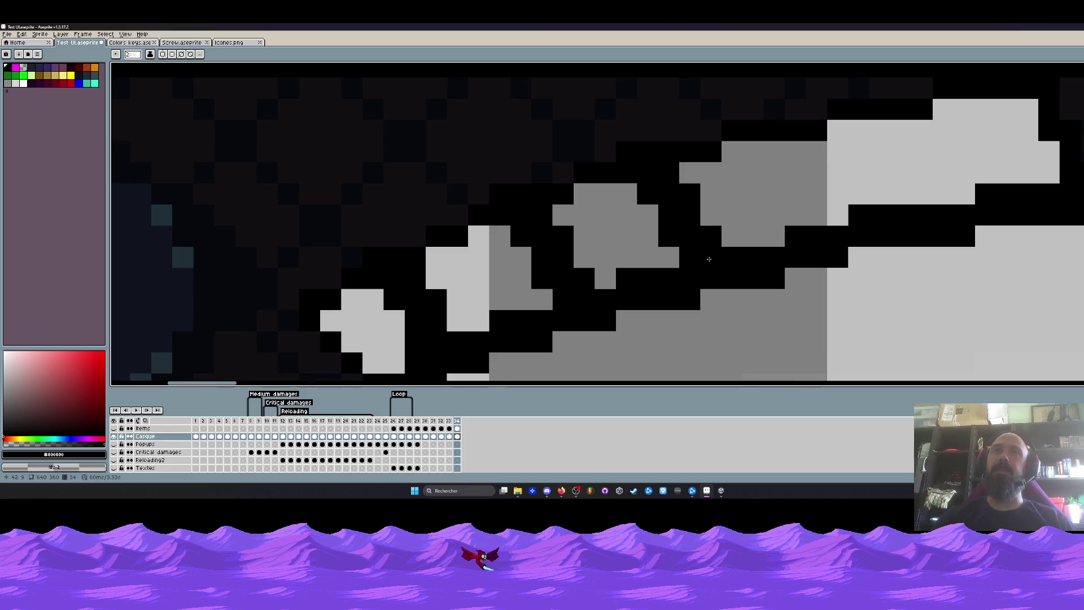
scroll(711, 260, down, 2)
scroll(719, 212, up, 2)
click(714, 186)
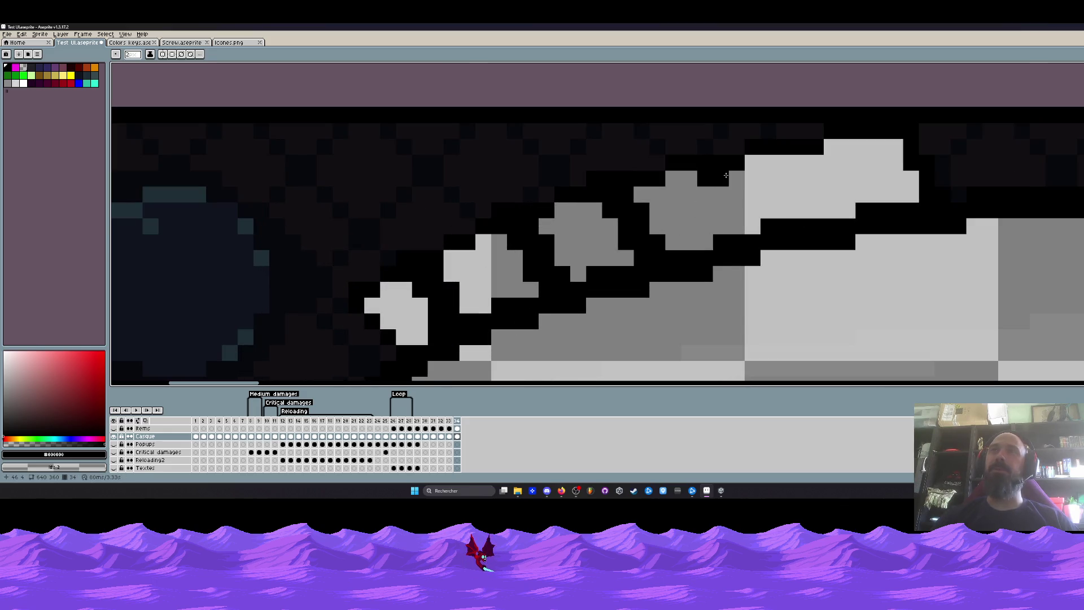
mouse_move(728, 179)
mouse_down()
mouse_move(754, 228)
mouse_move(729, 254)
mouse_up()
Split the light highlight block with black, then reshape the grey dash along the edge with the Pencil
drag(745, 182, 762, 237)
scroll(773, 240, down, 3)
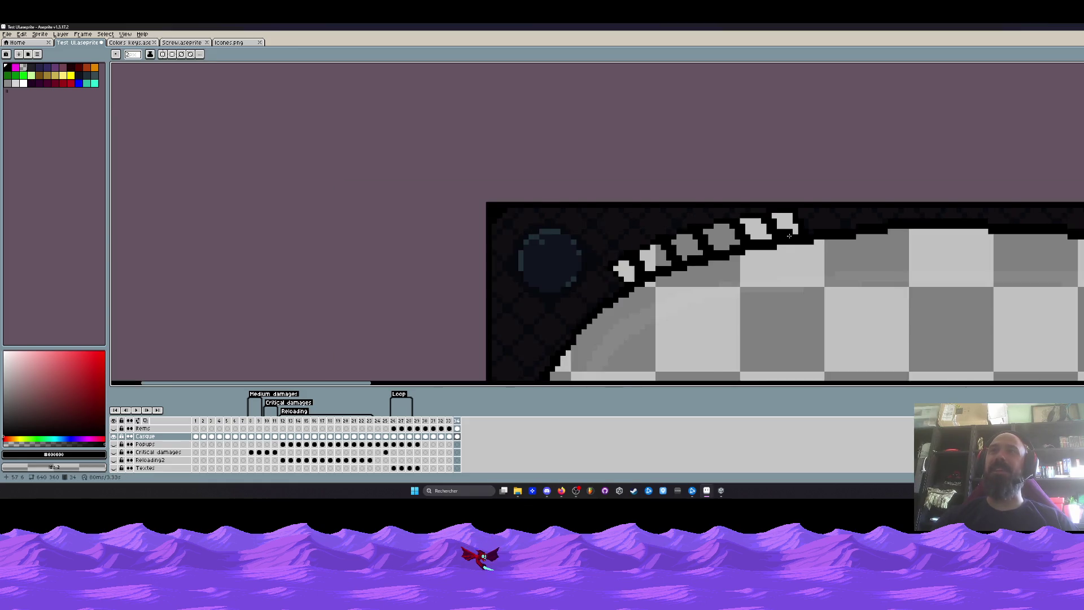
scroll(745, 237, down, 1)
scroll(728, 233, up, 2)
scroll(723, 231, up, 2)
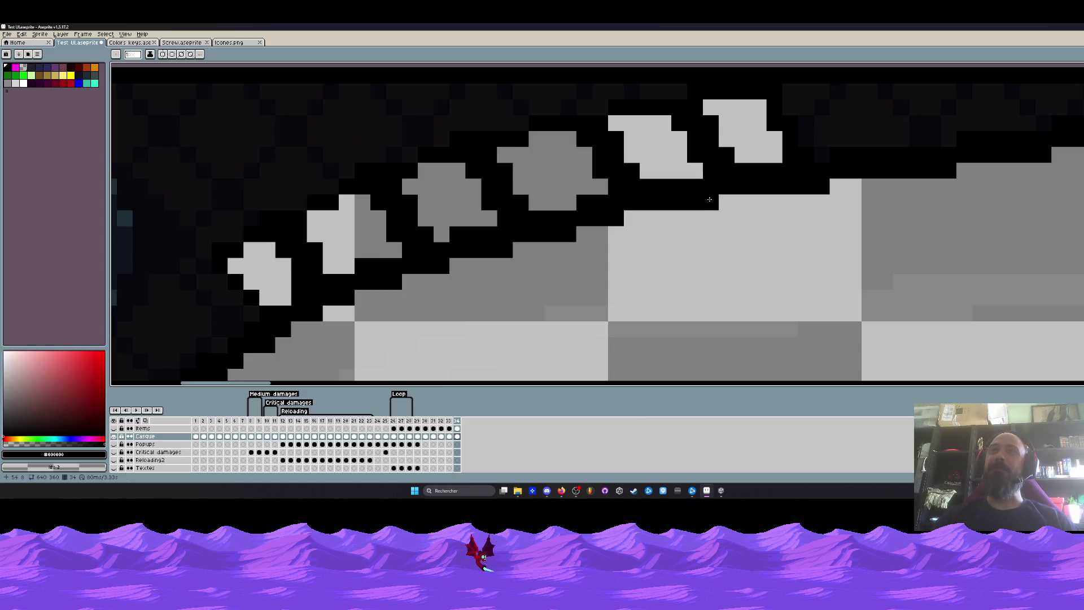
scroll(721, 221, down, 5)
drag(721, 203, 655, 220)
scroll(655, 220, up, 4)
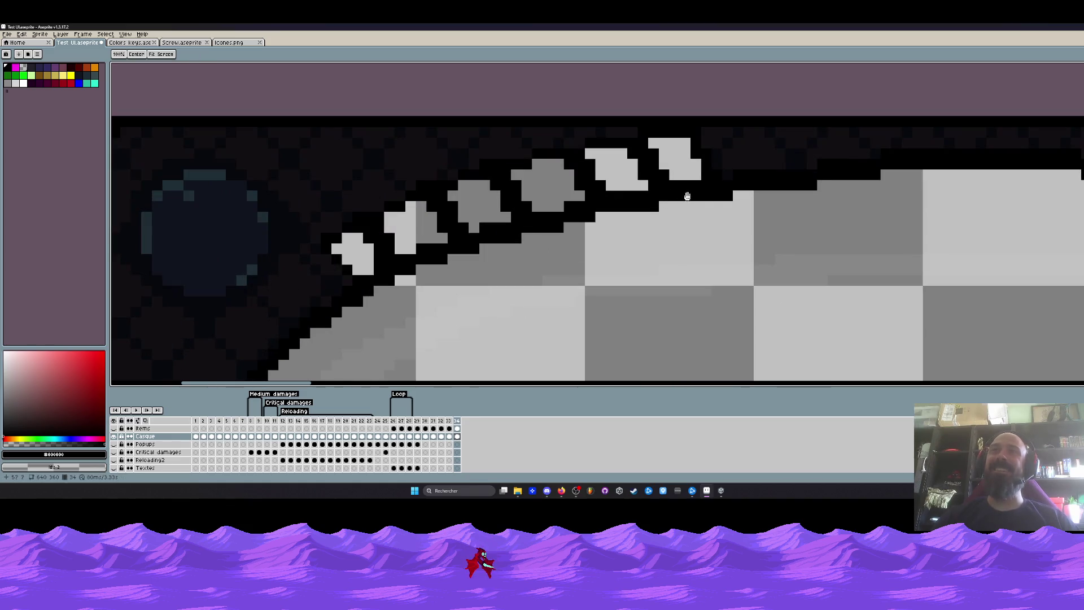
scroll(723, 204, down, 4)
scroll(723, 204, up, 3)
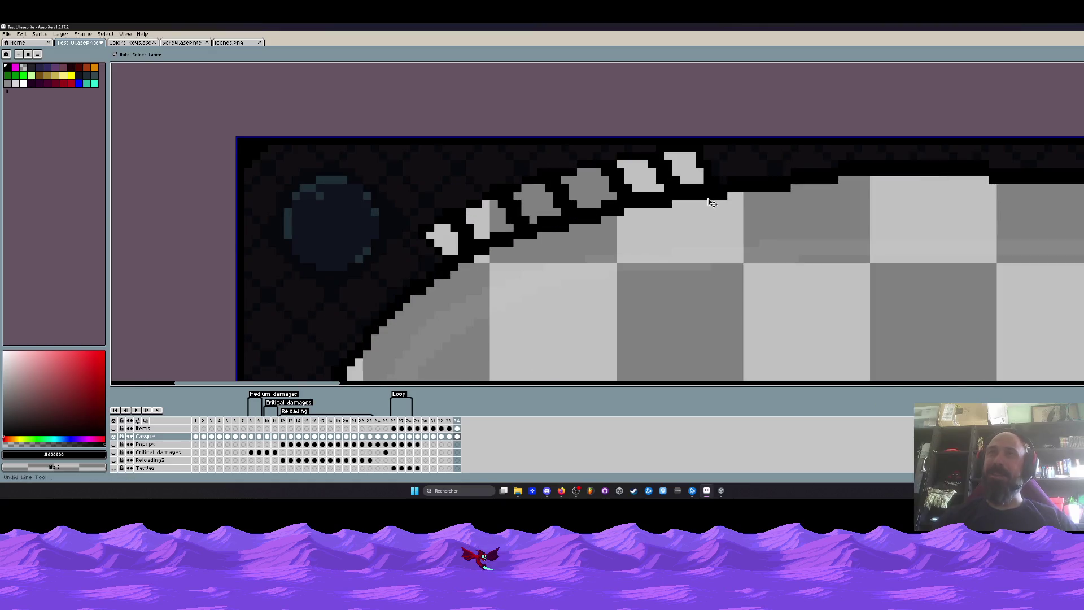
scroll(723, 204, up, 3)
key(b)
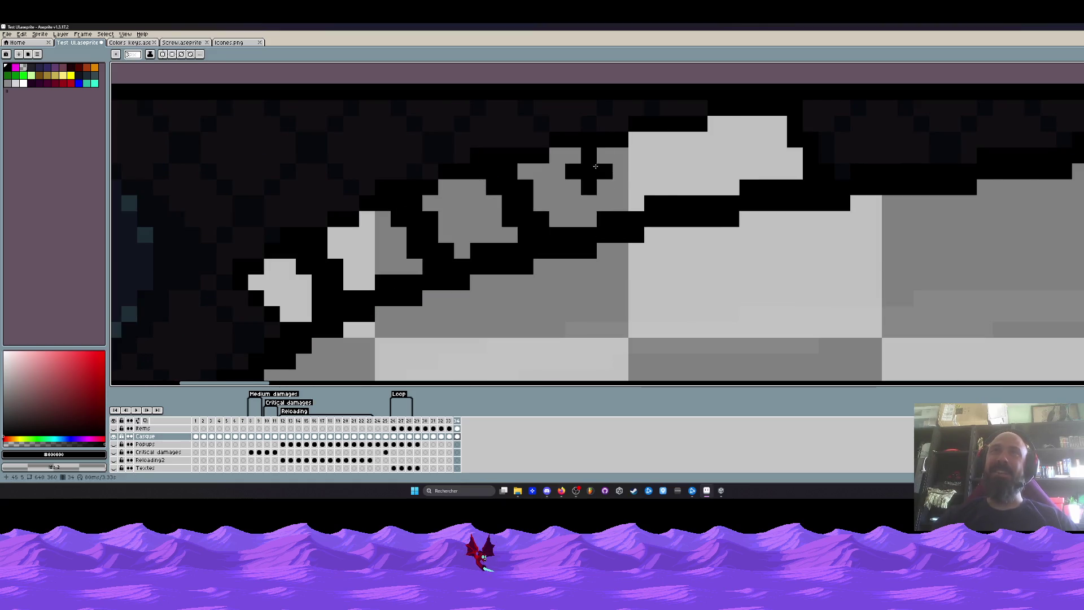
mouse_move(608, 192)
mouse_down()
mouse_move(634, 221)
mouse_move(678, 149)
mouse_move(727, 194)
mouse_up()
scroll(727, 194, down, 3)
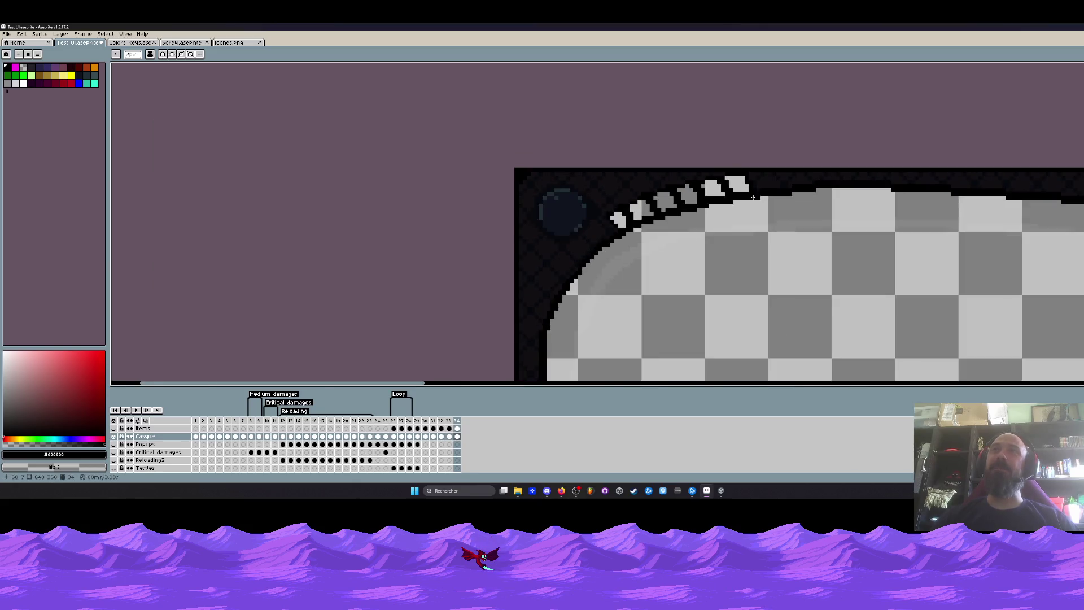
scroll(727, 193, down, 1)
scroll(745, 194, up, 1)
Trim and separate the grey dash, then split the long light highlight into two dashes with a black diagonal
key(v)
scroll(752, 198, up, 1)
key(b)
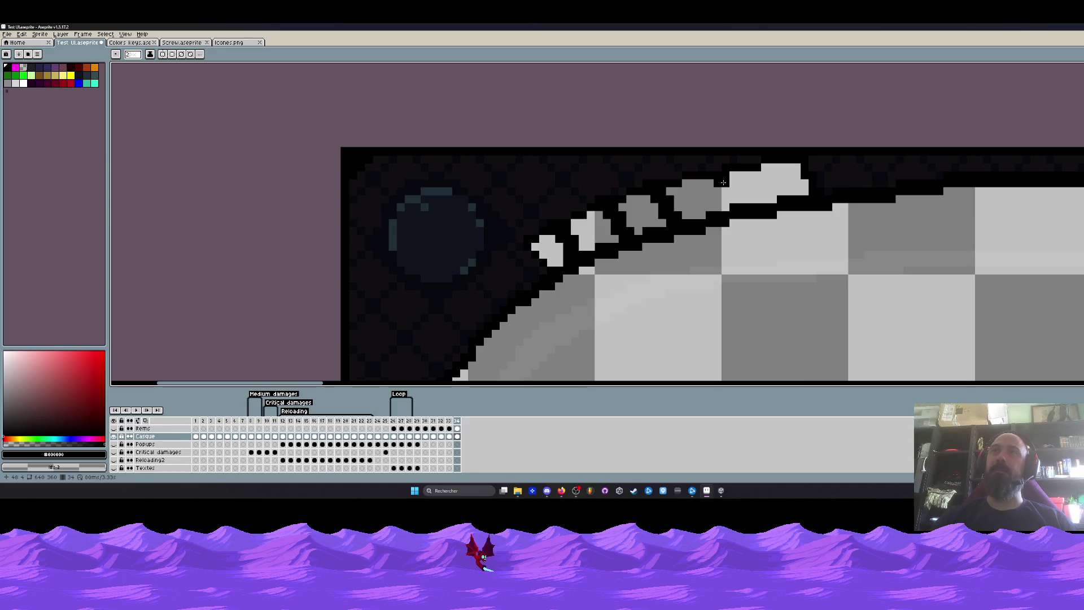
click(715, 183)
scroll(730, 212, up, 1)
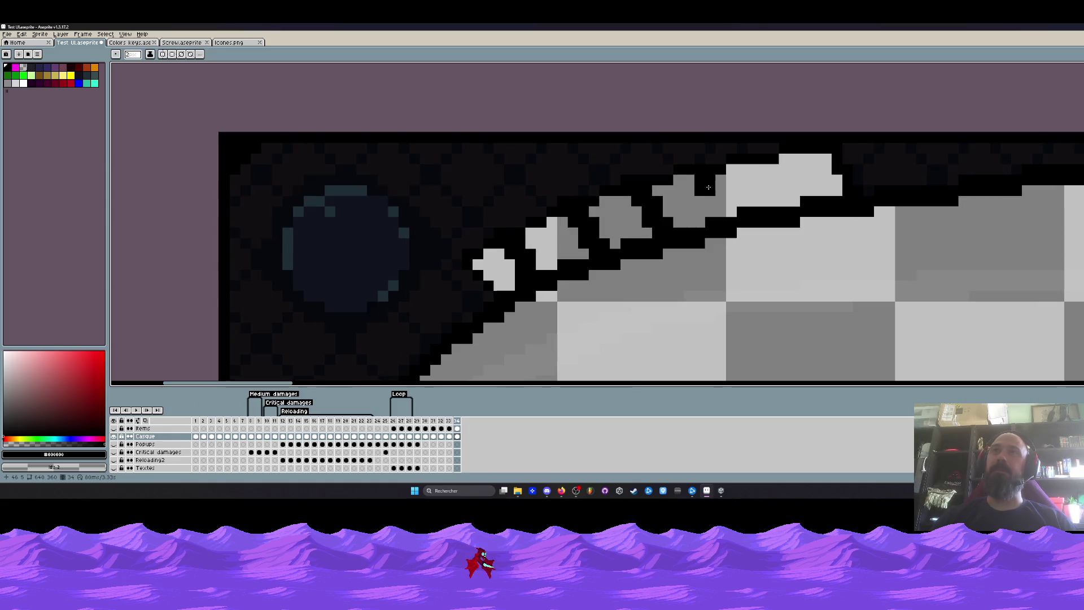
click(712, 186)
click(729, 182)
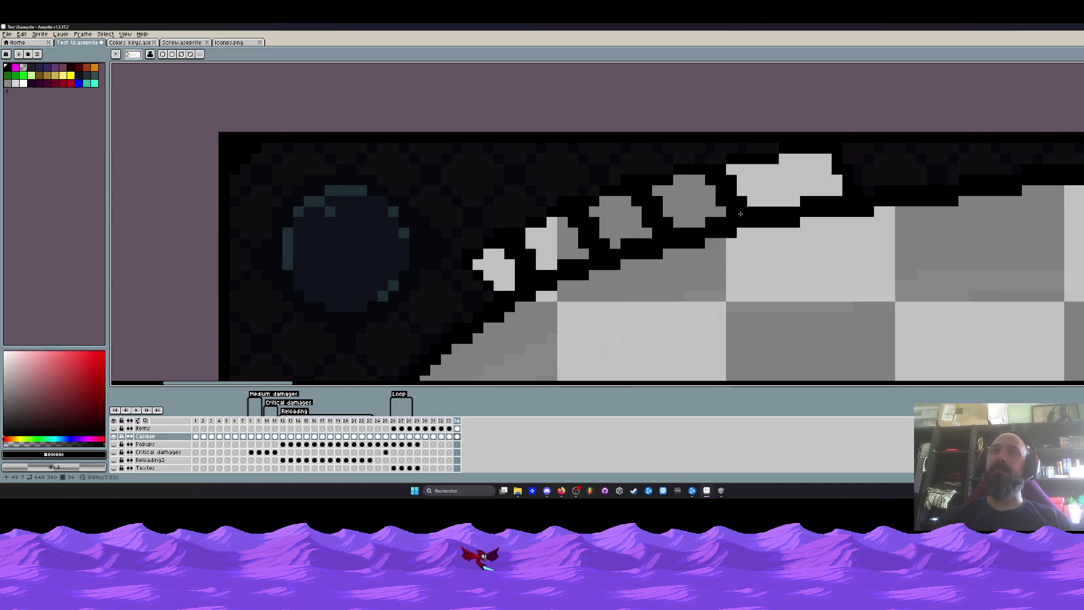
drag(758, 170, 805, 203)
scroll(806, 207, down, 3)
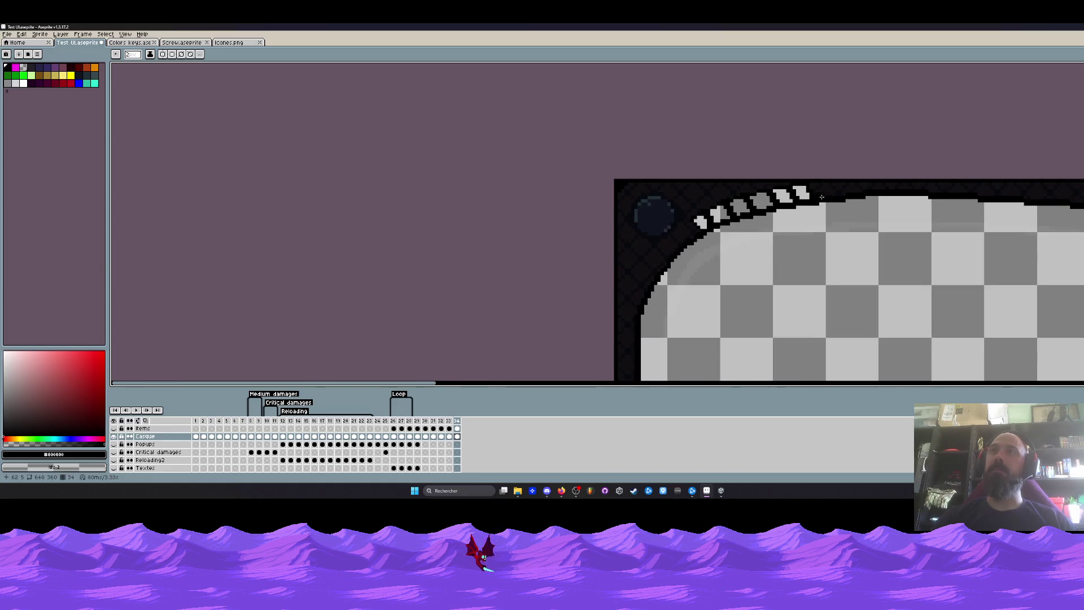
scroll(762, 196, down, 1)
Undo a stray straight line on the rightmost dash and lighten a single pixel there instead
drag(644, 169, 537, 103)
scroll(537, 103, up, 1)
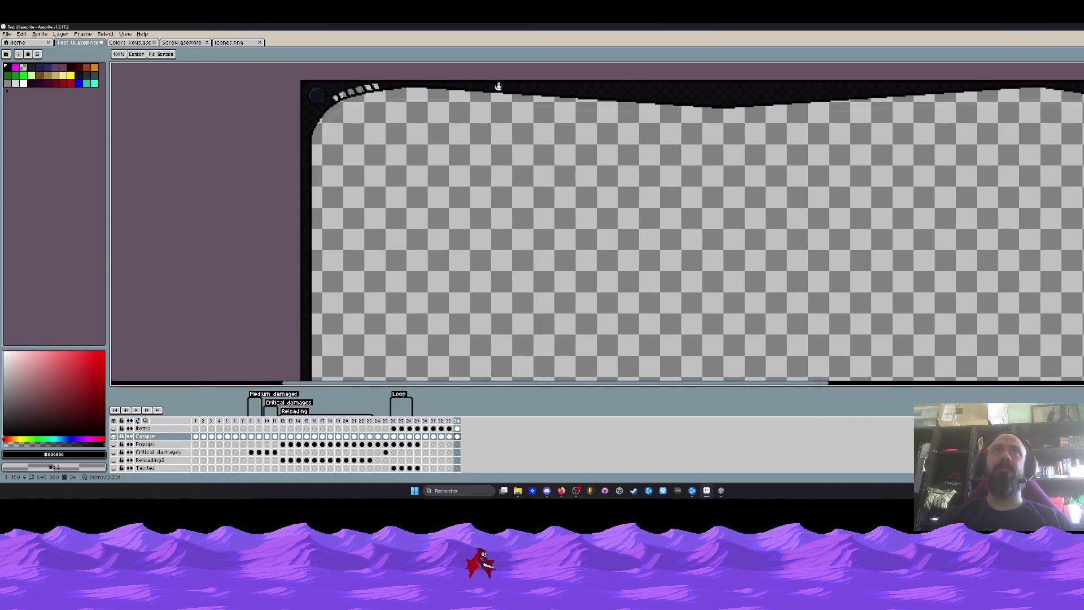
scroll(373, 136, up, 4)
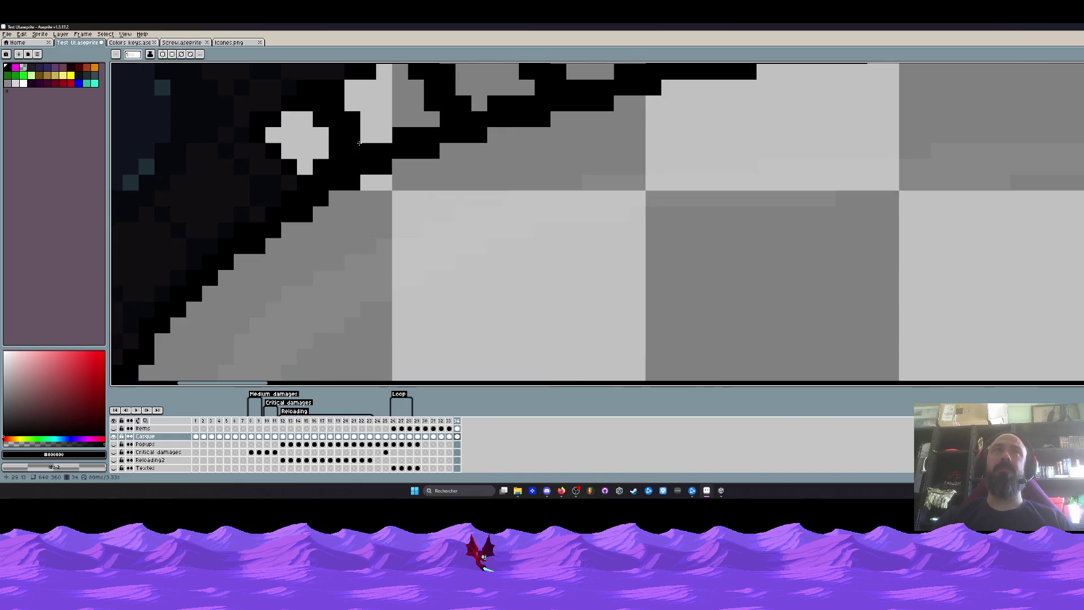
scroll(364, 144, down, 4)
drag(389, 163, 393, 200)
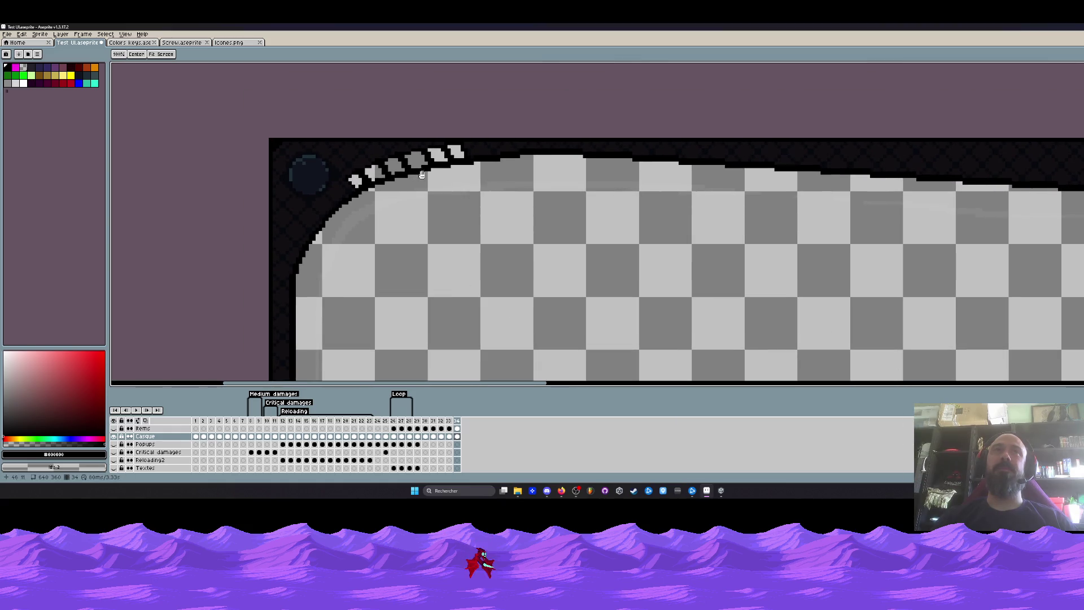
scroll(422, 170, up, 3)
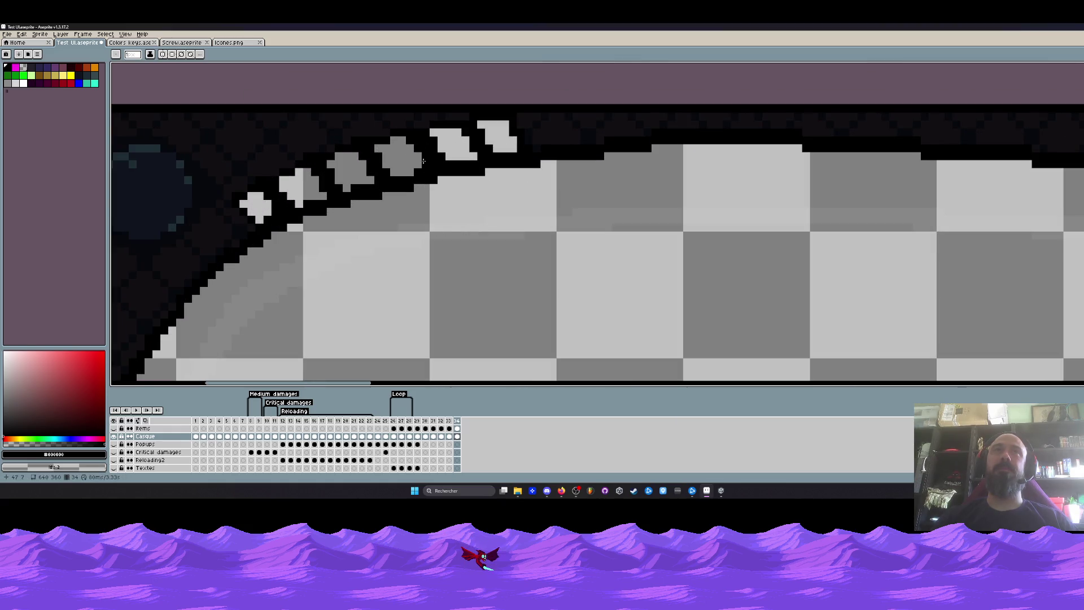
key(alt)
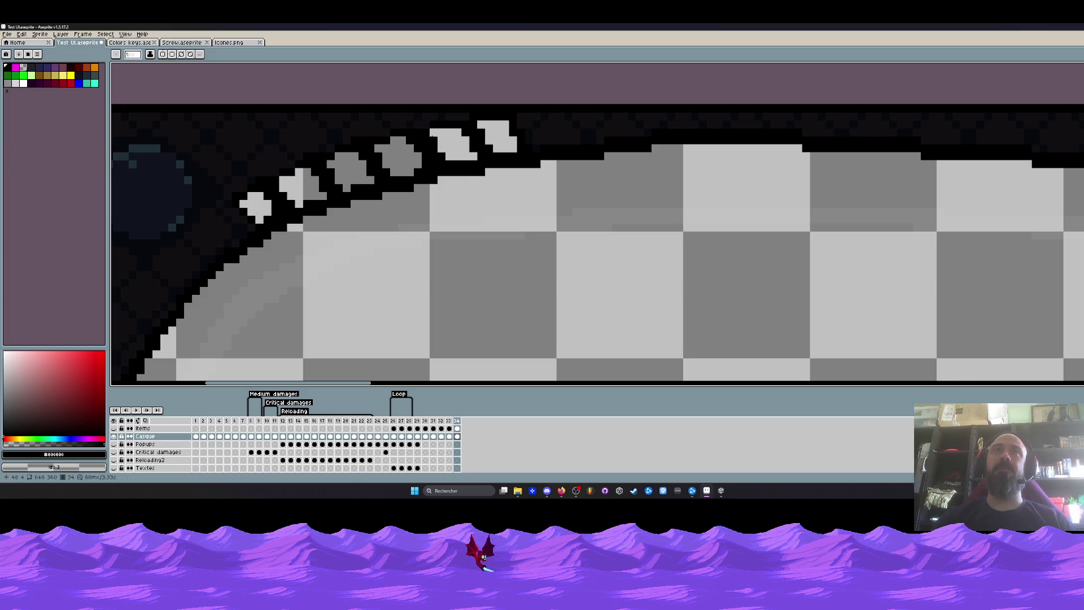
drag(434, 140, 440, 155)
key(ctrl+z)
key(v)
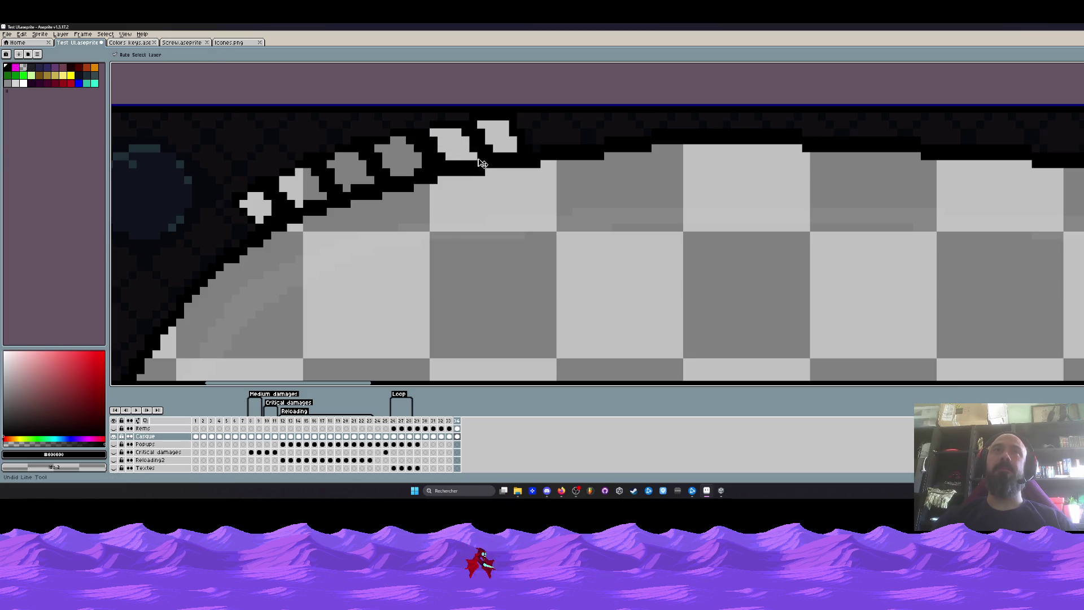
key(b)
scroll(482, 162, down, 2)
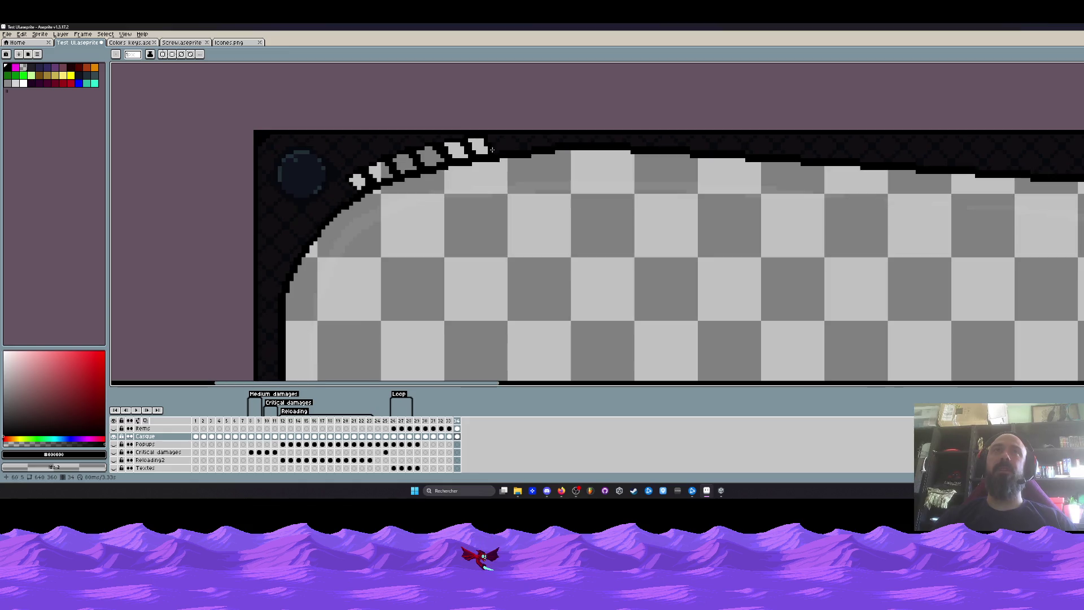
scroll(477, 146, up, 2)
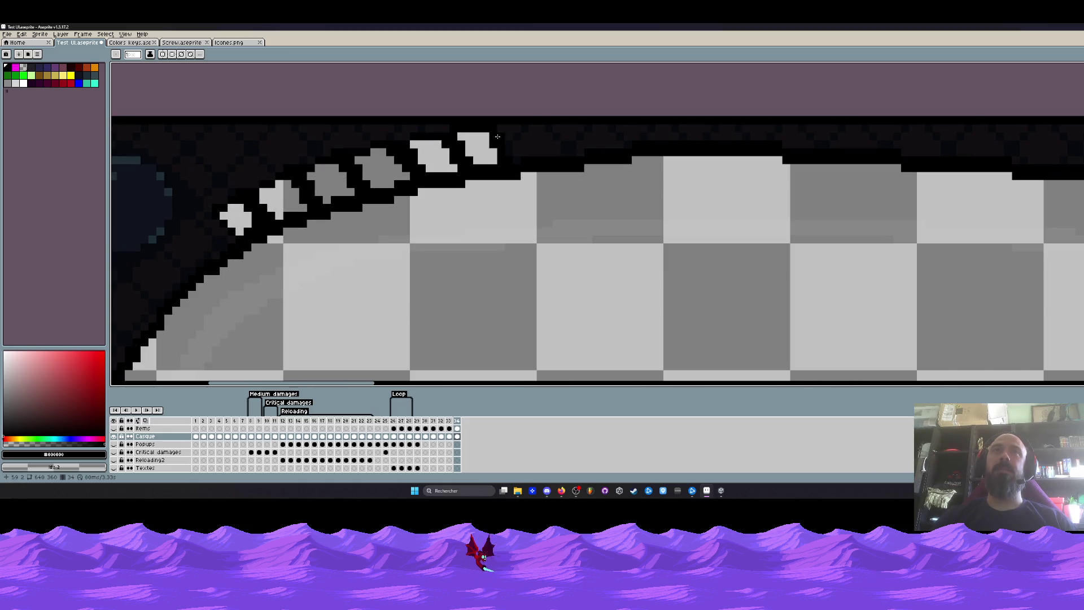
click(484, 137)
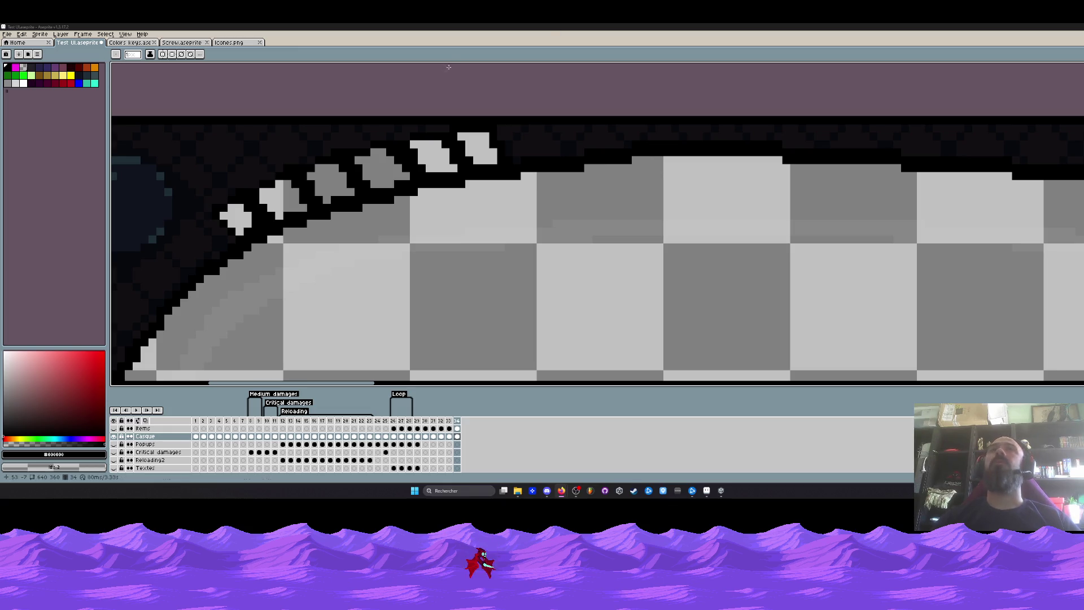
scroll(391, 168, down, 3)
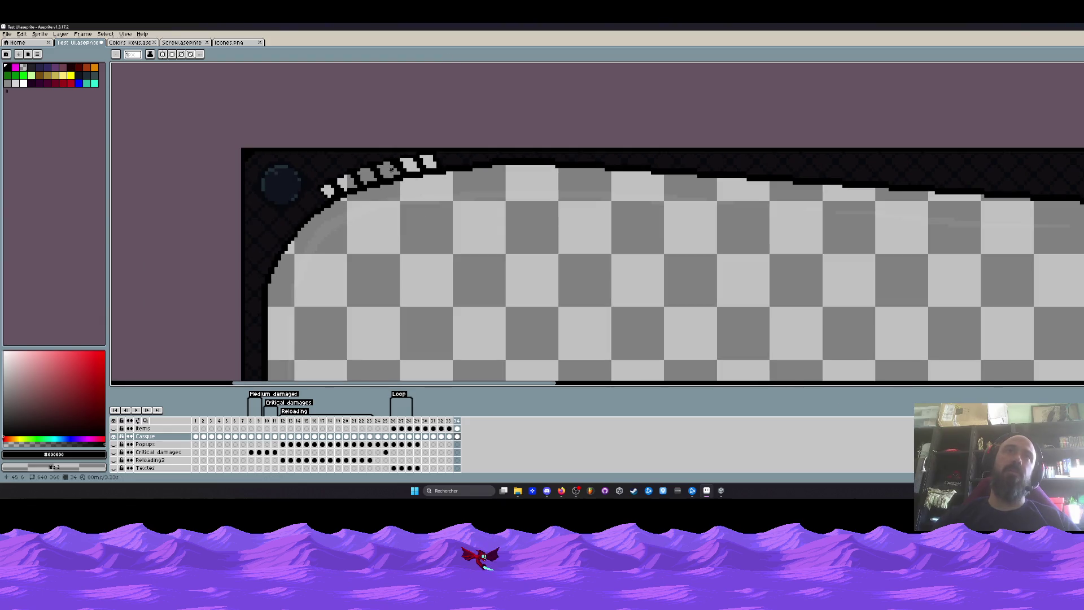
scroll(390, 168, up, 1)
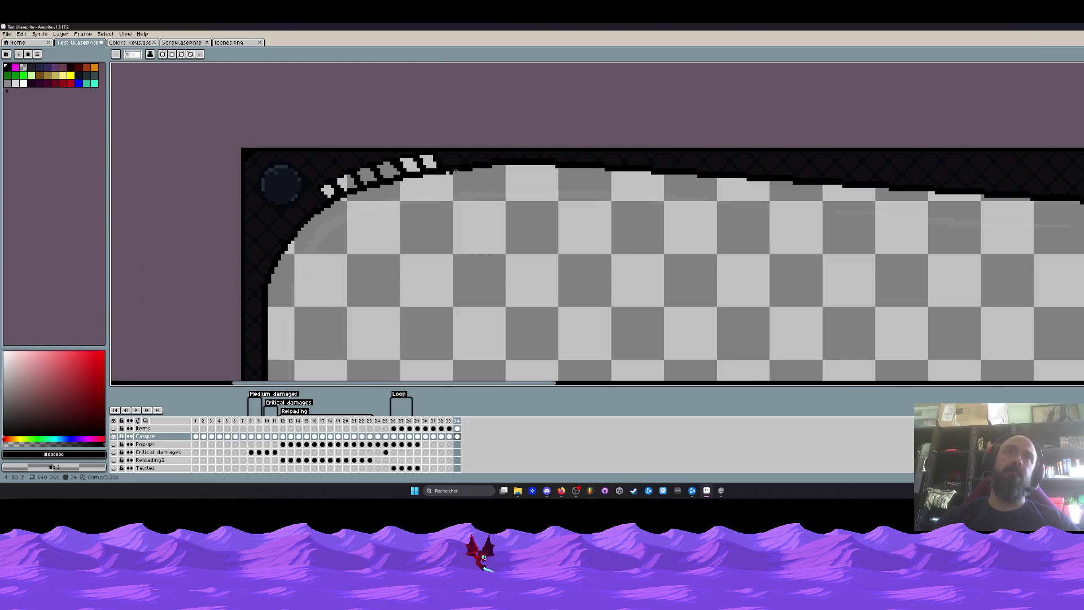
scroll(455, 170, up, 1)
scroll(392, 156, up, 1)
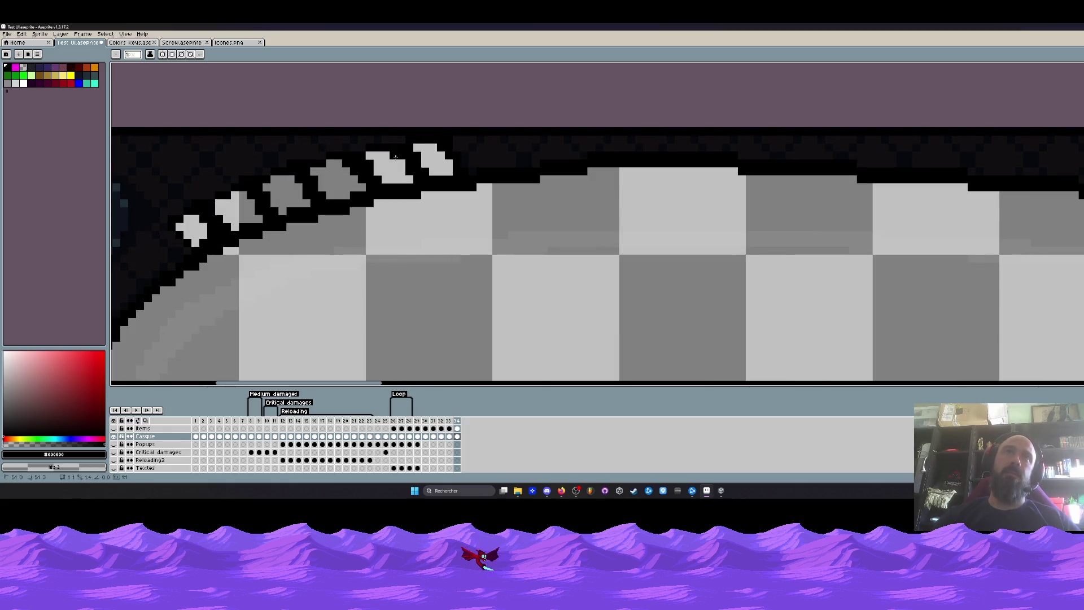
scroll(426, 172, down, 1)
scroll(450, 188, up, 2)
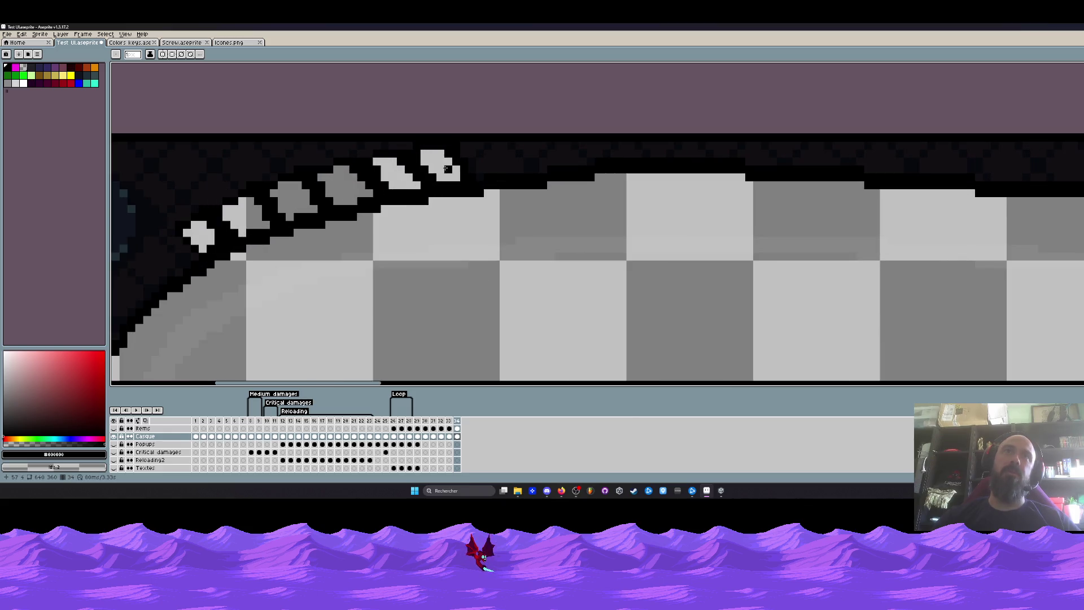
scroll(474, 185, down, 2)
scroll(436, 181, up, 1)
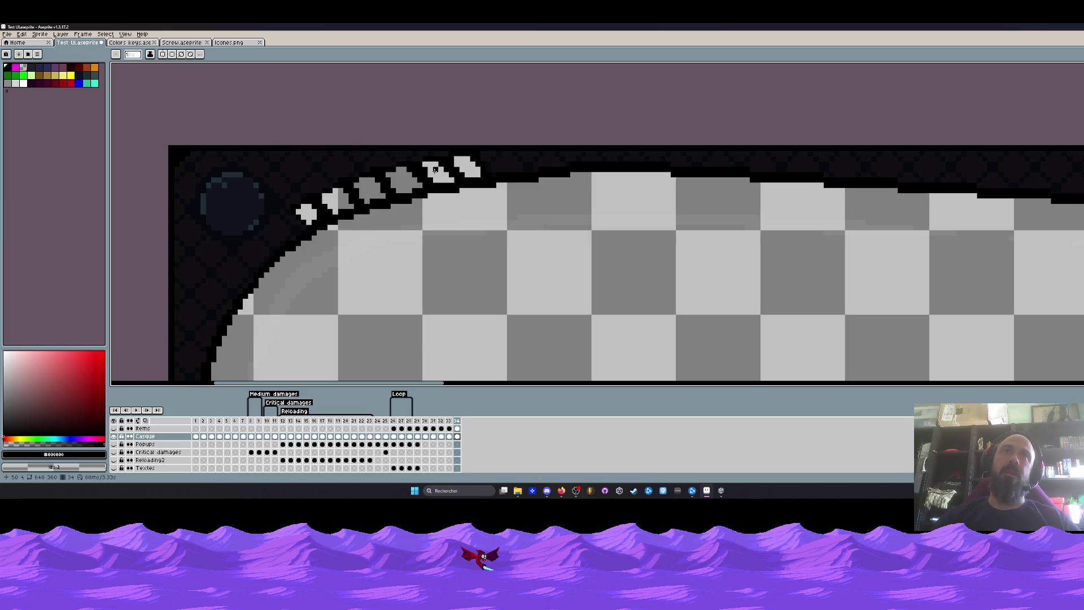
scroll(435, 170, up, 1)
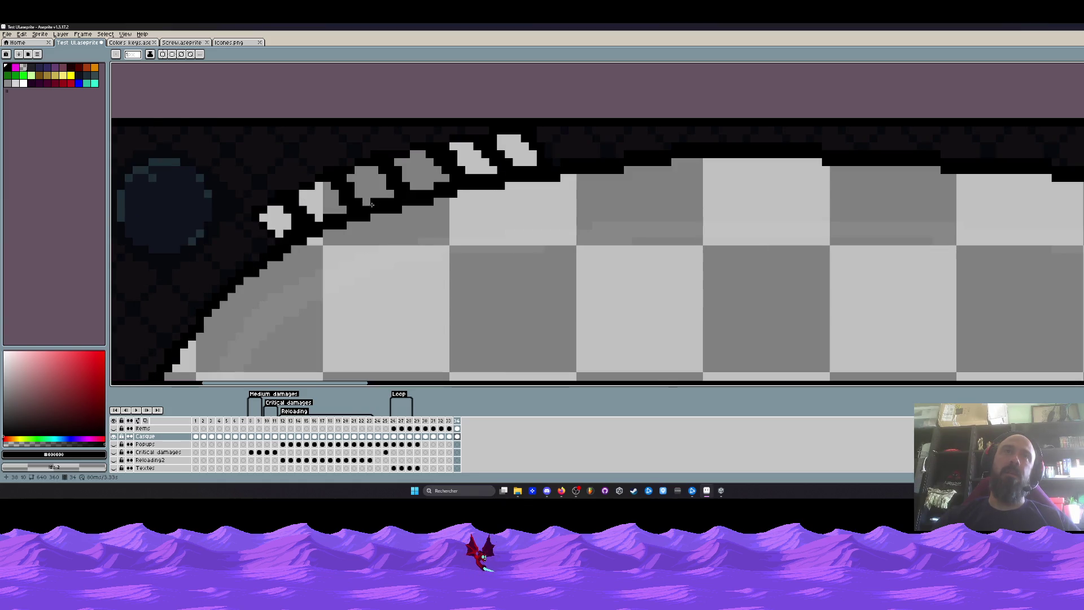
scroll(376, 204, down, 1)
scroll(376, 204, down, 1)
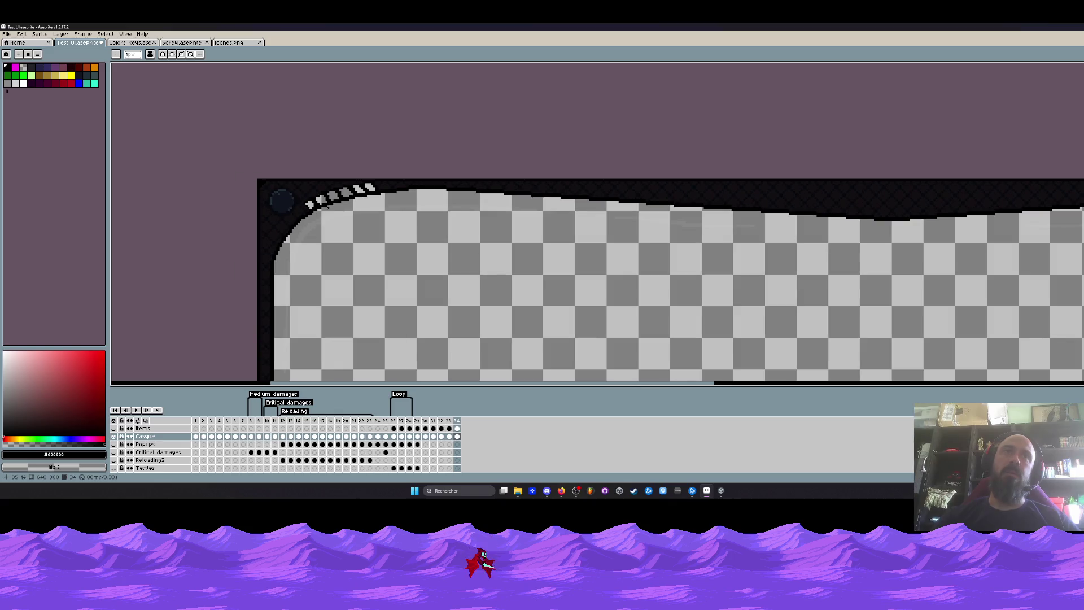
scroll(304, 208, up, 1)
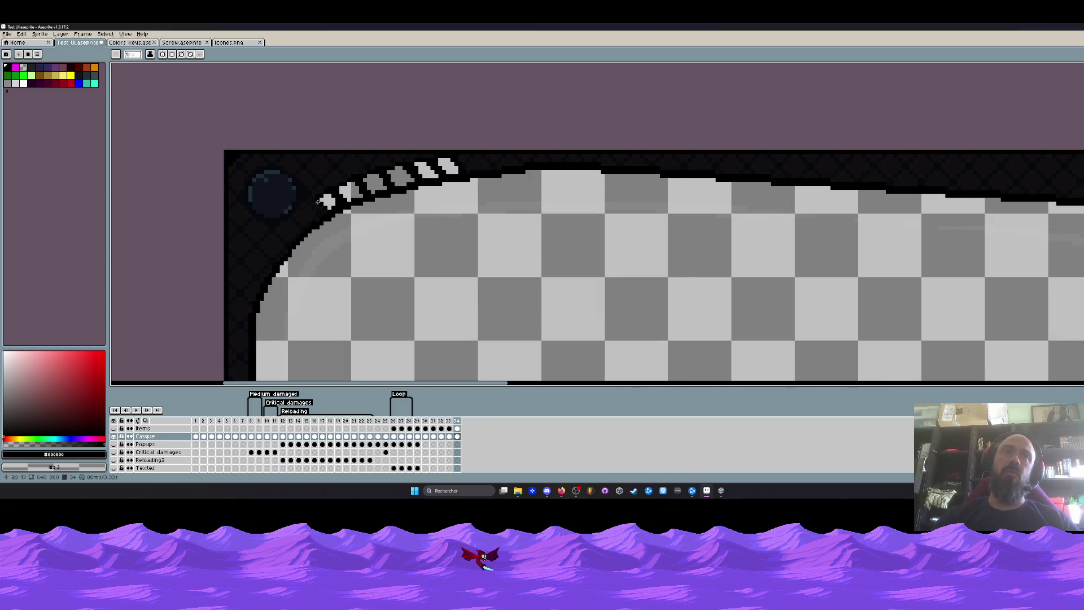